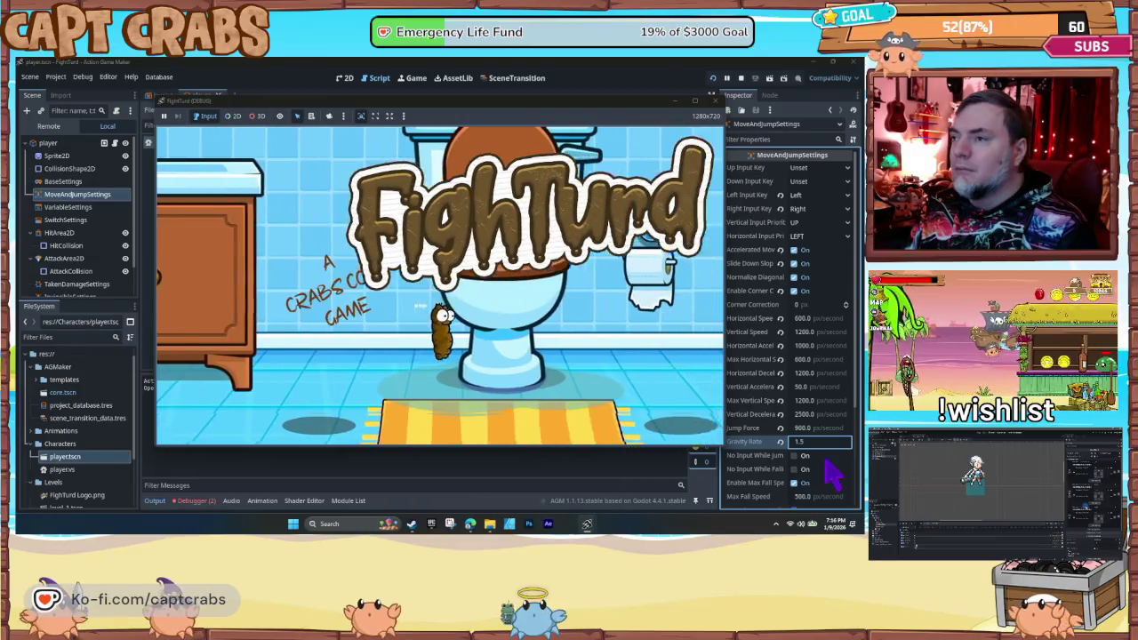
- Finish the current playtest by walking left and jumping, then close the game
key(Left)
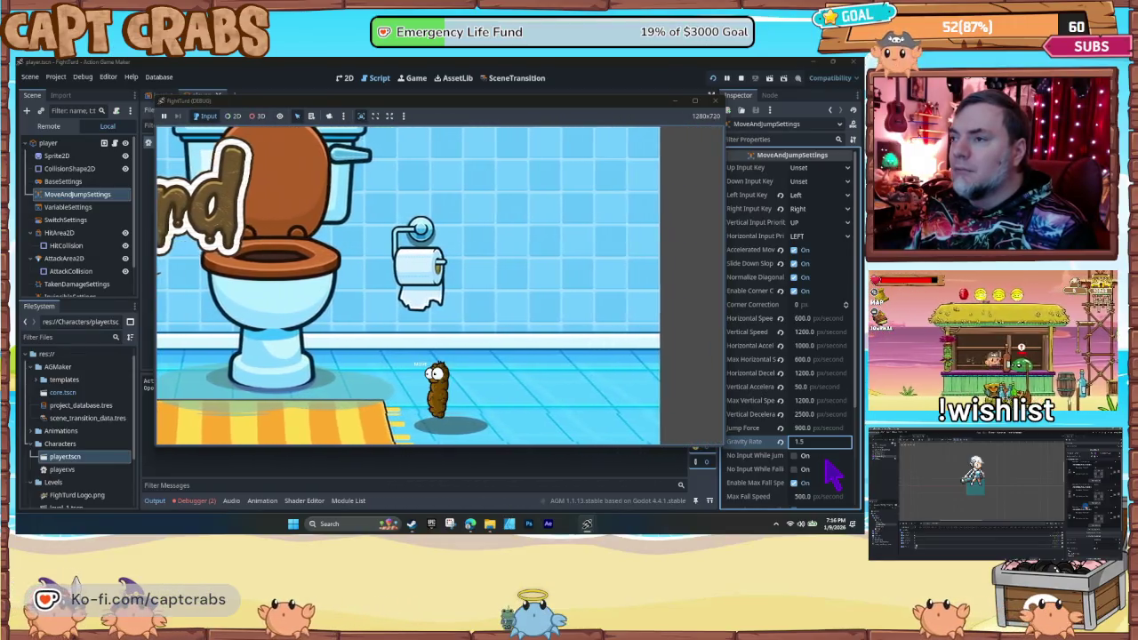
key(space)
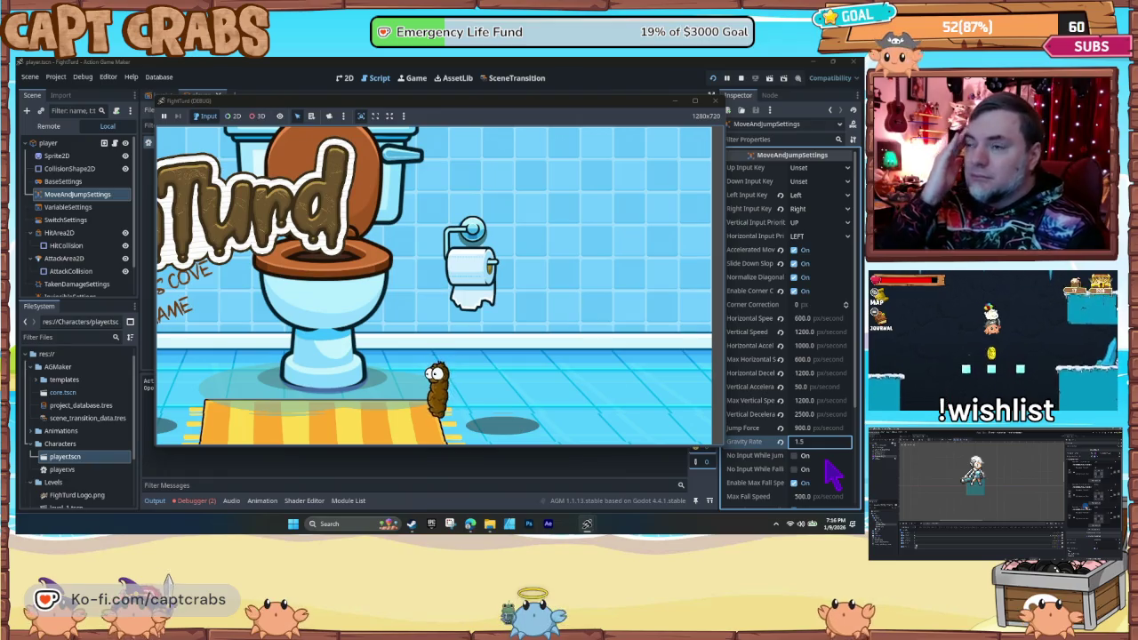
key(Left)
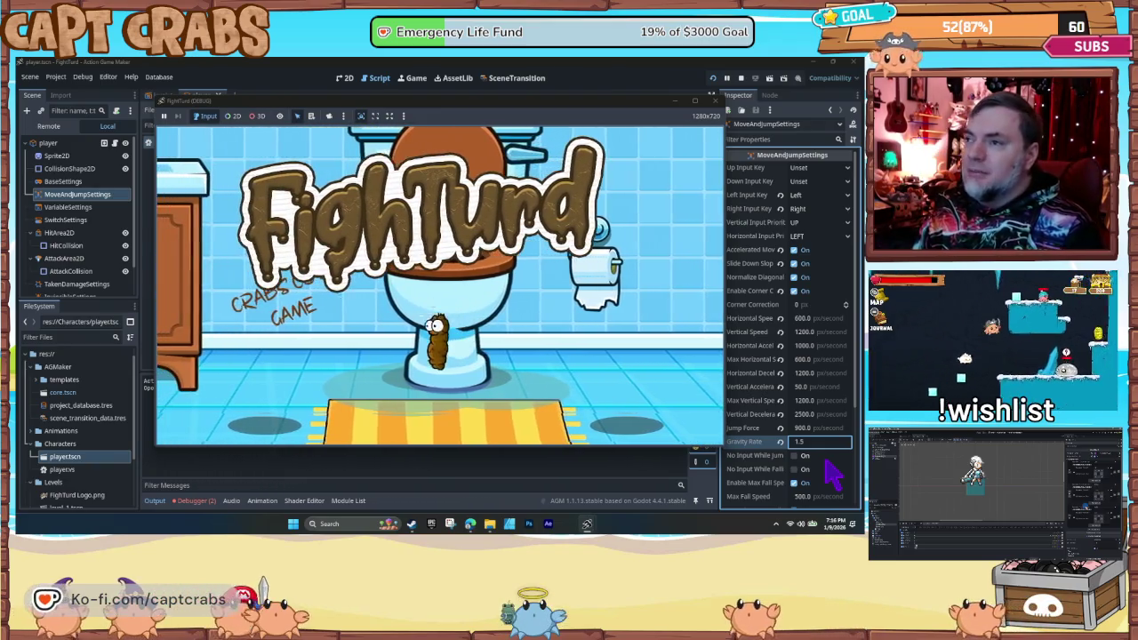
click(714, 101)
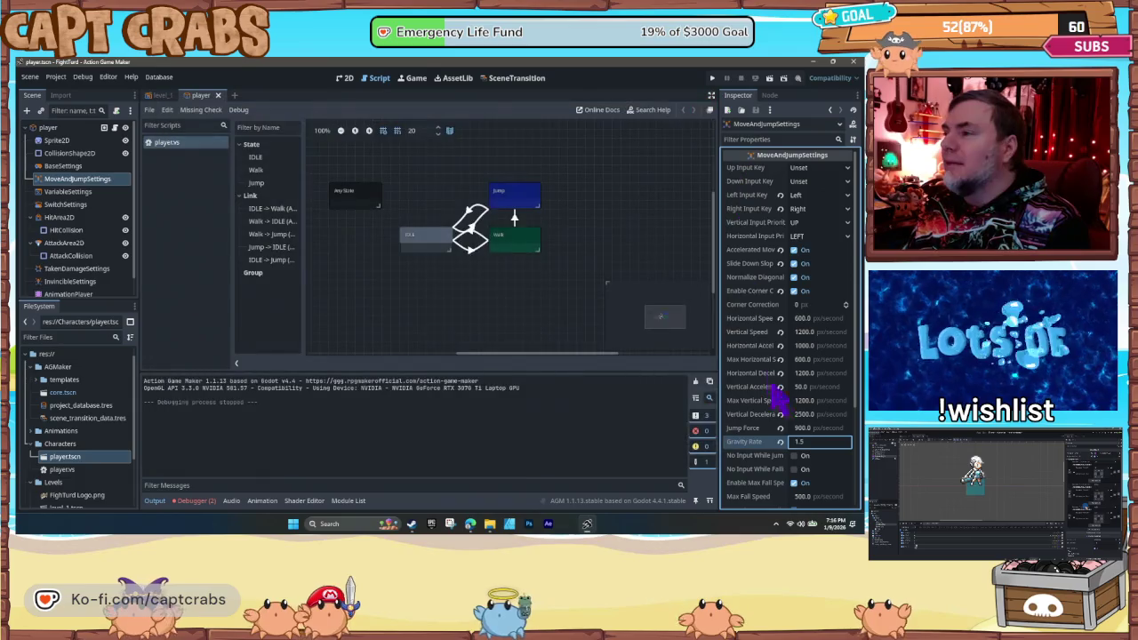
- Set Jump Force to 1200 and playtest walking right, then close the game
key(shift+Tab)
text(1200)
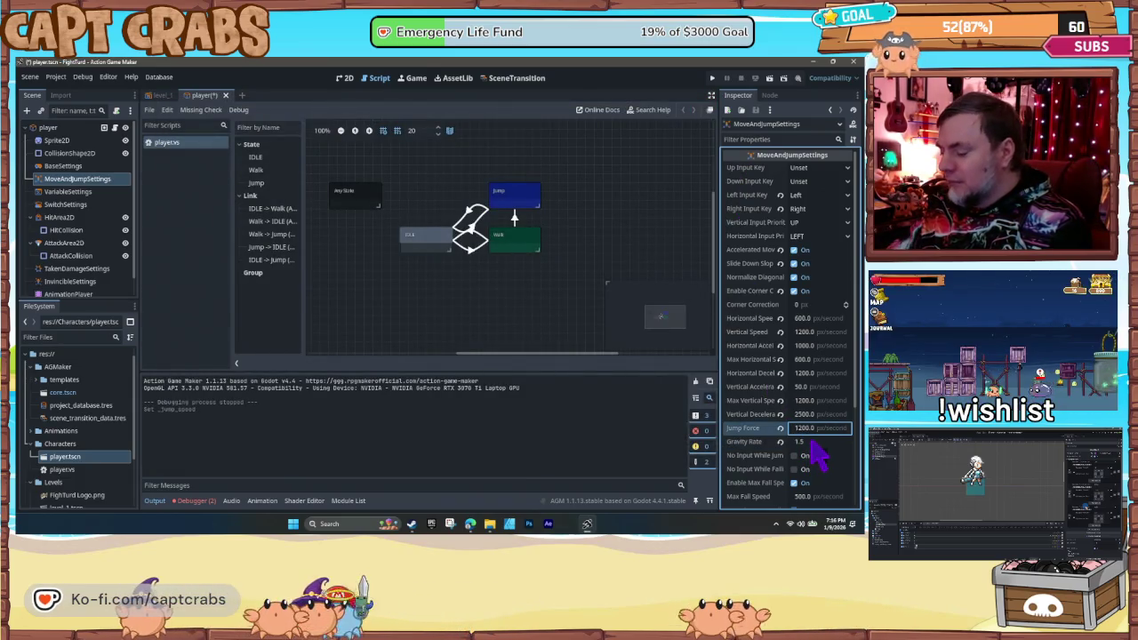
key(F5)
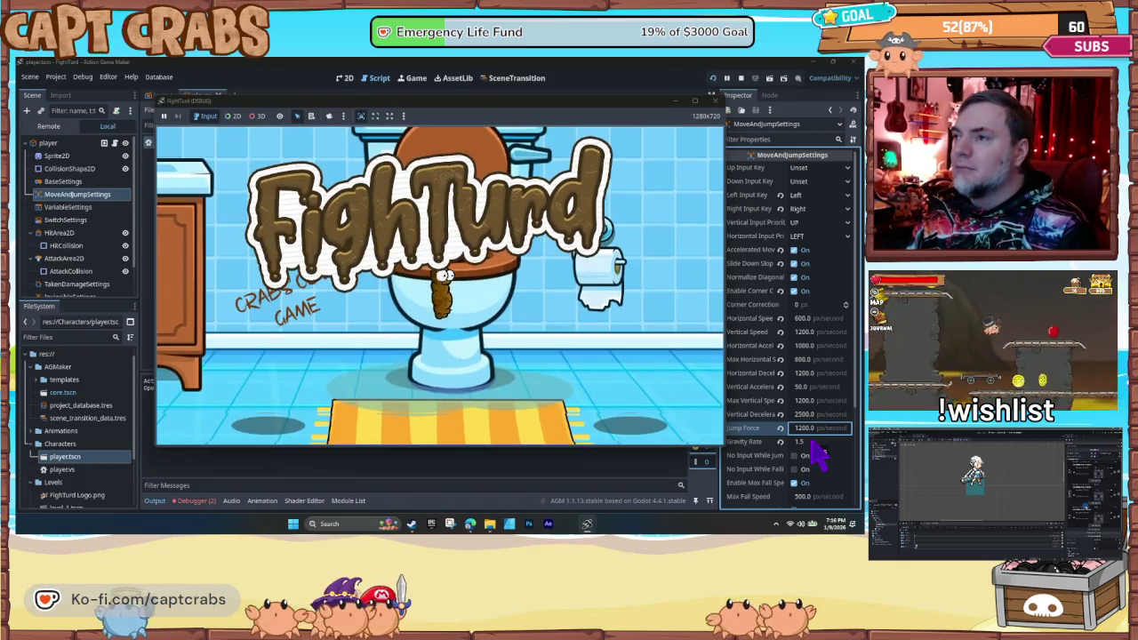
key(Right)
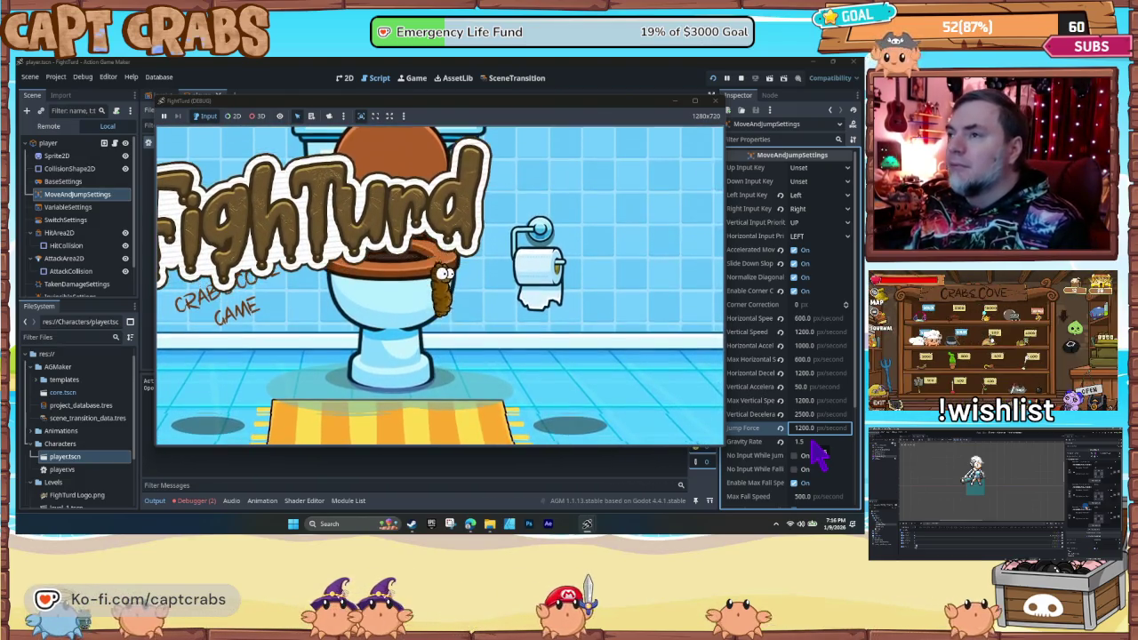
click(715, 101)
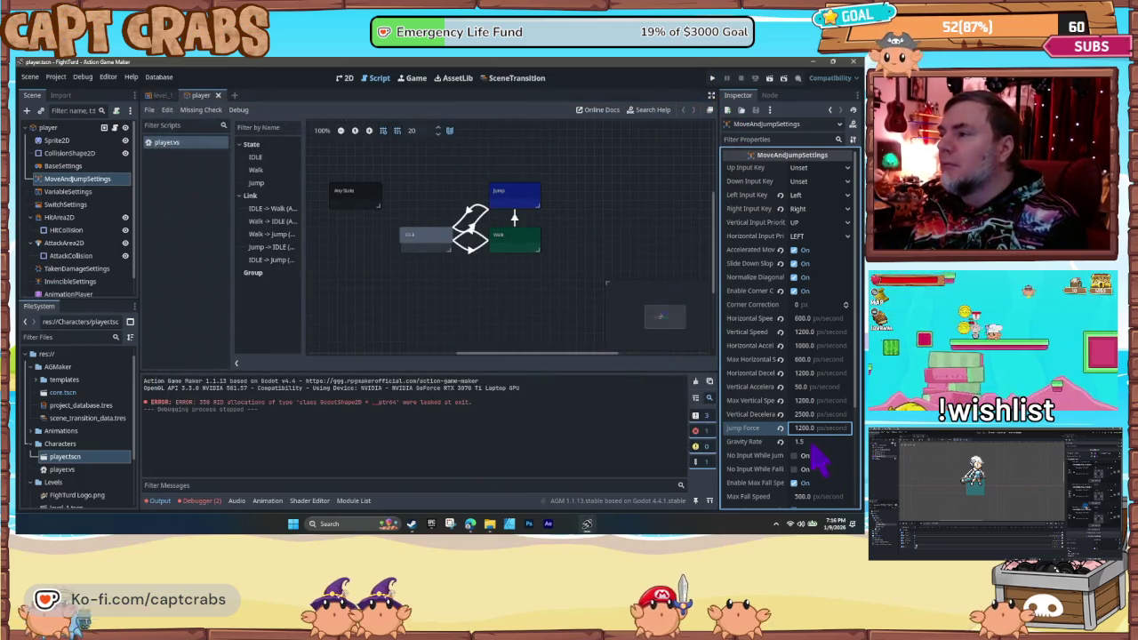
- Set Gravity Rate to 2 and run the game to test it
key(Tab)
text(2)
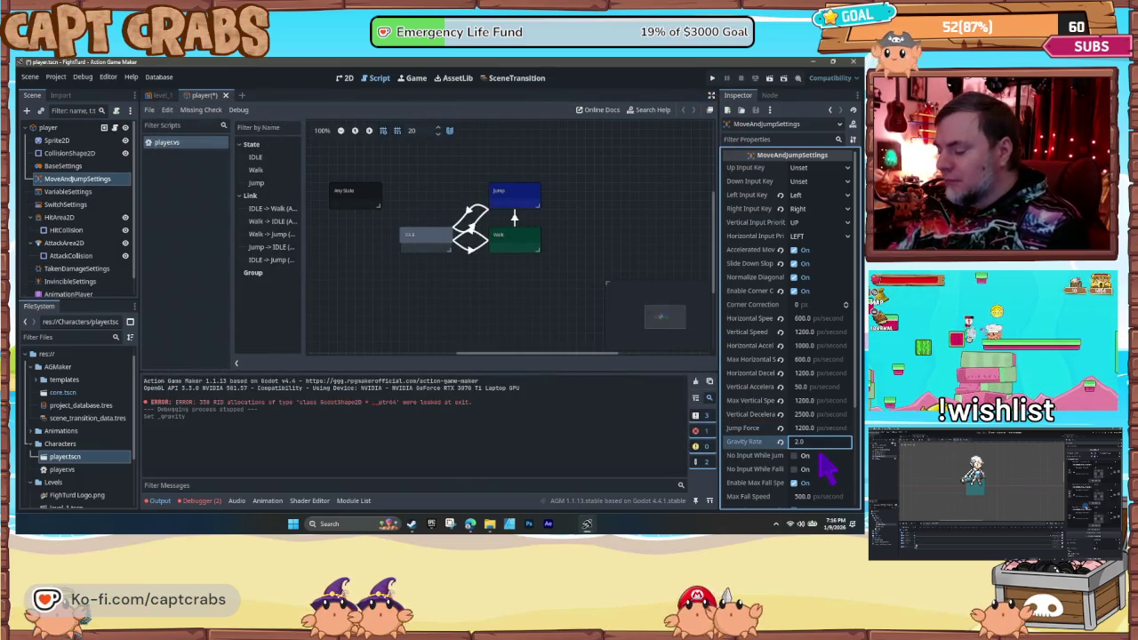
key(F5)
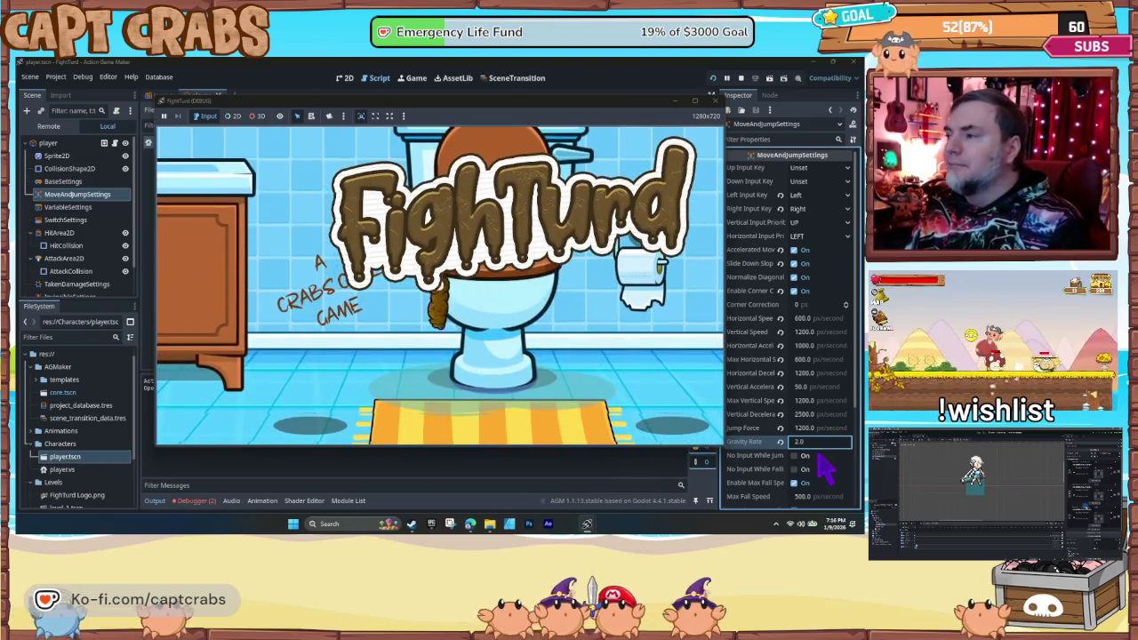
click(740, 77)
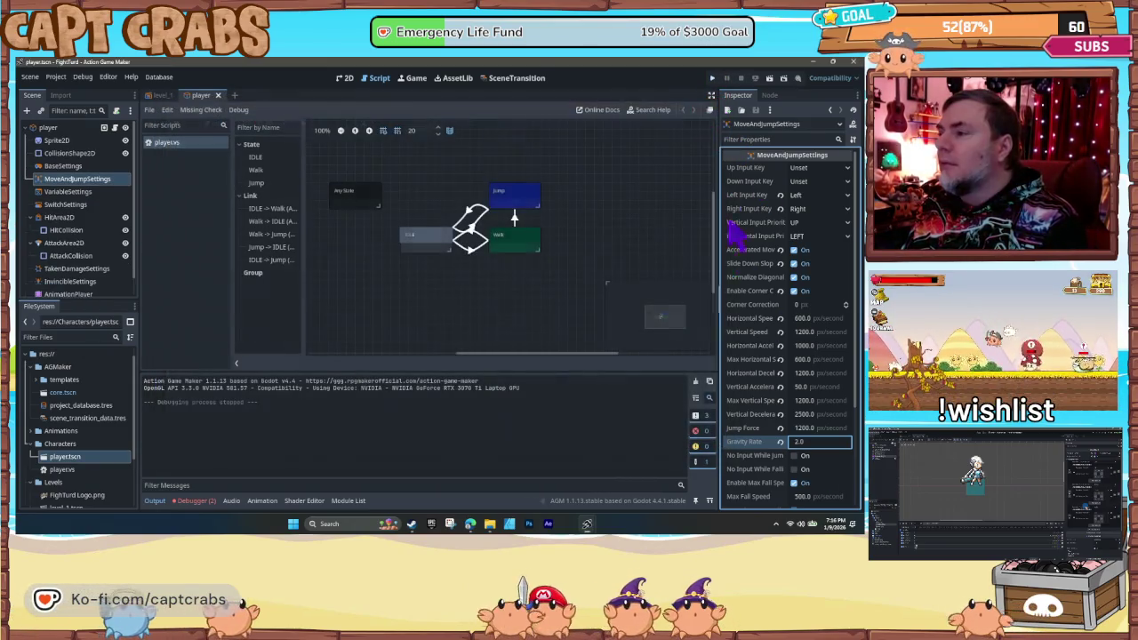
- Set Max Fall Speed to 700 and playtest walking left and right off the toilet
click(805, 498)
text(7)
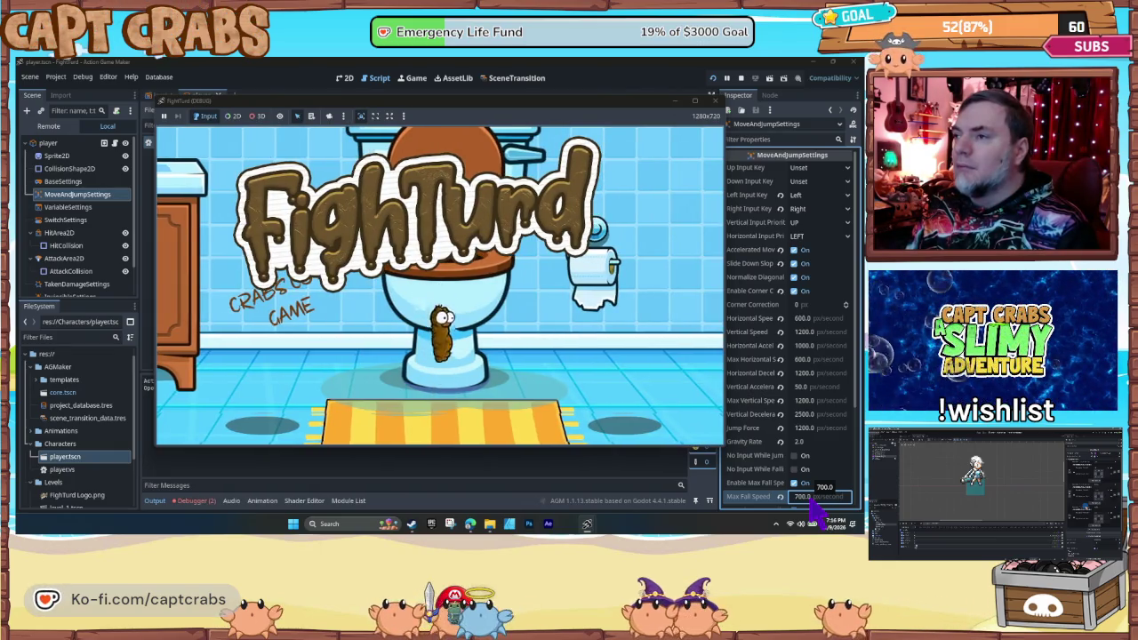
key(Right)
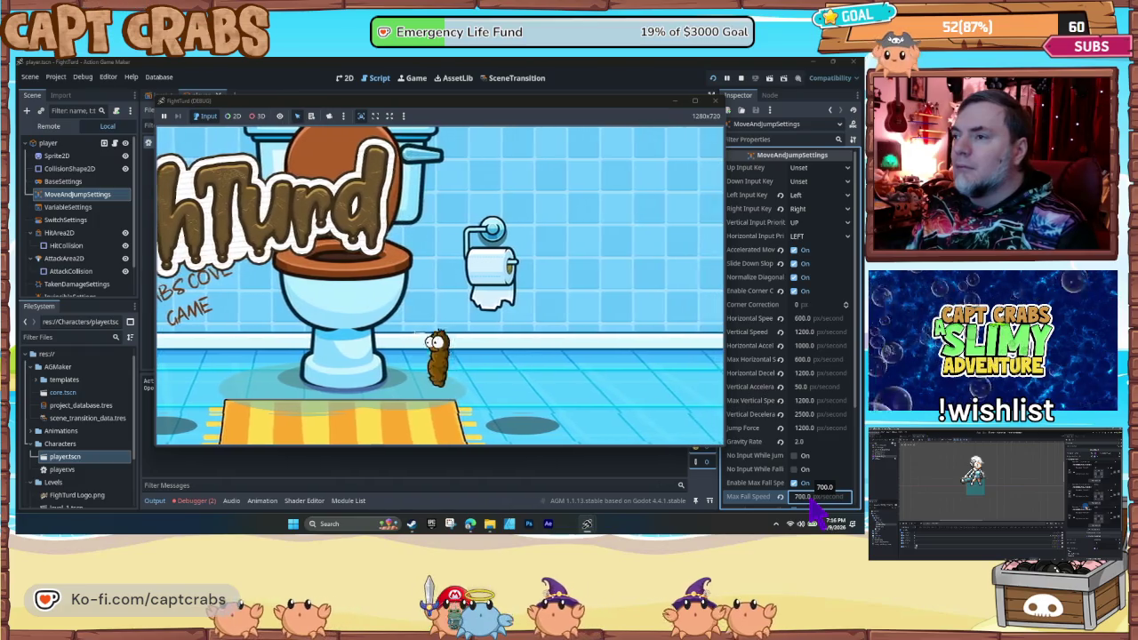
key(Left)
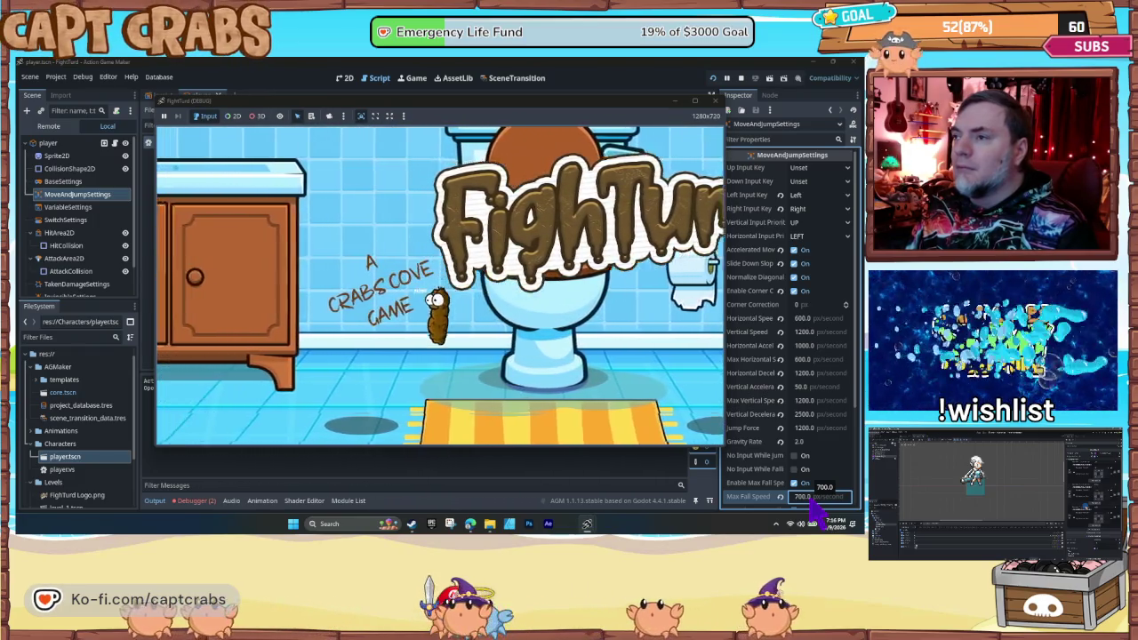
key(Right)
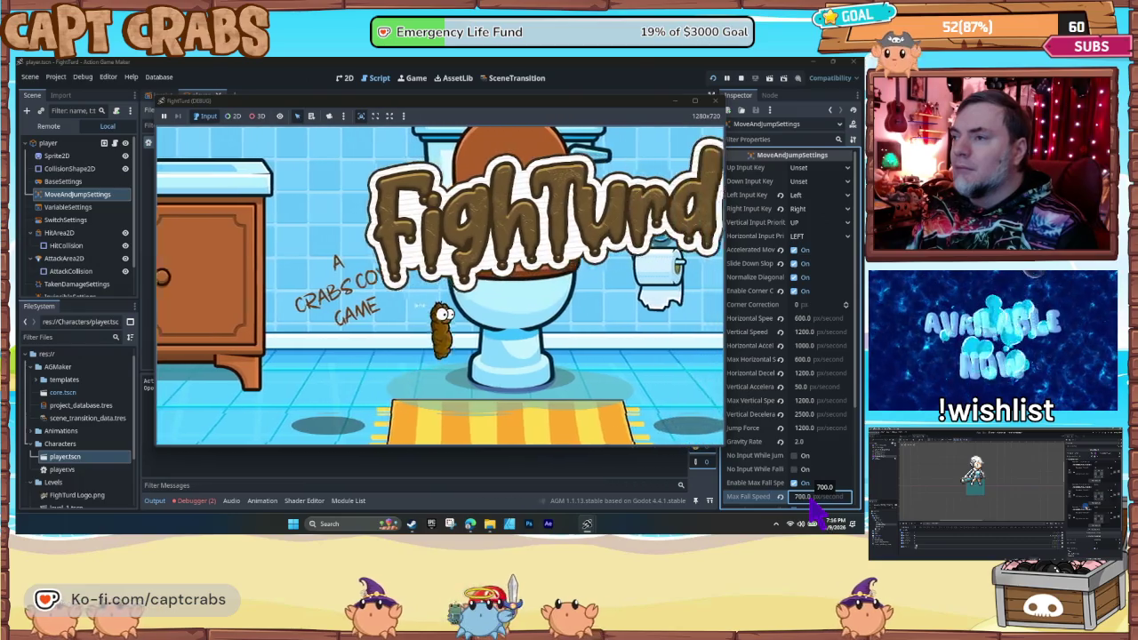
key(Right)
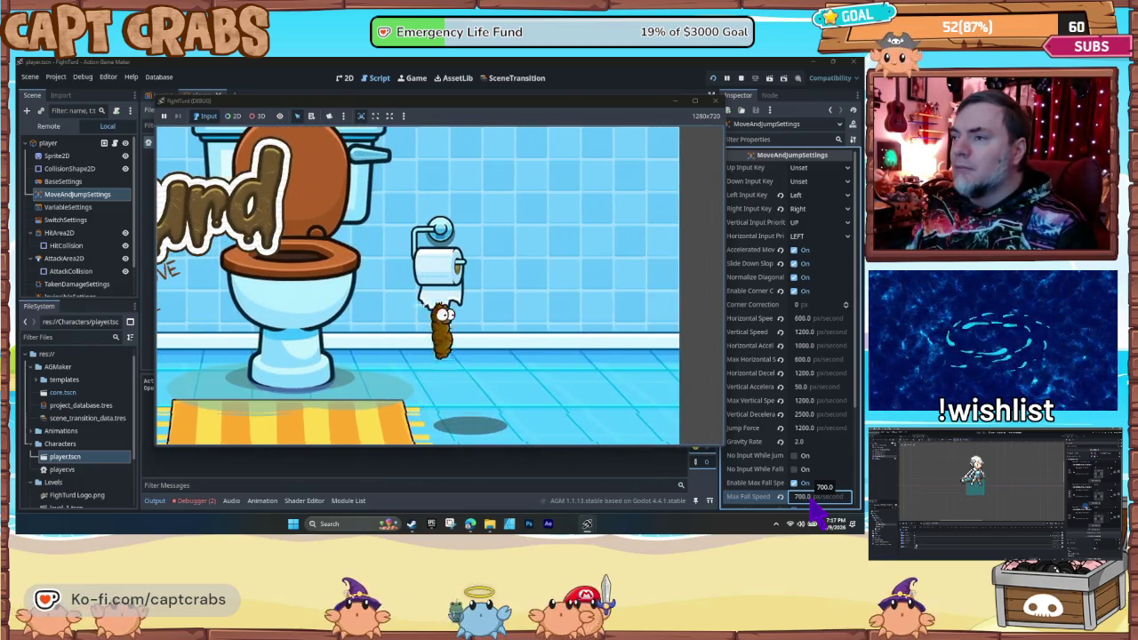
click(712, 99)
scroll(800, 445, down, 3)
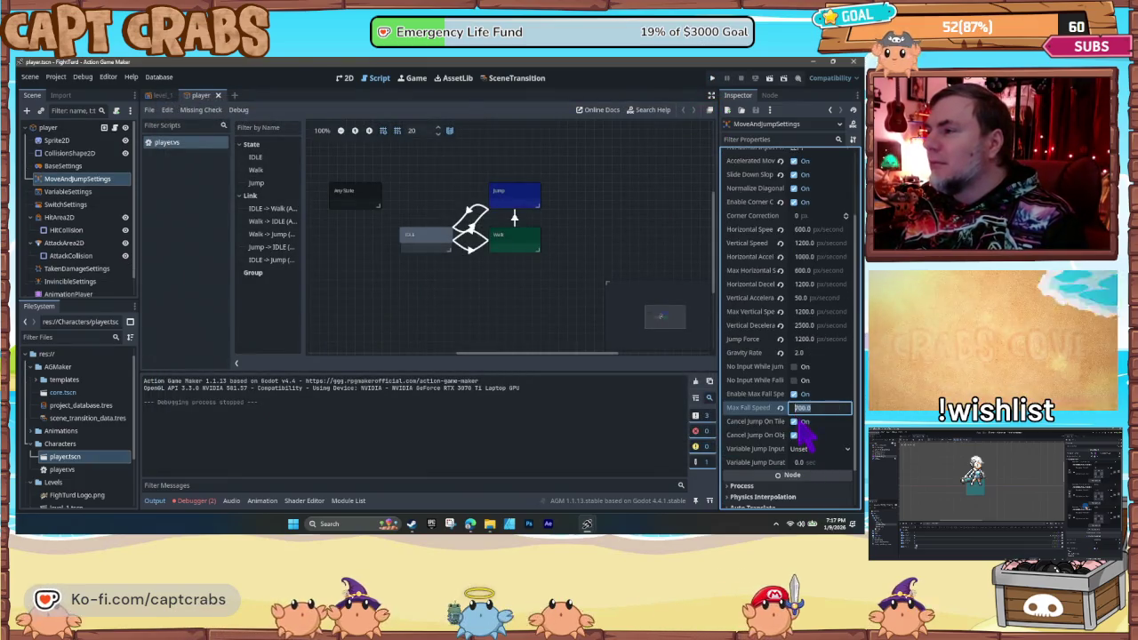
- Set Max Fall Speed to 900, save the player scene and launch the game
text(8)
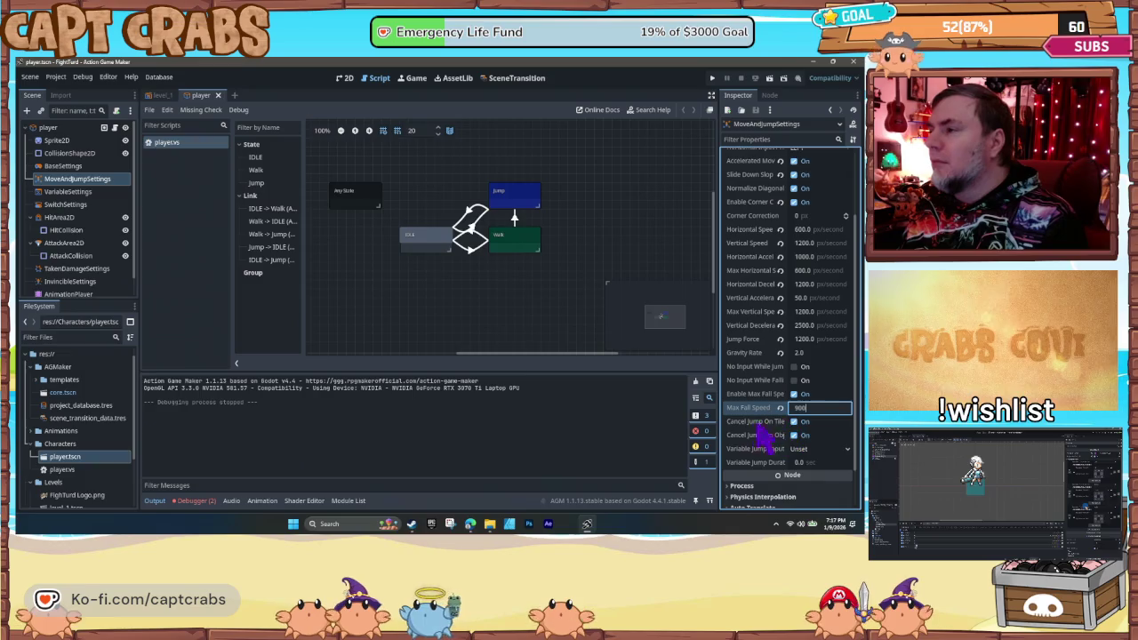
key(Return)
key(ctrl+s)
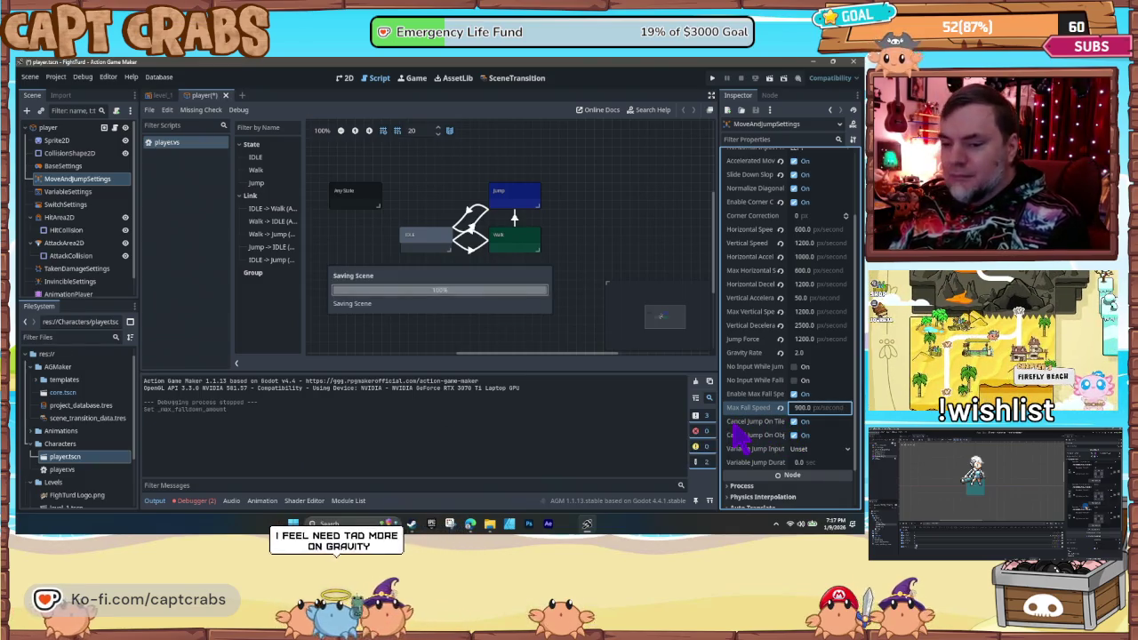
key(F5)
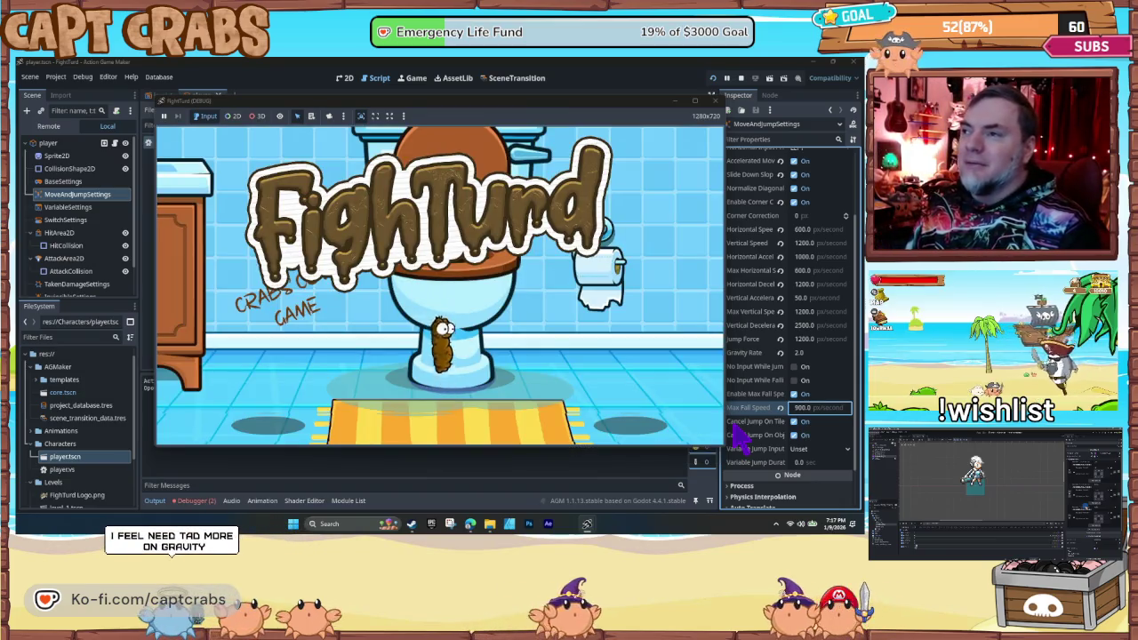
- Test jumping and walking left and right near the toilet, then close the game
key(Right)
key(space)
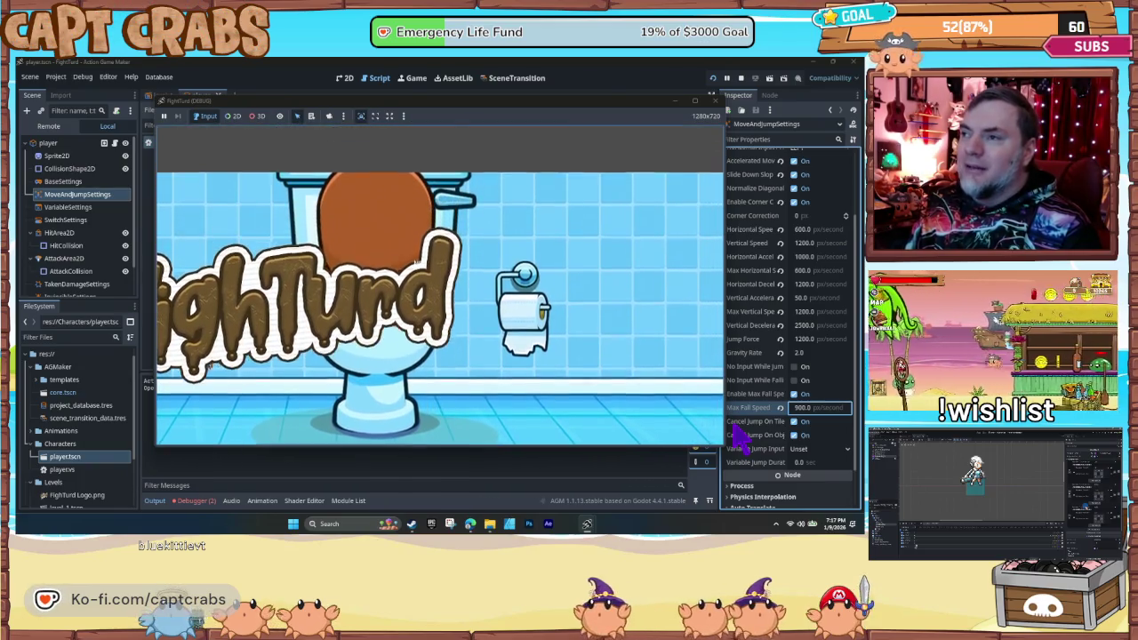
key(Left)
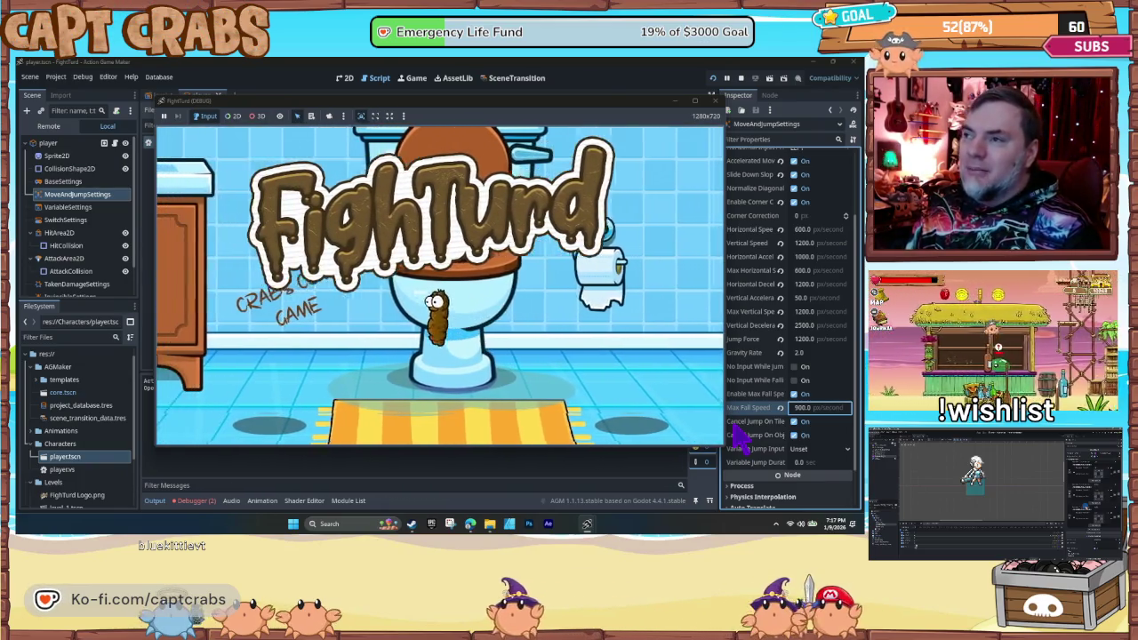
key(Right)
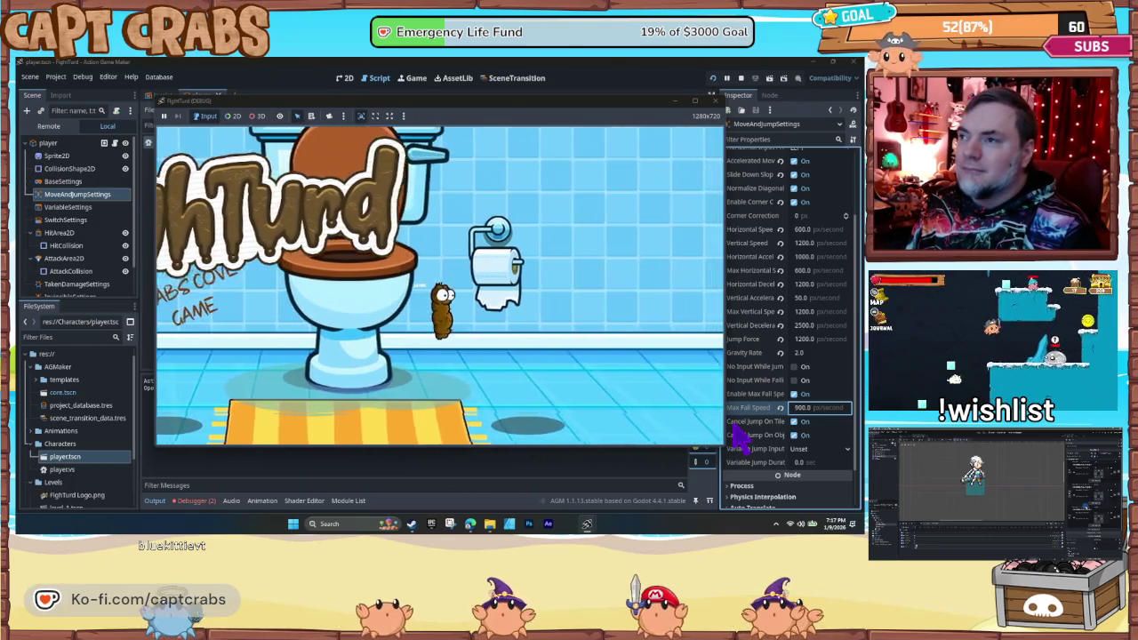
key(Left)
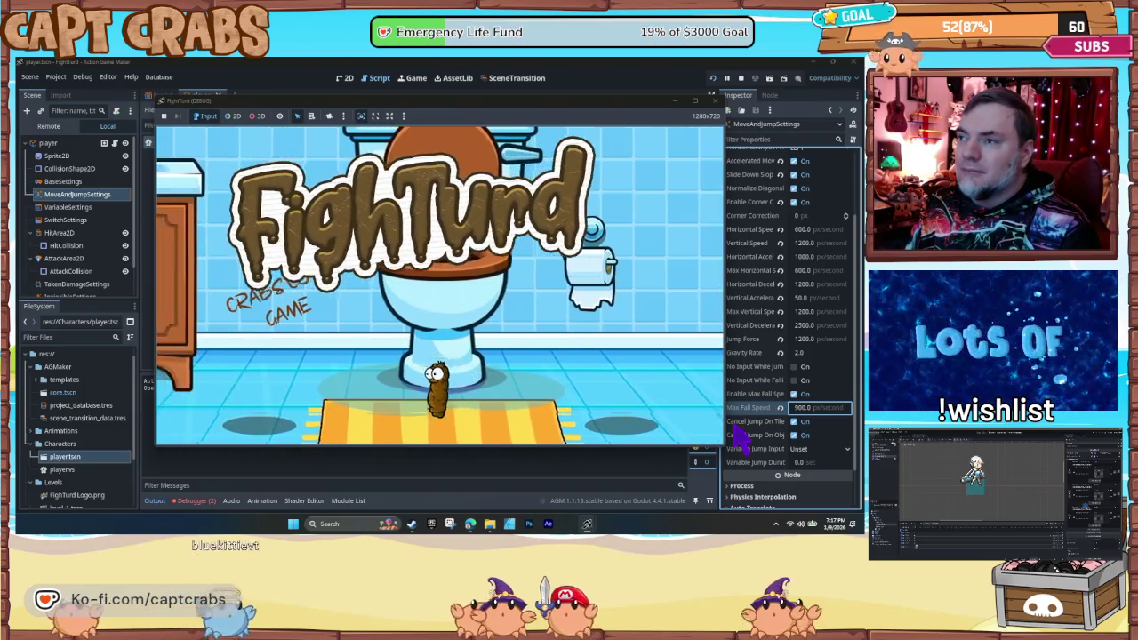
key(space)
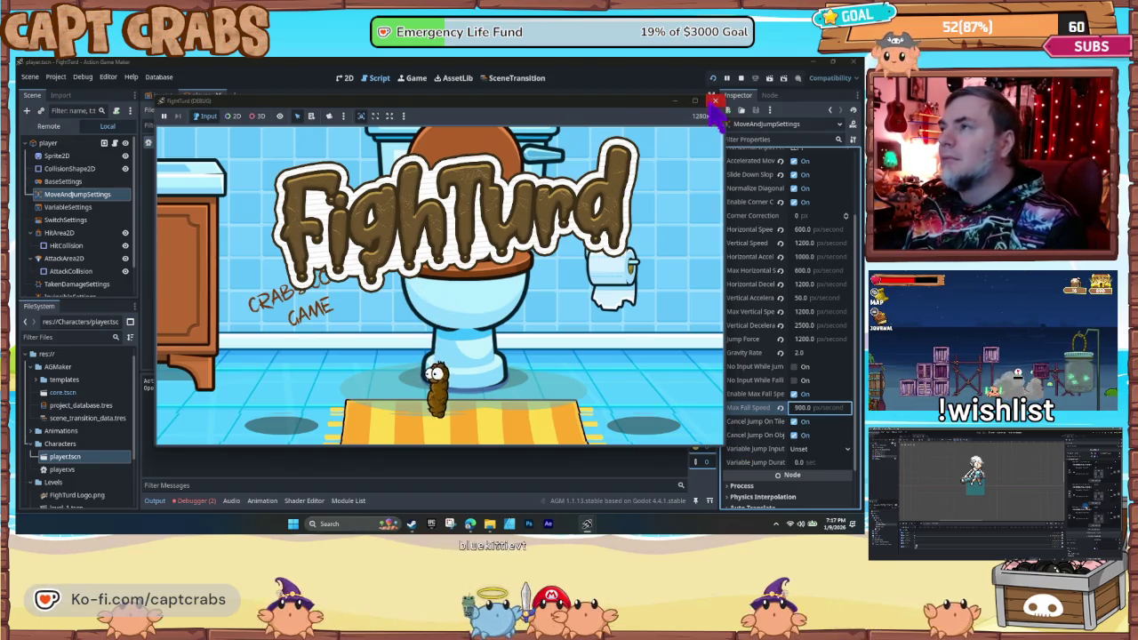
click(715, 100)
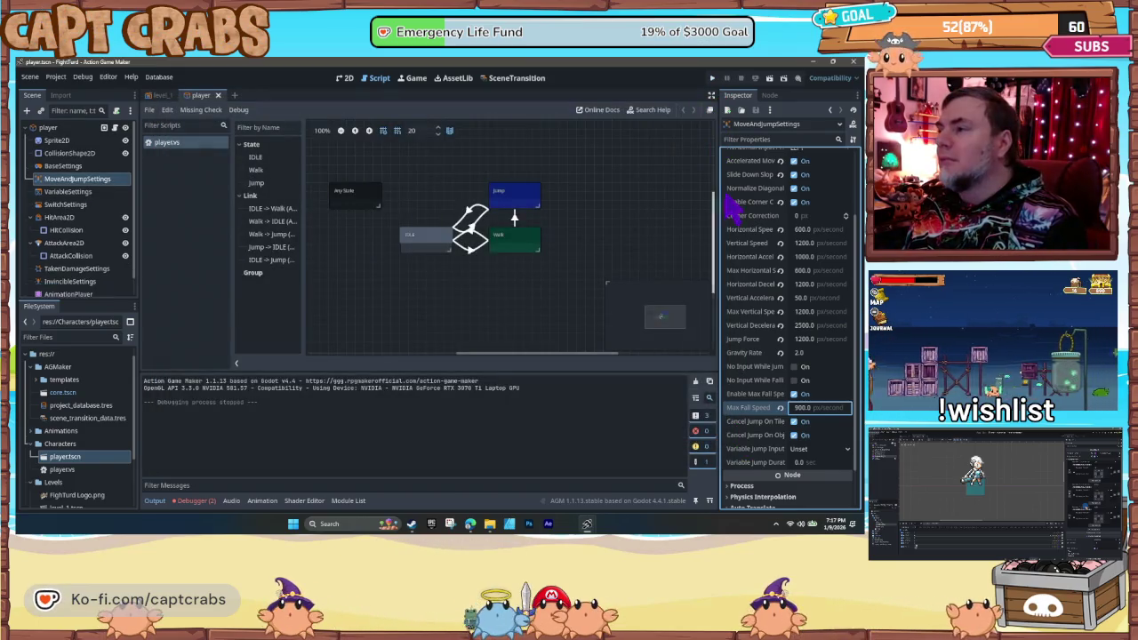
- Change Gravity Rate to 2.5, run the game to test it, then close it
click(802, 356)
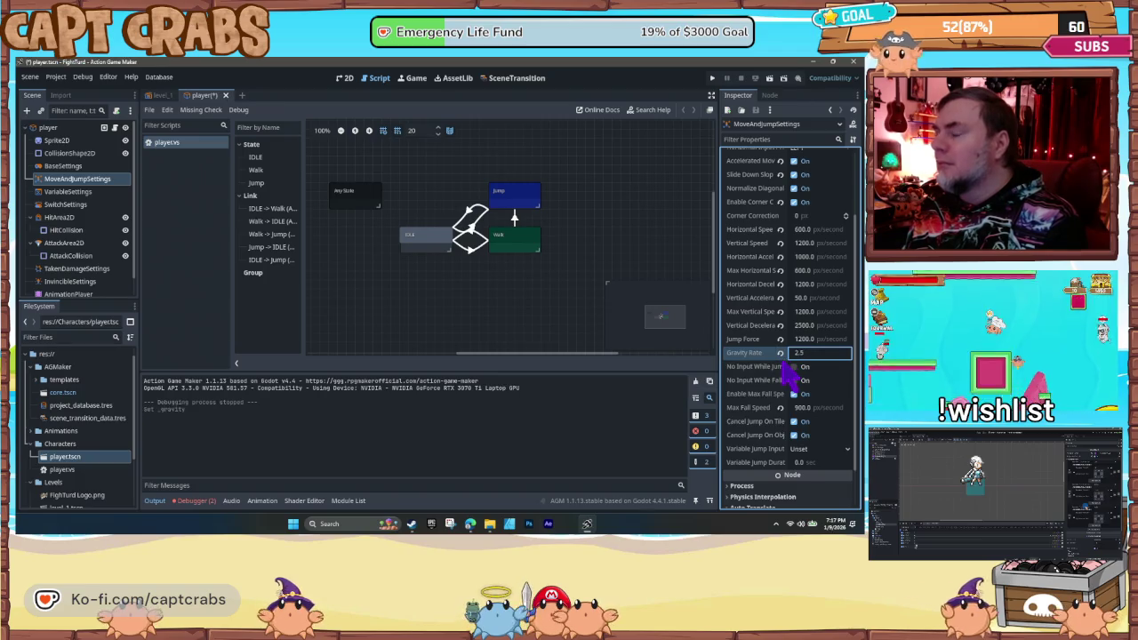
key(F5)
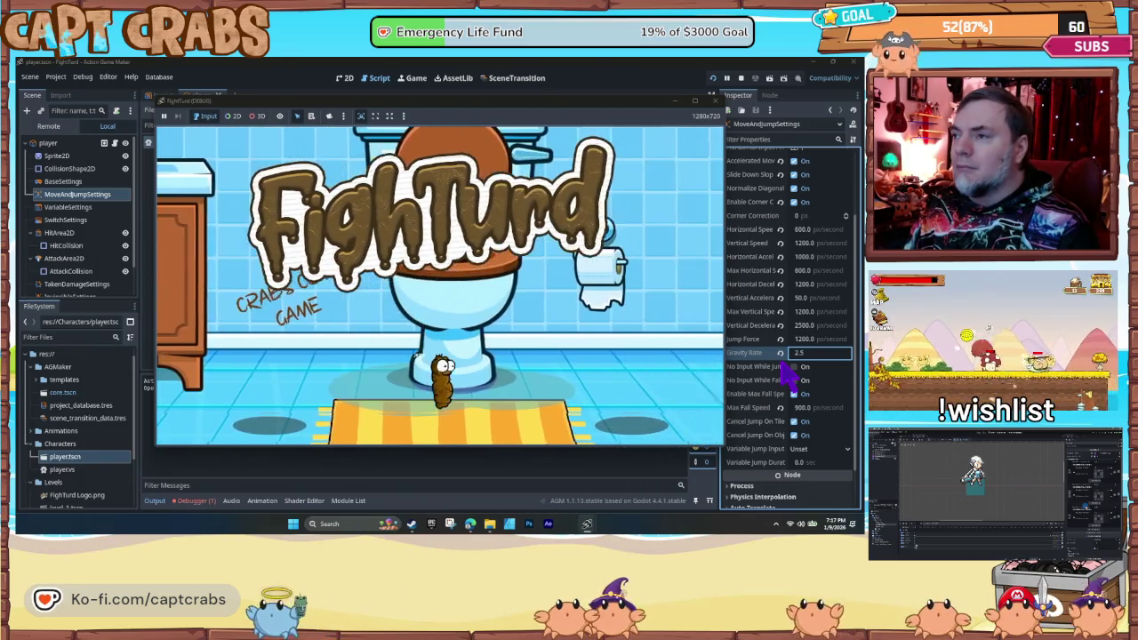
click(711, 100)
- Commit Gravity Rate 2.5 and set Jump Force to 1400
click(797, 339)
text(1)
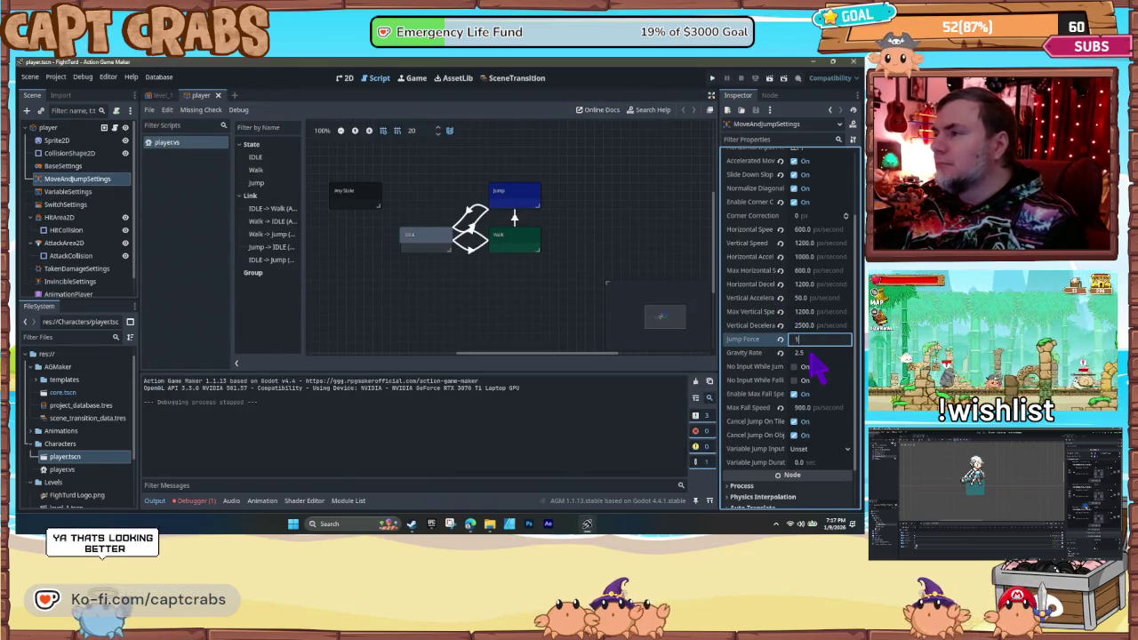
text(400)
key(Return)
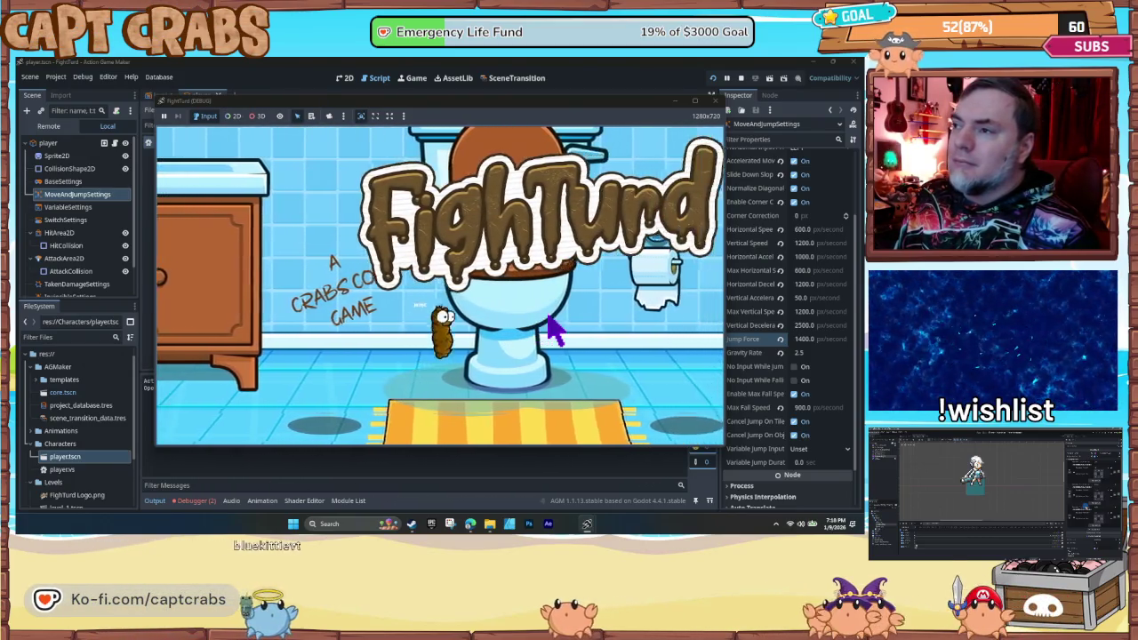
- Walk the character right past the rug and off the toilet, then close the game
key(Right)
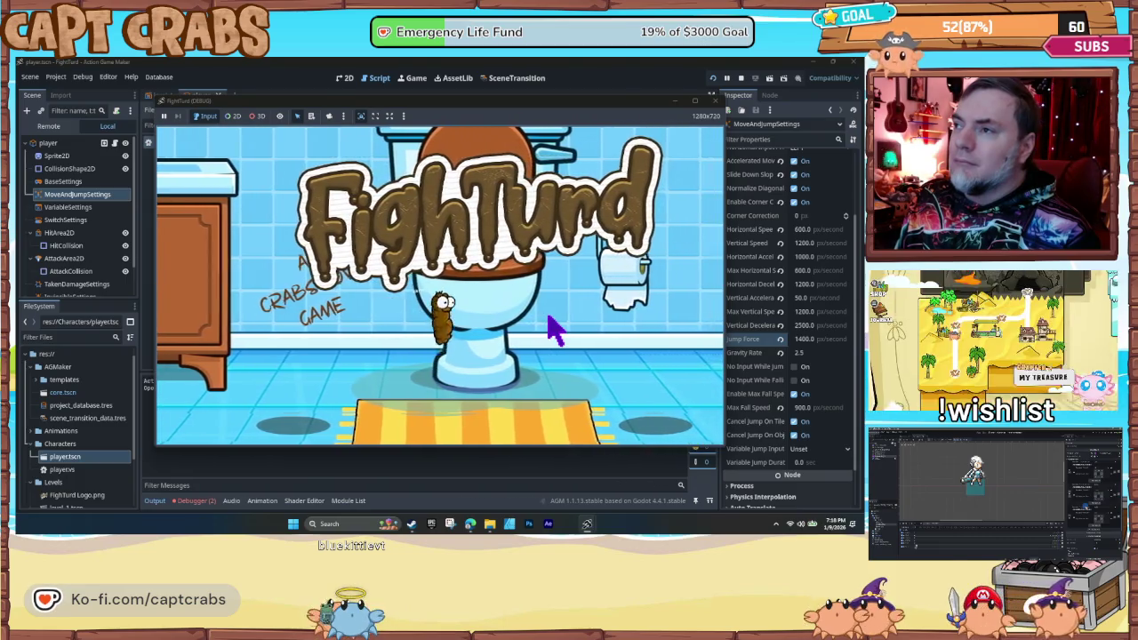
key(Right)
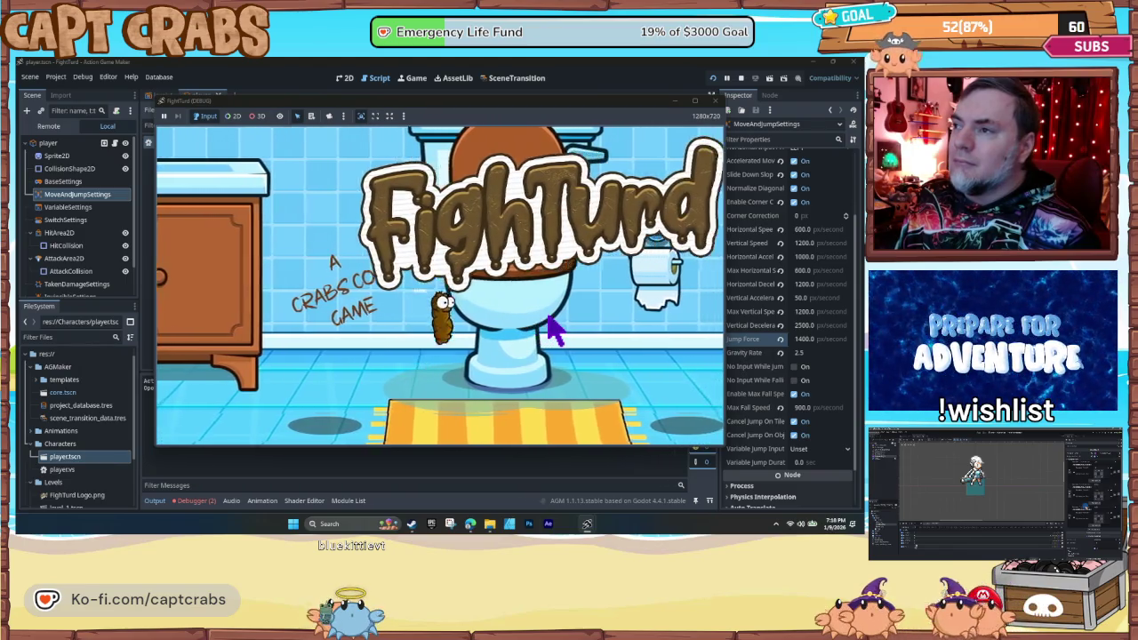
key(Right)
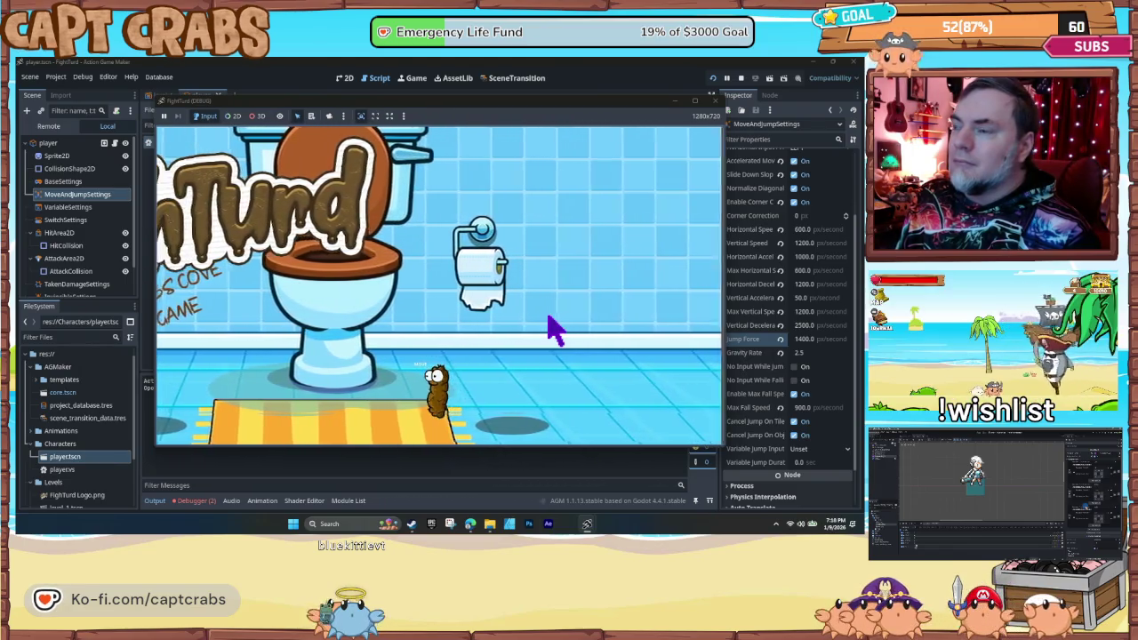
click(715, 101)
- Inspect CameraTargetSettings, briefly expanding and collapsing its transform and ordering sections
scroll(116, 266, down, 1)
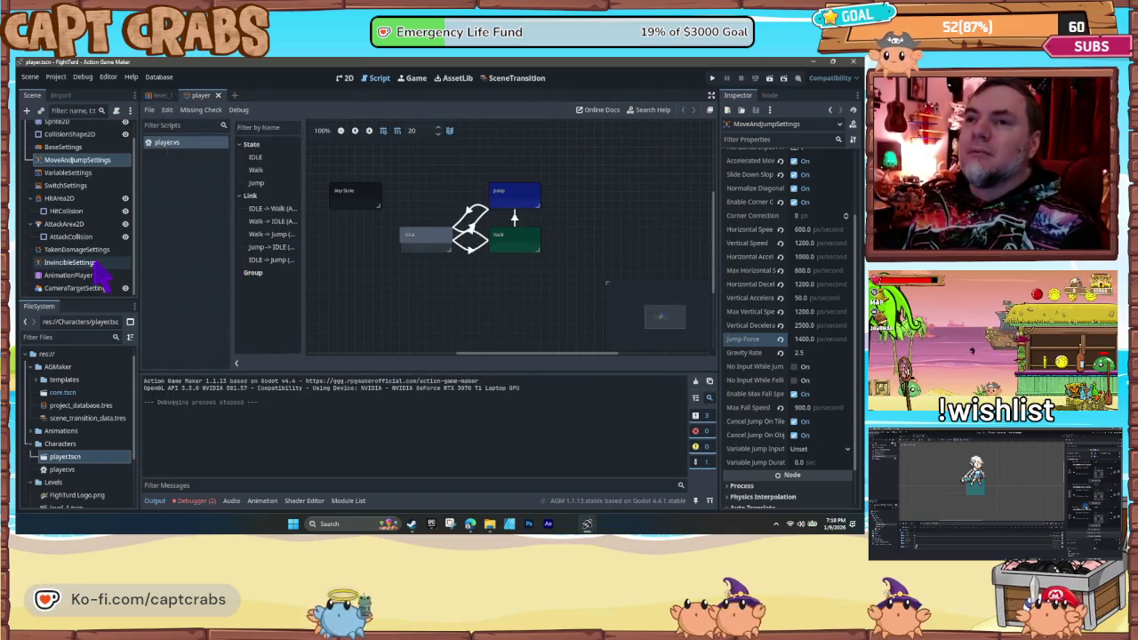
click(90, 288)
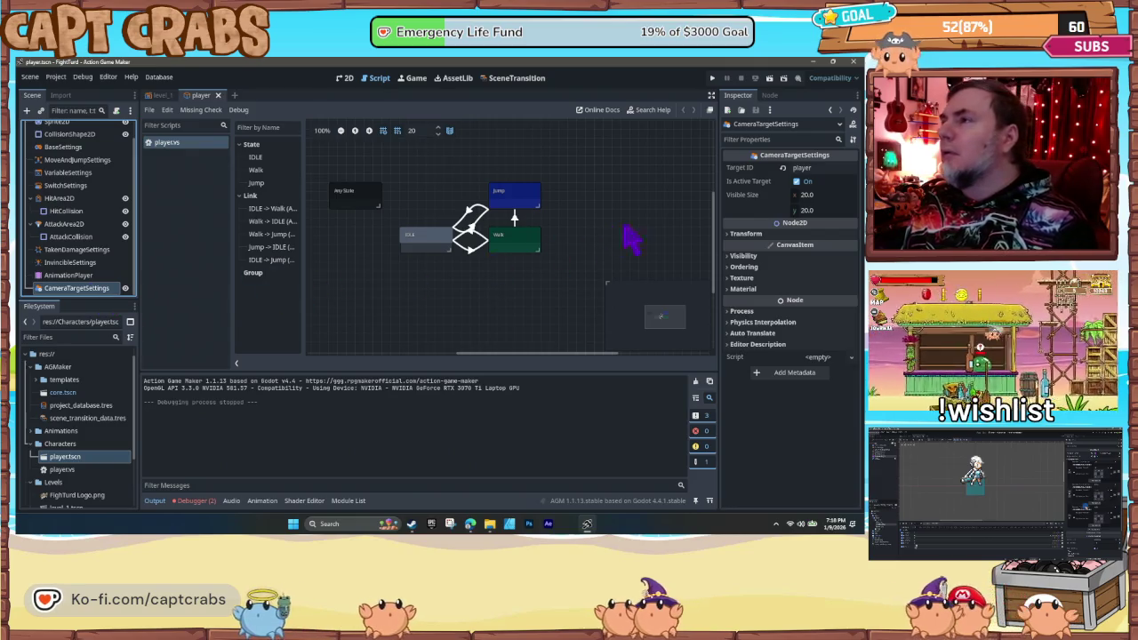
click(729, 234)
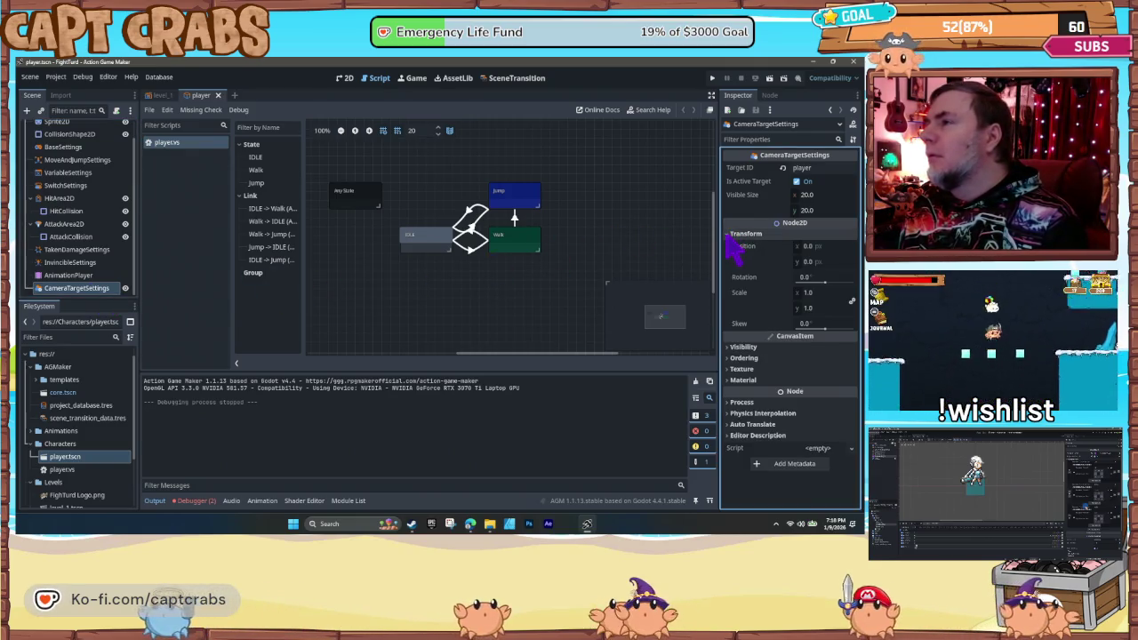
click(727, 236)
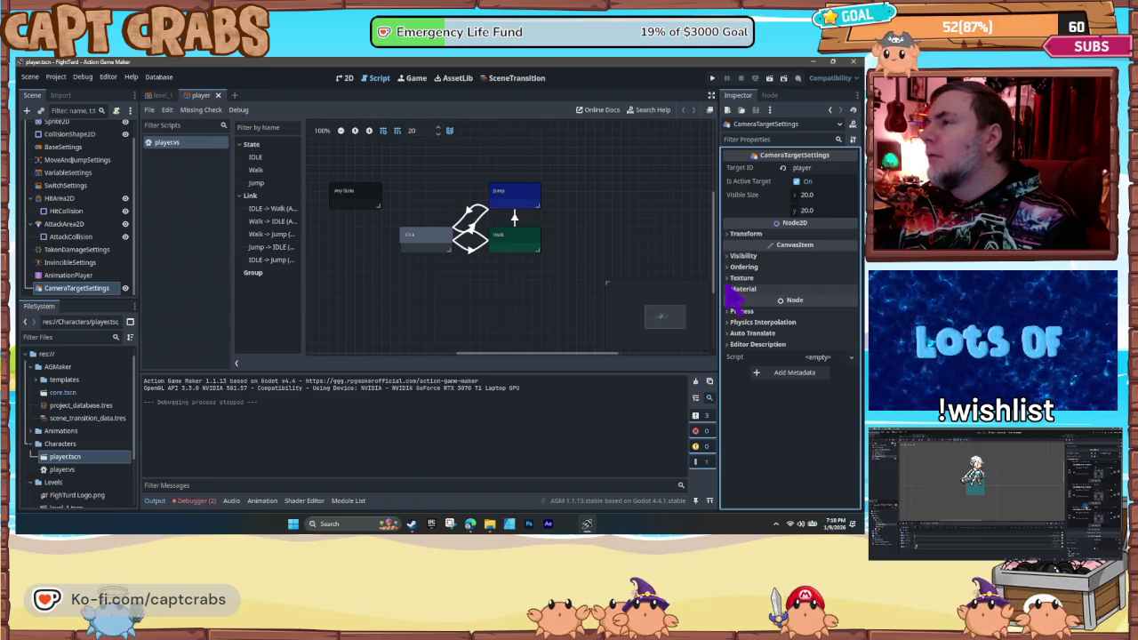
click(734, 267)
click(731, 267)
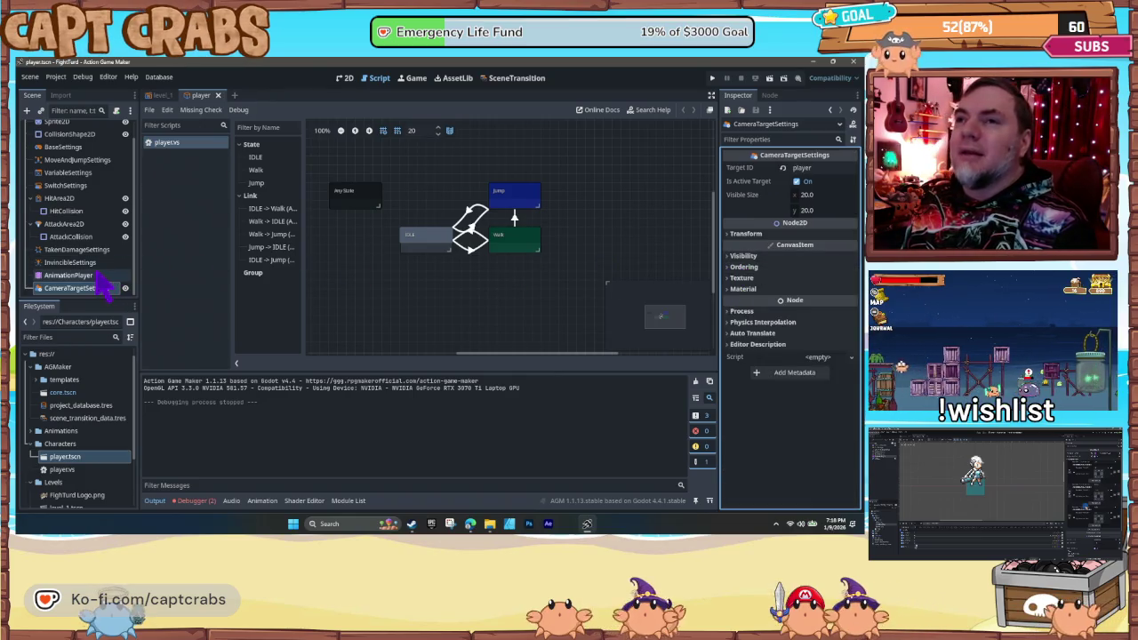
scroll(96, 285, up, 1)
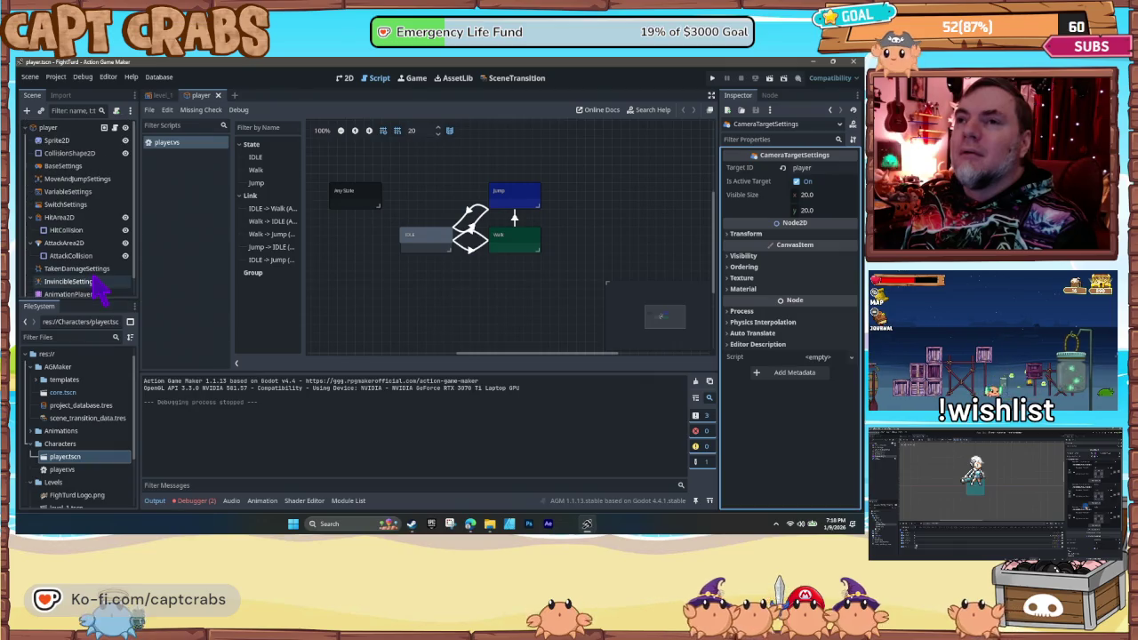
- Switch to the level_1 scene and select InitialCamera to edit its right limit
click(160, 96)
scroll(98, 263, down, 3)
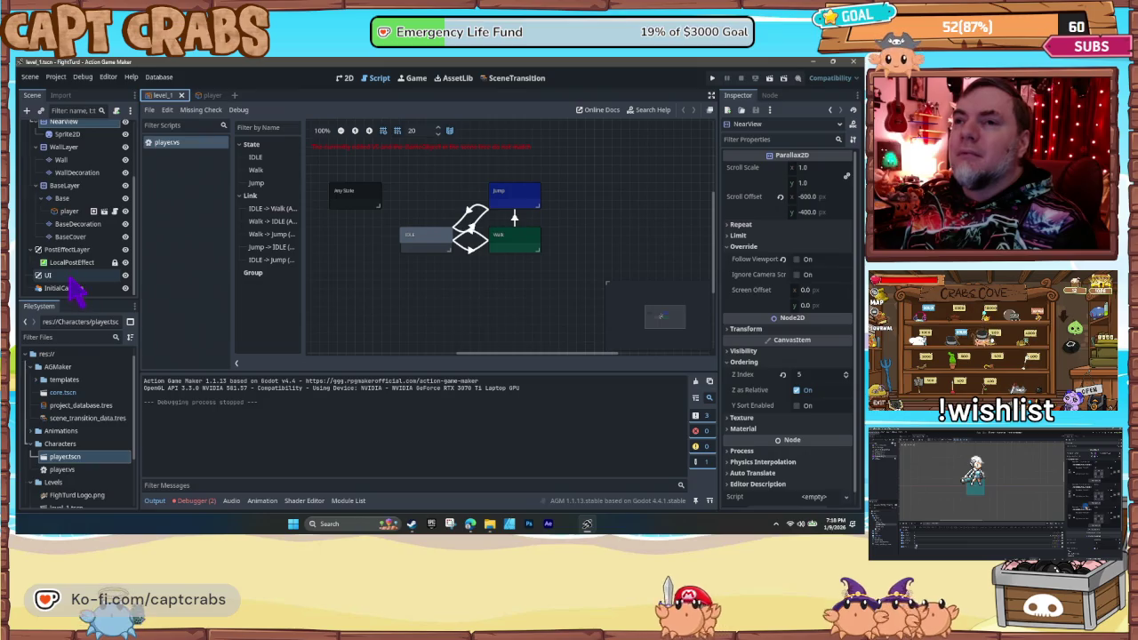
click(70, 288)
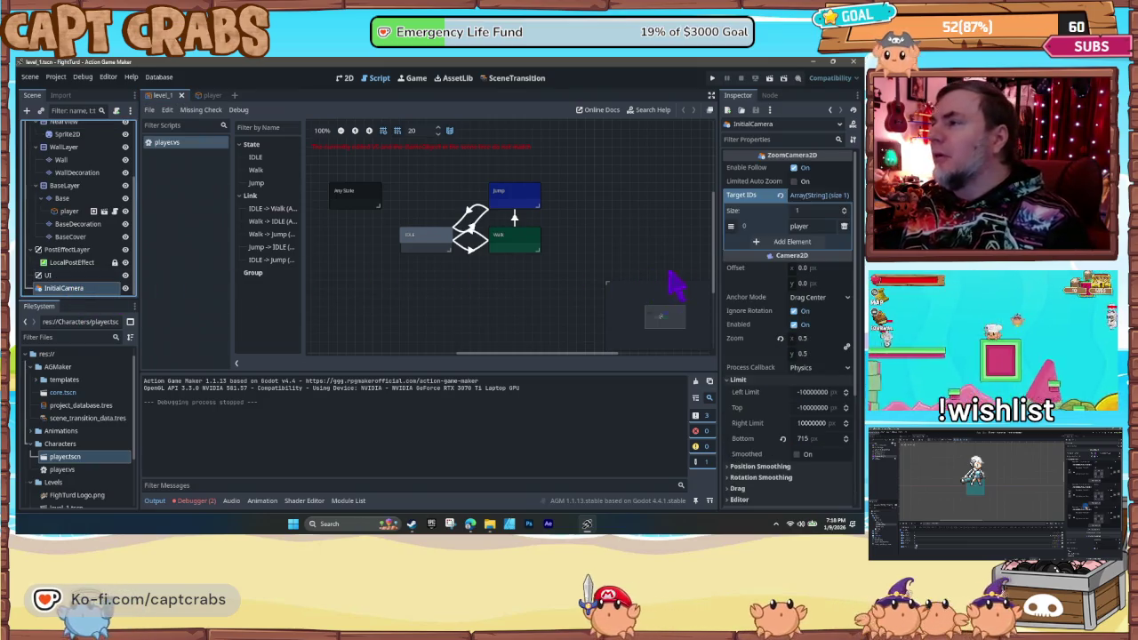
click(818, 425)
text(1000)
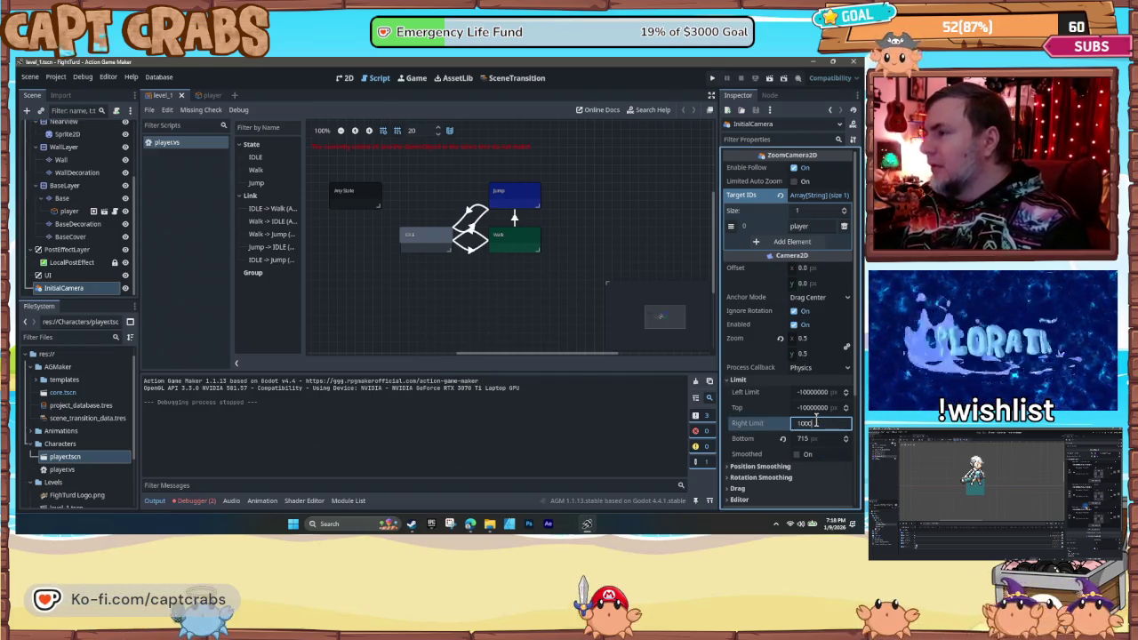
- Set camera Right limit 1000 and Left -1000, then test-run the game
click(817, 394)
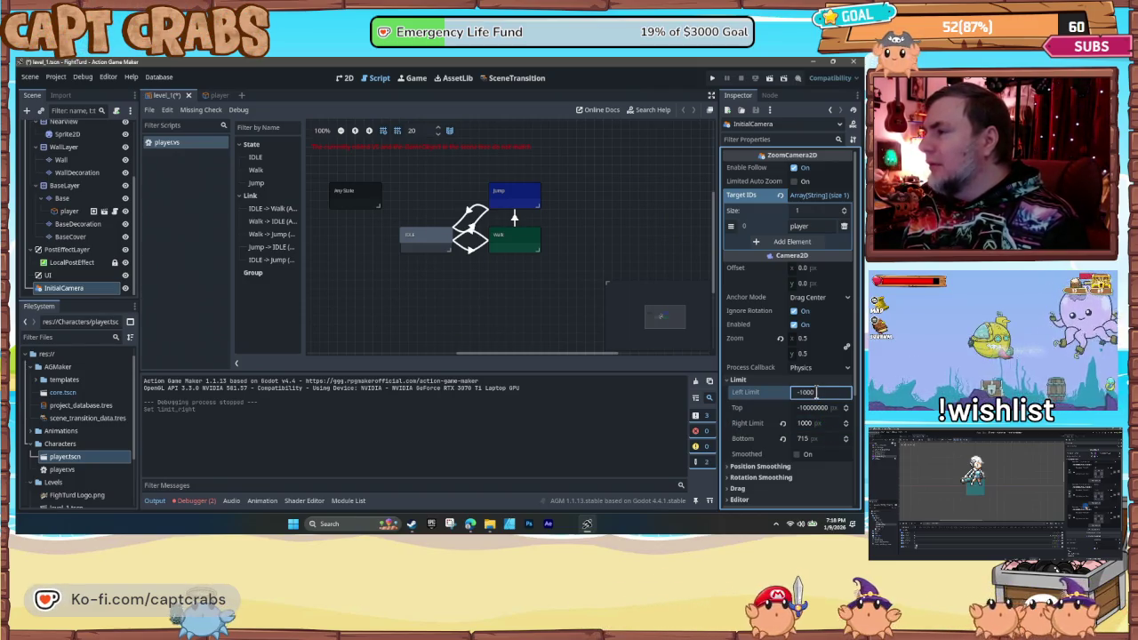
text(-1000)
key(Return)
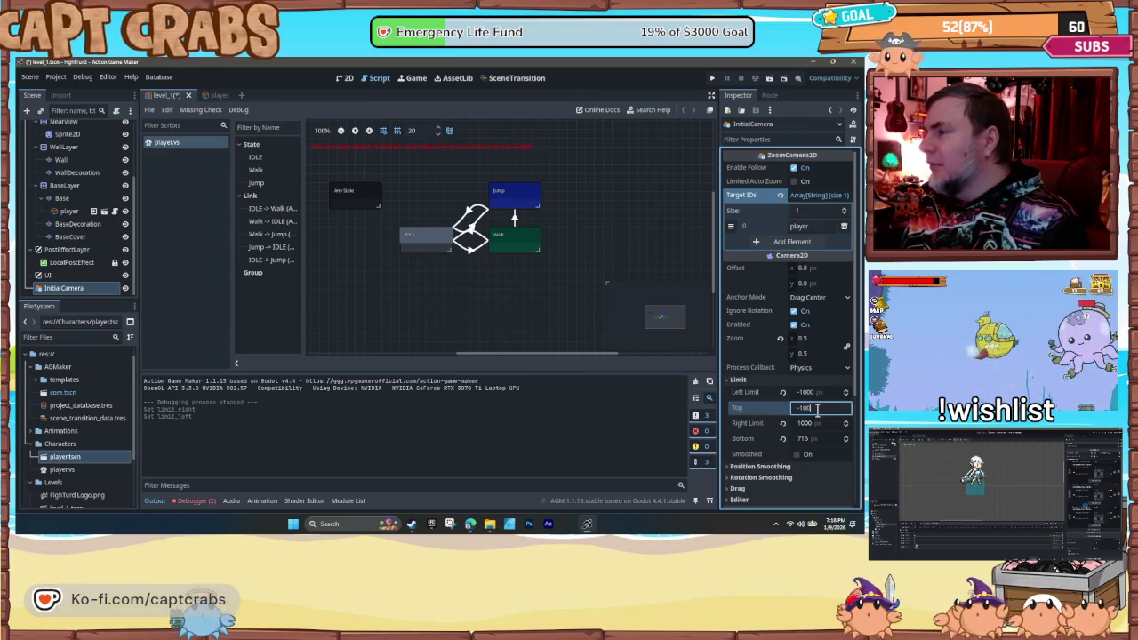
key(F5)
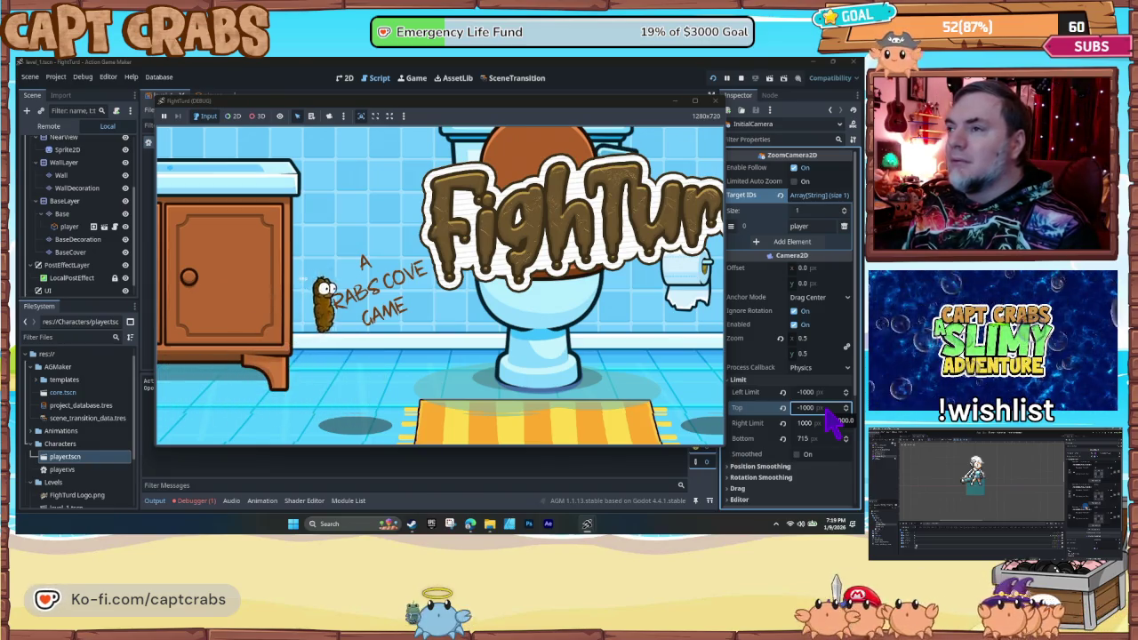
click(715, 101)
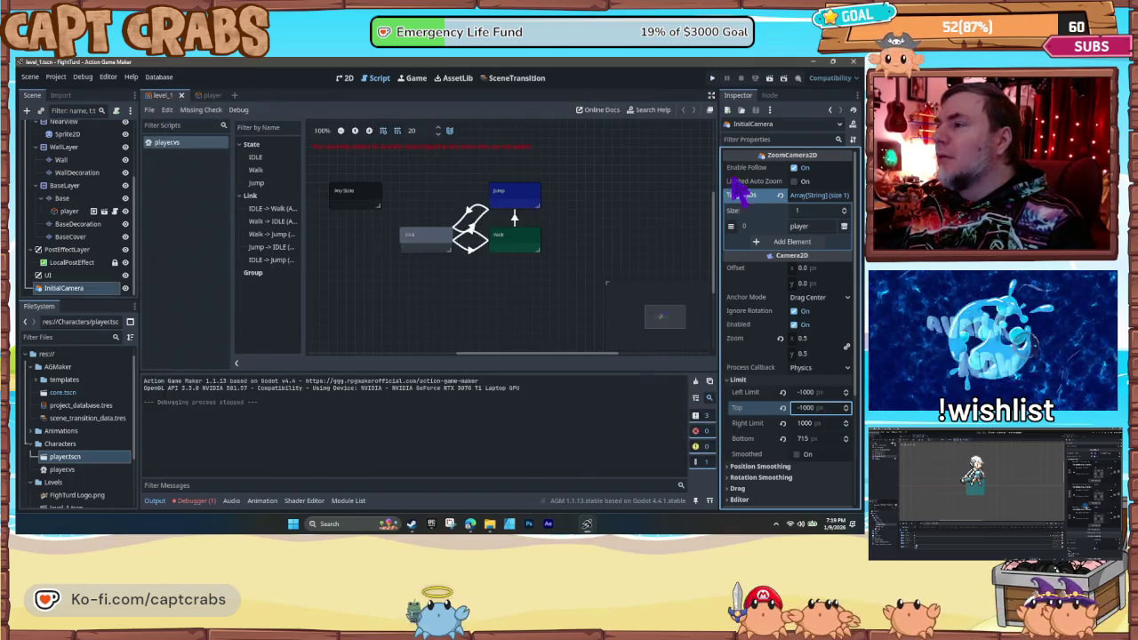
- Change Right limit to 2500 and Top to -1920, then save level_1
double_click(803, 422)
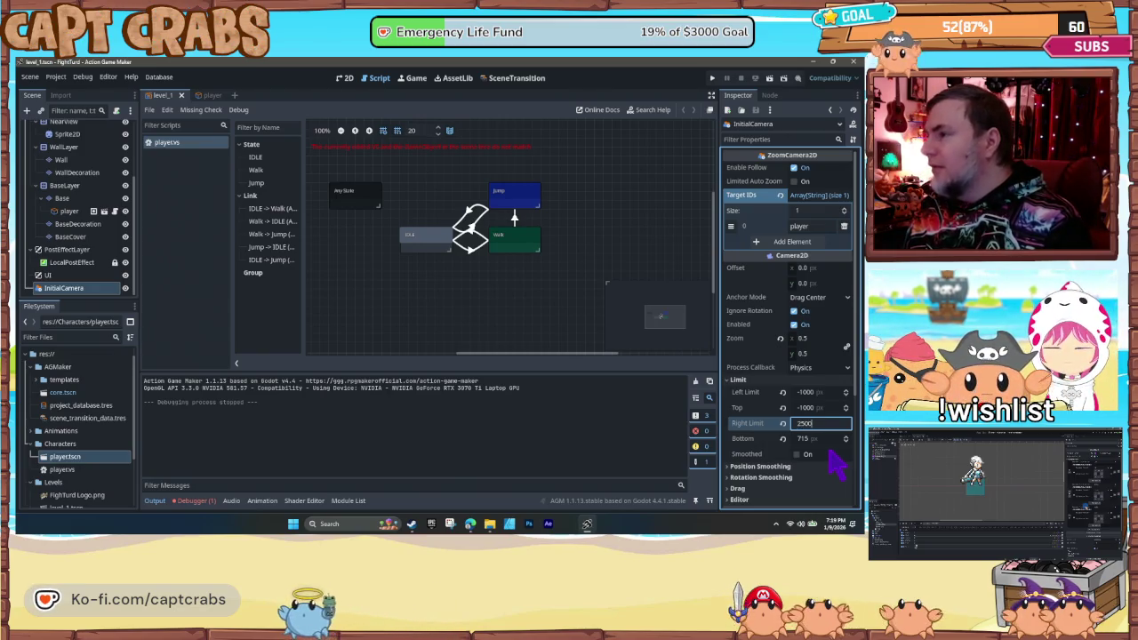
double_click(812, 408)
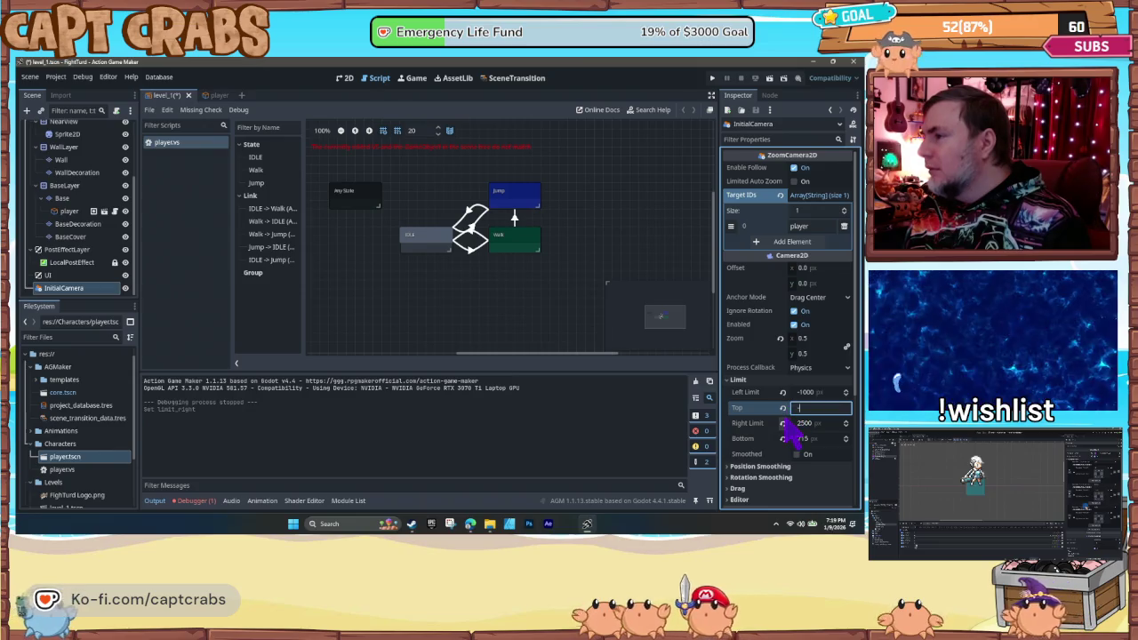
text(1520)
key(Return)
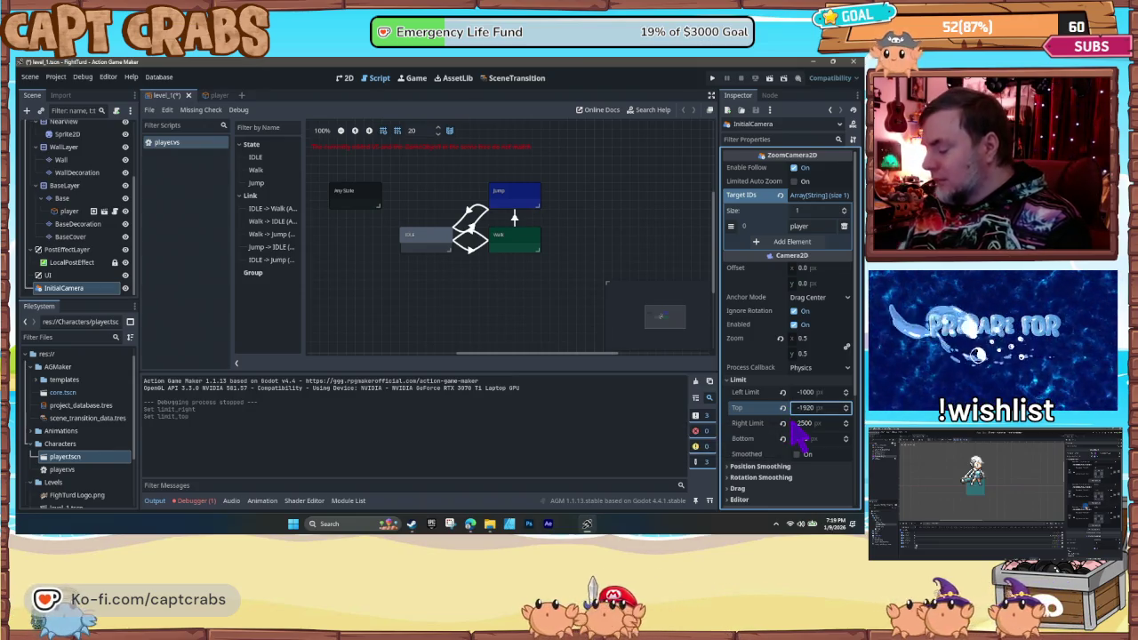
key(ctrl+s)
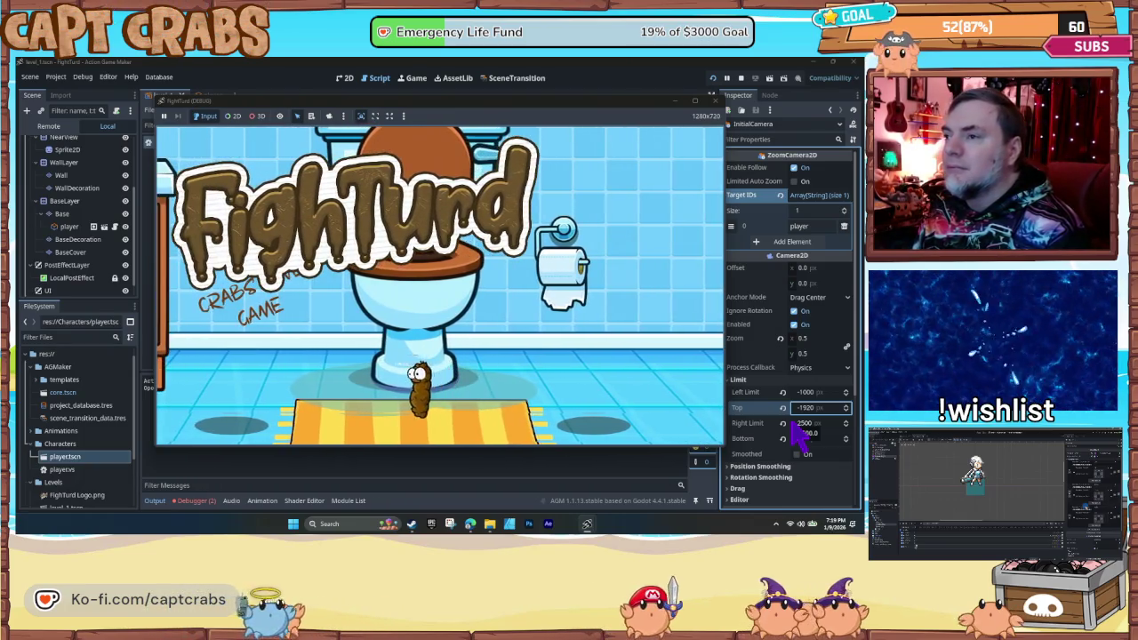
- Stop the game and set camera Top to -1080, Right 1500, Left -1600
key(space)
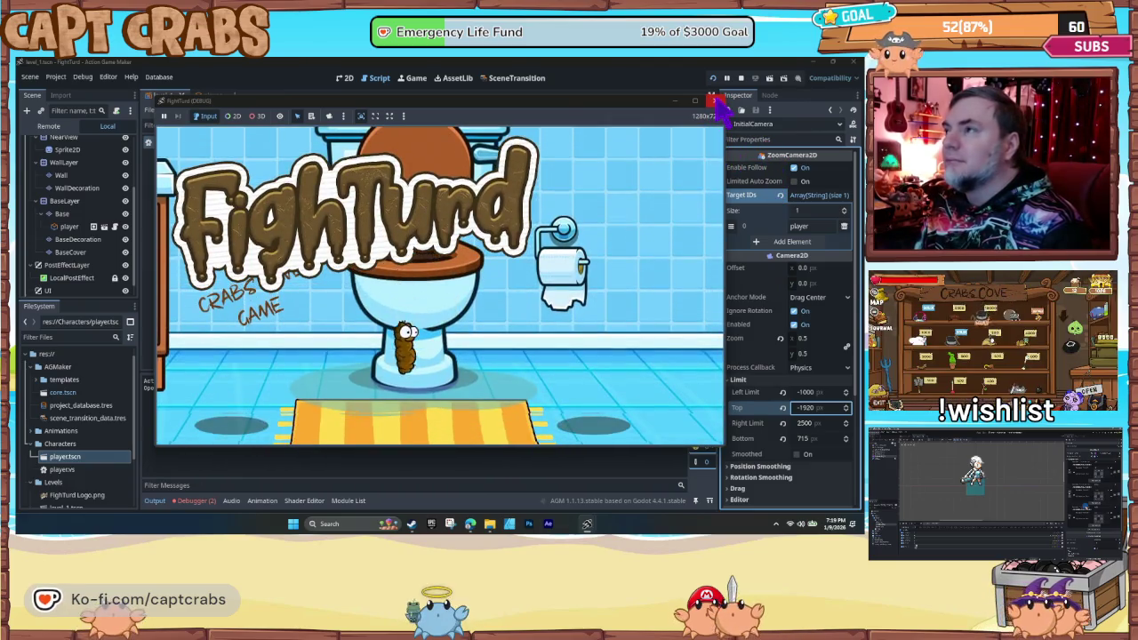
click(716, 101)
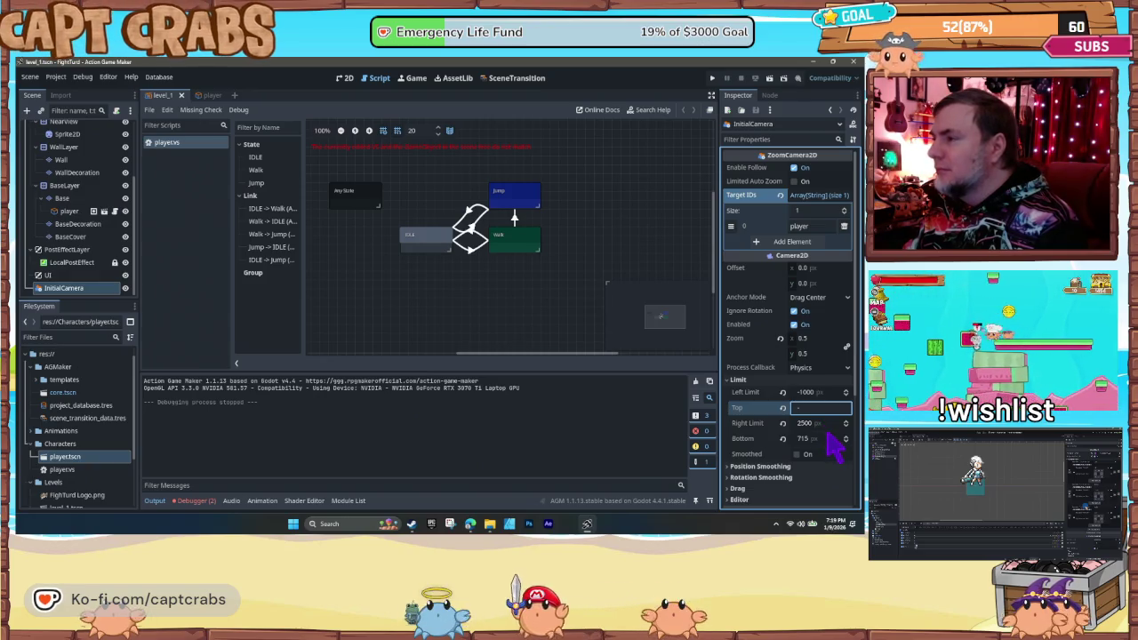
text(108)
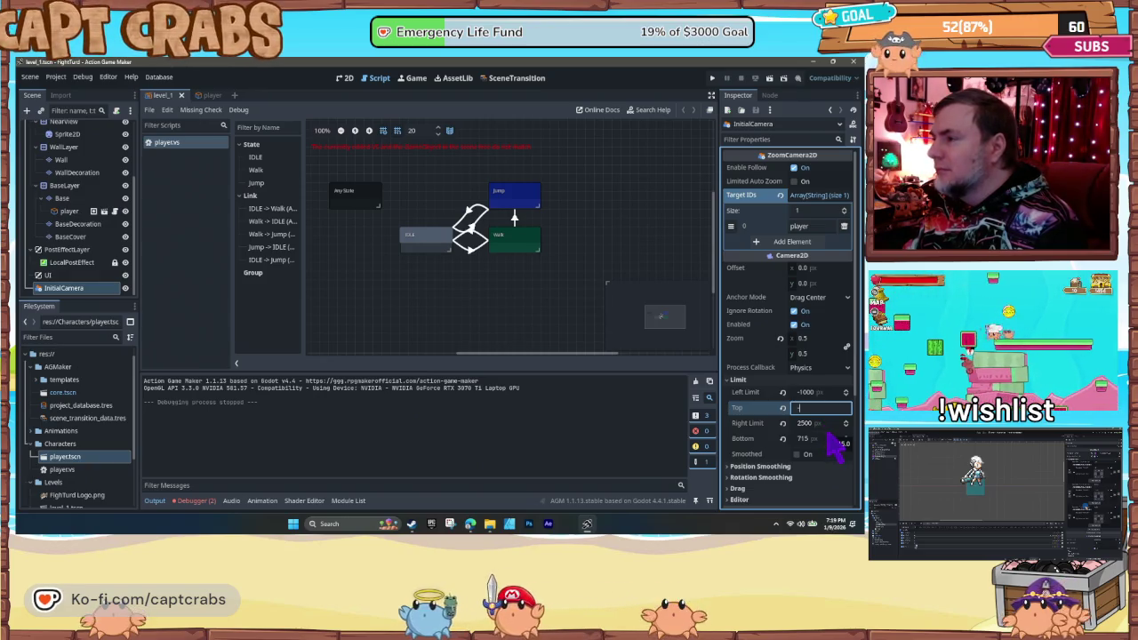
text(0)
key(Return)
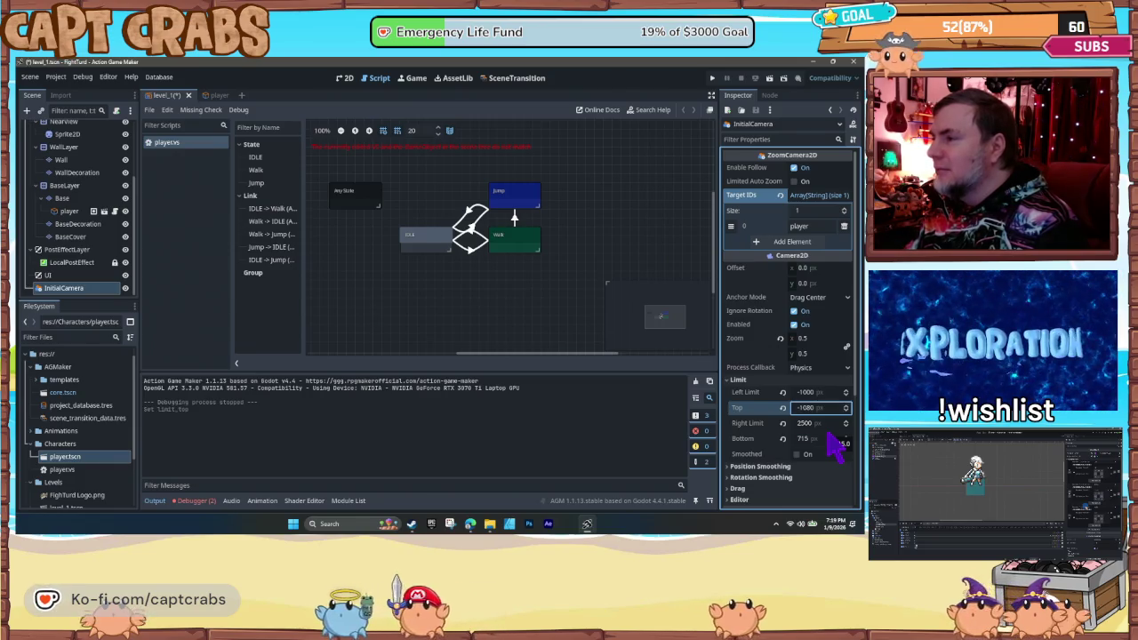
click(812, 426)
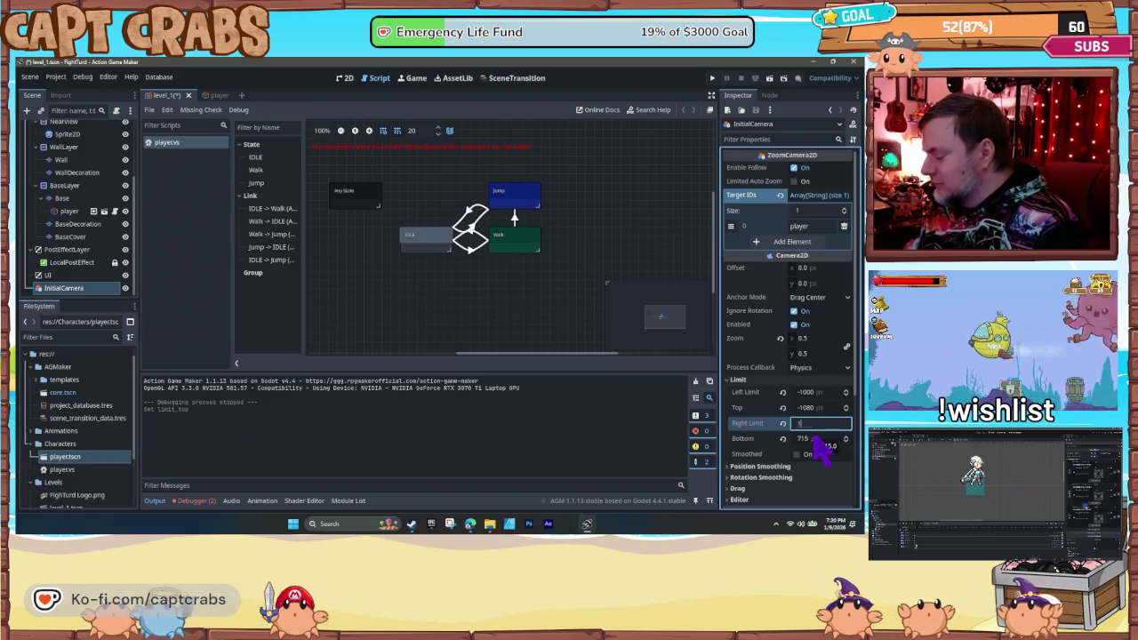
text(1500)
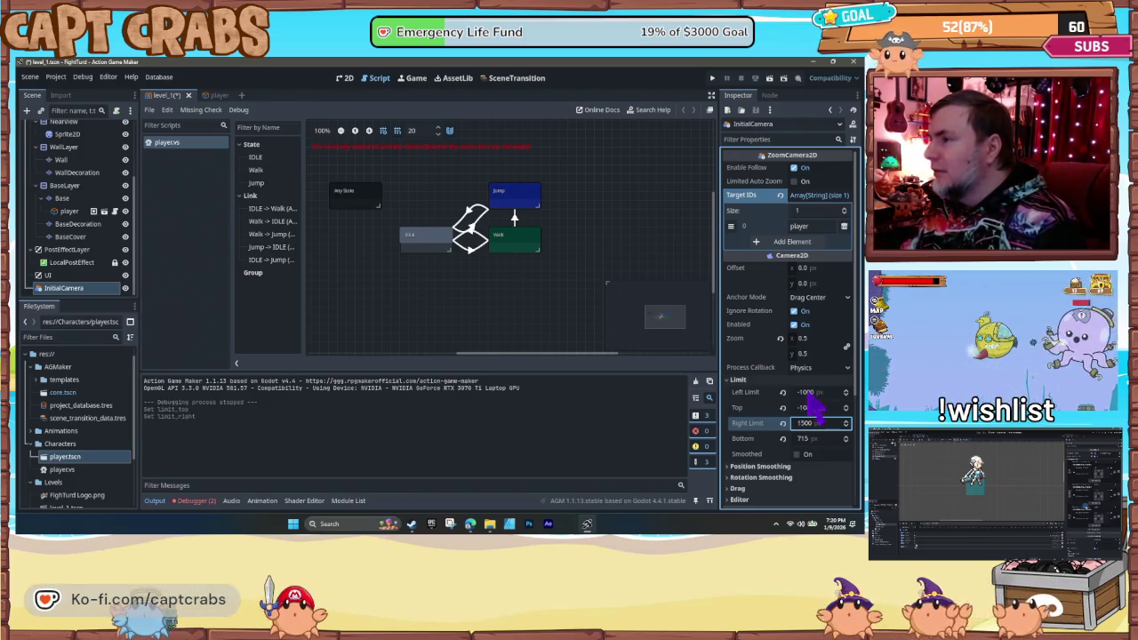
click(811, 394)
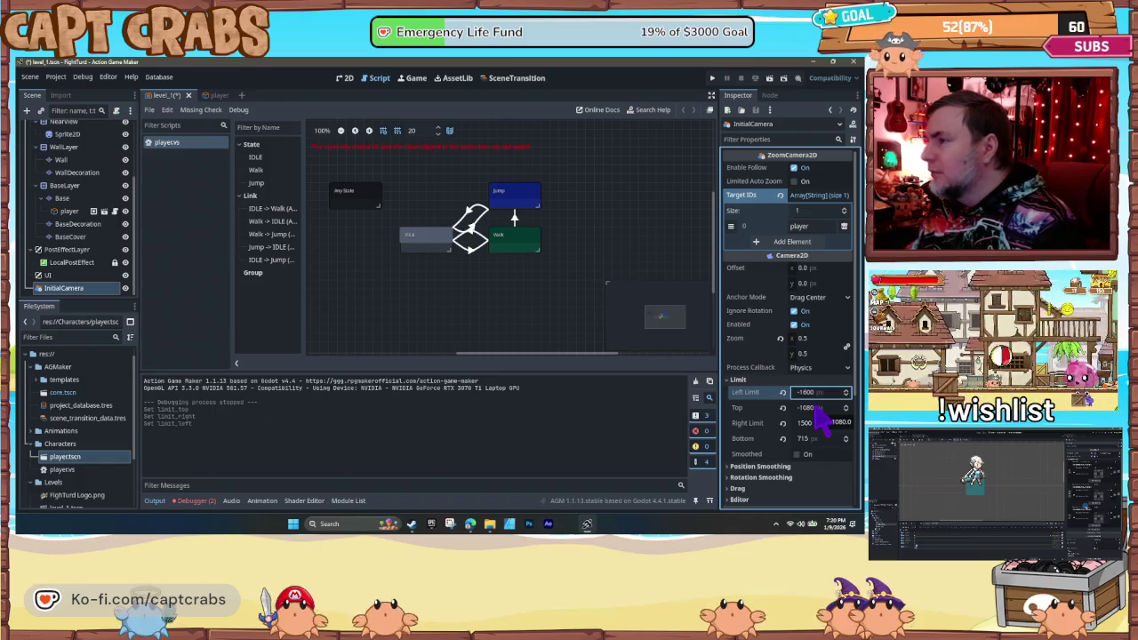
- Save level_1 and playtest the camera limits by walking and jumping
key(ctrl+s)
key(F5)
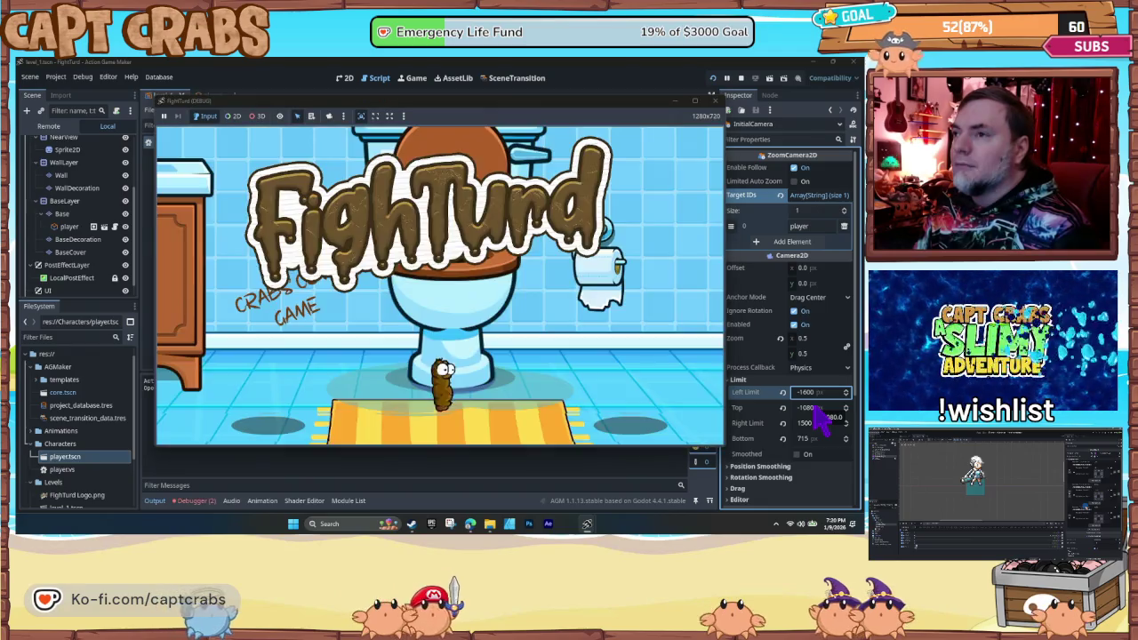
key(Left)
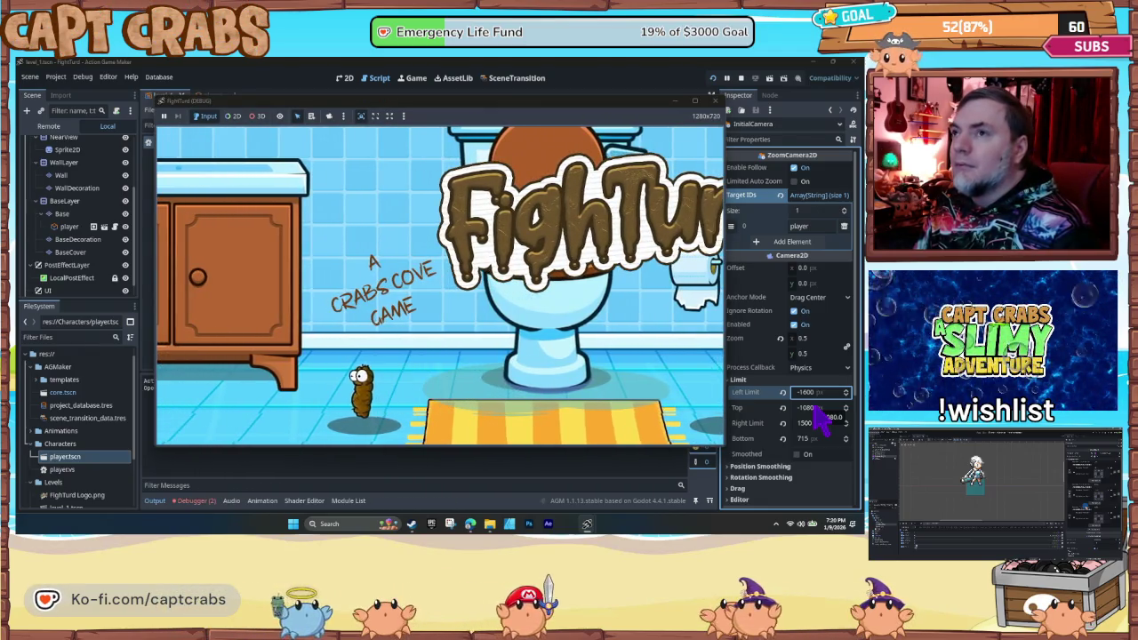
key(Right)
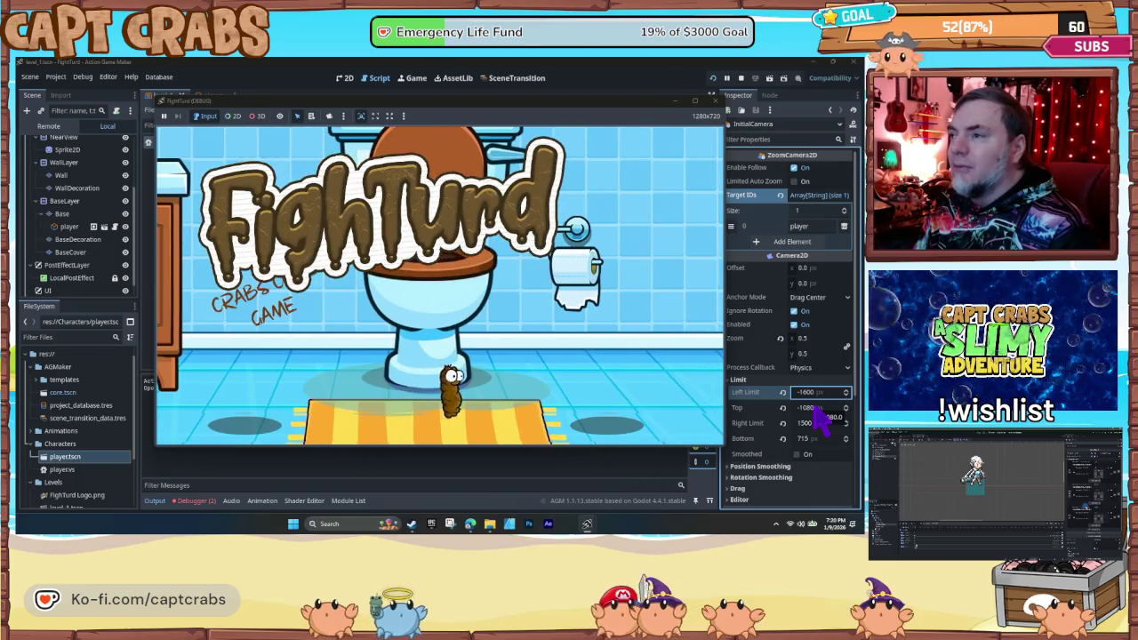
key(Right)
key(Left)
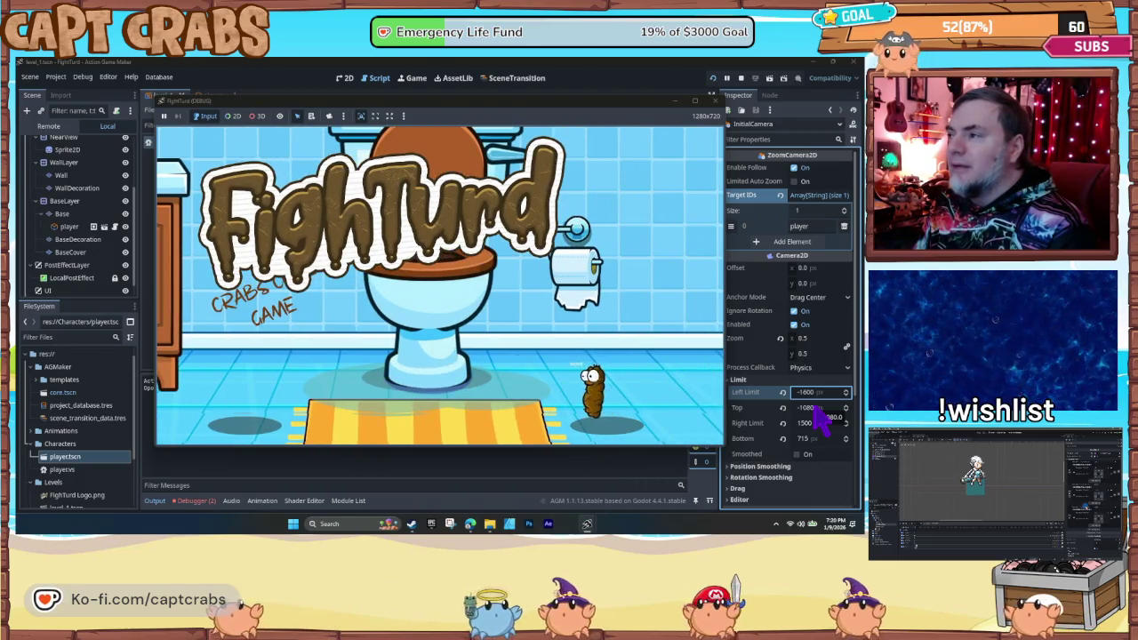
key(space)
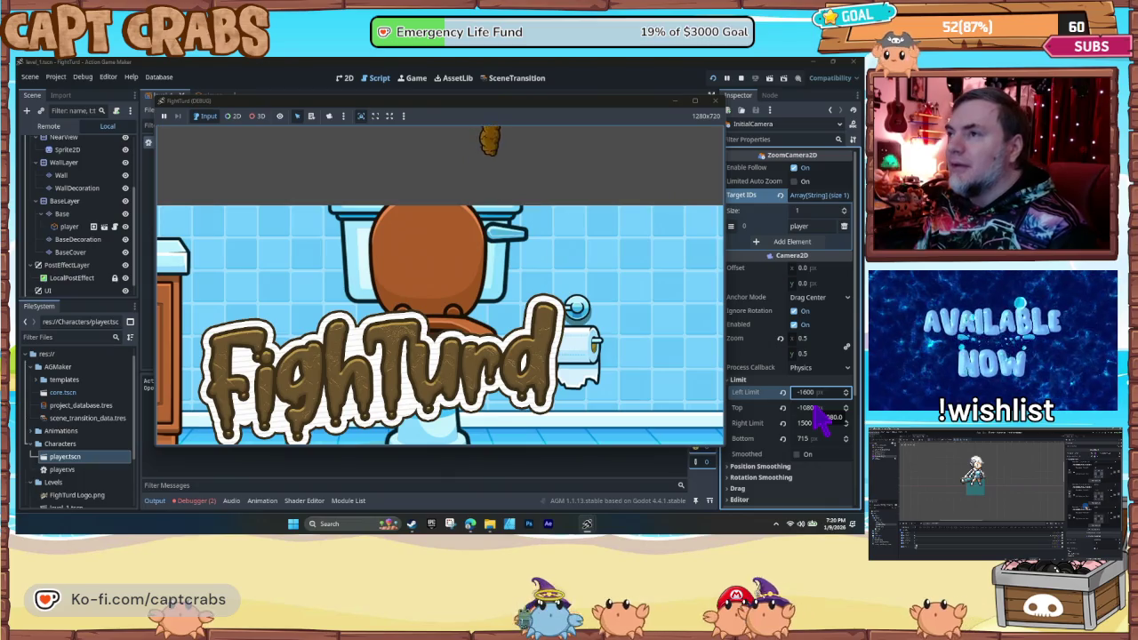
click(716, 100)
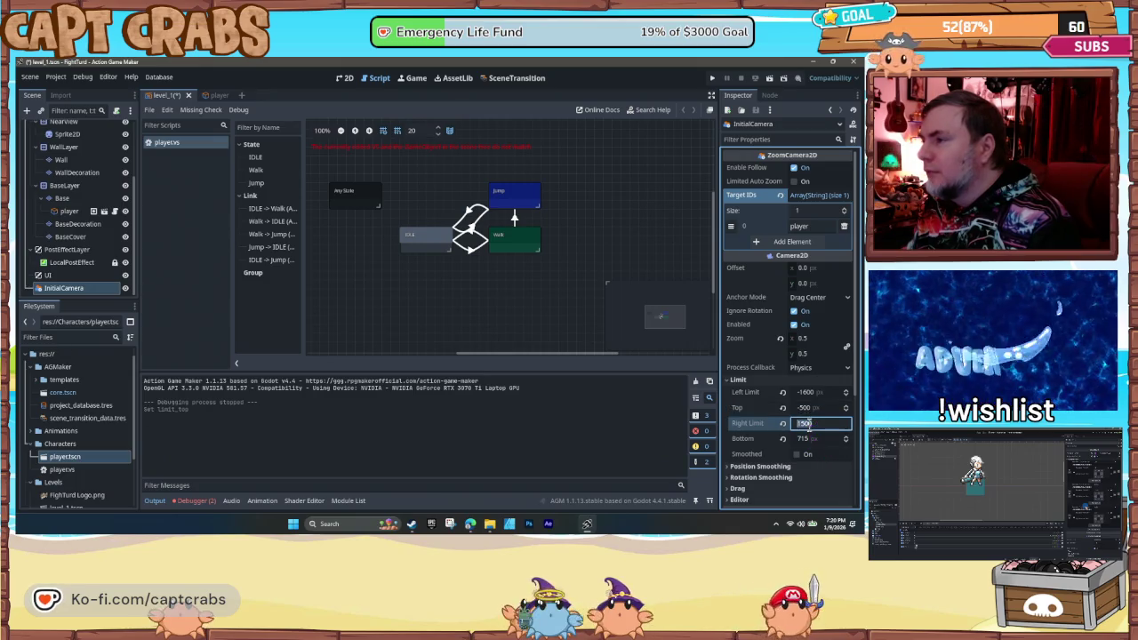
click(820, 424)
- Enter 700 for the camera limit, save and test the game
text(1700)
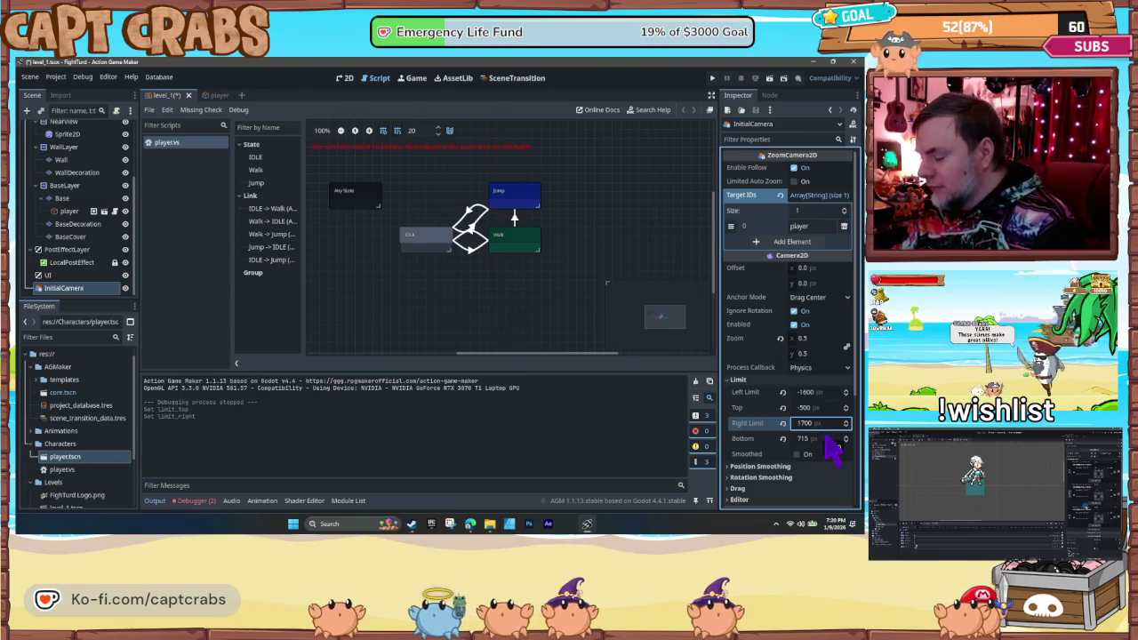
key(ctrl+s)
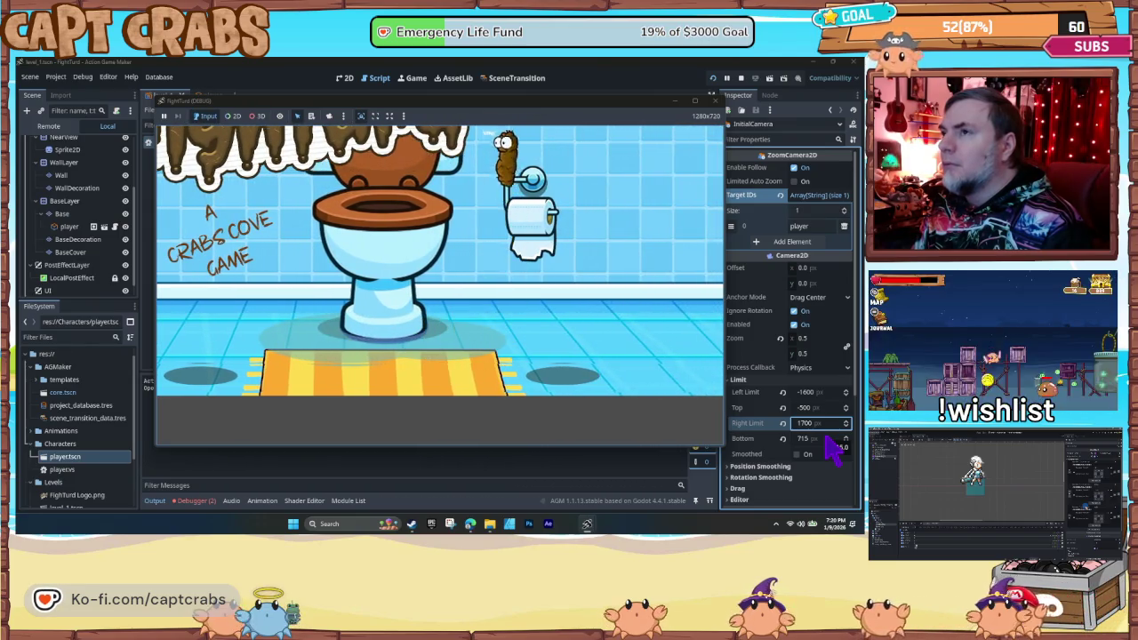
click(715, 100)
- Set the camera's Top limit to -800 and test-run the game
click(805, 408)
text(-)
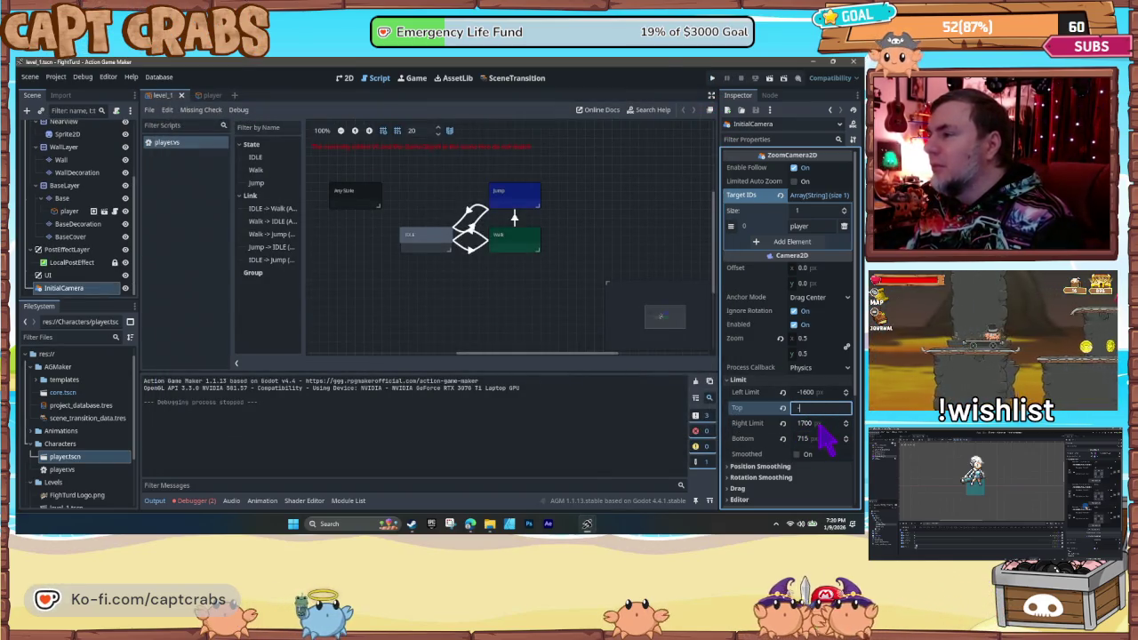
text(100)
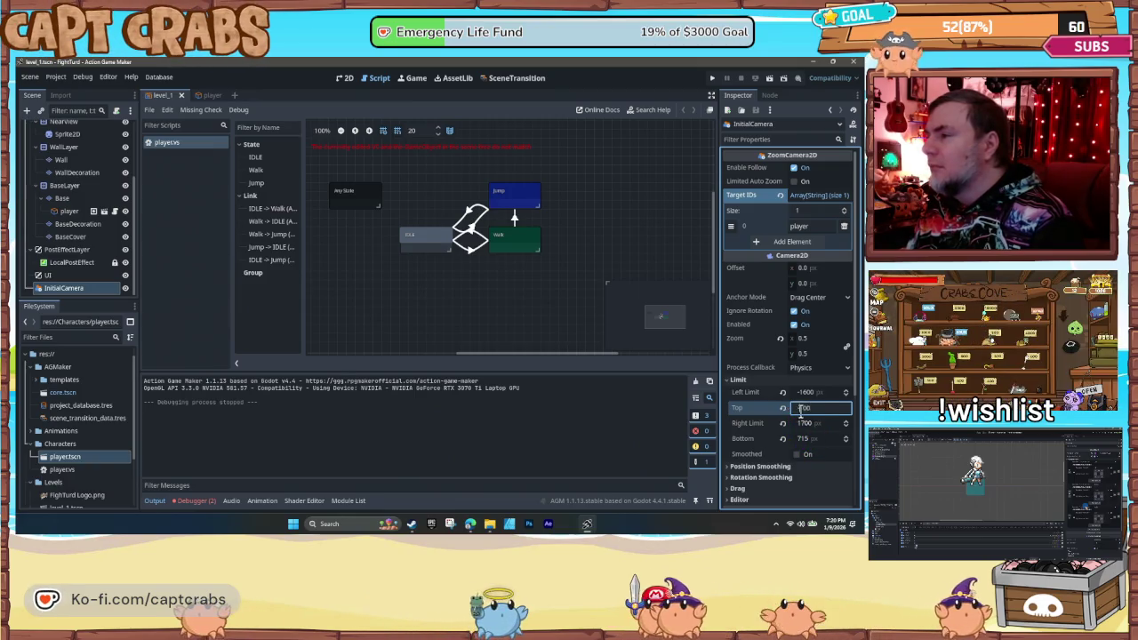
text(0)
key(Return)
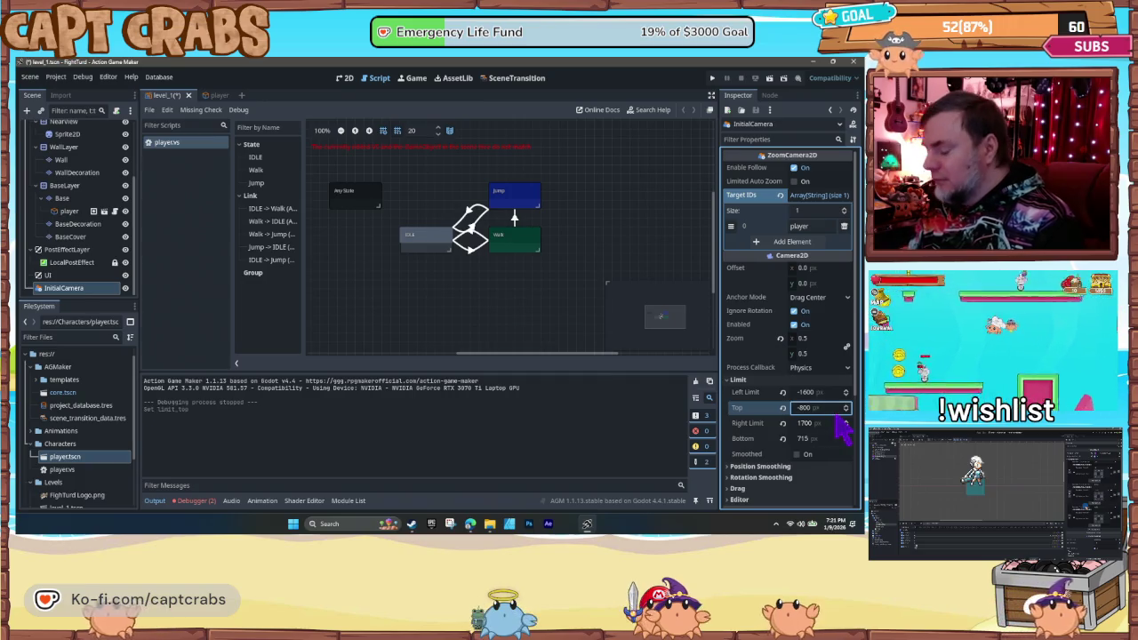
key(F5)
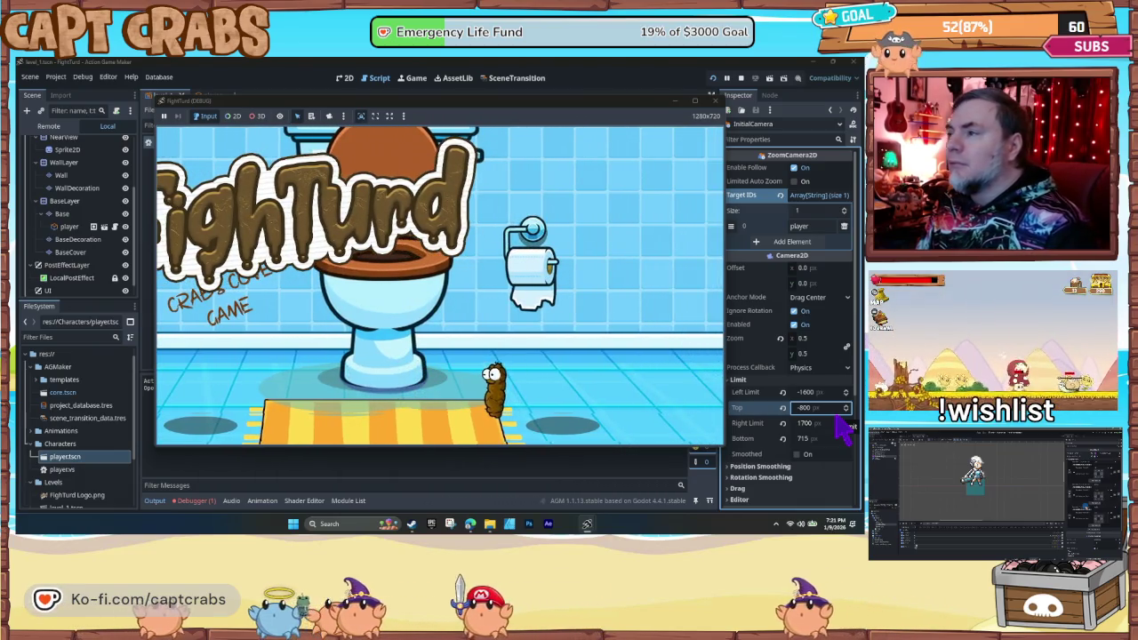
click(717, 101)
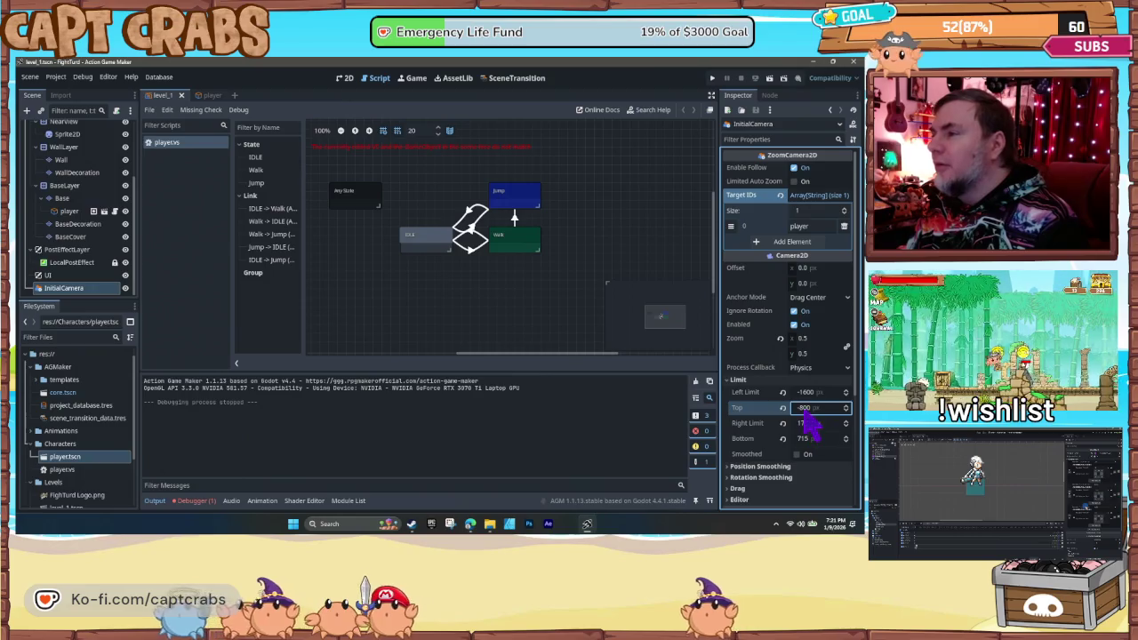
- Change the Top limit to -700, save and test-run the game again
text(-)
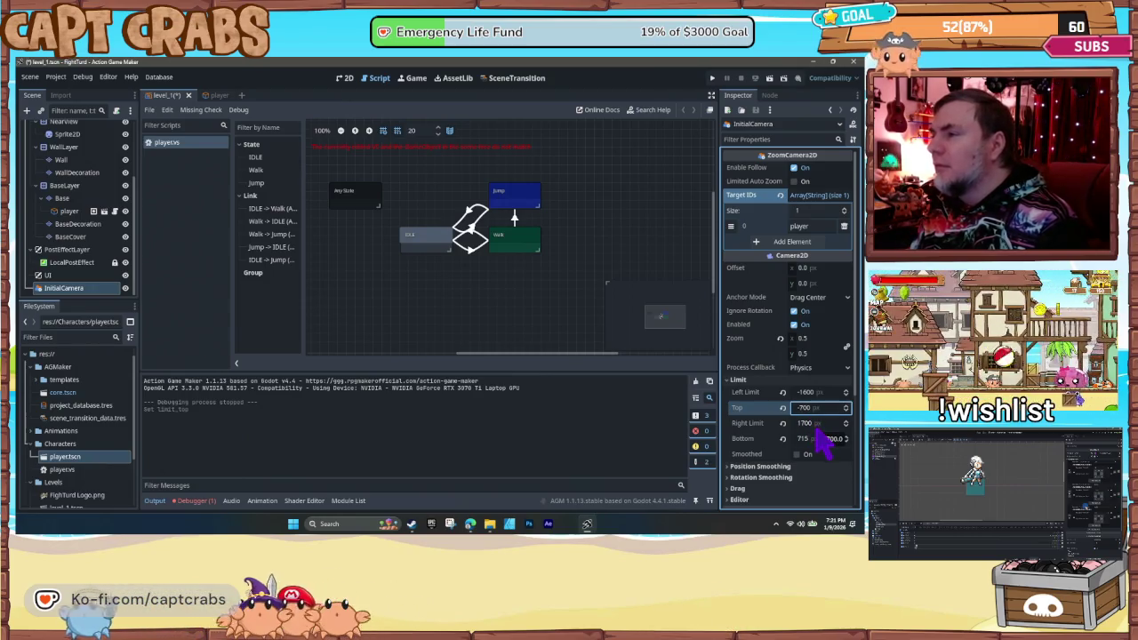
key(ctrl+s)
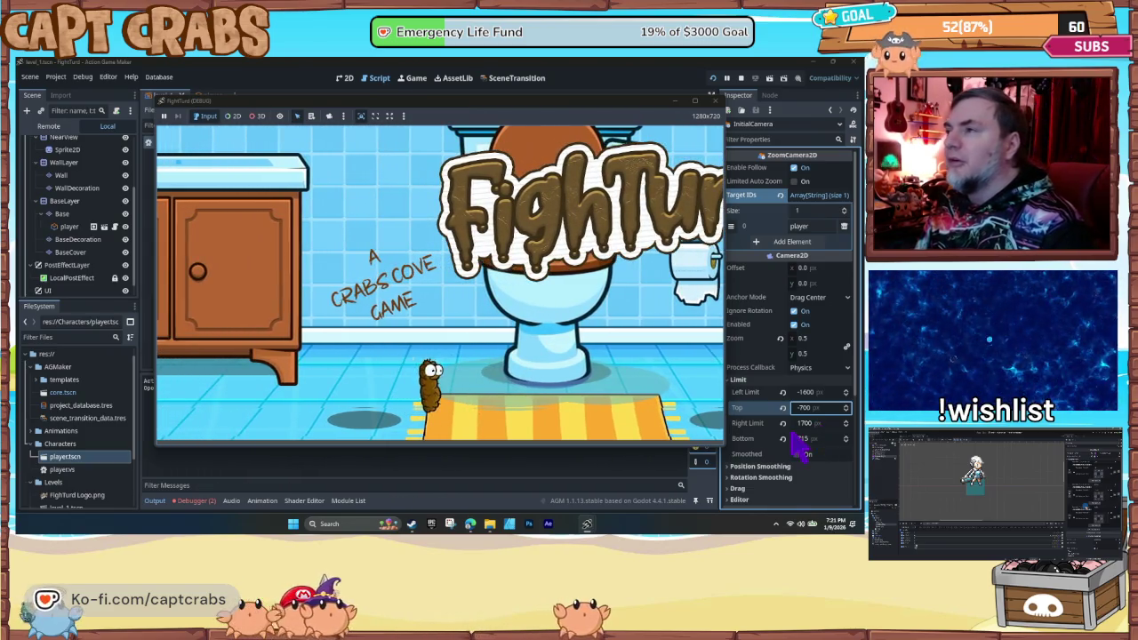
click(720, 102)
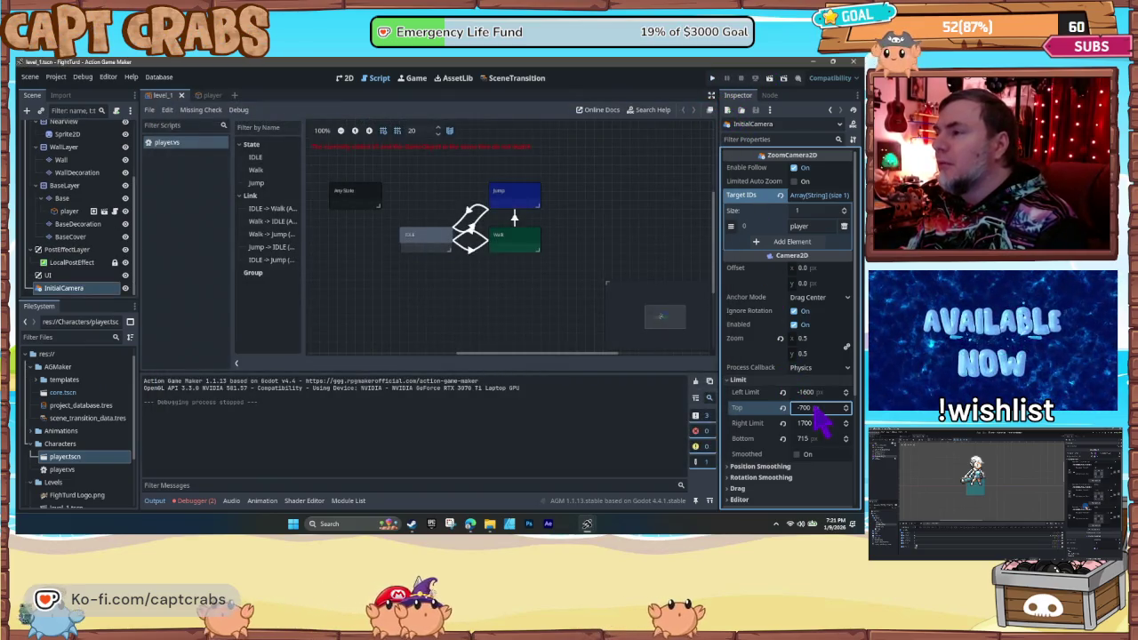
- Try camera Top limits of -750 and -740, saving and test-running each
text(750)
key(Return)
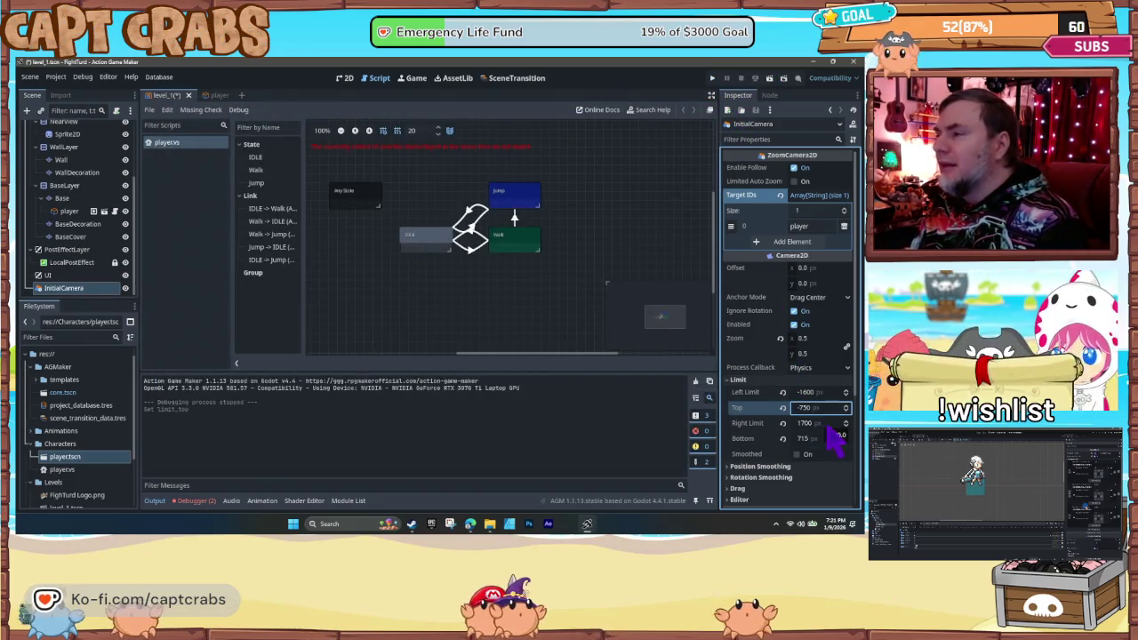
key(ctrl+s)
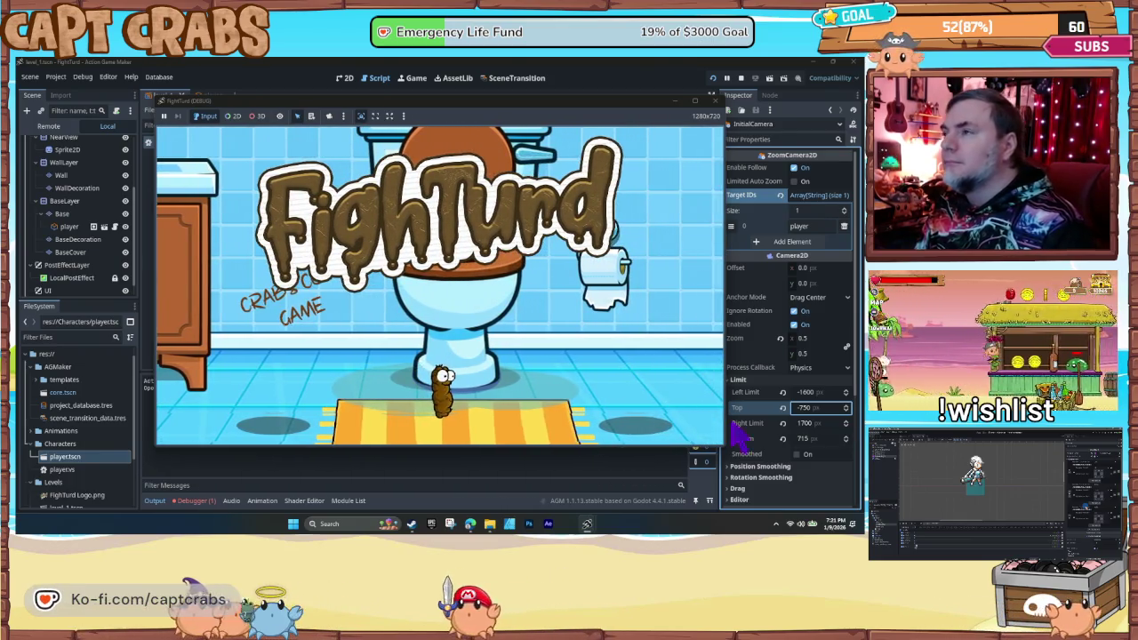
click(716, 102)
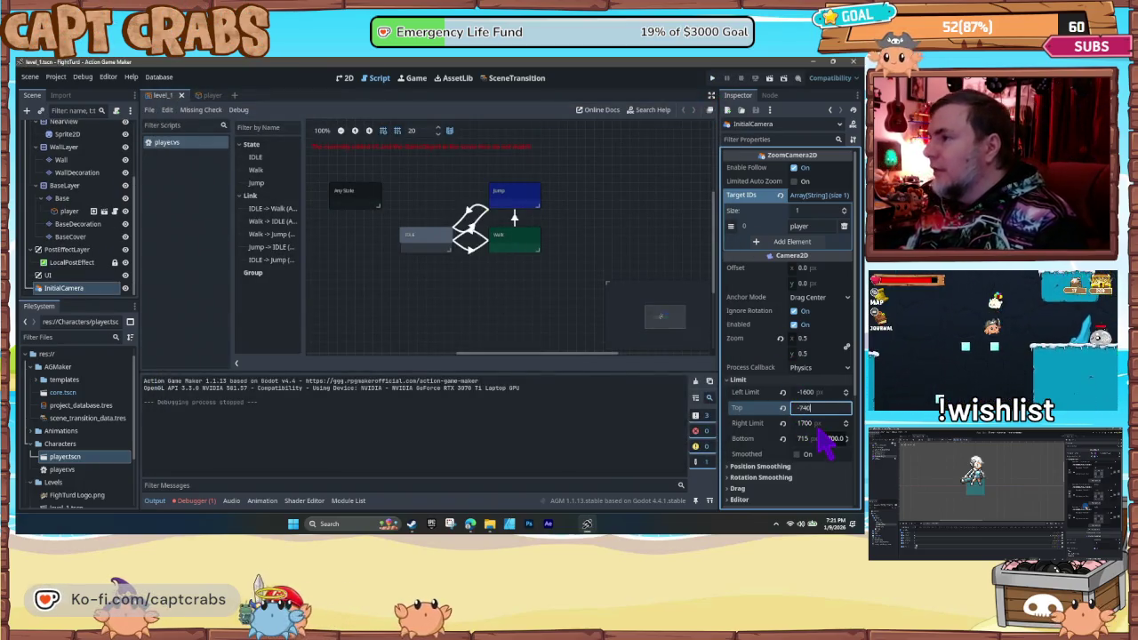
key(ctrl+s)
key(ctrl+s)
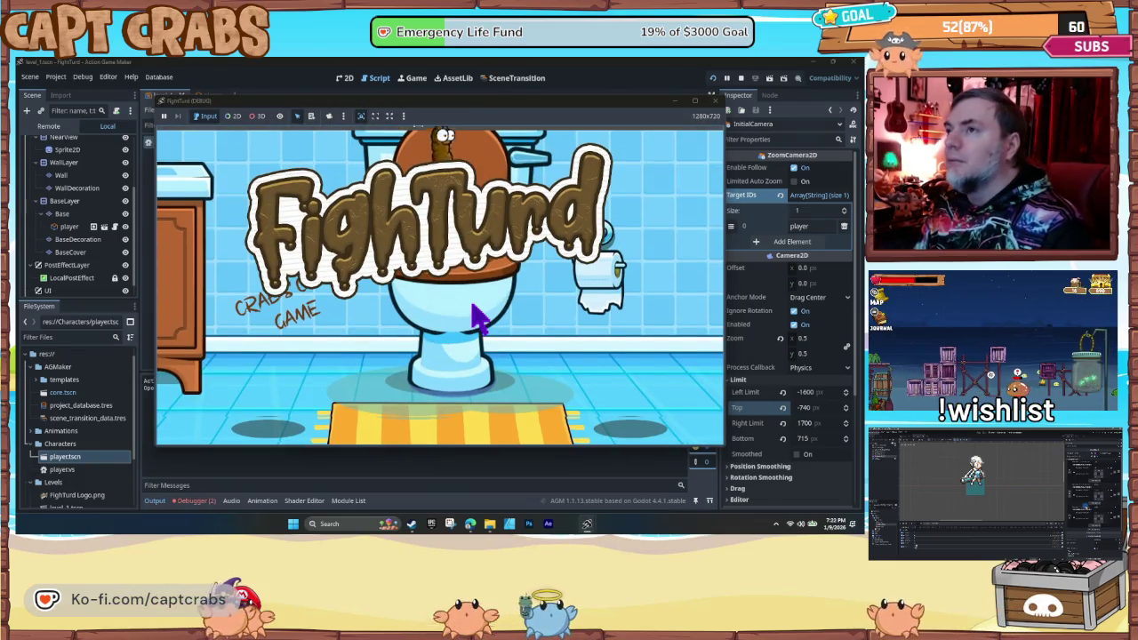
key(F8)
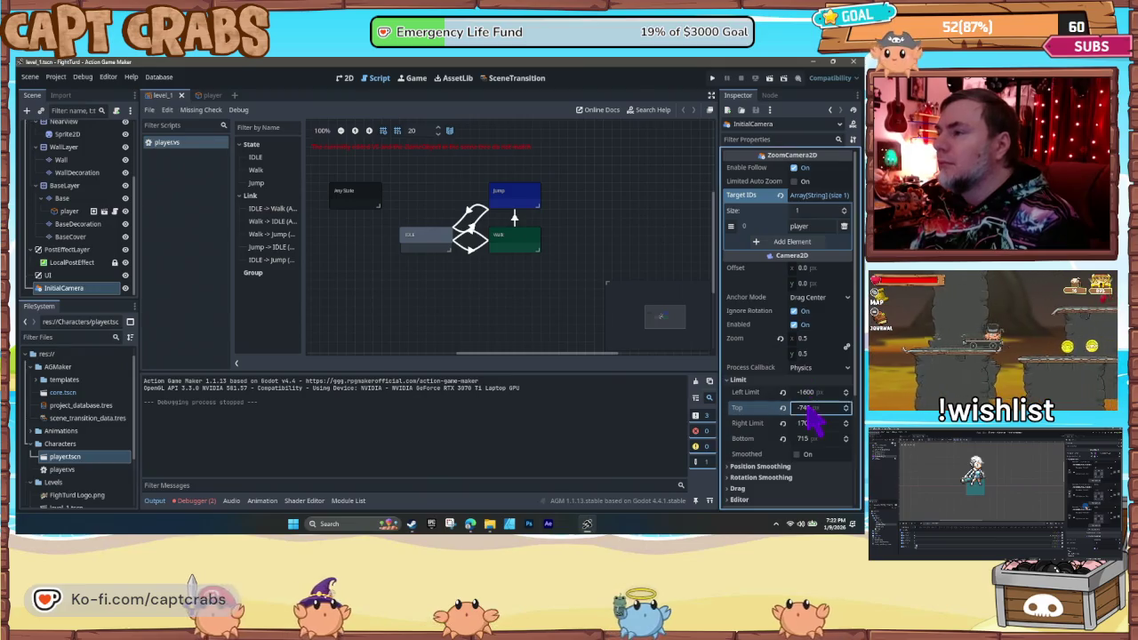
- Set the Top limit to -720, save the level and run the game
click(809, 408)
text(-720)
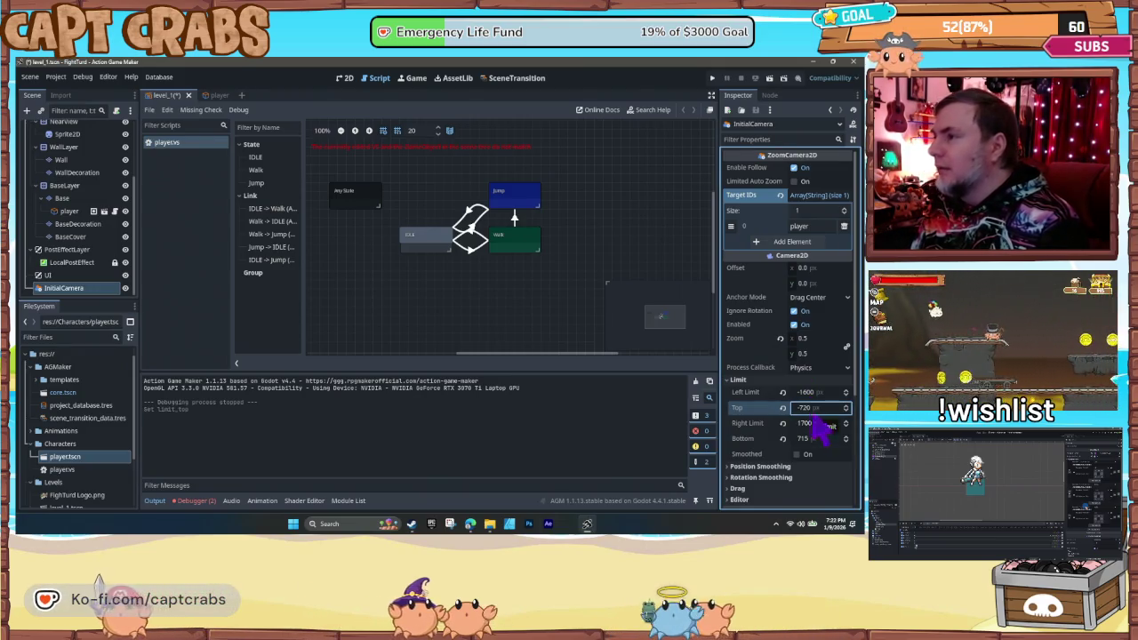
key(Return)
key(ctrl+s)
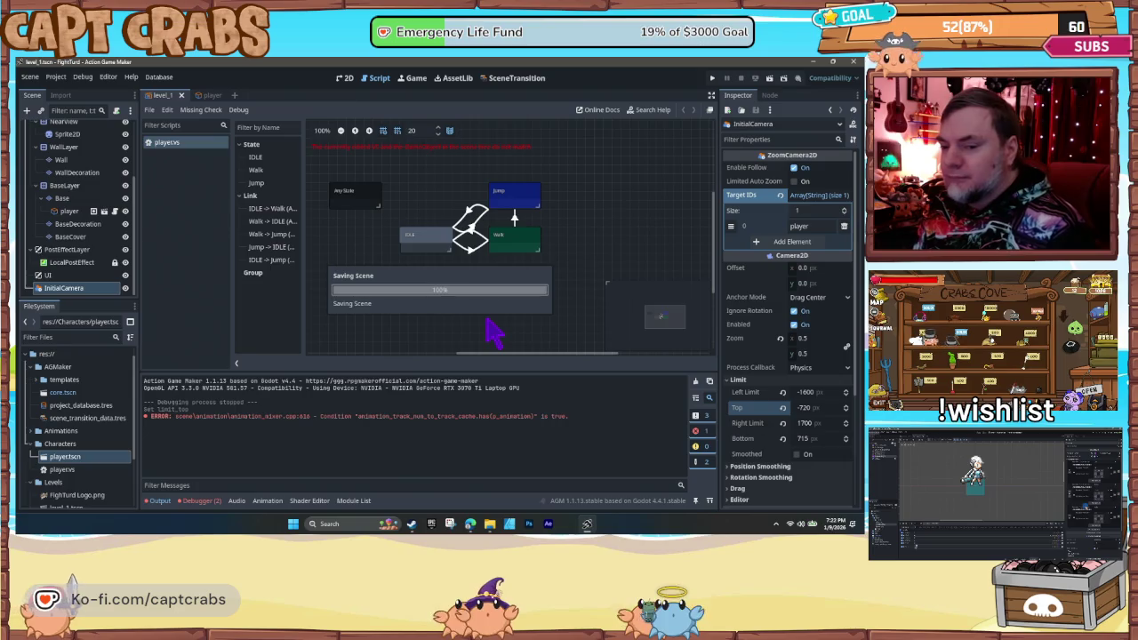
key(F5)
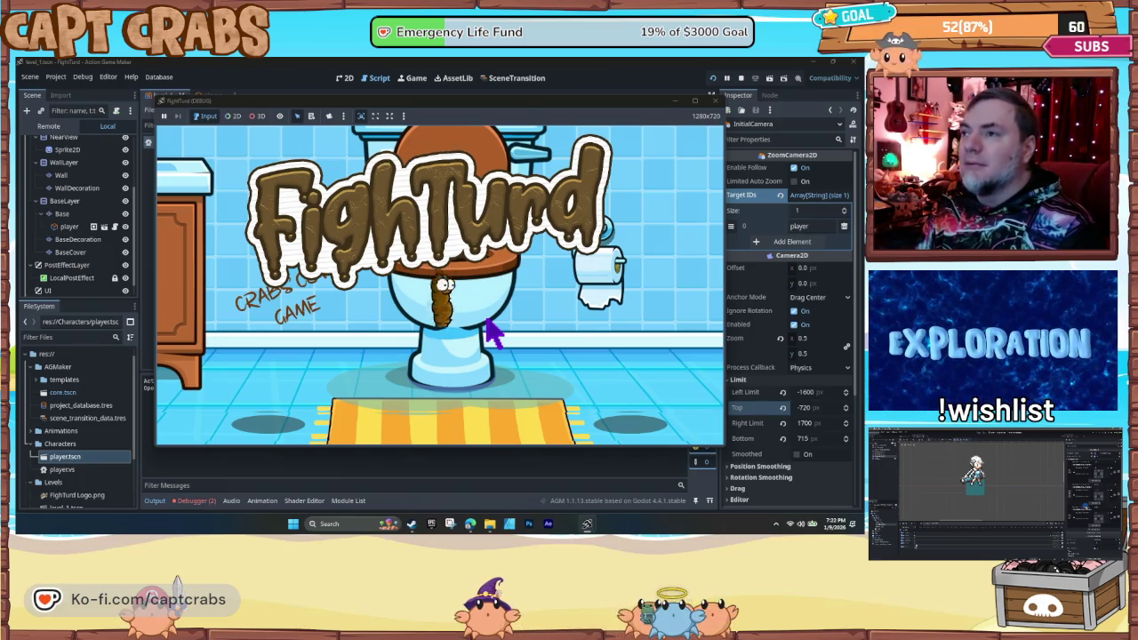
- Playtest walking and jumping around the toilet, close the game, then select the Jump-to-IDLE link
key(Left)
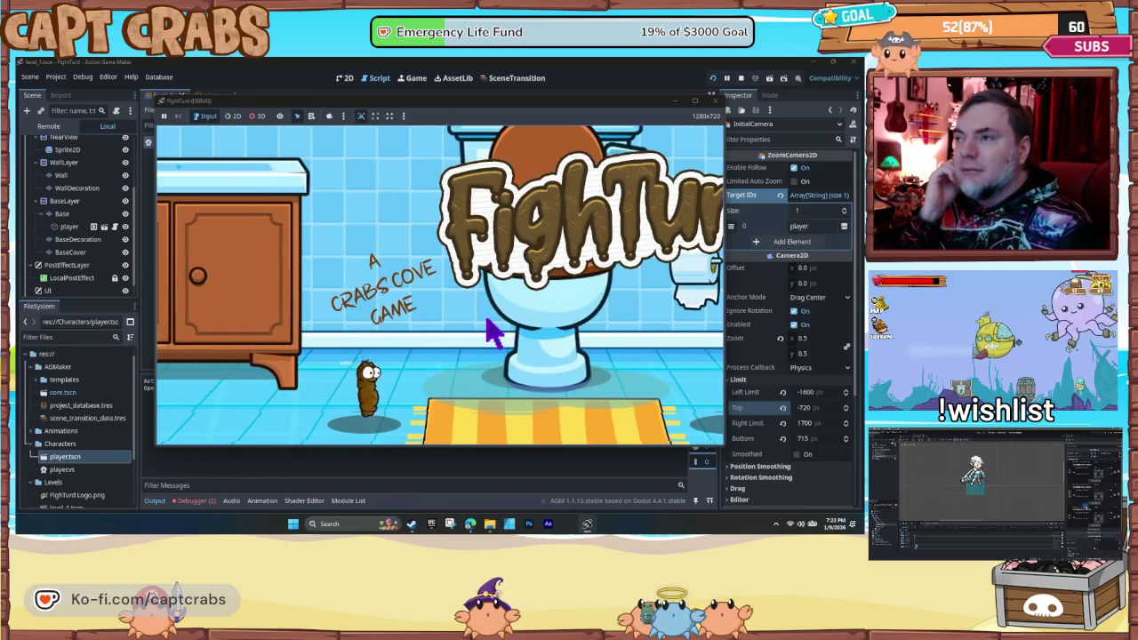
key(Right)
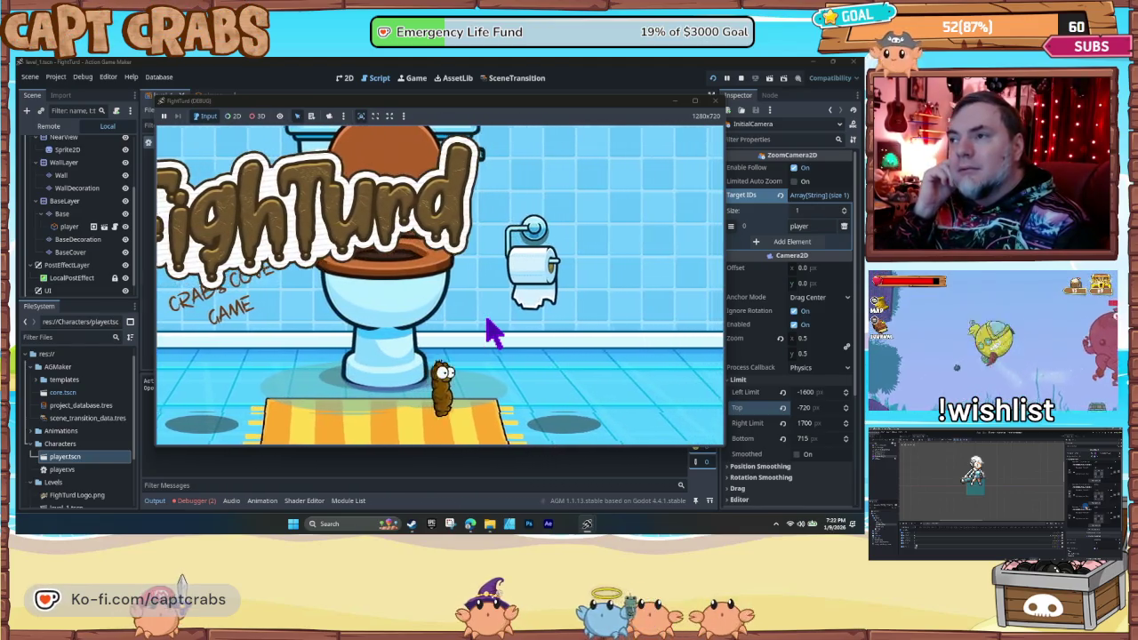
key(Left)
key(space)
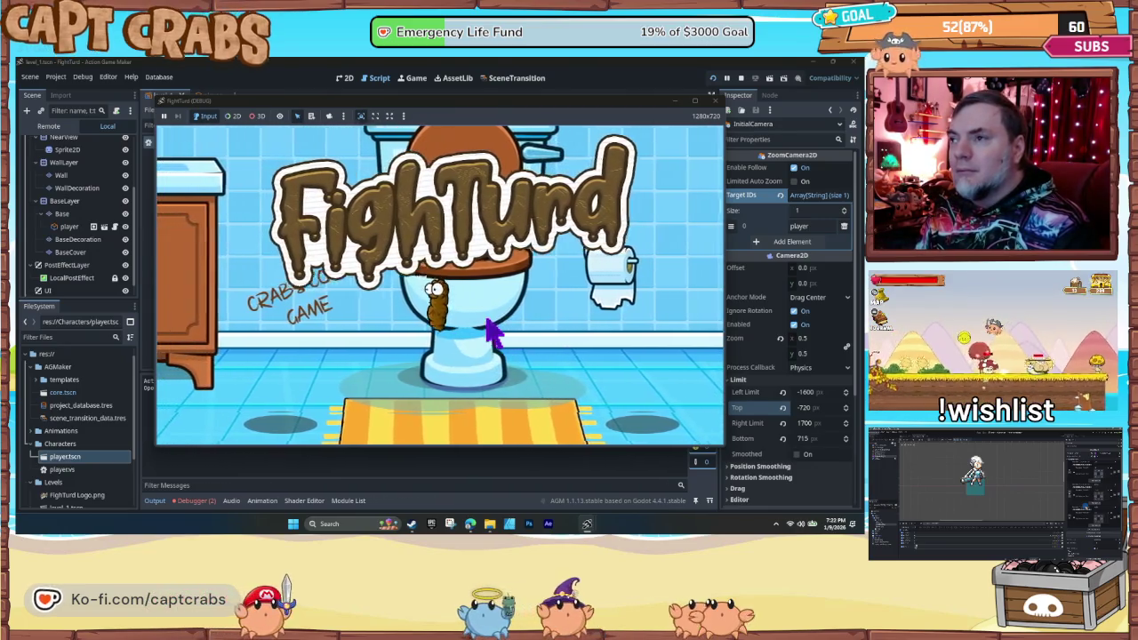
key(Down)
key(space)
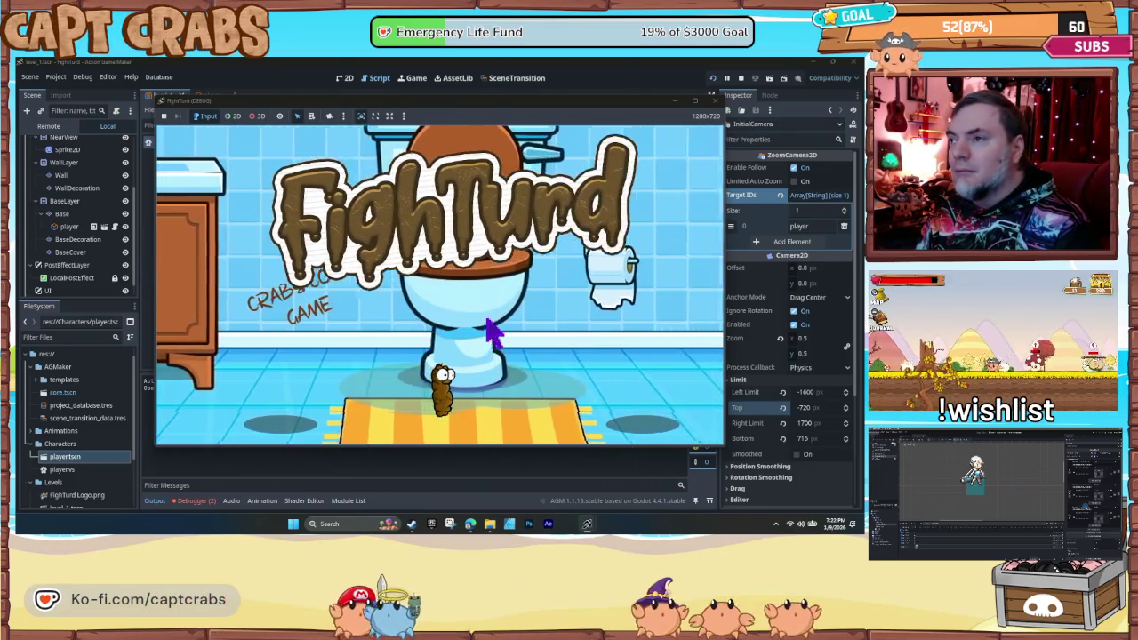
key(Right)
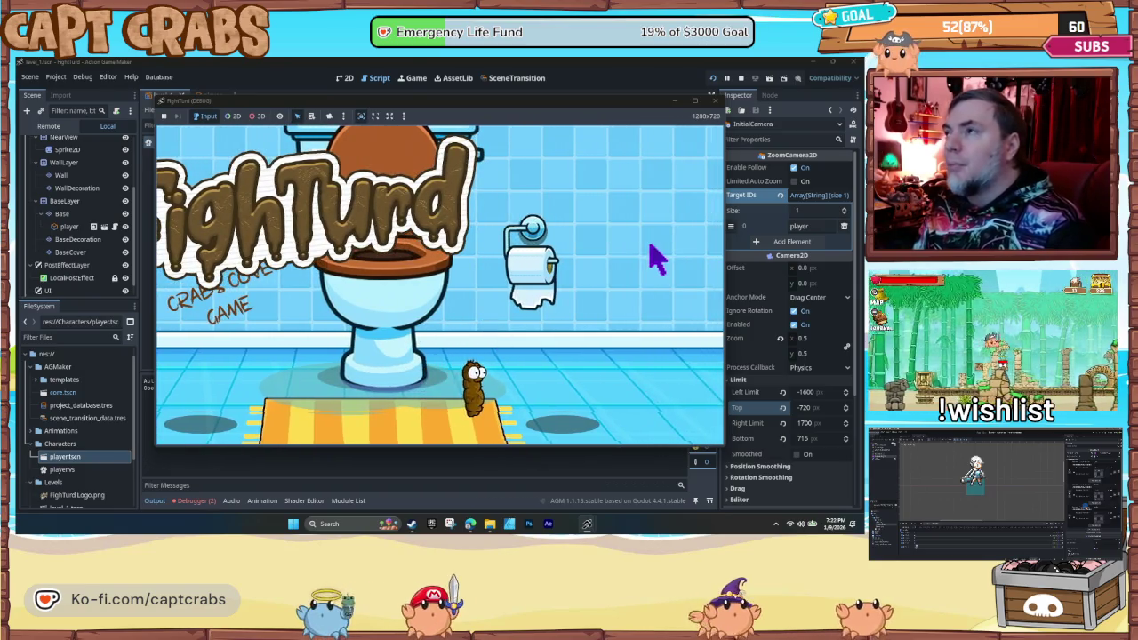
click(713, 102)
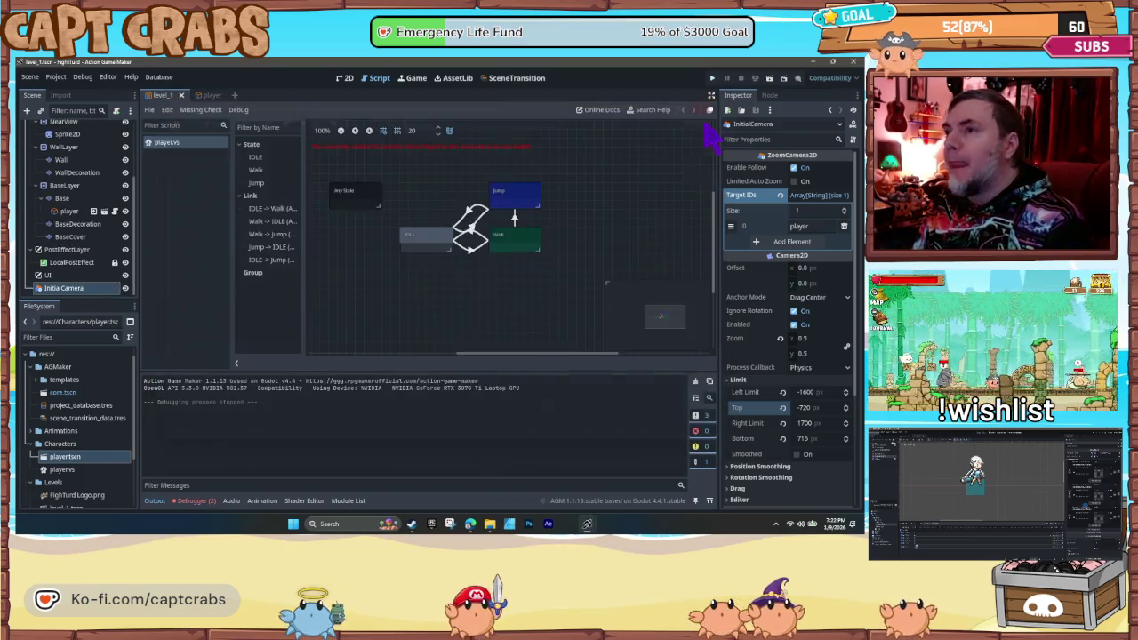
click(470, 218)
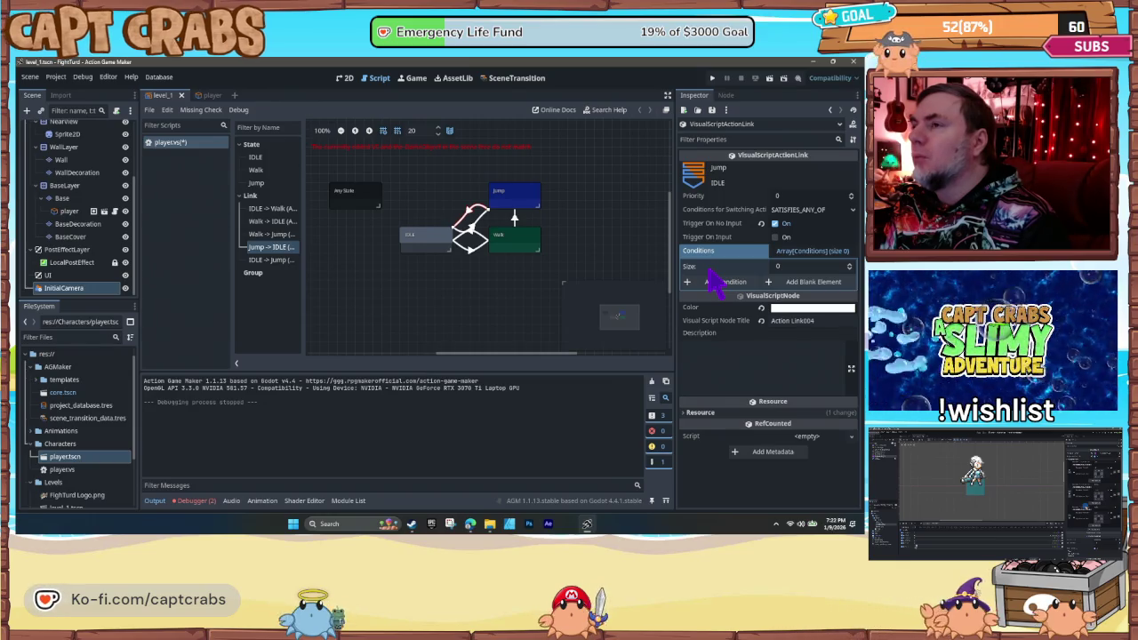
- Add a bottom-contact ContactWithTile condition to the Jump-to-IDLE link
click(515, 218)
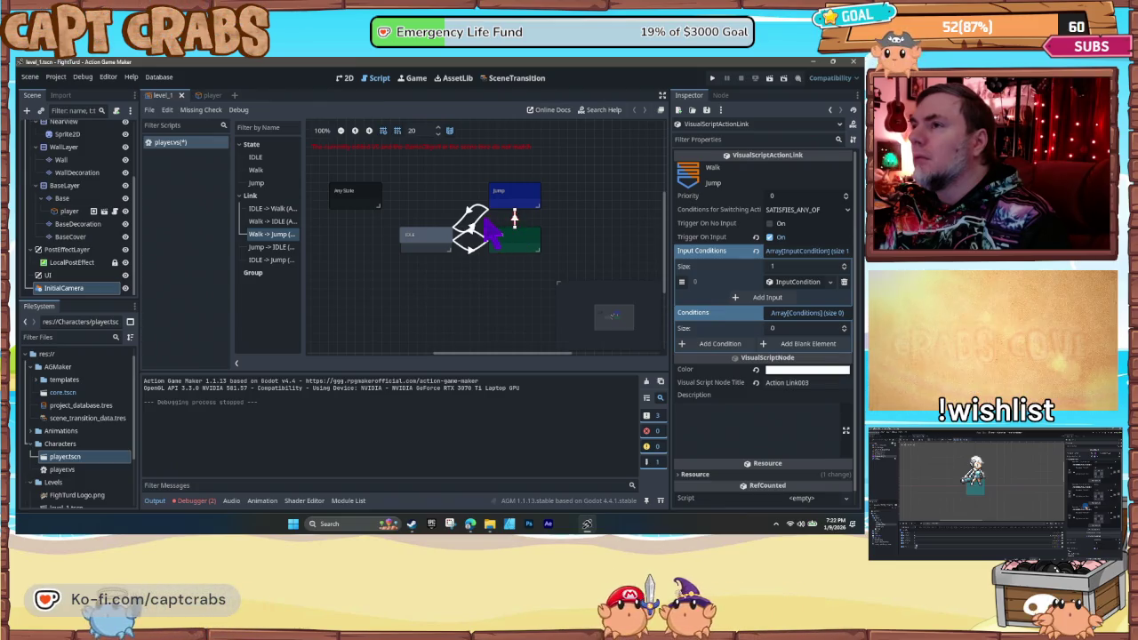
click(470, 219)
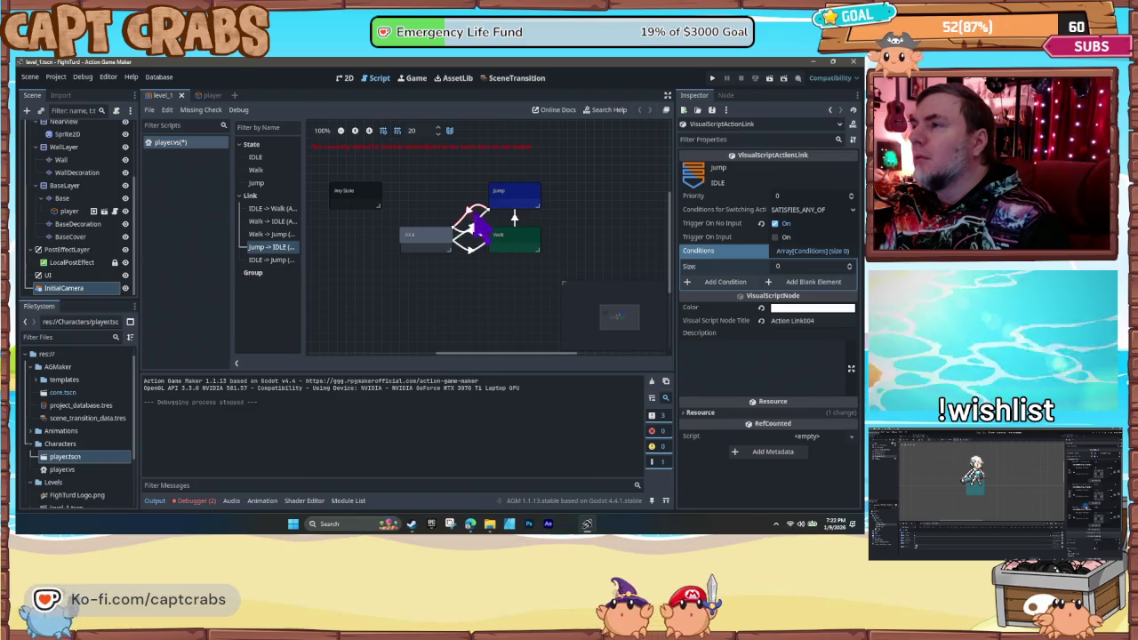
click(712, 281)
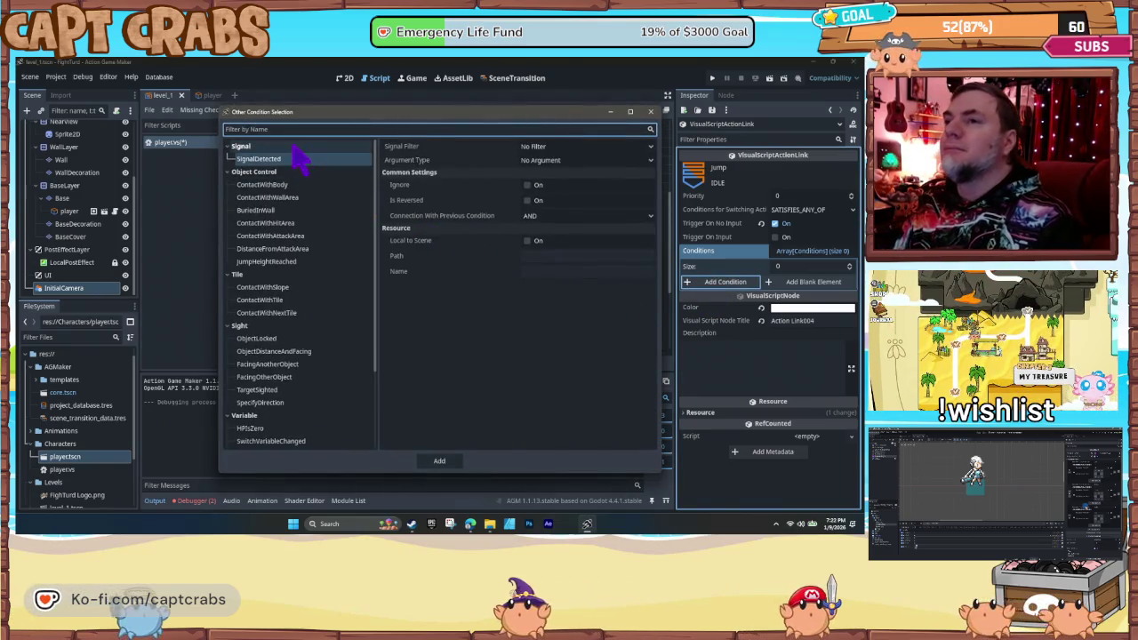
click(279, 300)
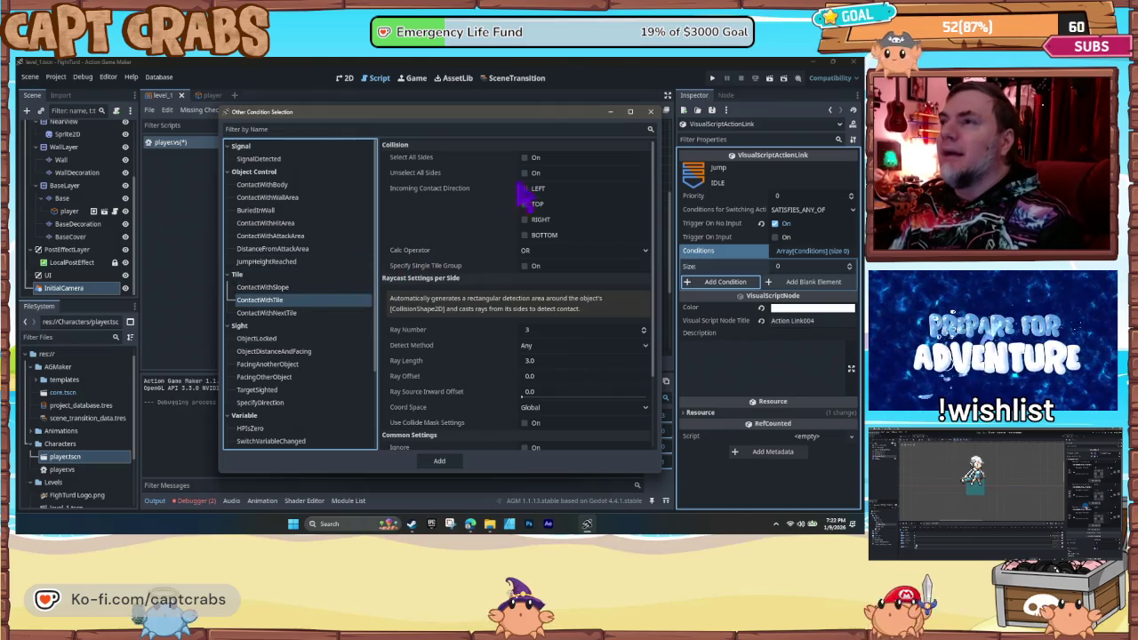
click(525, 235)
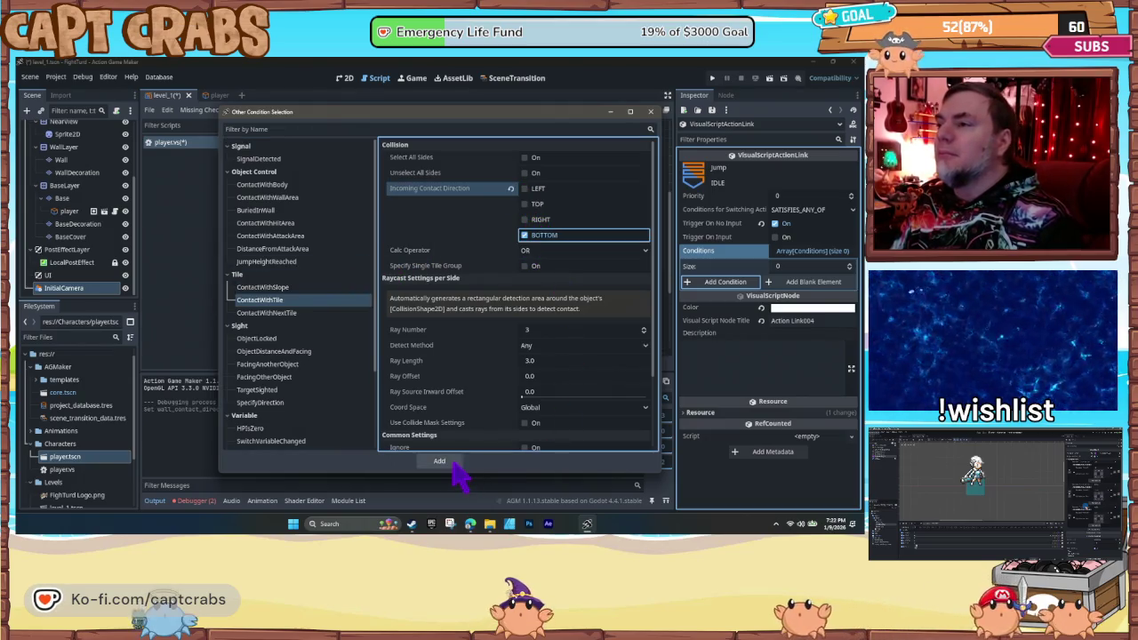
click(439, 462)
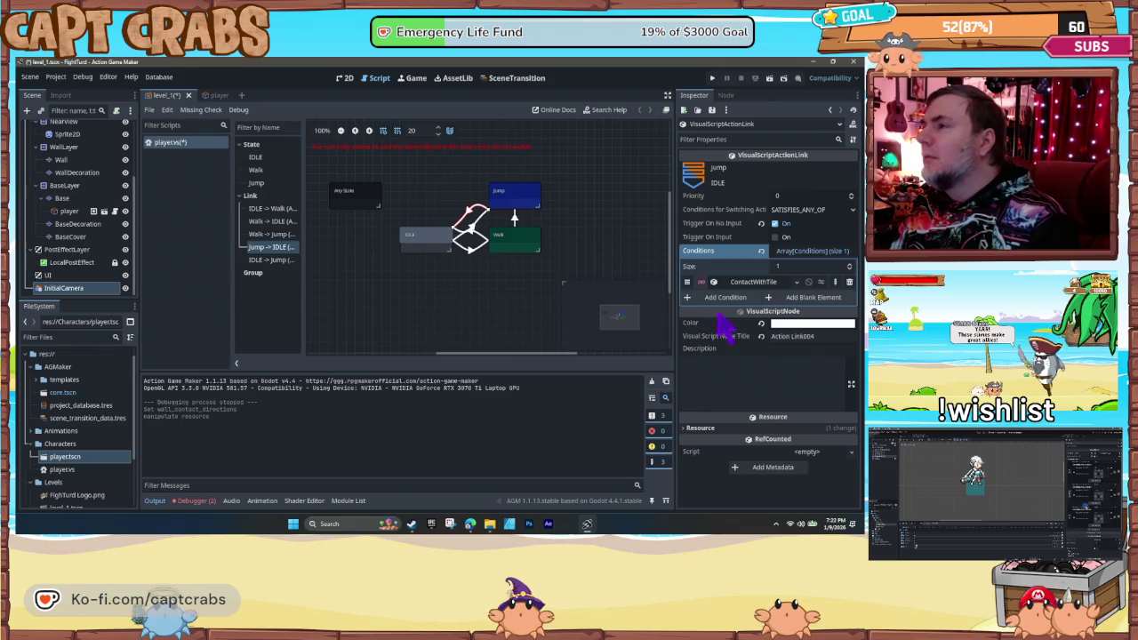
- Set the link's switching conditions to SATISFIES_ALL and launch the game to test jumping
click(792, 211)
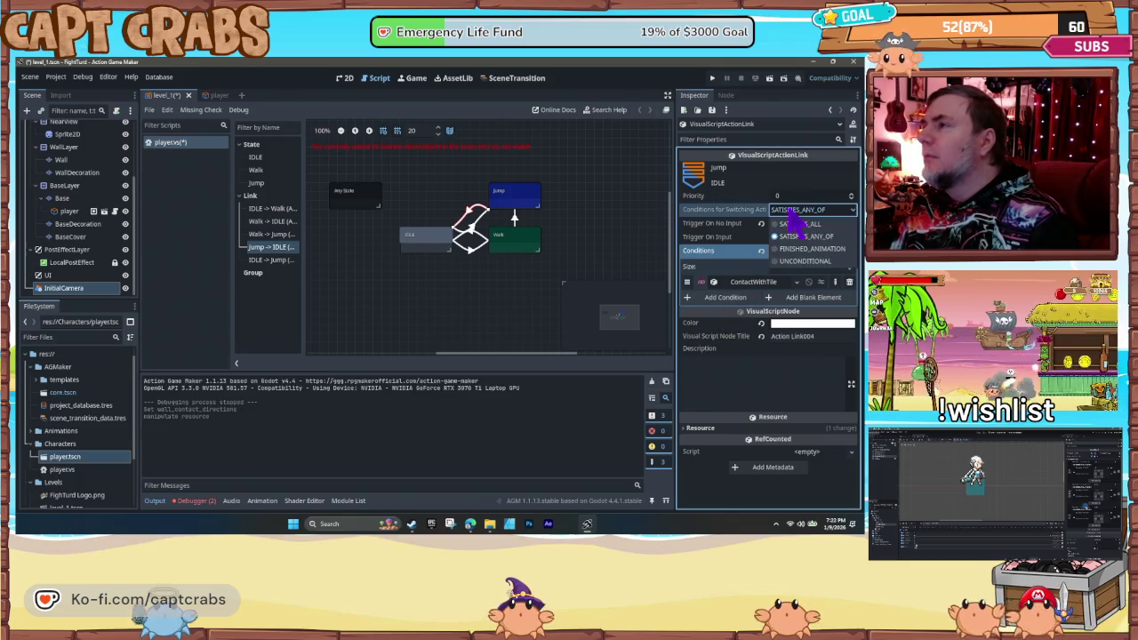
click(800, 224)
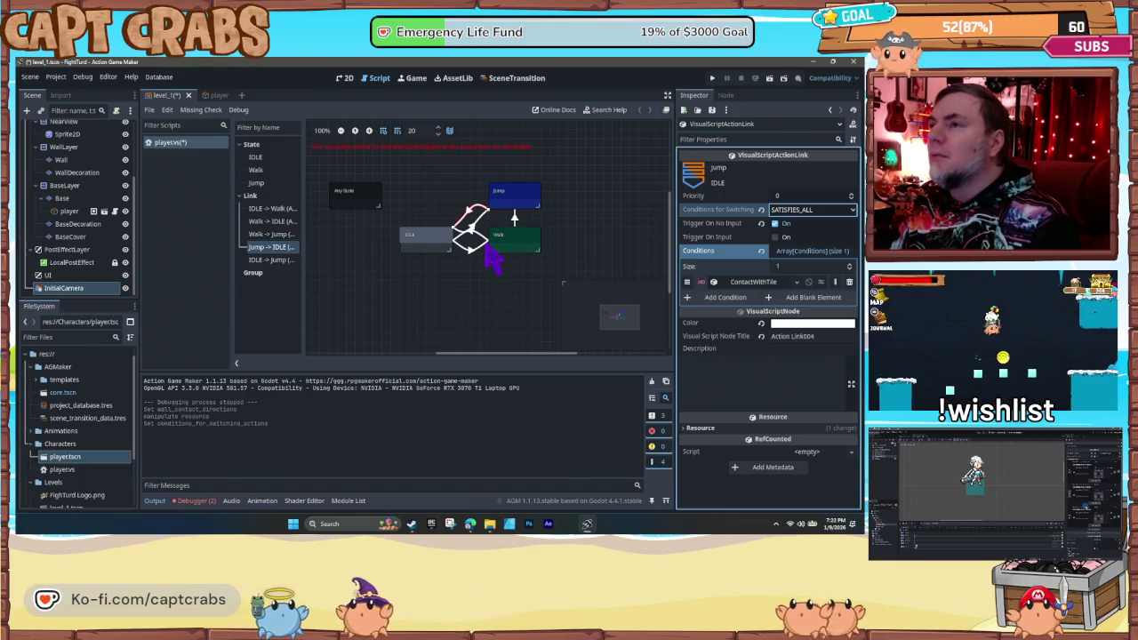
click(437, 209)
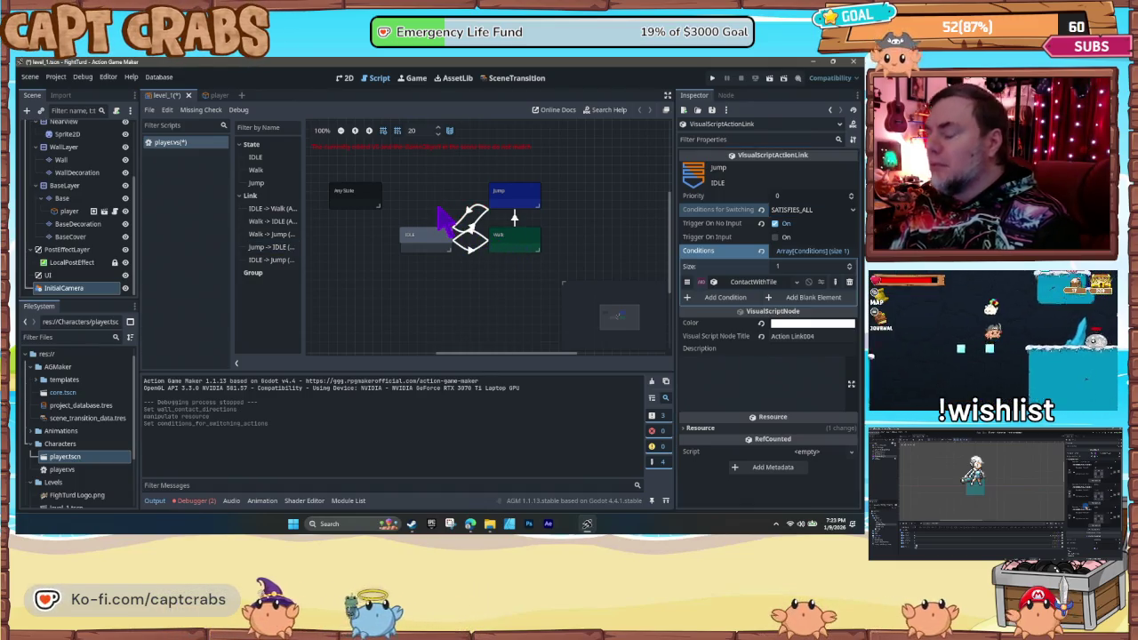
key(F5)
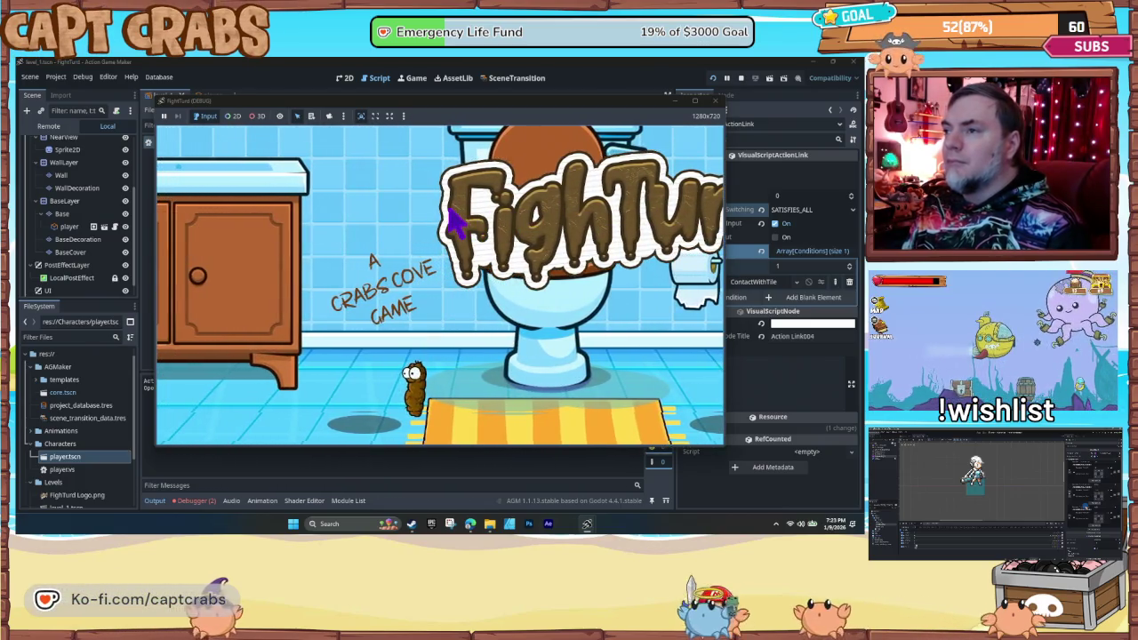
- Stop the test game, save the level scene, and select the Jump state node
click(715, 101)
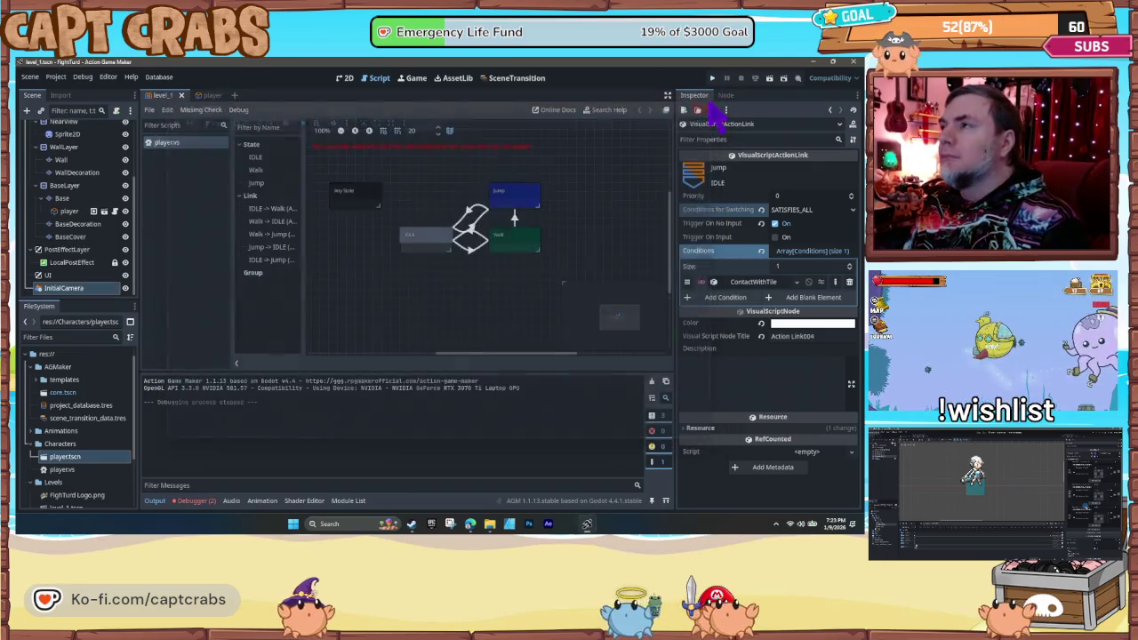
key(ctrl+s)
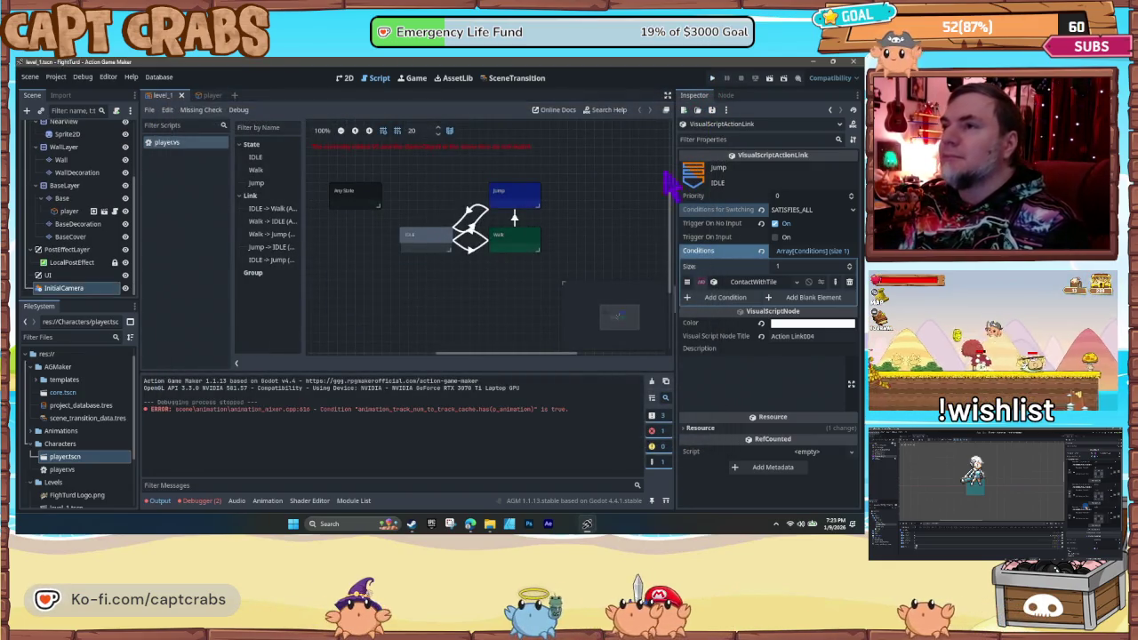
click(514, 211)
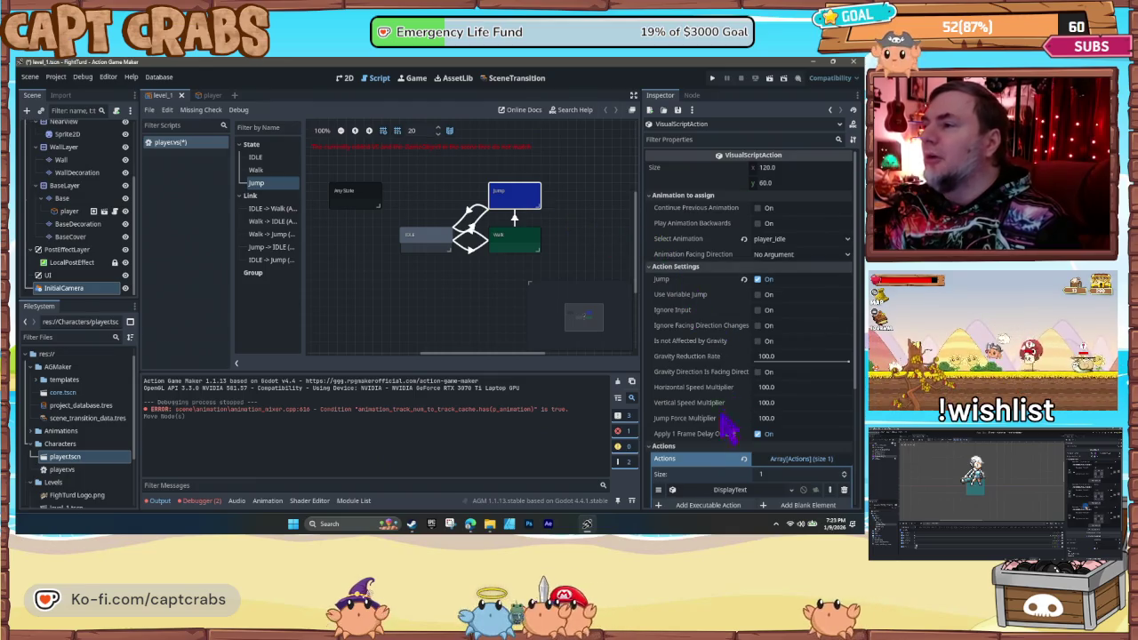
- Add a PlayAudio action, found by filtering 'audi', after the Jump state's DisplayText action
scroll(738, 427, down, 5)
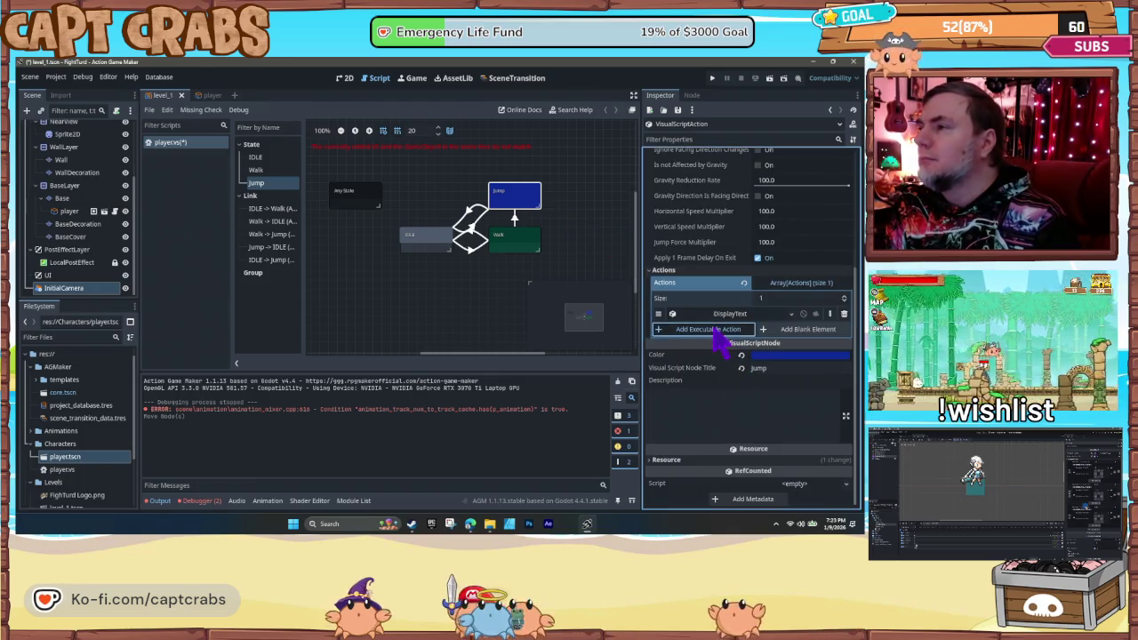
click(704, 332)
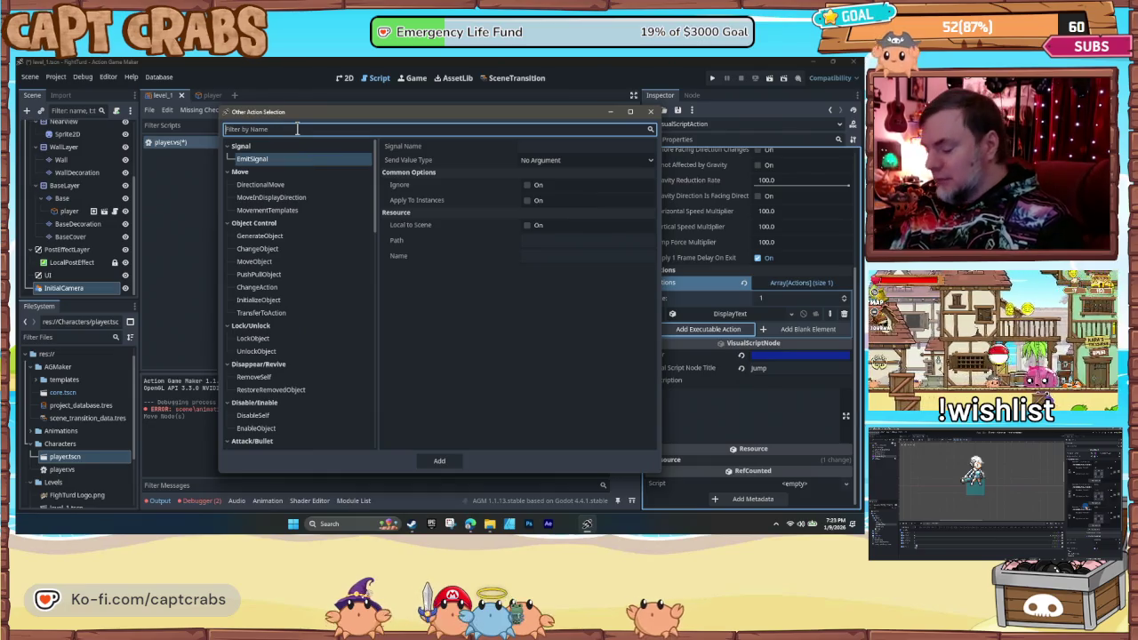
text(audi)
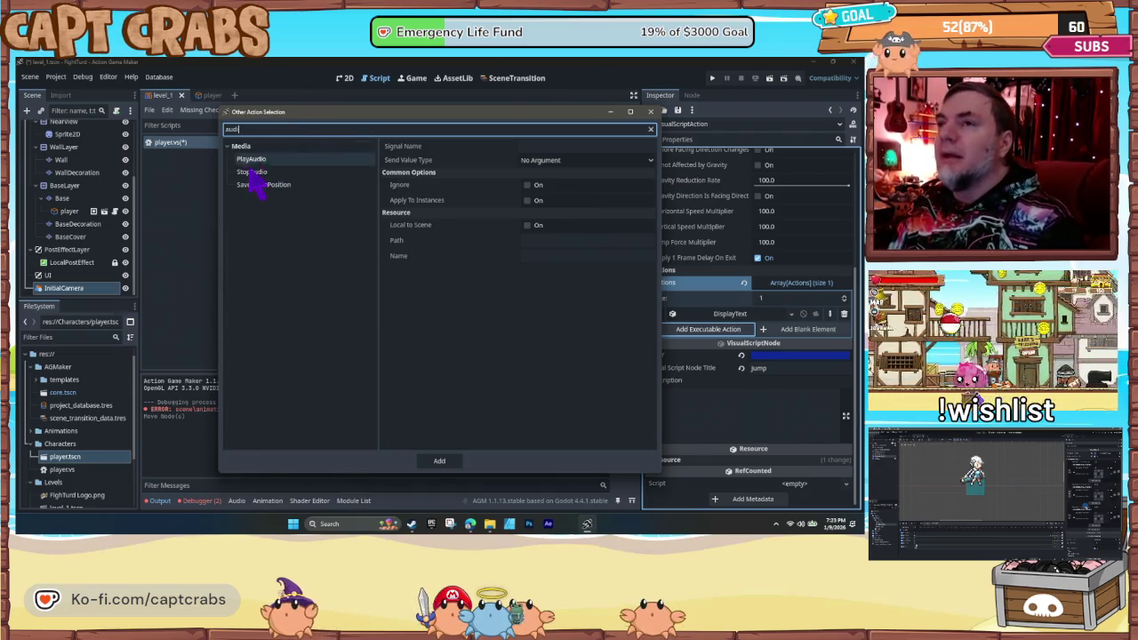
click(259, 160)
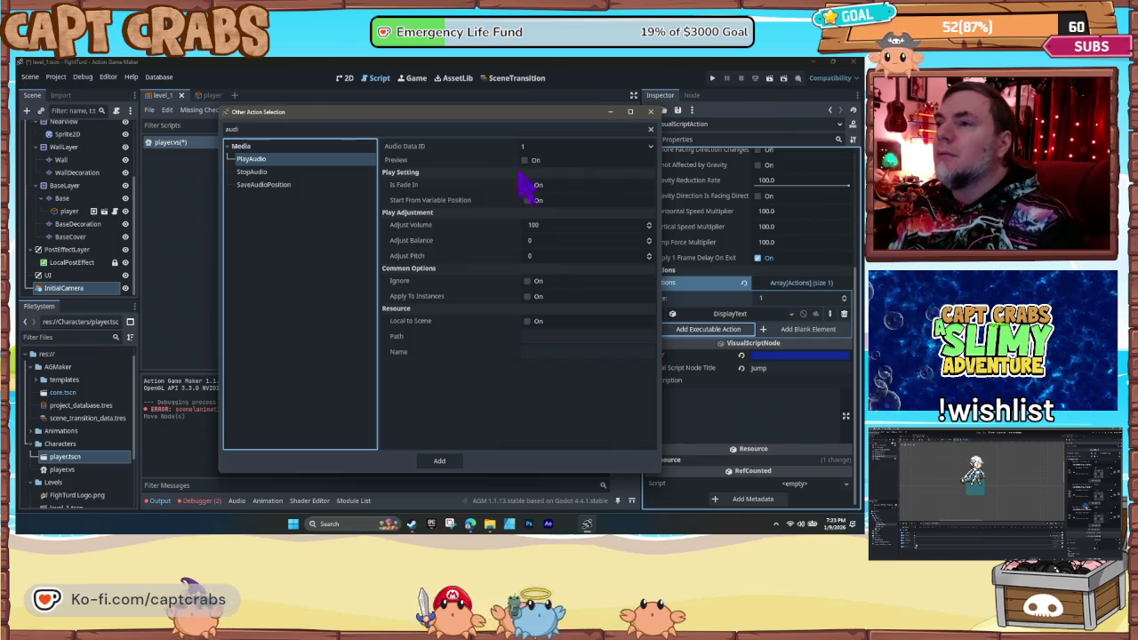
click(541, 338)
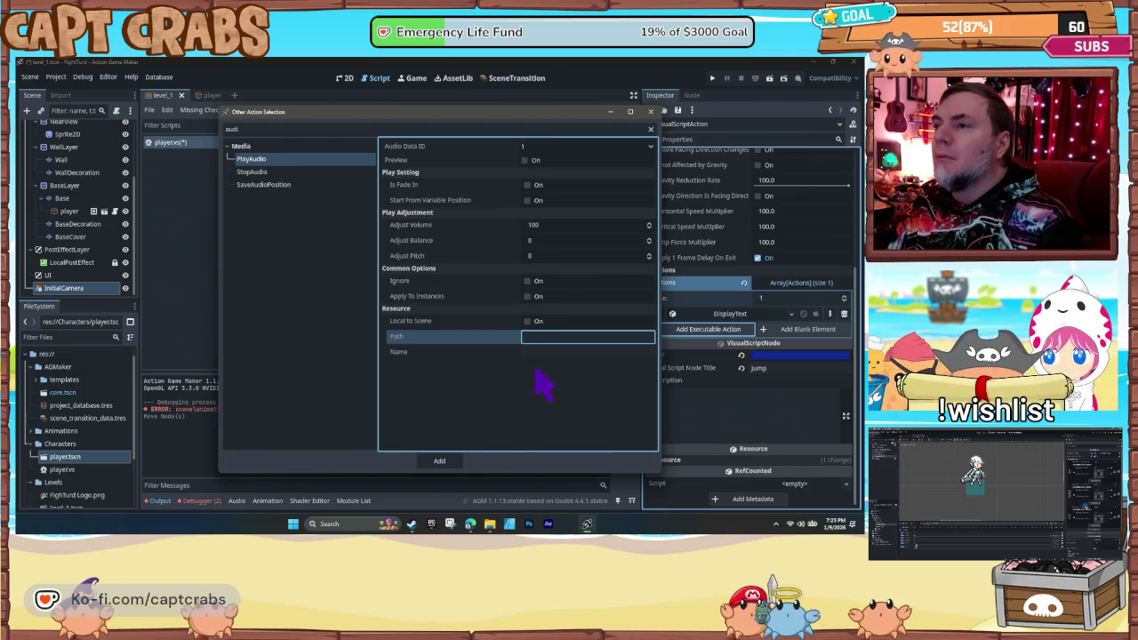
click(528, 322)
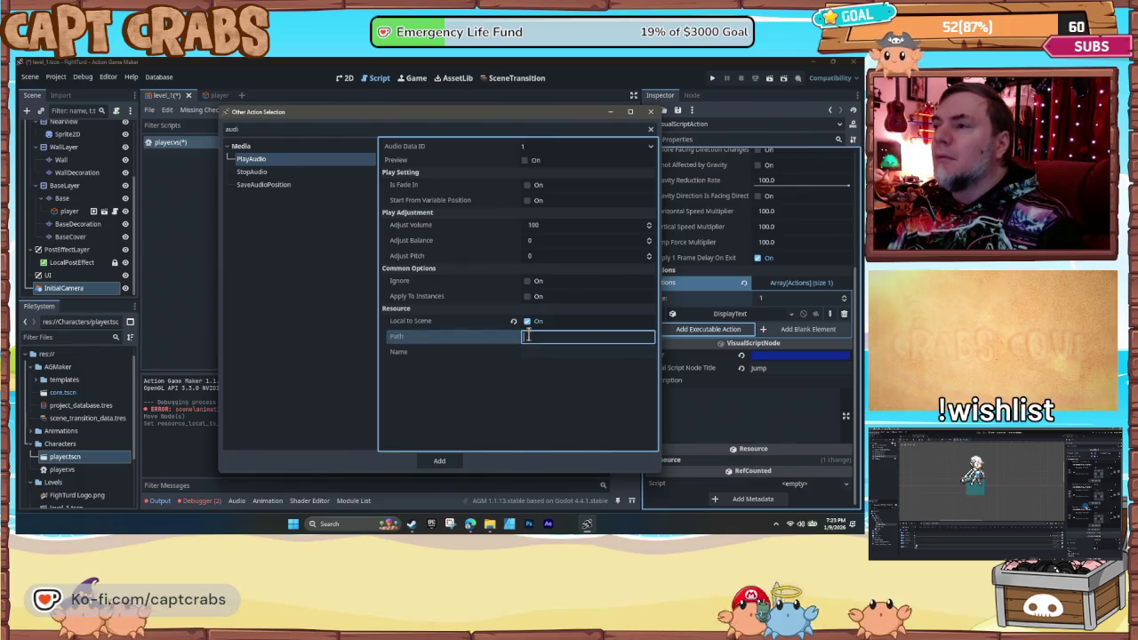
click(527, 321)
click(526, 353)
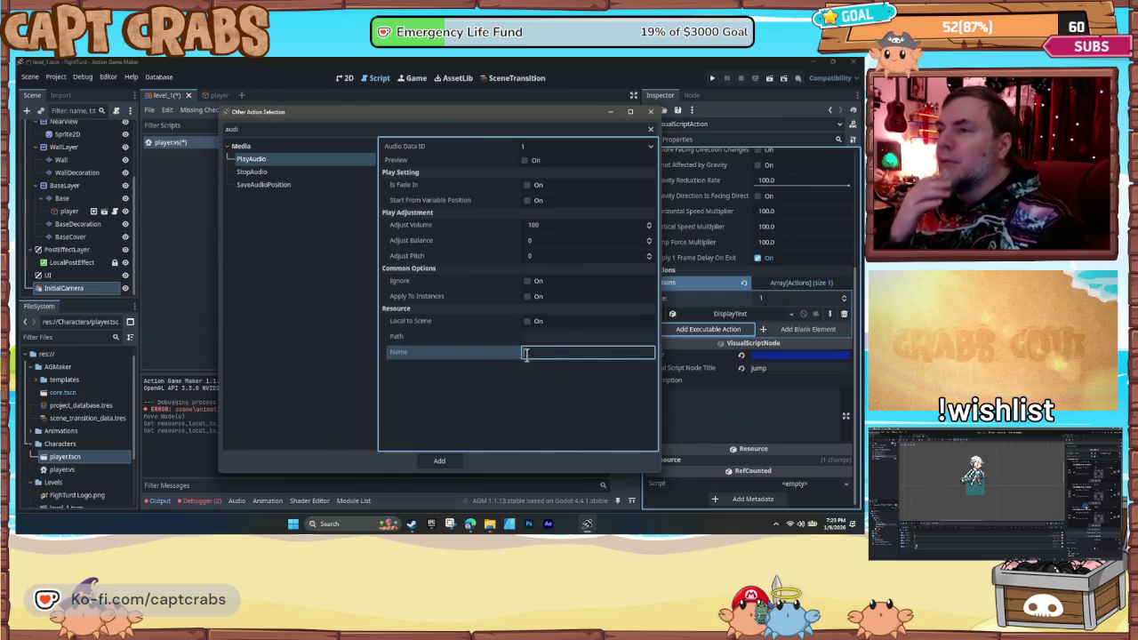
click(523, 335)
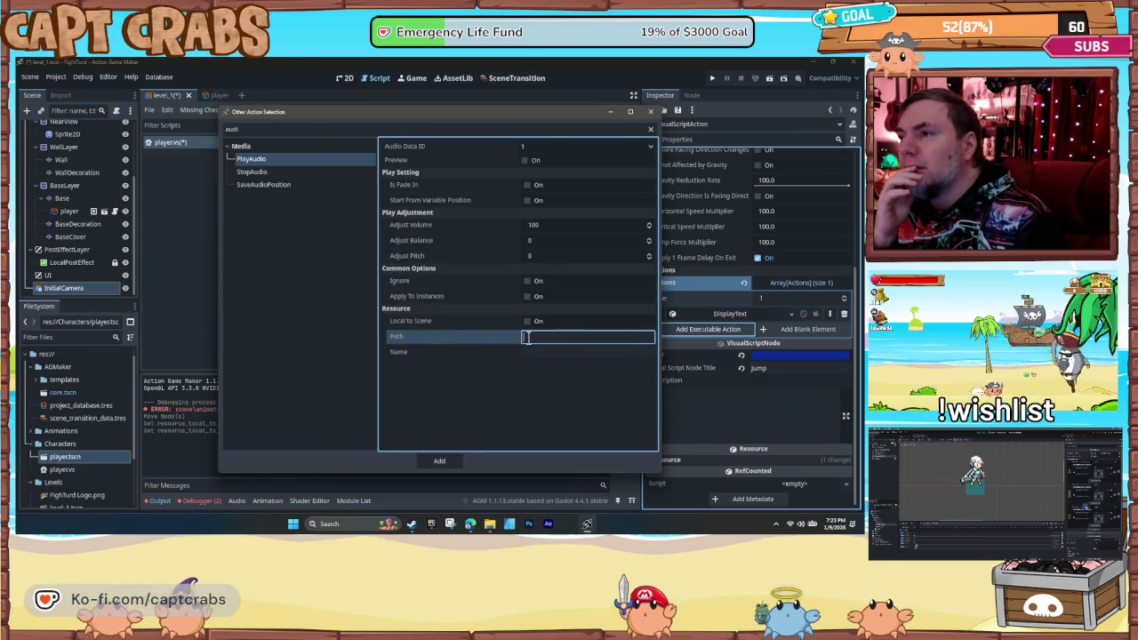
click(527, 351)
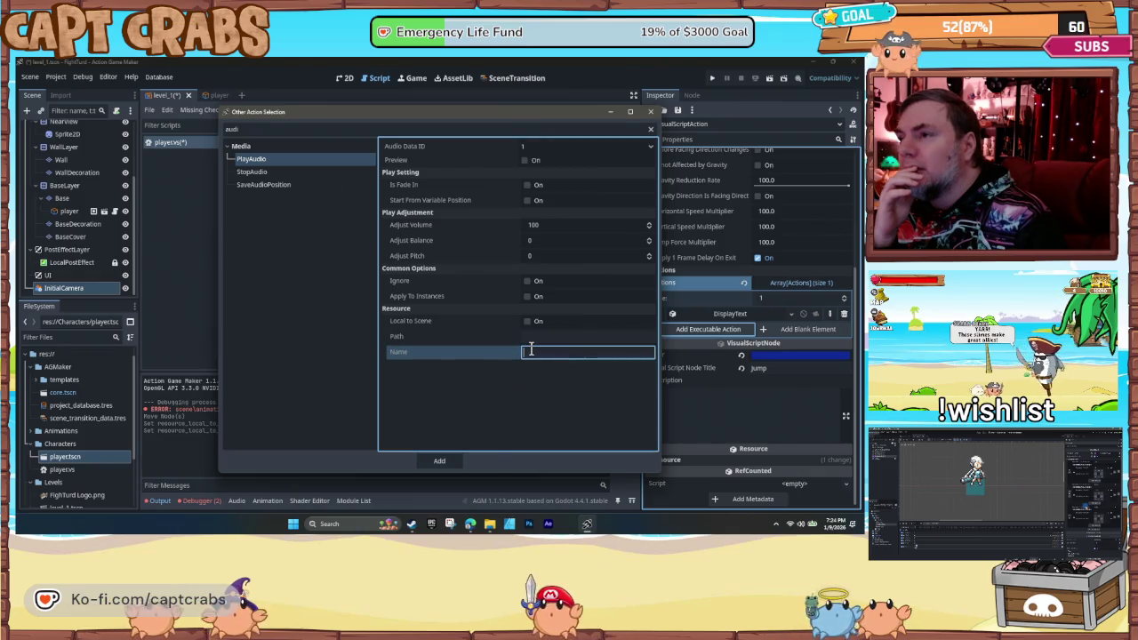
click(452, 340)
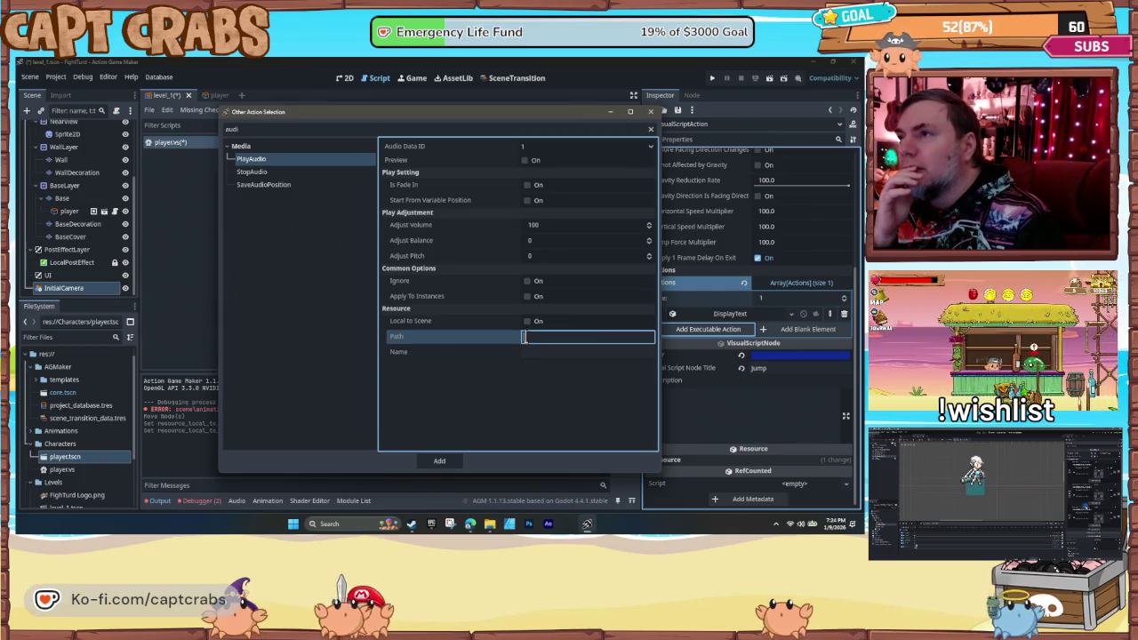
click(445, 463)
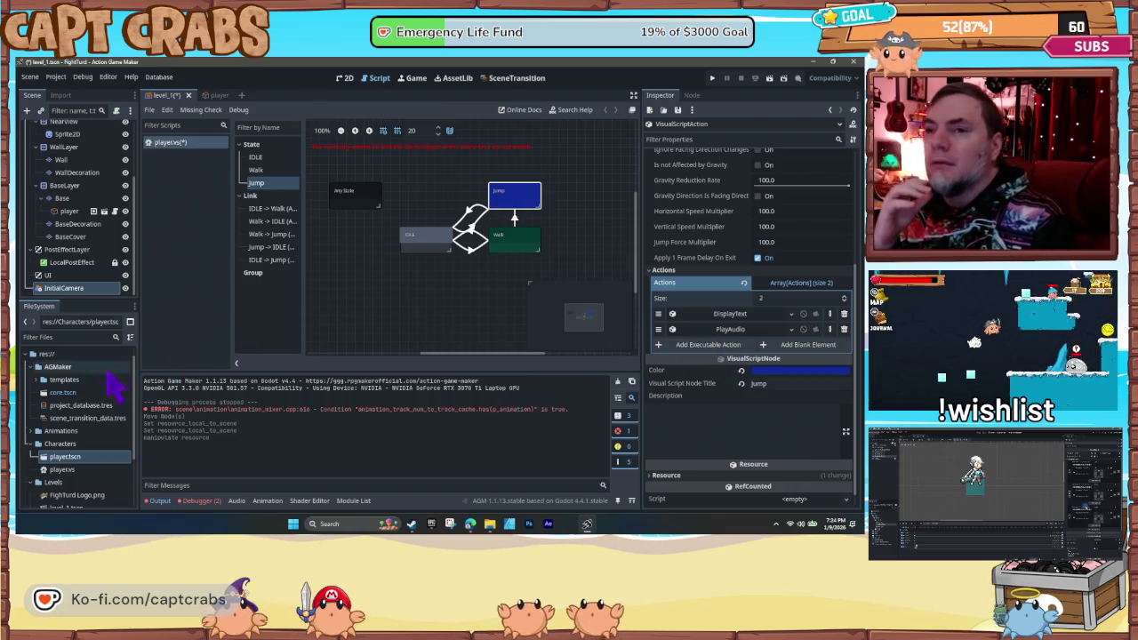
- Collapse the AGMaker, Characters and Levels folders in the FileSystem dock
click(31, 368)
click(31, 394)
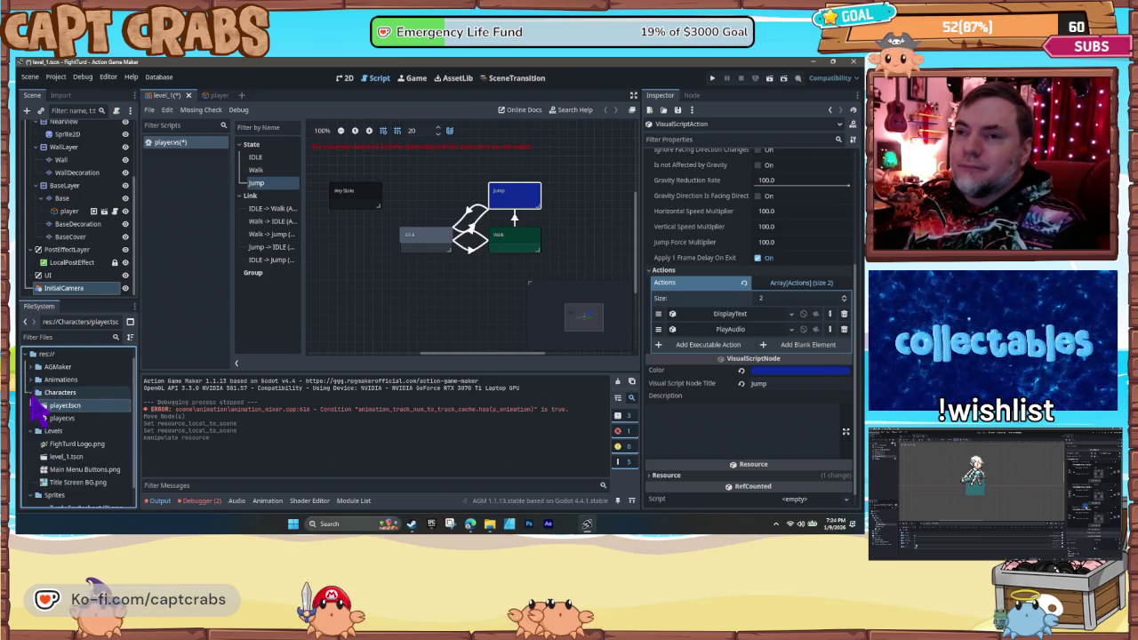
click(34, 409)
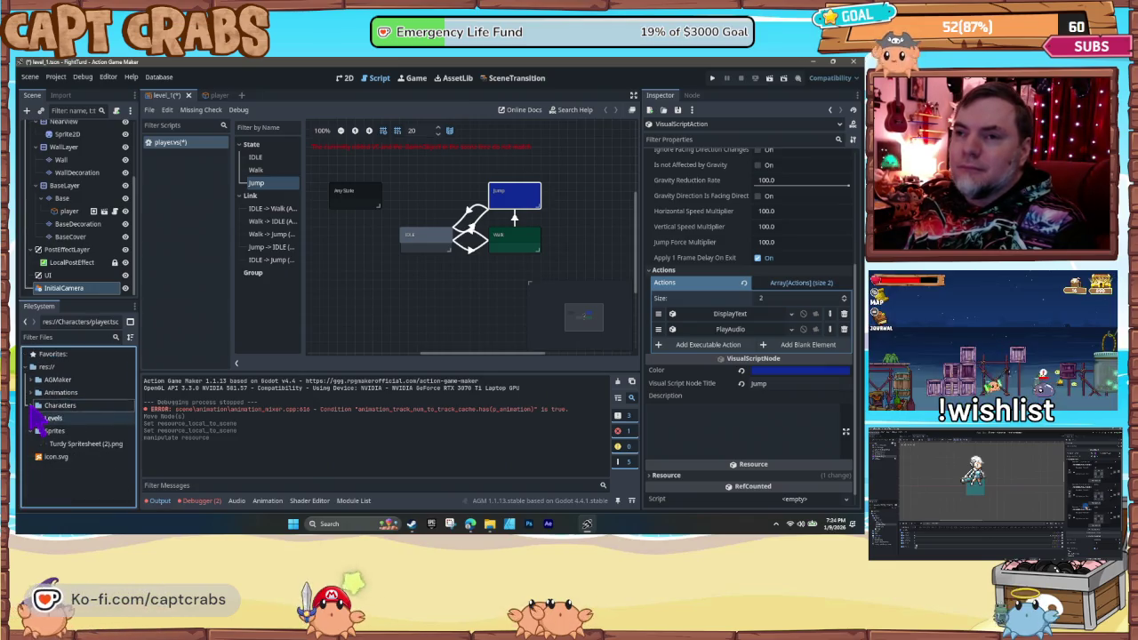
- Create a new SFX folder under res:// and open it in Windows File Explorer
right_click(47, 467)
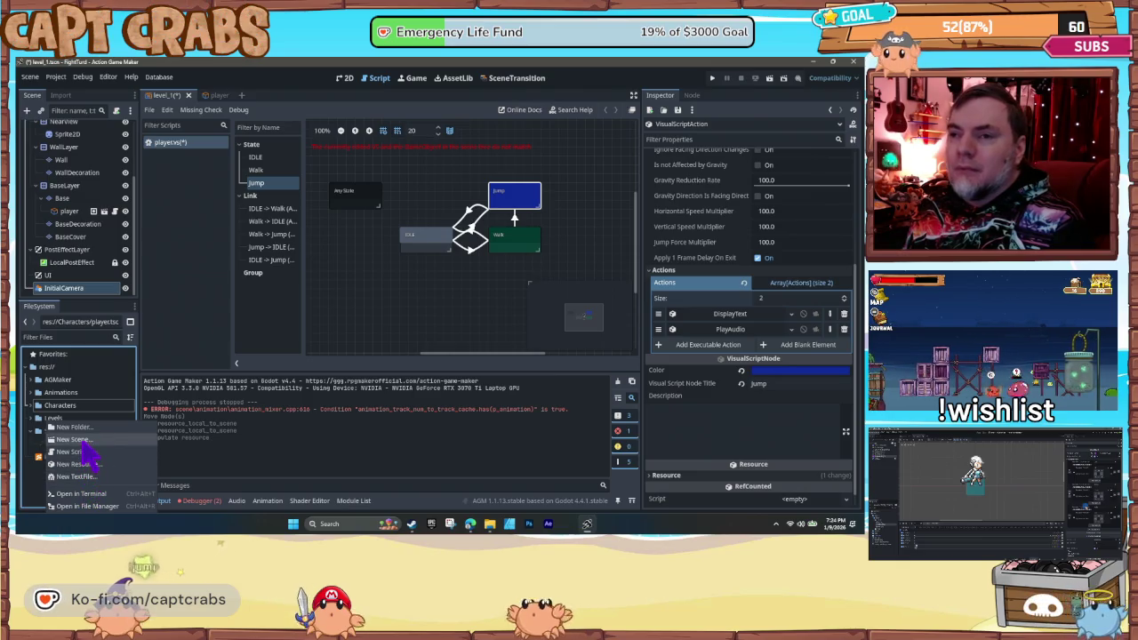
click(80, 427)
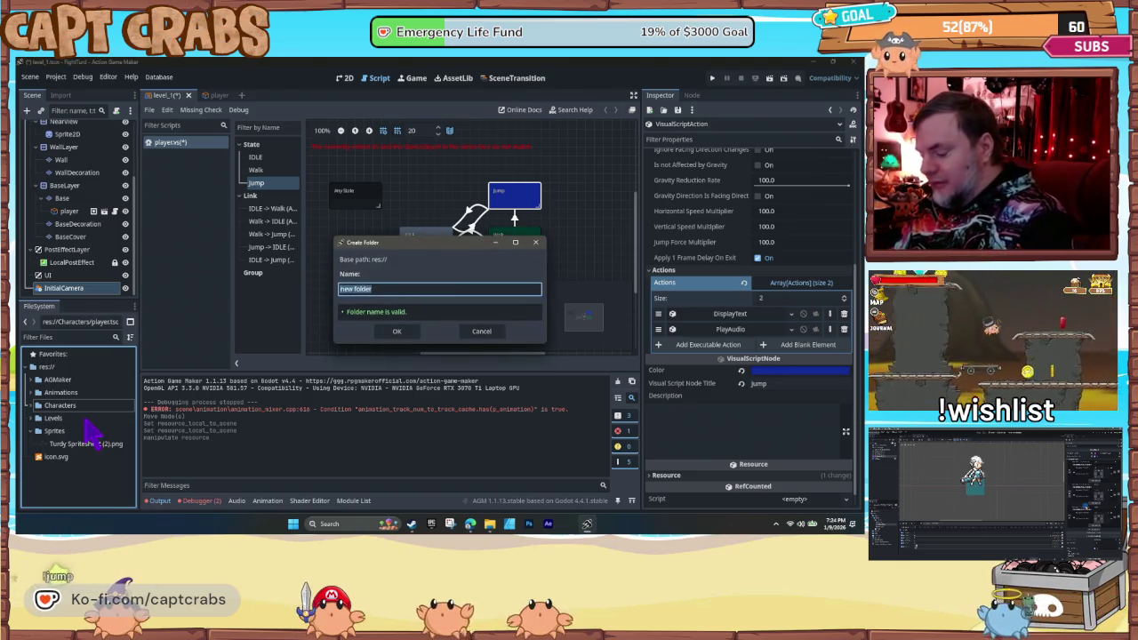
text(SFX)
key(Return)
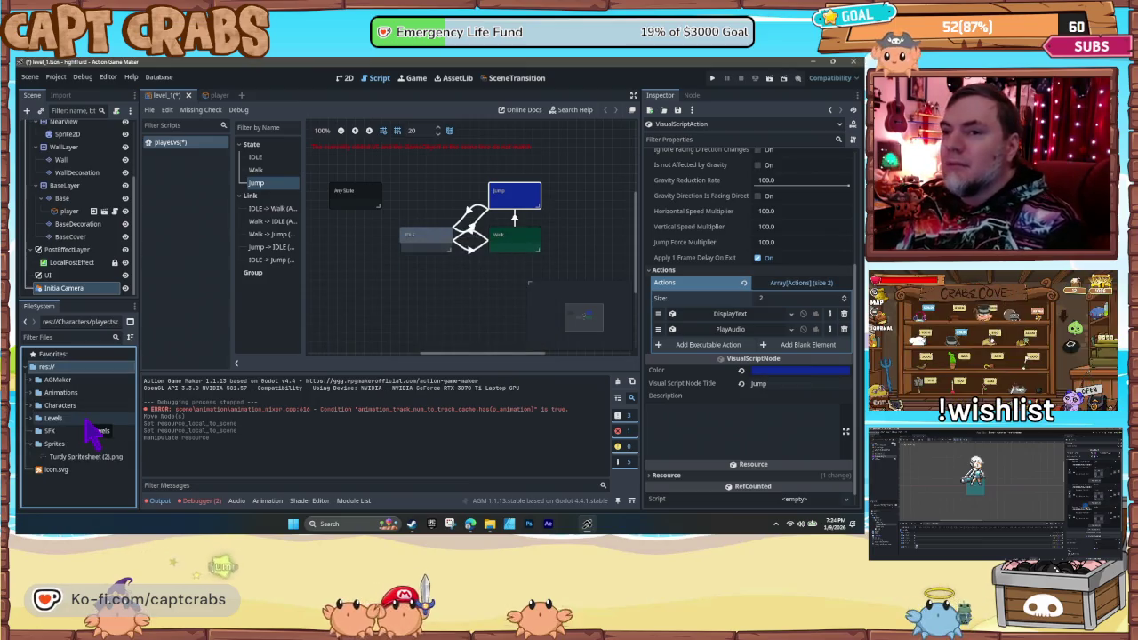
right_click(59, 430)
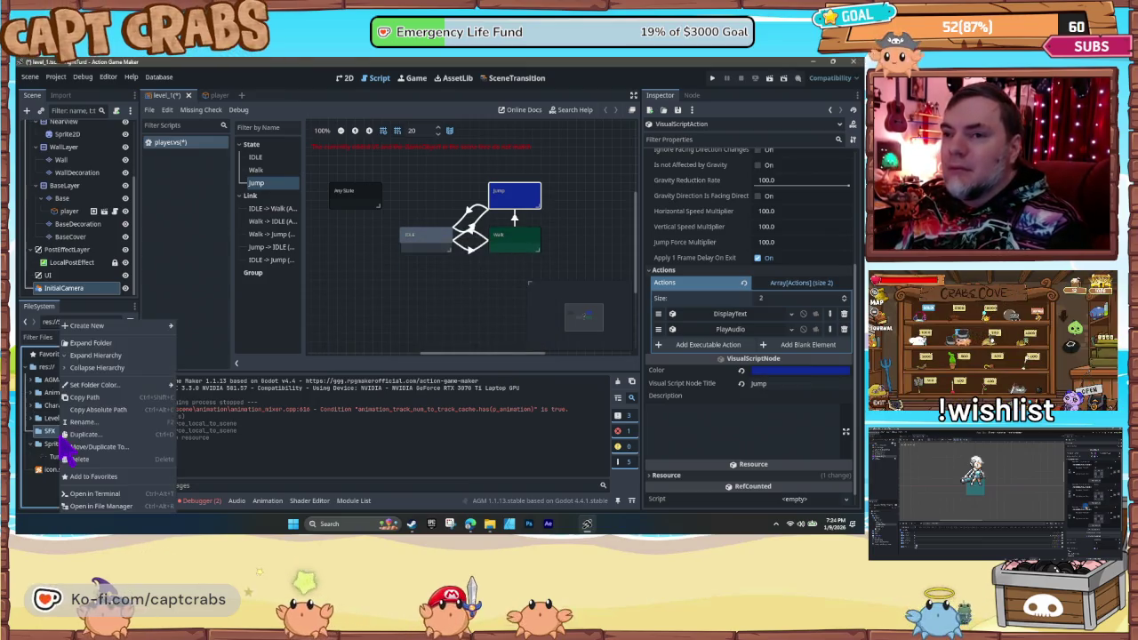
click(98, 506)
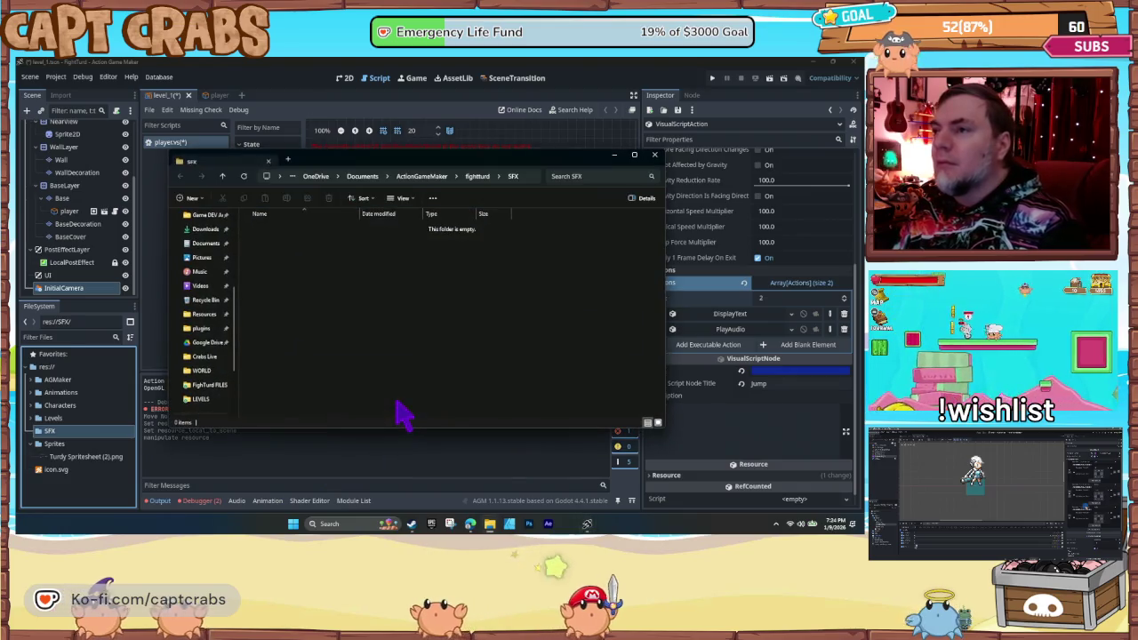
- Close the LEVELS folder window and bring the sprites folder window forward
mouse_move(489, 523)
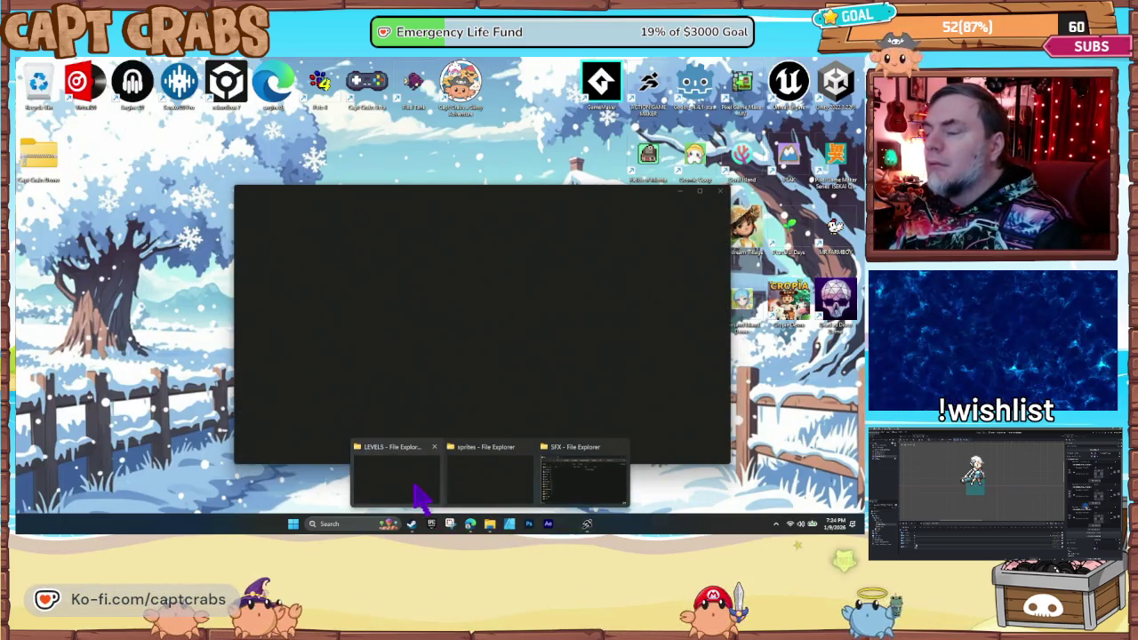
click(419, 495)
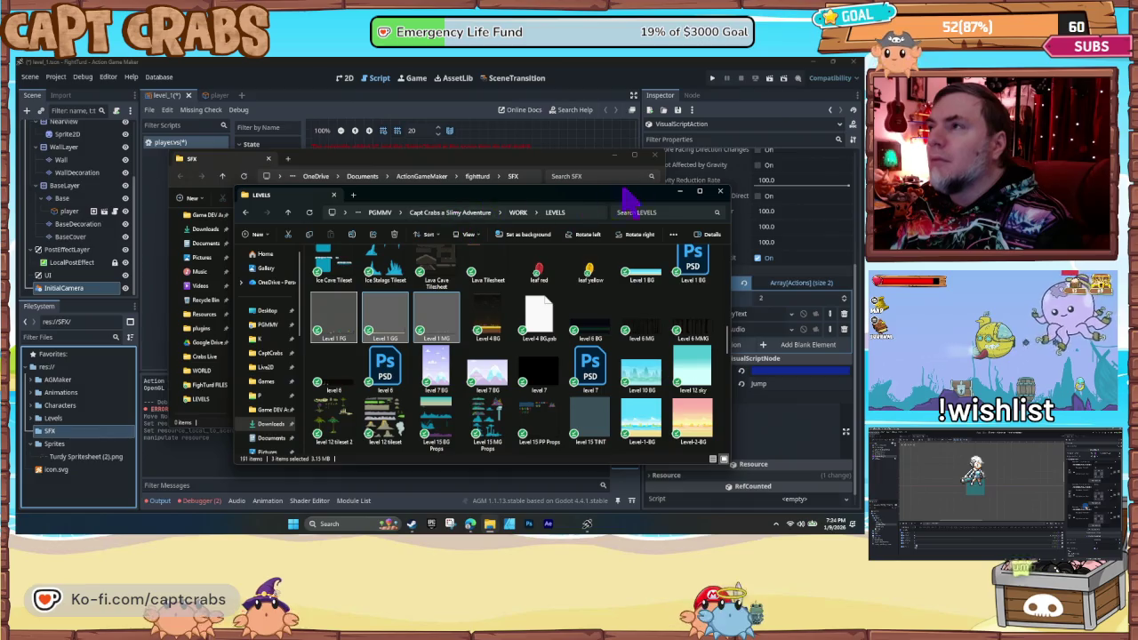
click(721, 192)
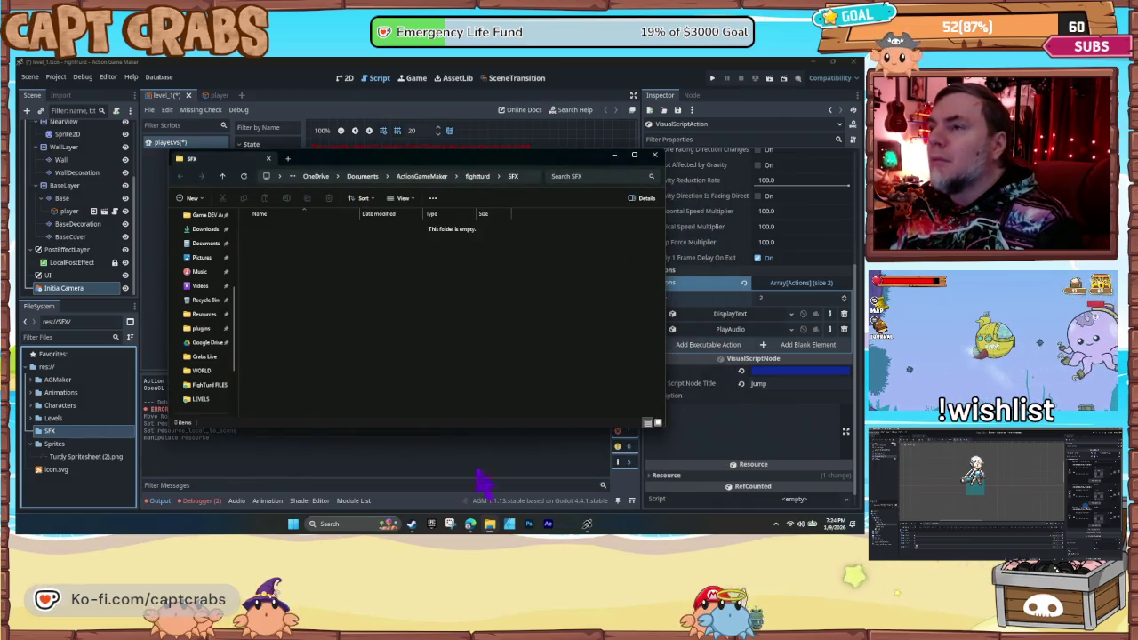
mouse_move(489, 524)
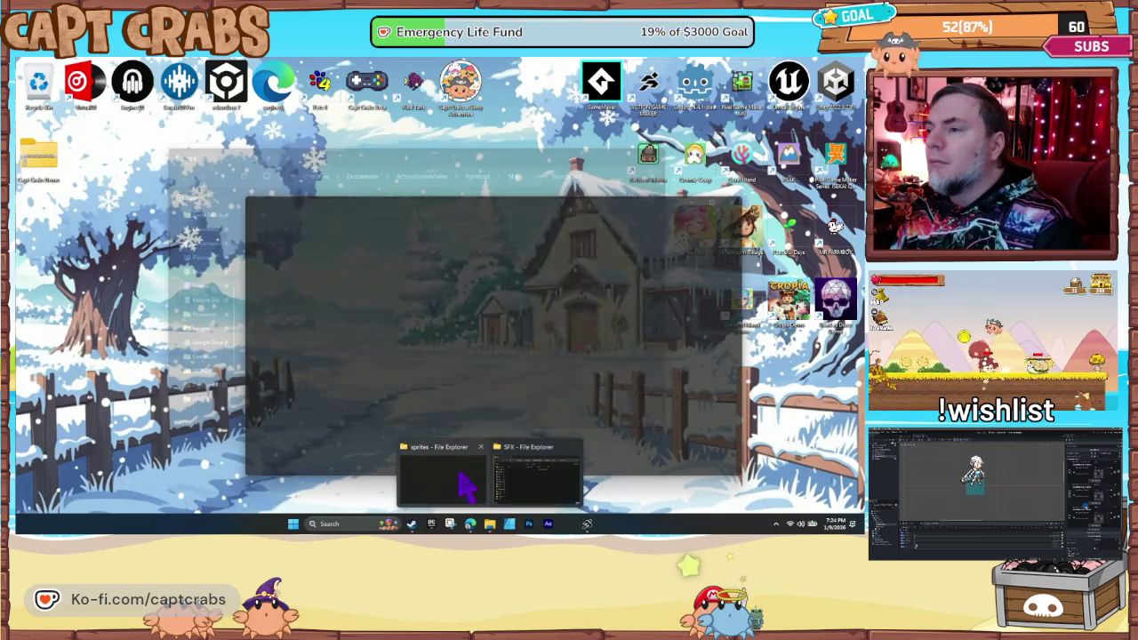
click(454, 484)
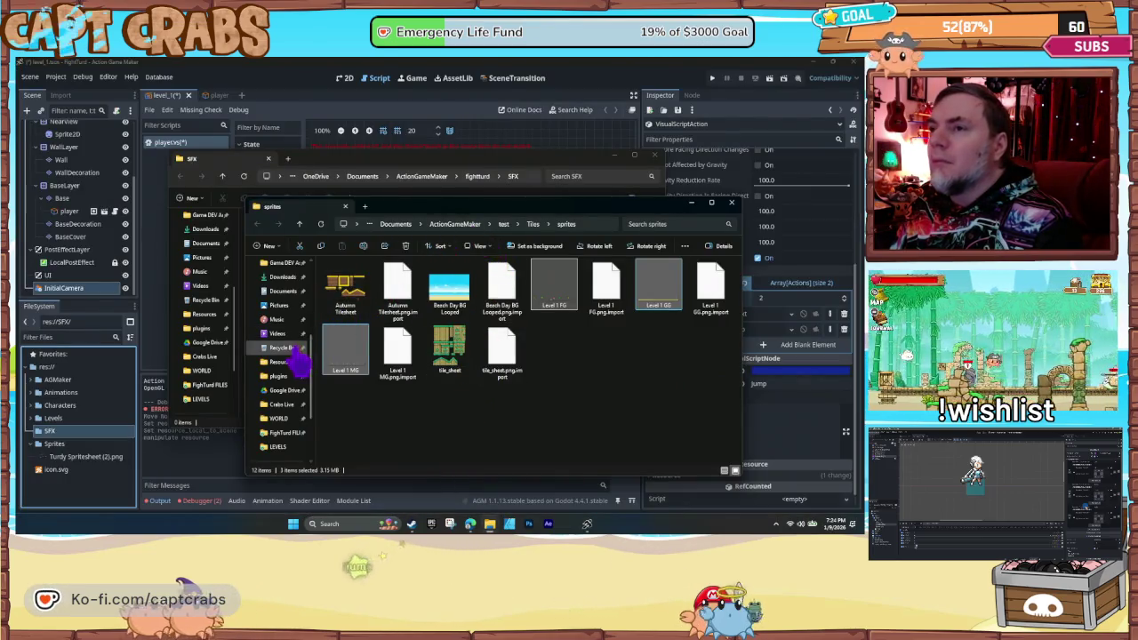
- Go to PGMMV\FighTurd\WORK\SFX and select all 19 sound files to copy
scroll(298, 360, up, 3)
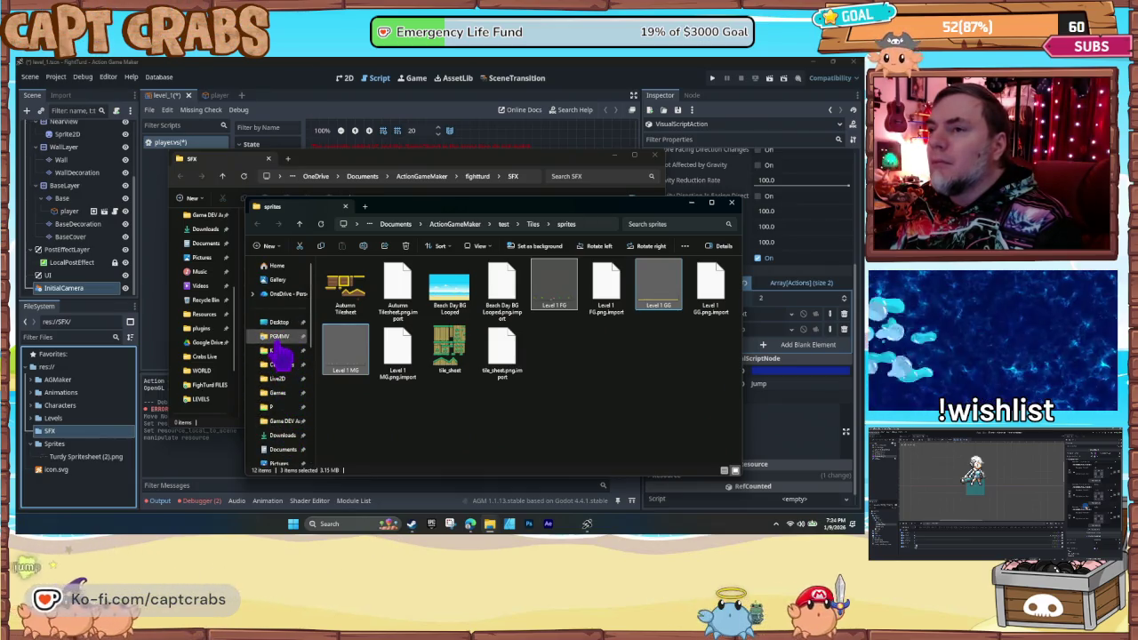
click(277, 336)
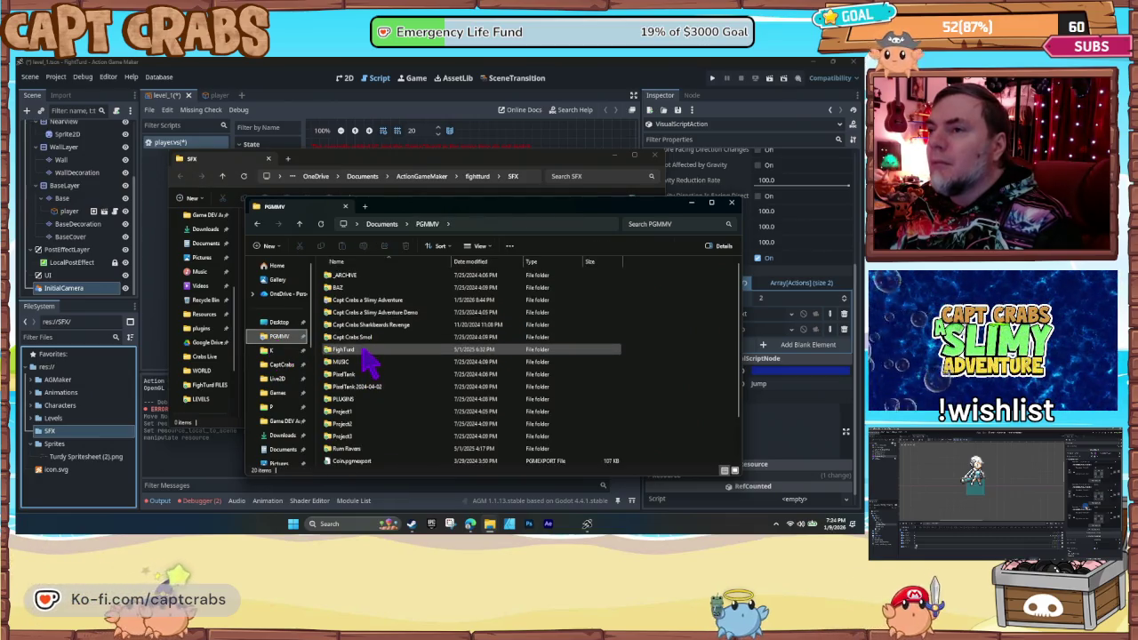
double_click(365, 350)
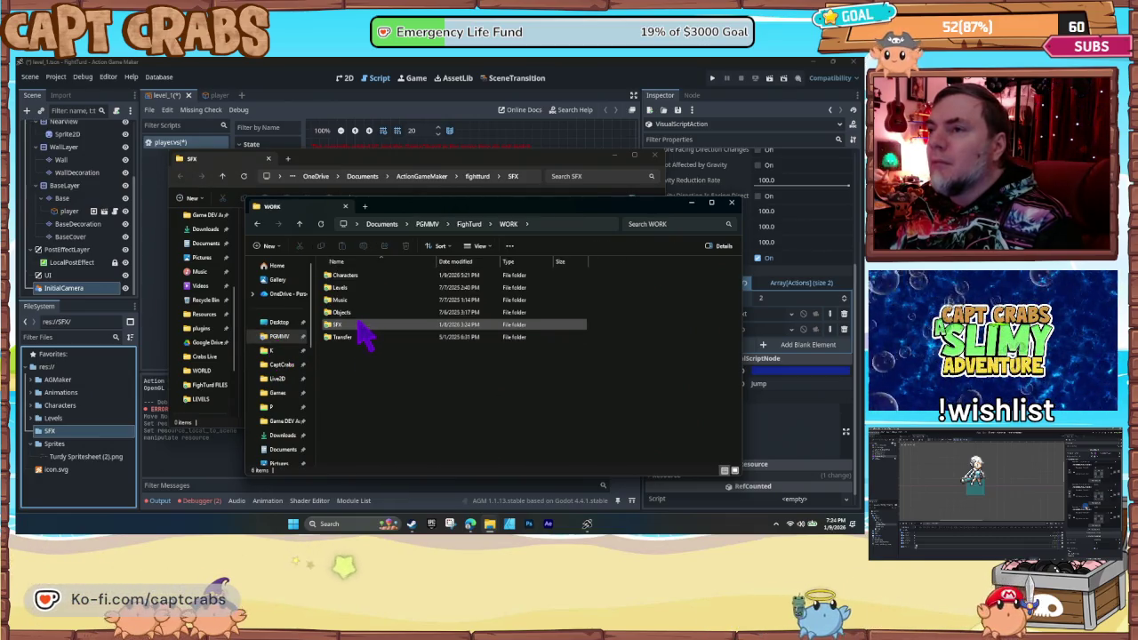
double_click(366, 330)
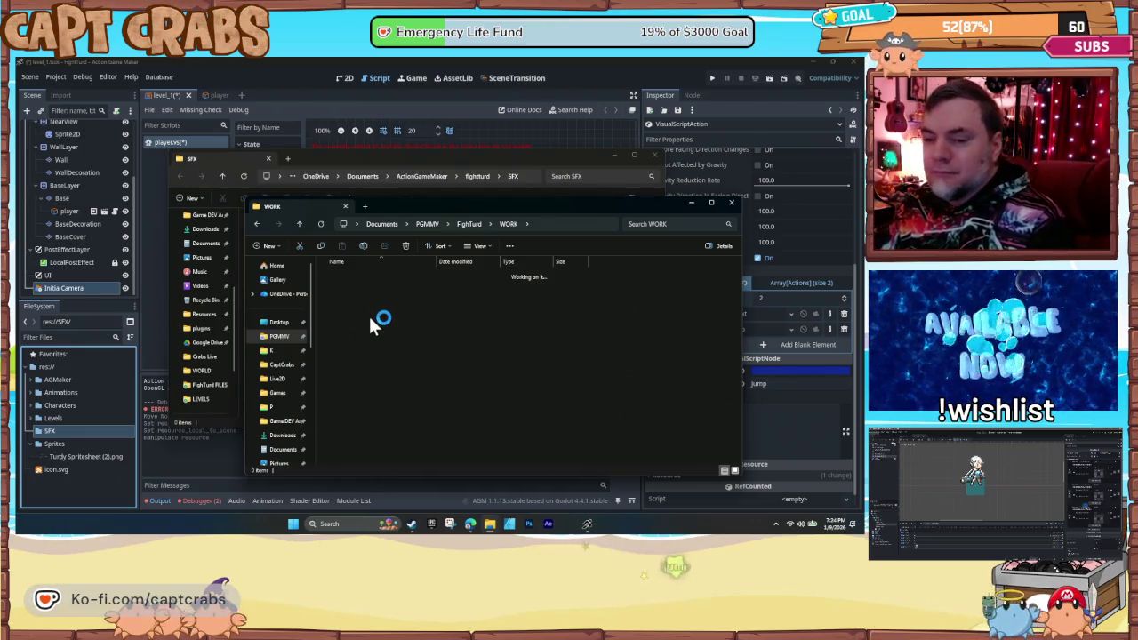
double_click(373, 328)
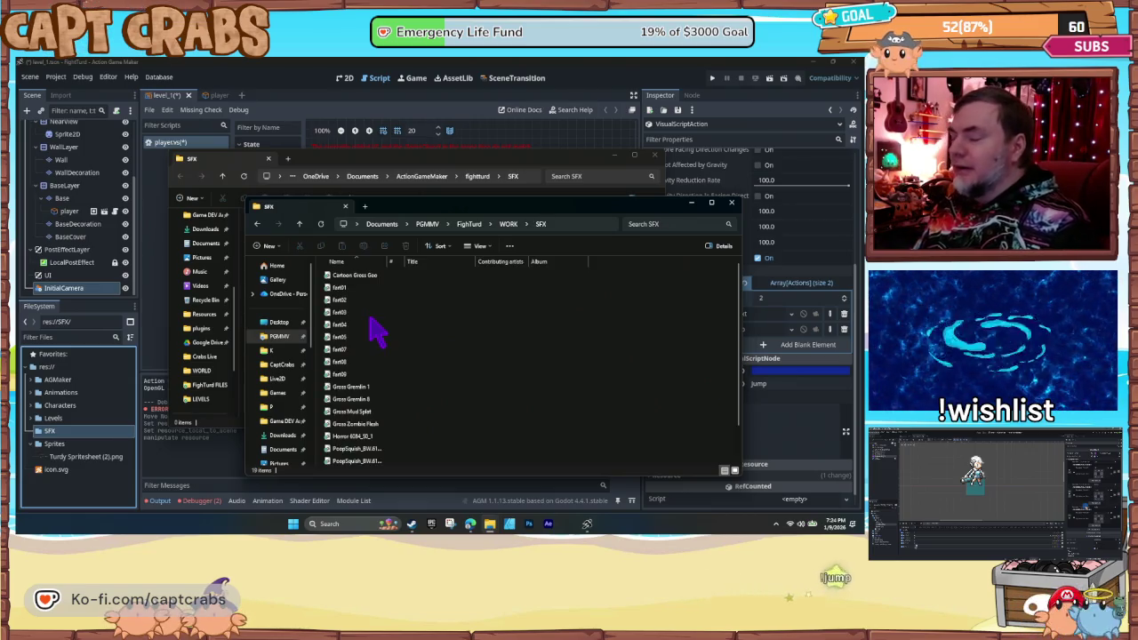
scroll(376, 376, down, 1)
click(374, 386)
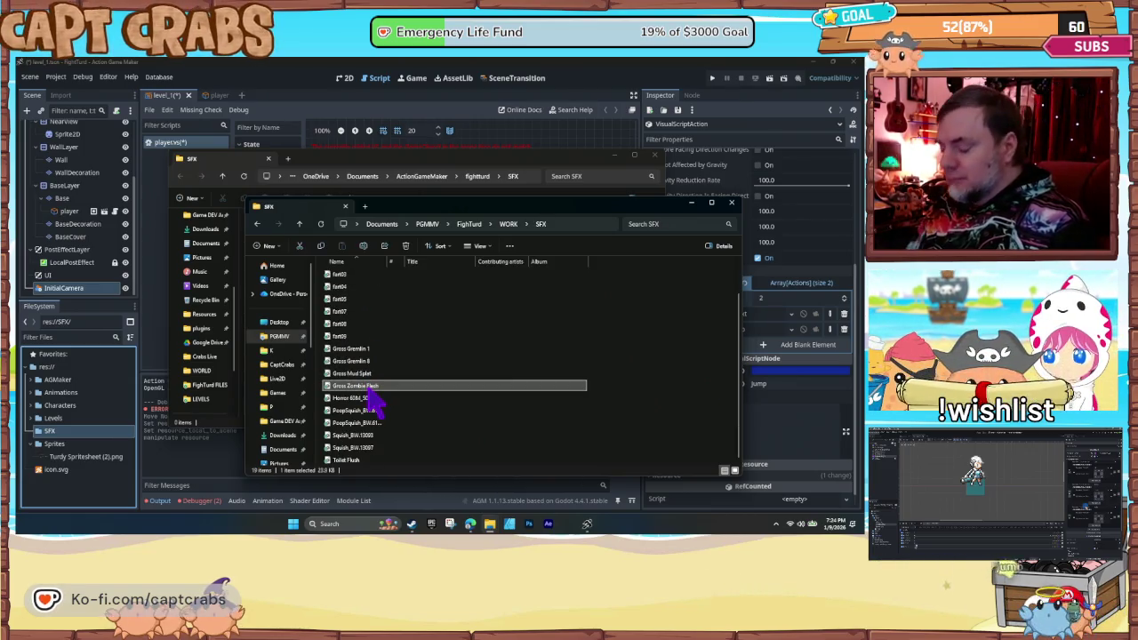
key(ctrl+a)
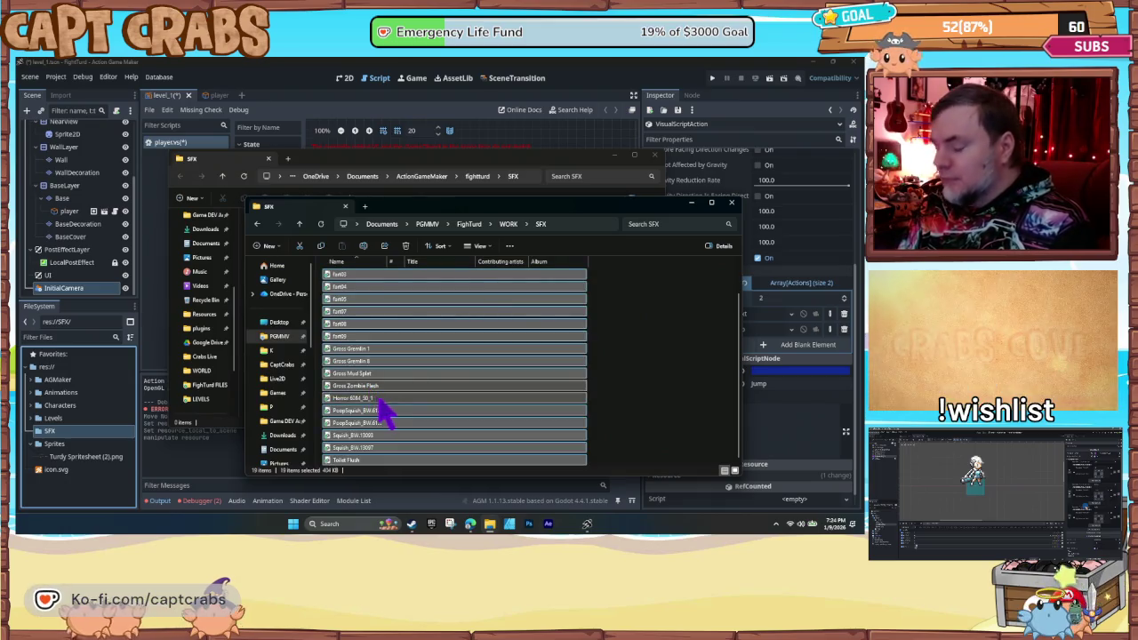
click(397, 178)
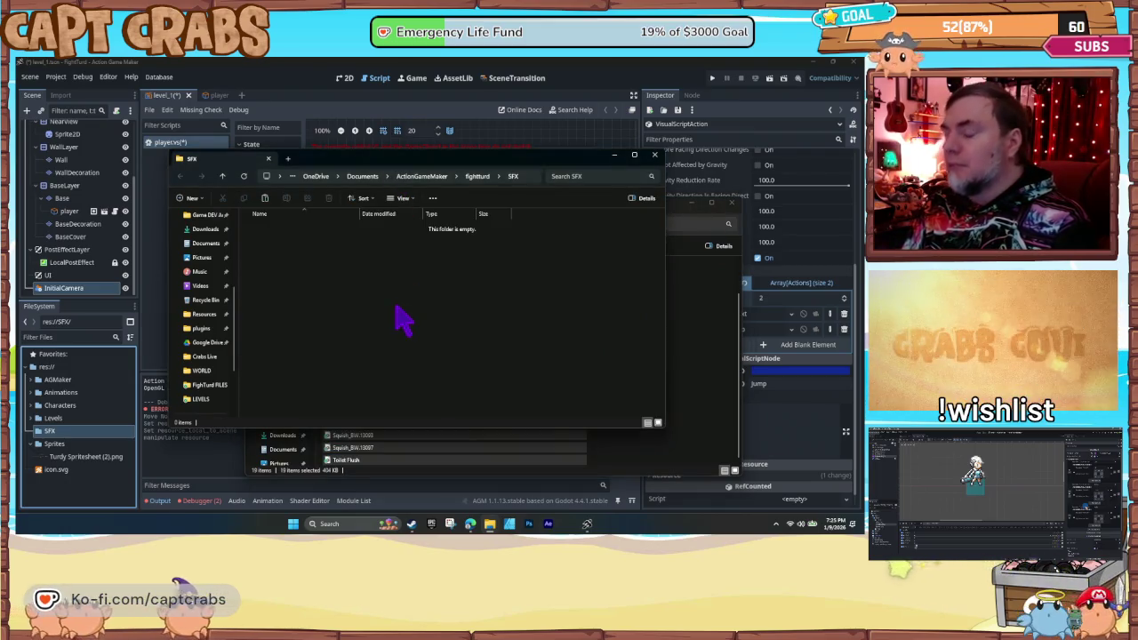
- Paste the 19 sound files into the project SFX folder and rename PoopSquish_BW.01652 to PoopSquish1
key(ctrl+v)
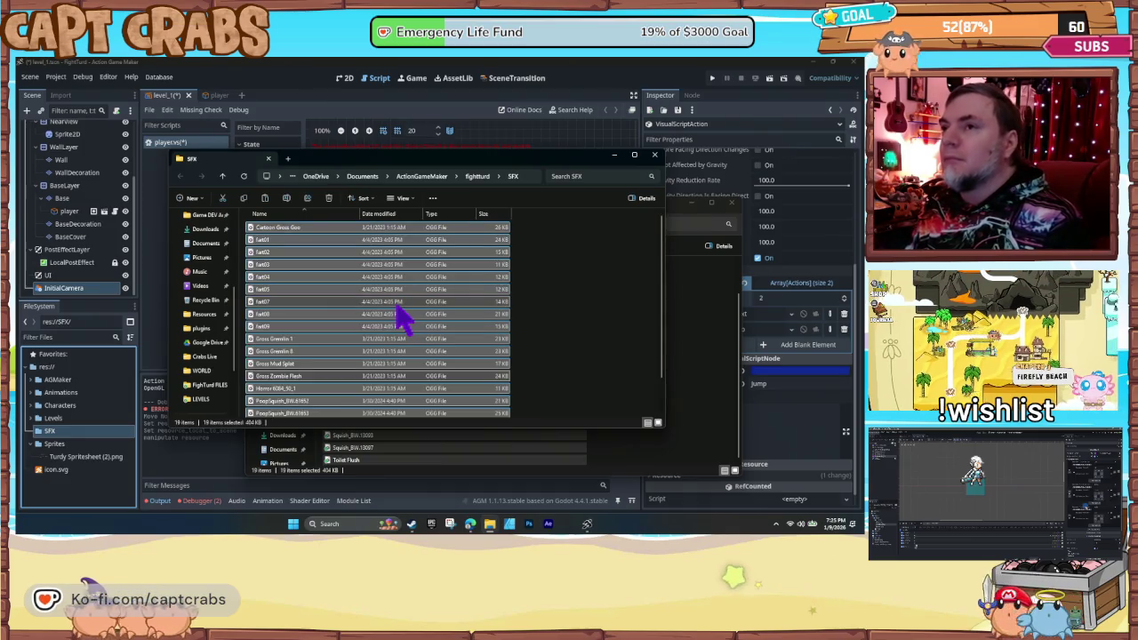
click(578, 323)
scroll(578, 323, down, 2)
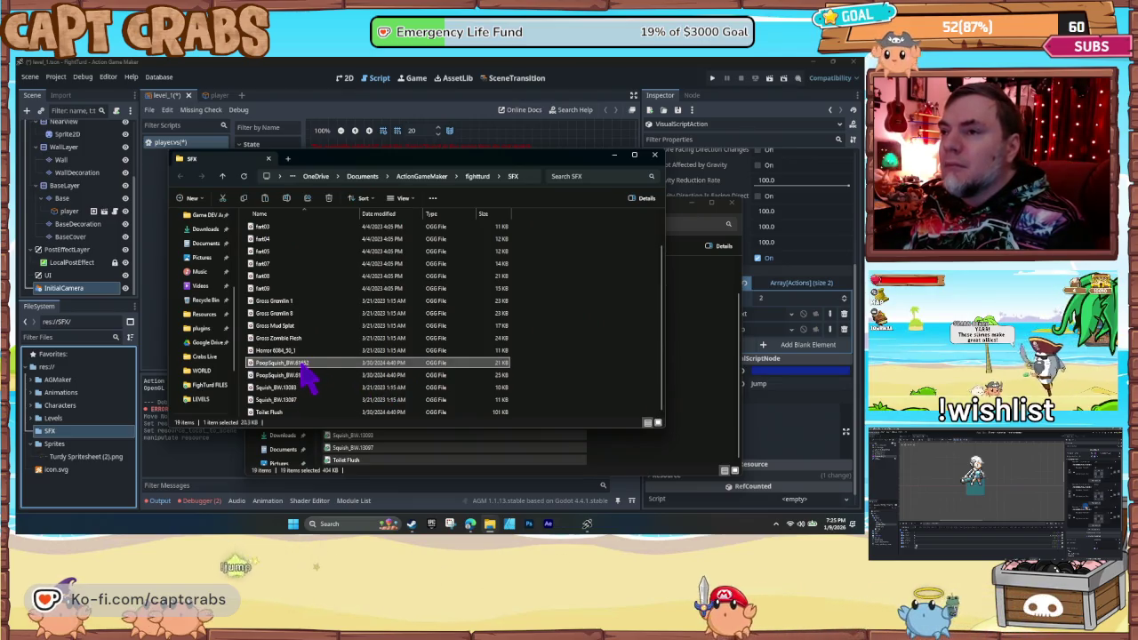
click(296, 365)
right_click(297, 363)
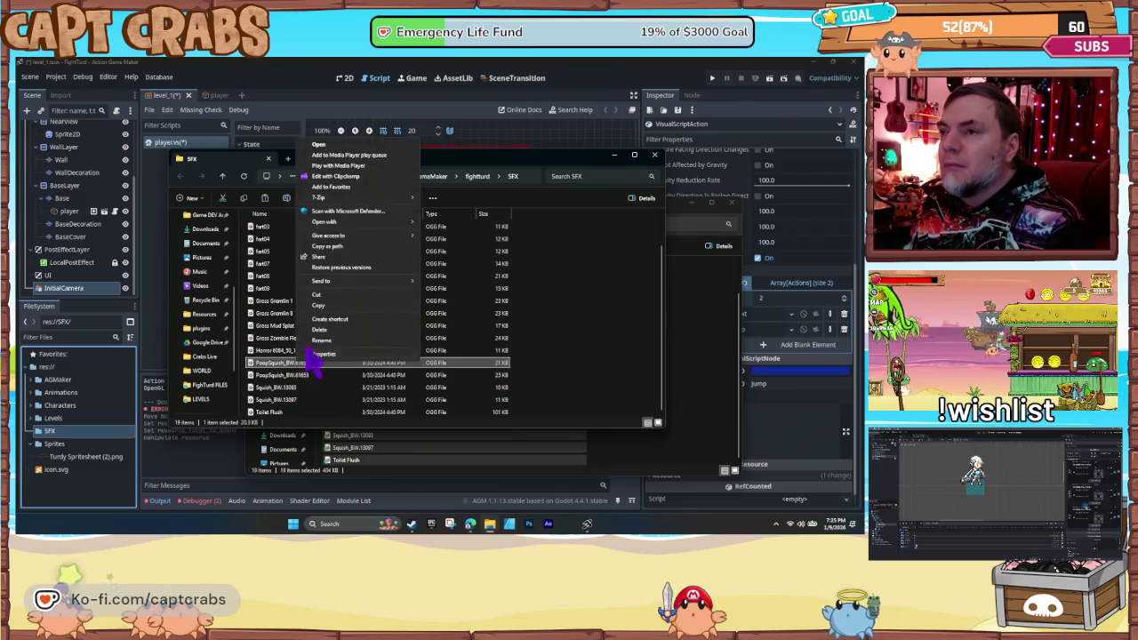
click(320, 342)
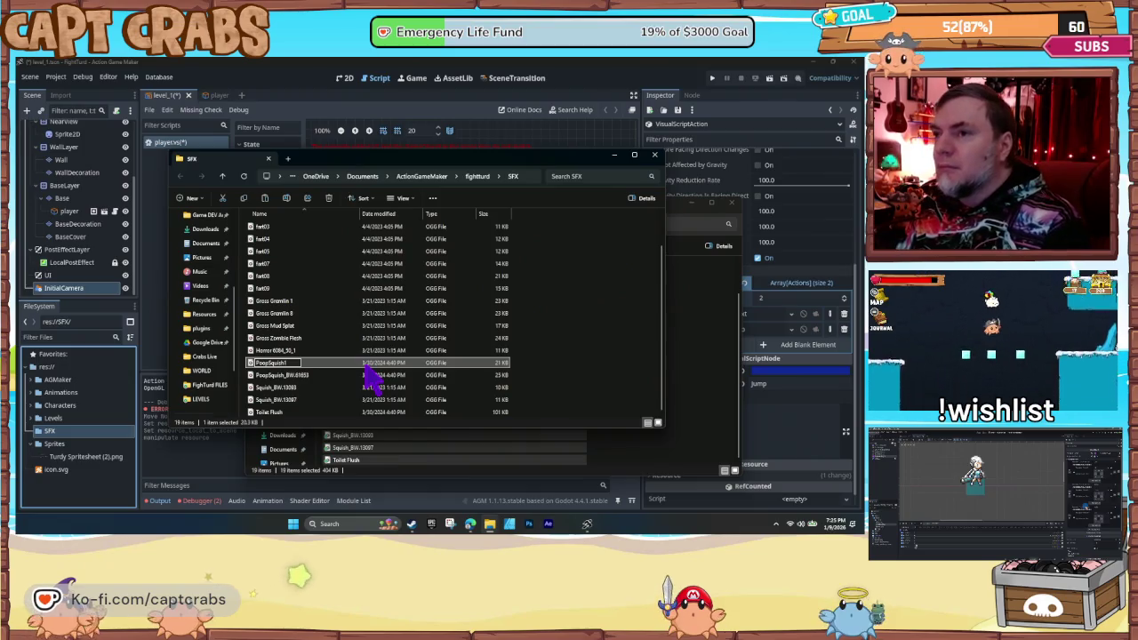
- Rename PoopSquish_BW.01653 to PoopSquish2 and Horror 6084_30_1 to Horror
click(297, 375)
right_click(298, 374)
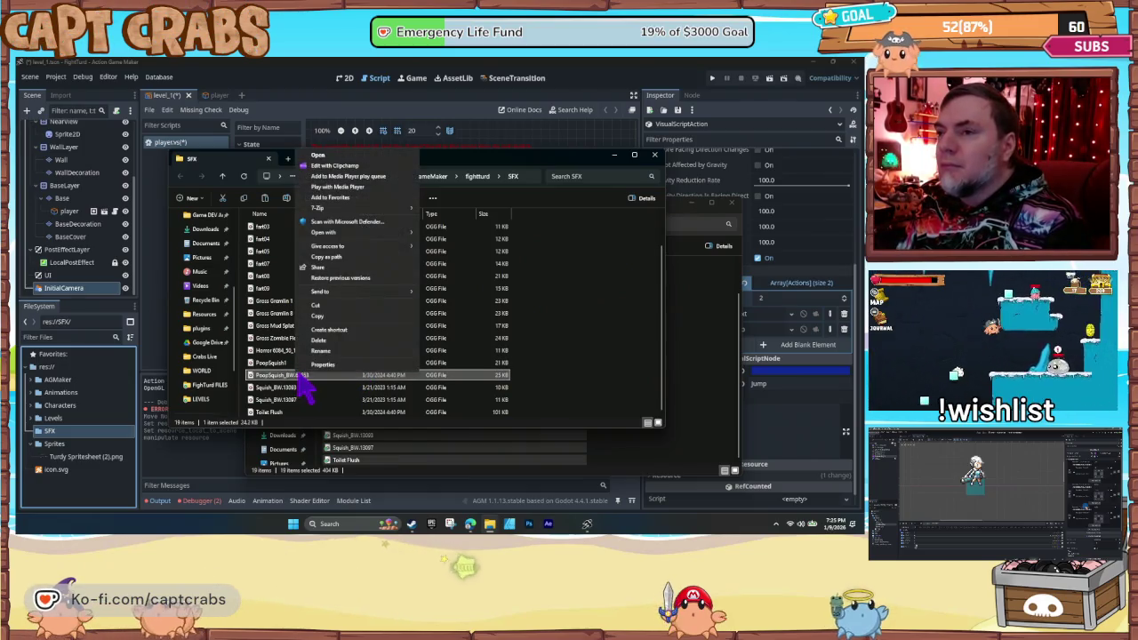
click(322, 352)
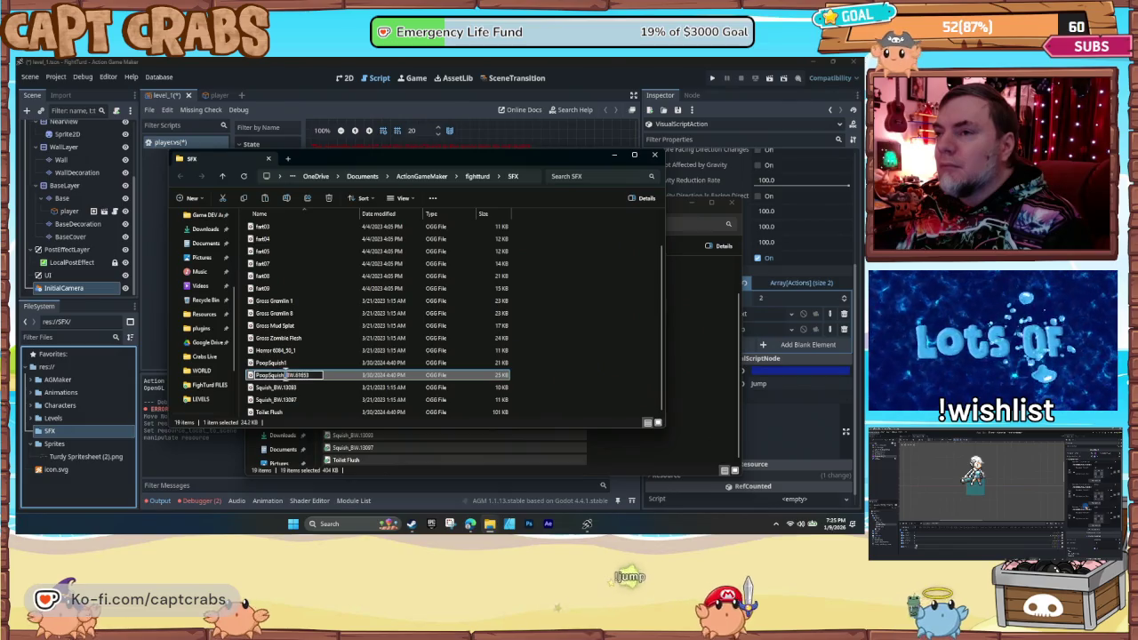
text(PoopSquish2)
key(Return)
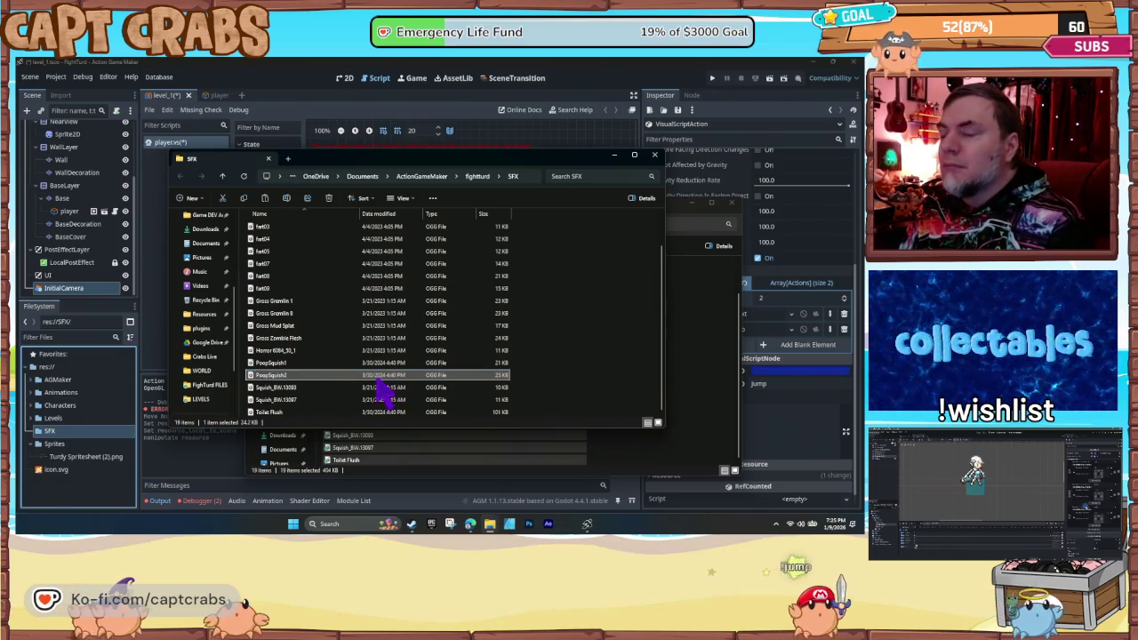
click(283, 352)
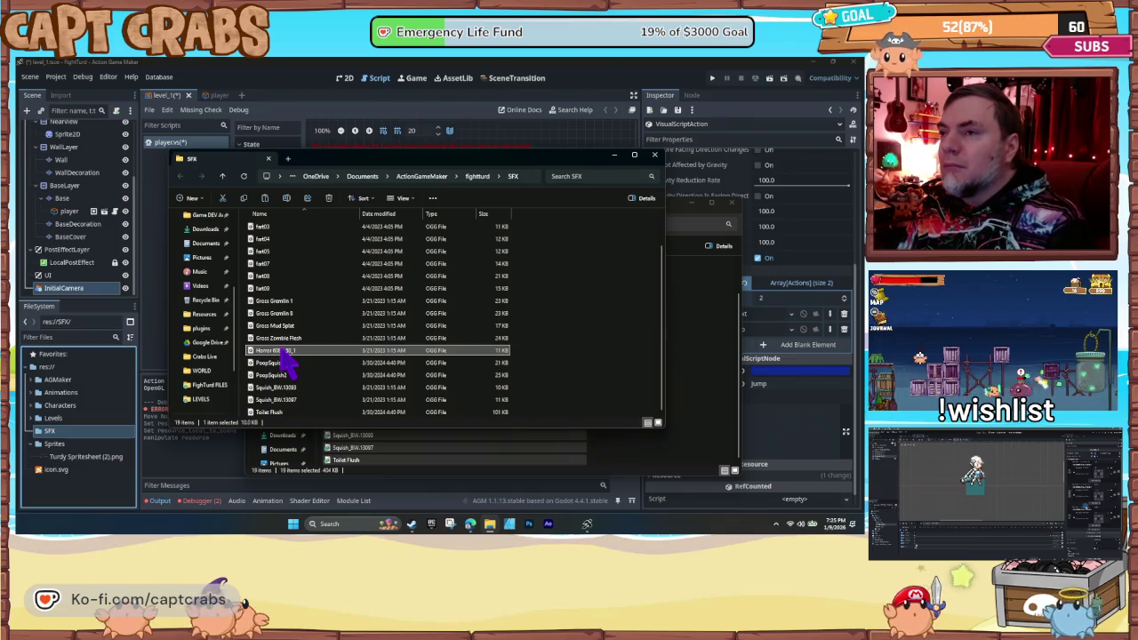
right_click(286, 354)
click(305, 333)
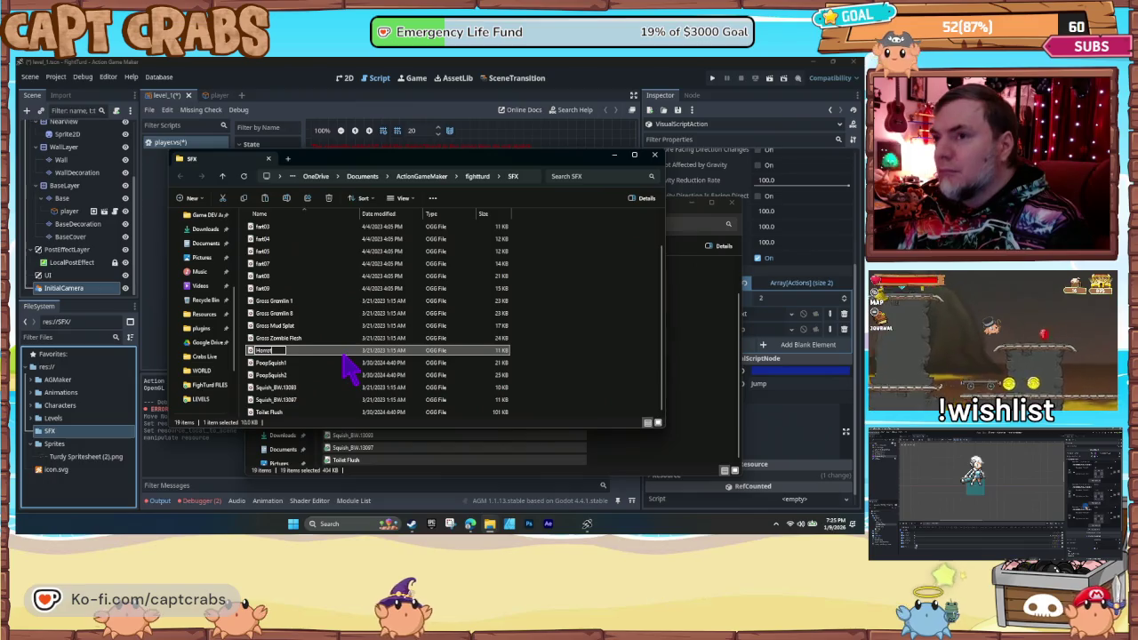
text(r)
key(Return)
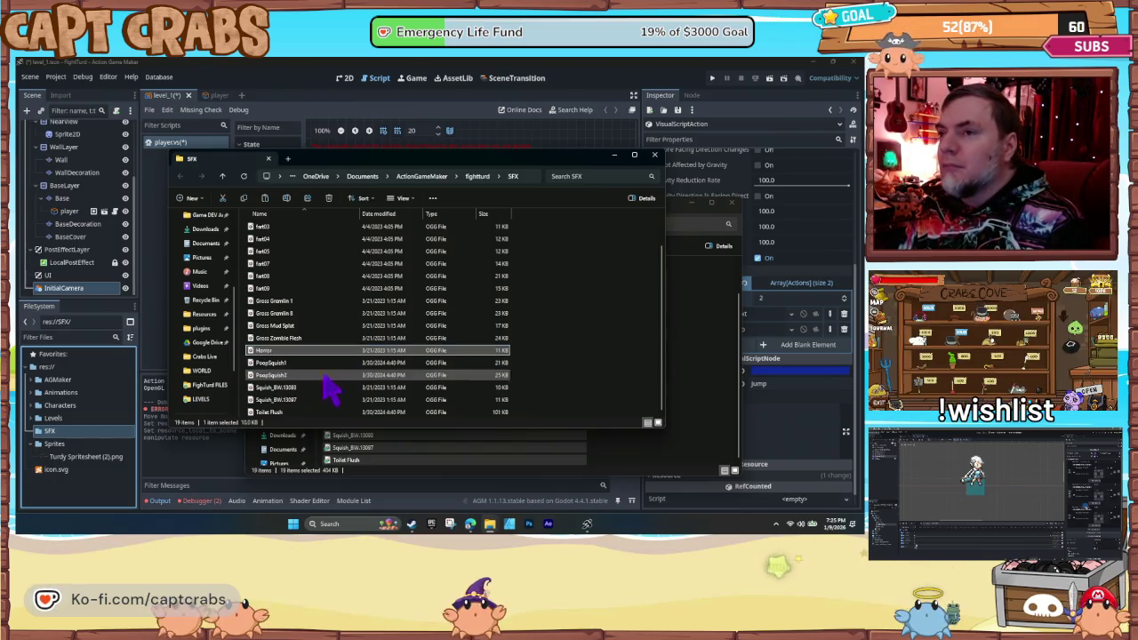
- Rename Squish_BW.13083 to Squish1 and Squish_BW.13097 to Squish2
right_click(290, 391)
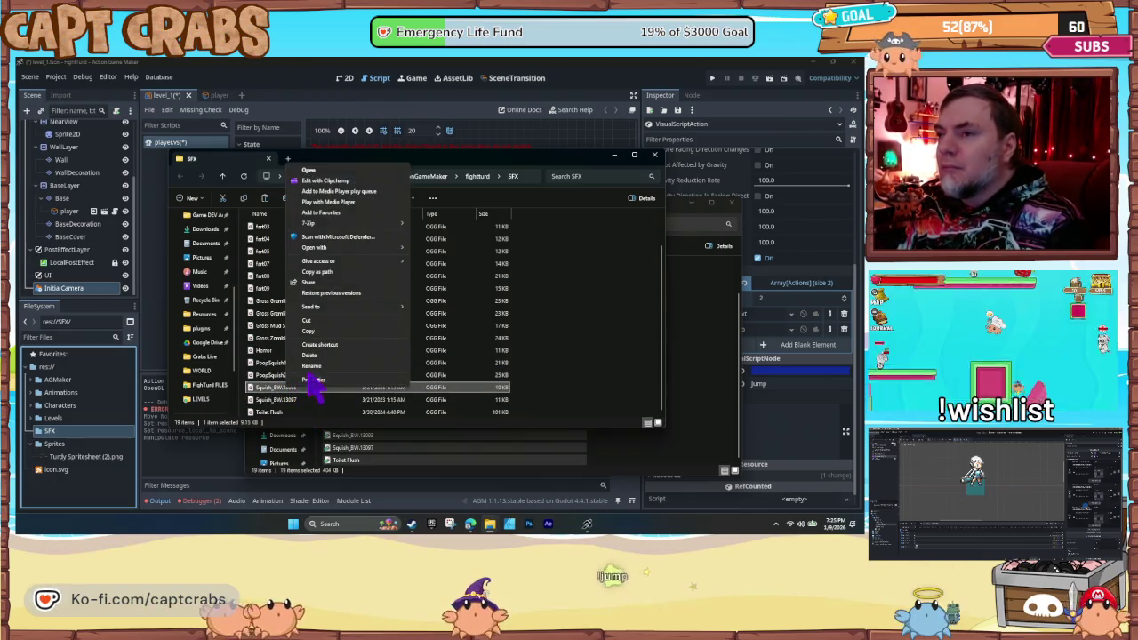
click(309, 366)
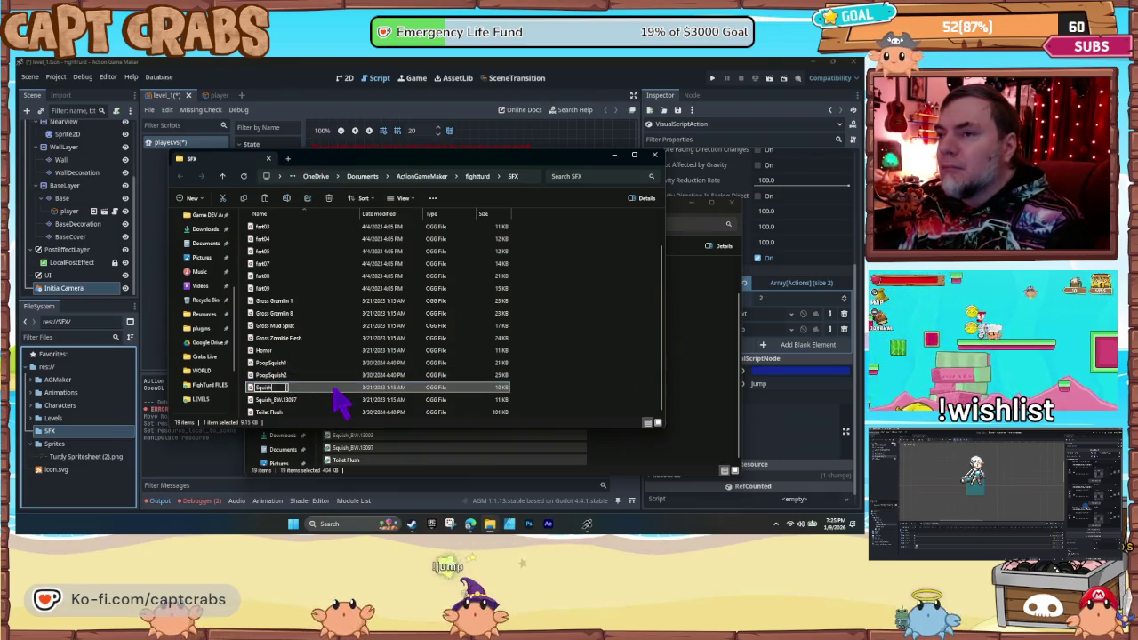
text(1)
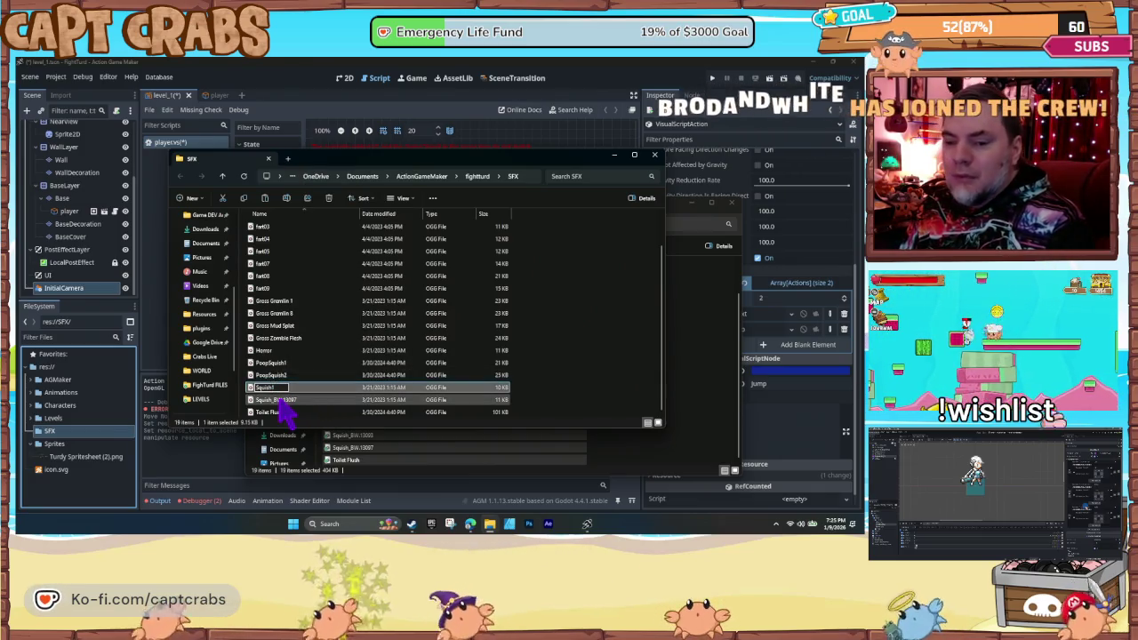
click(279, 400)
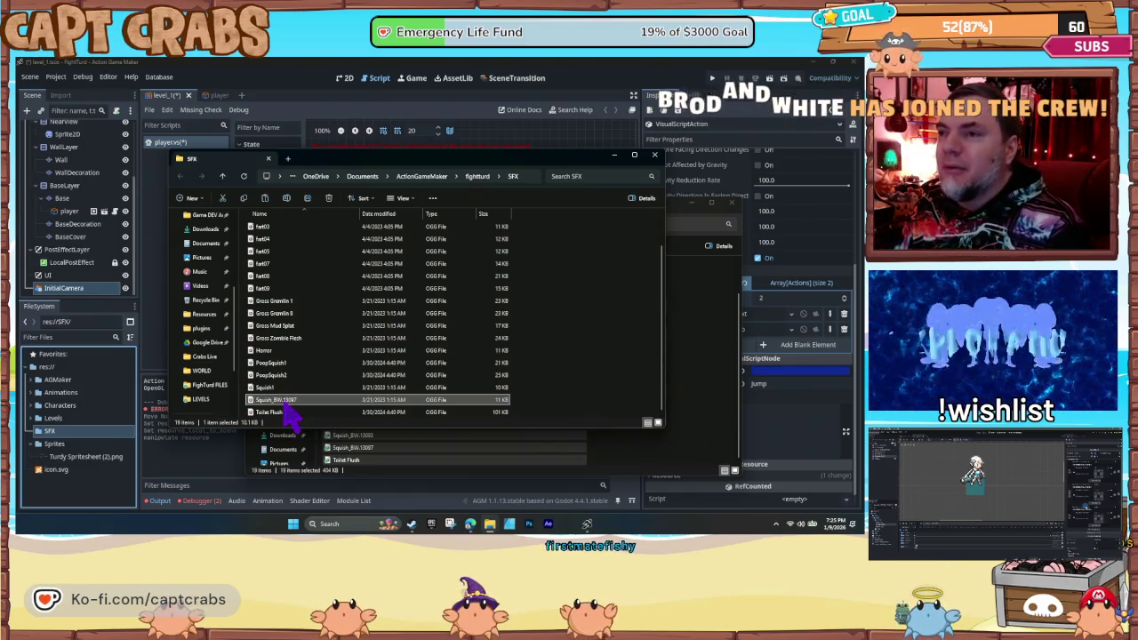
right_click(289, 400)
click(313, 382)
text(Squish2)
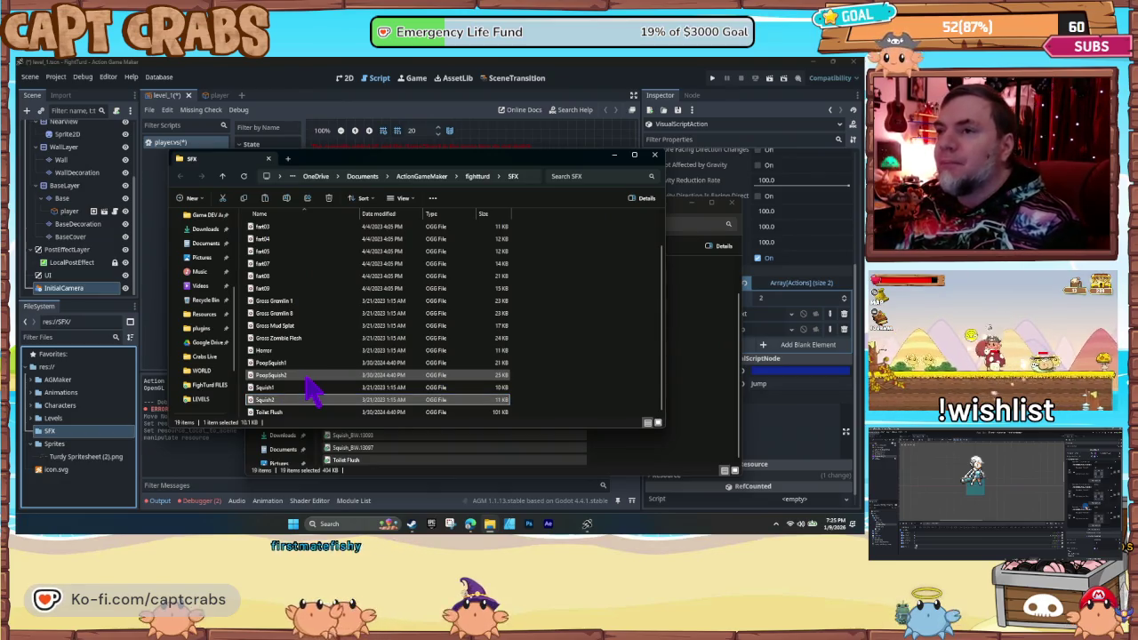
click(64, 433)
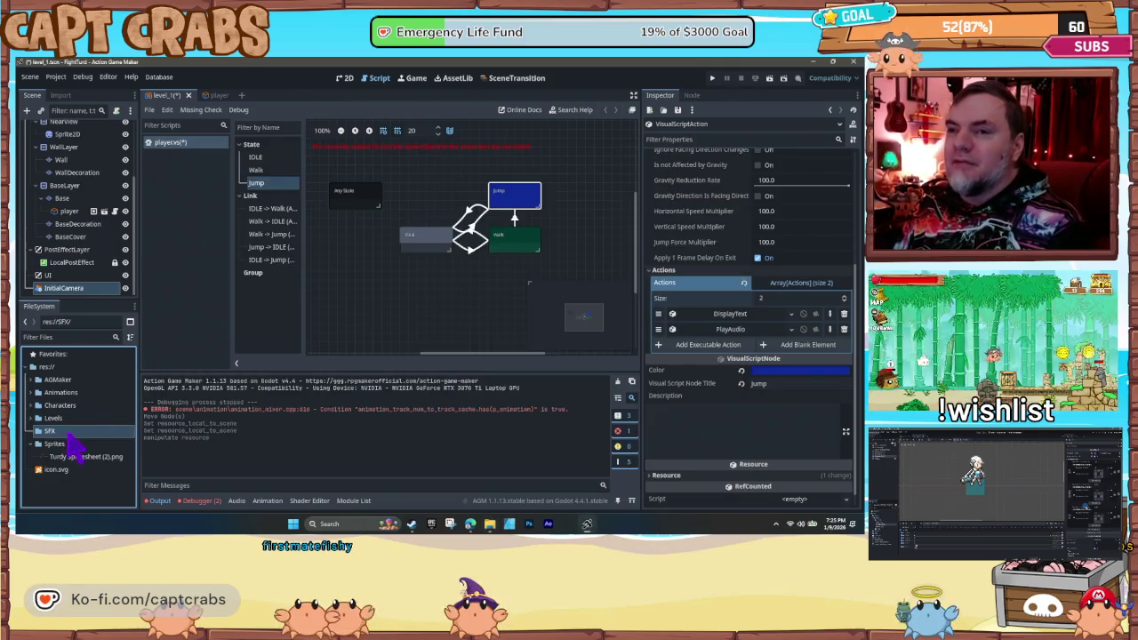
- List the res://SFX sounds and expand all PlayAudio setting groups down to resource Path and Name
click(33, 432)
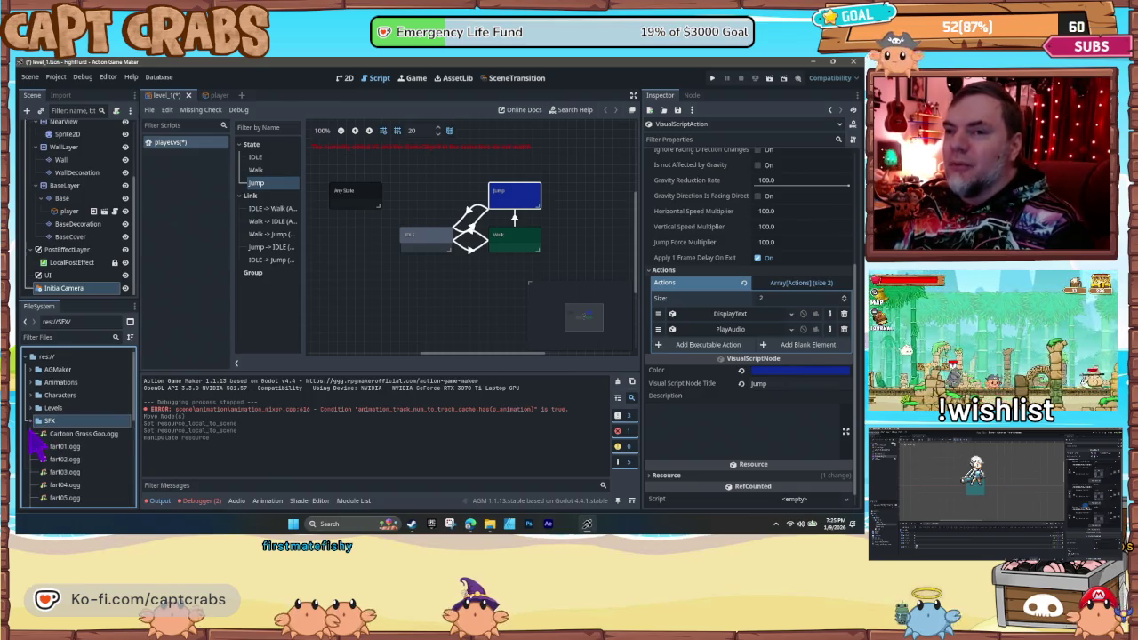
click(724, 330)
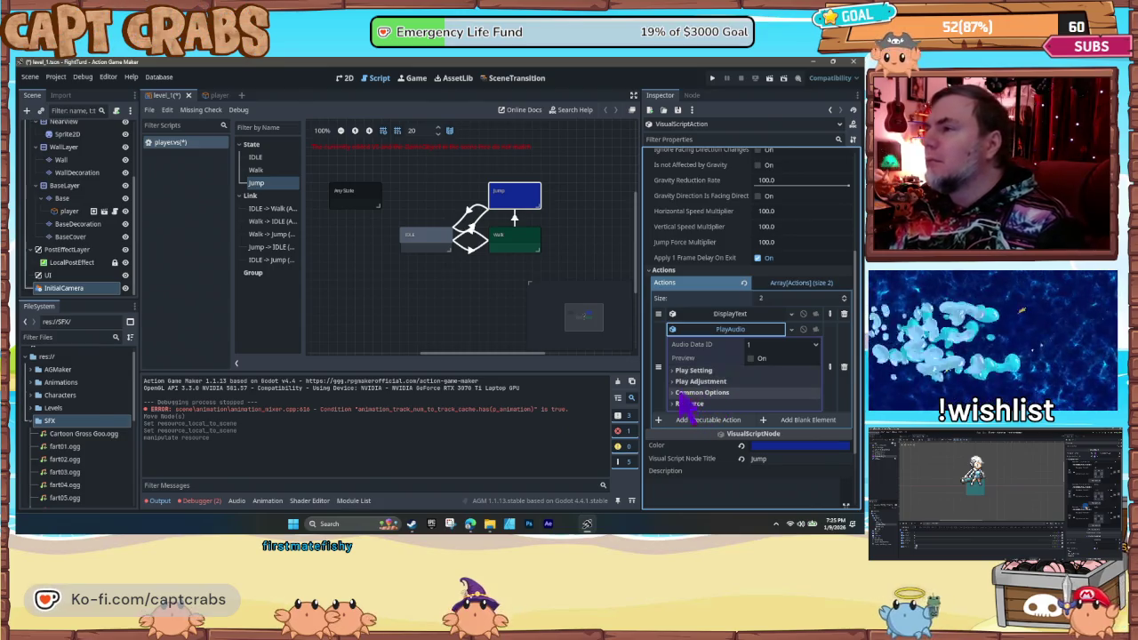
click(676, 371)
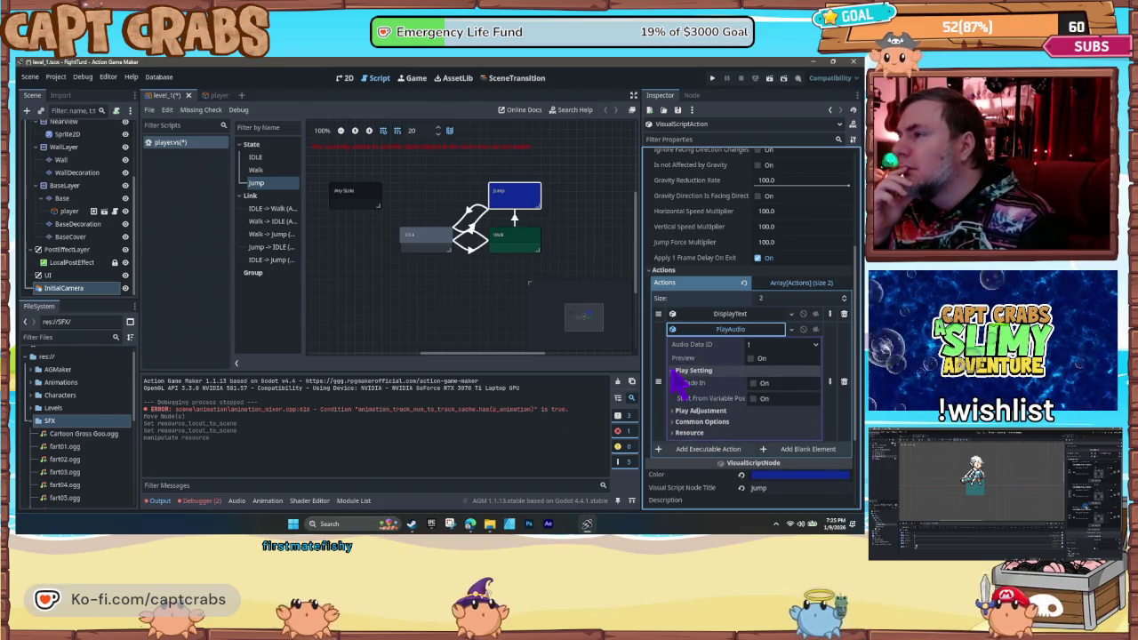
click(676, 412)
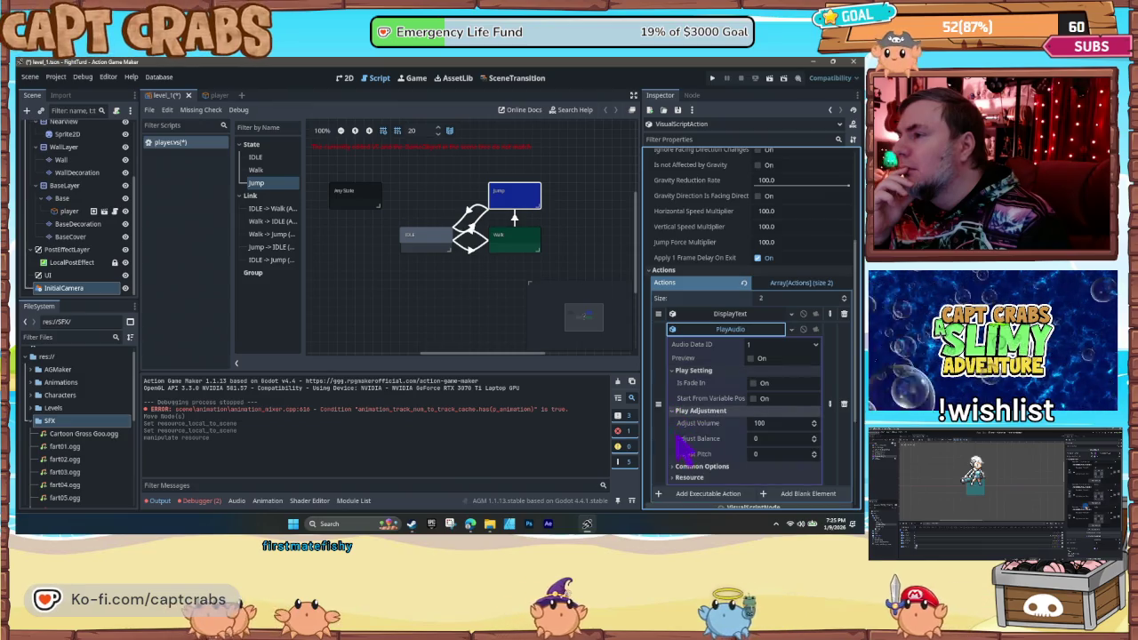
click(681, 467)
scroll(680, 481, down, 4)
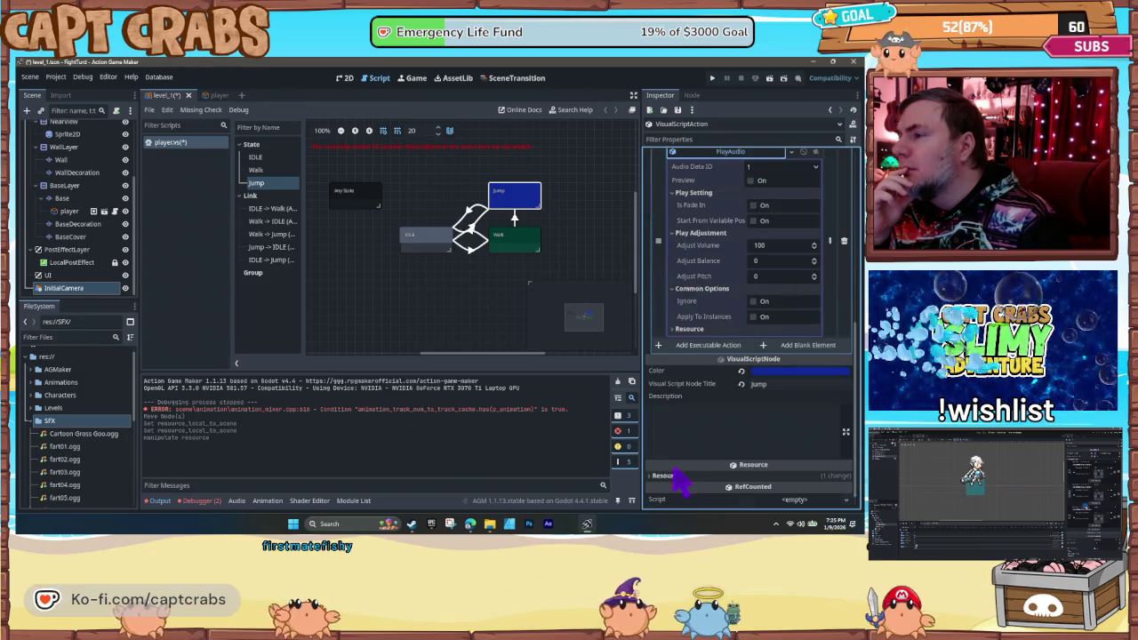
click(676, 330)
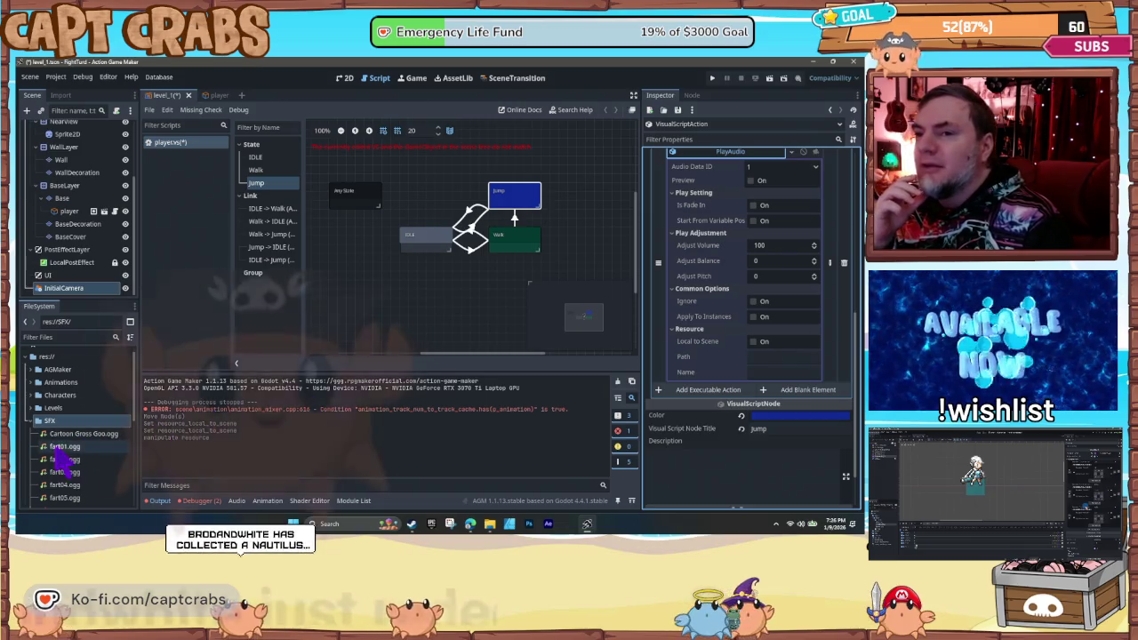
- Drag PoopSquish1.ogg from the file list onto the PlayAudio action
mouse_move(85, 464)
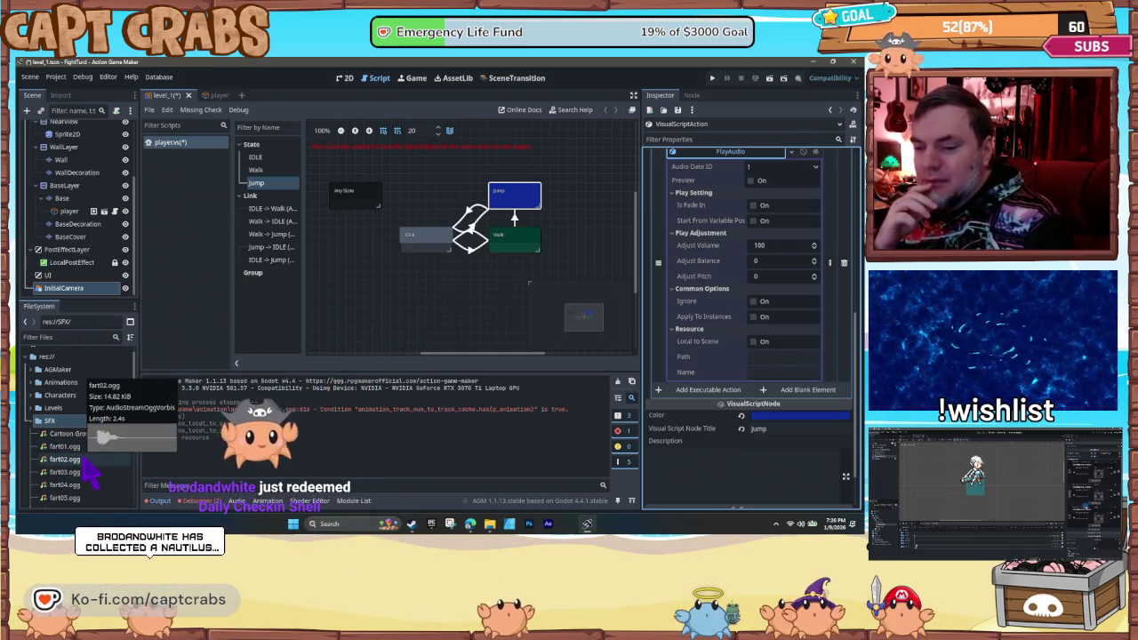
scroll(89, 471, down, 5)
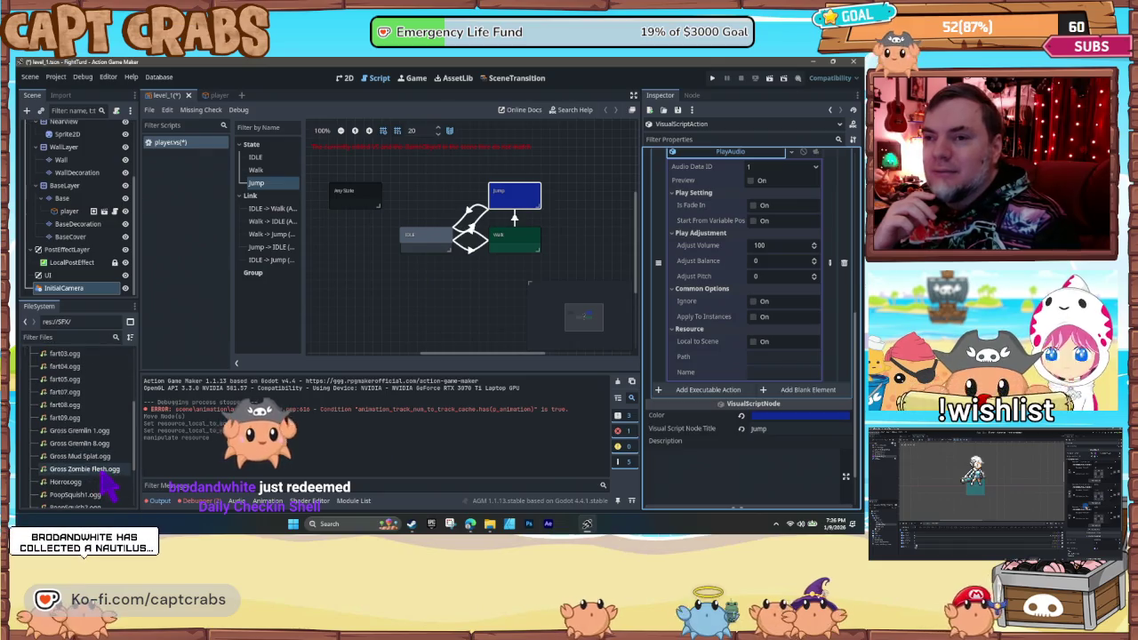
scroll(98, 480, down, 3)
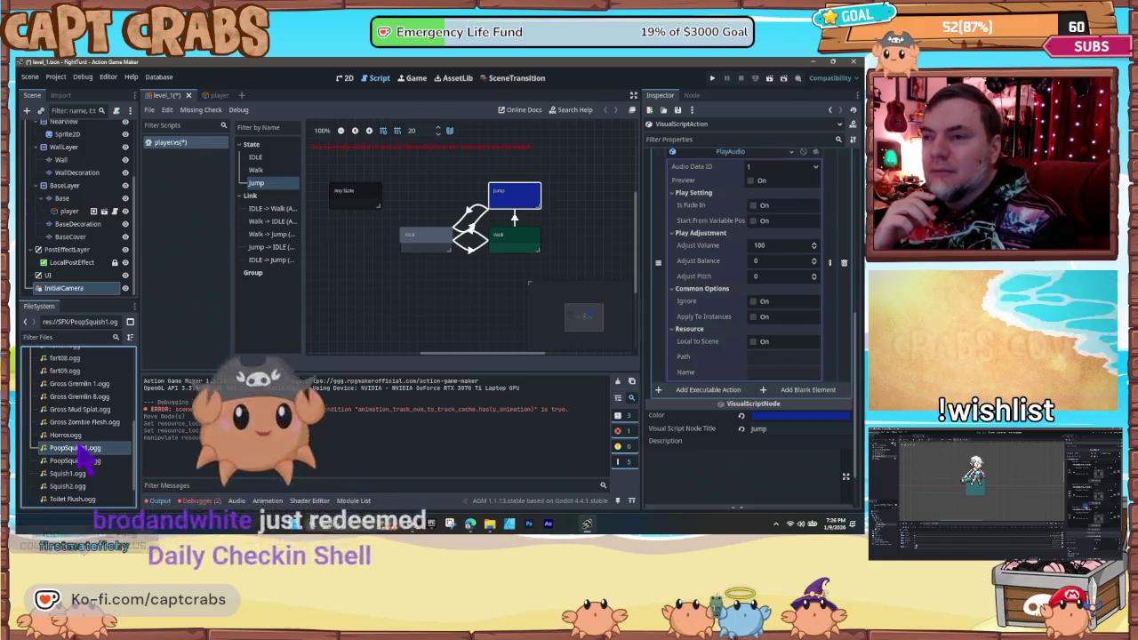
drag(79, 448, 742, 385)
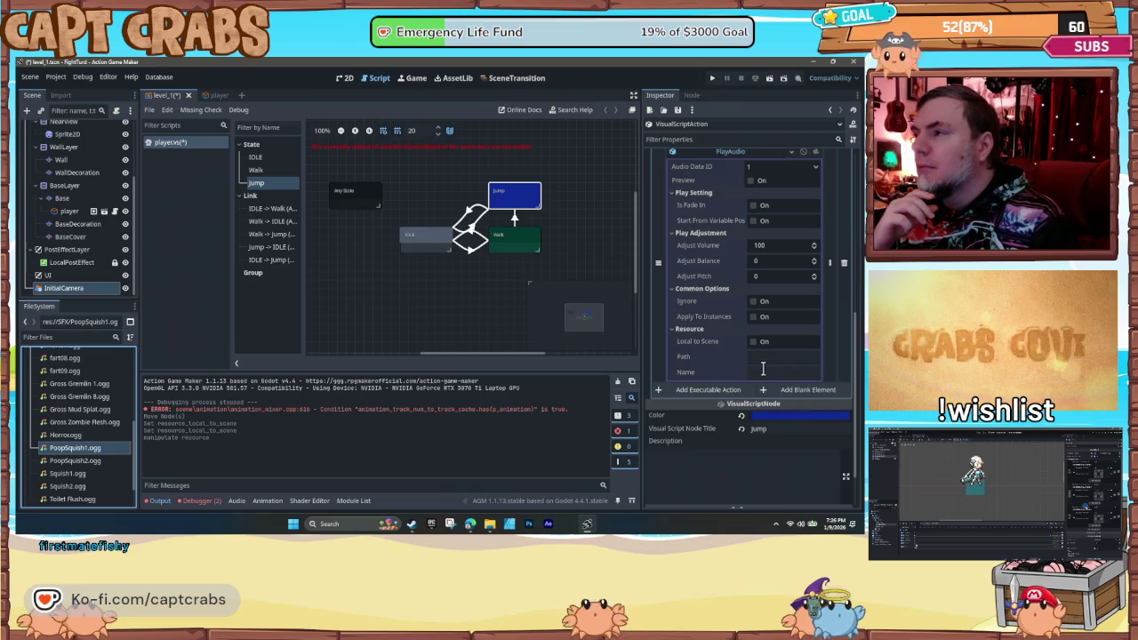
- Set the PlayAudio Path to /SFX/PoopSquish1.ogg and Name to PoopSquish1, then save and run the game
click(757, 372)
click(753, 356)
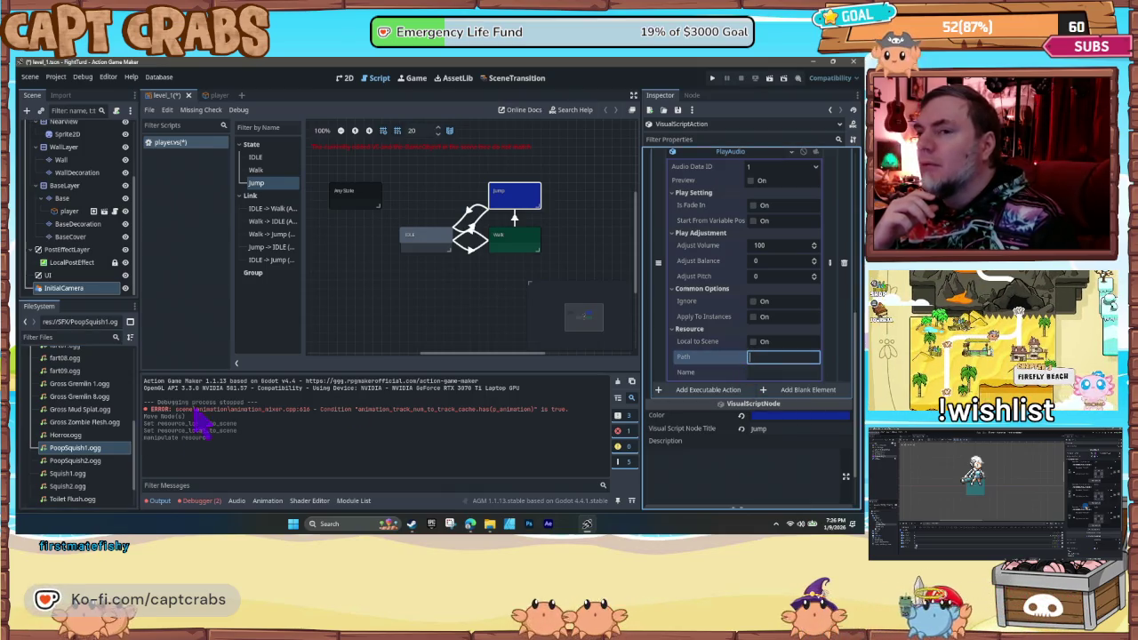
drag(80, 449, 683, 385)
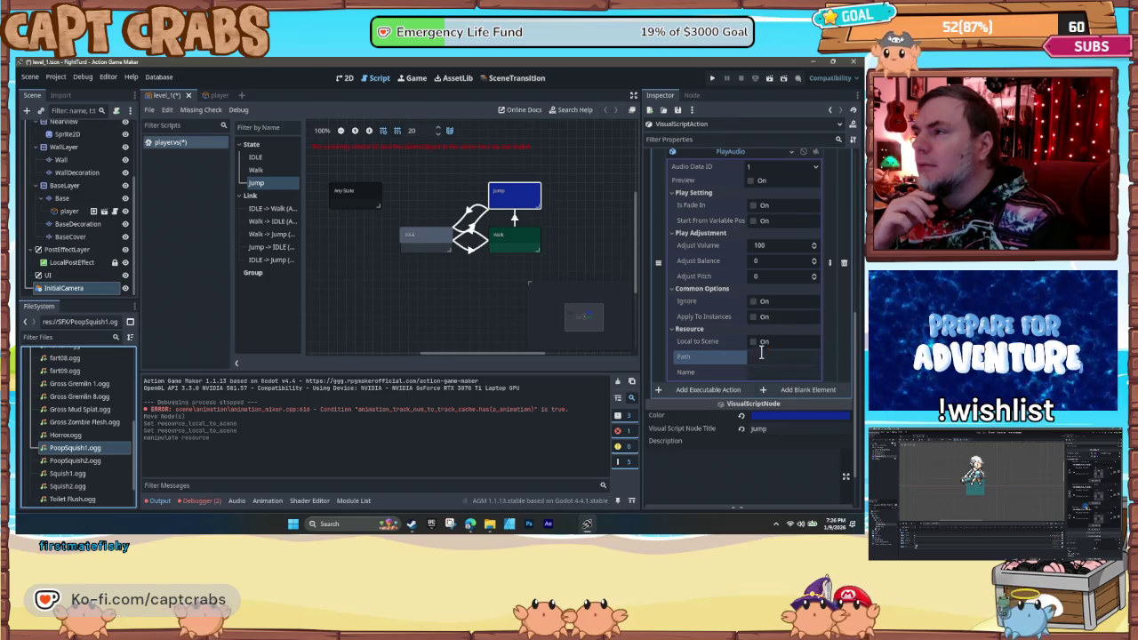
drag(762, 353, 753, 356)
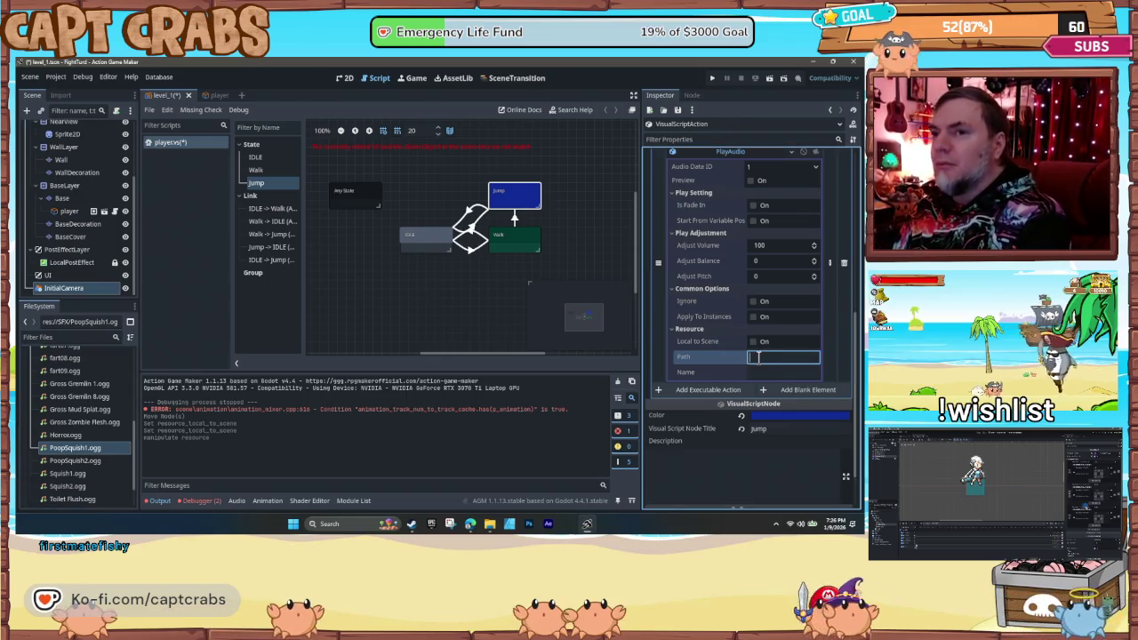
text(FX)
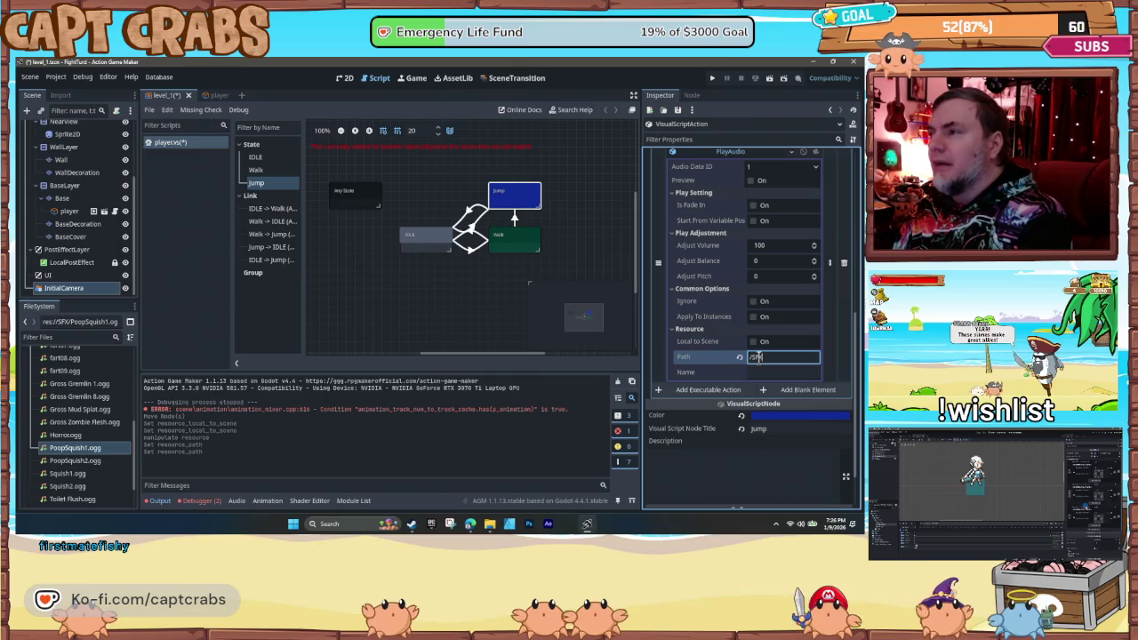
text(/P)
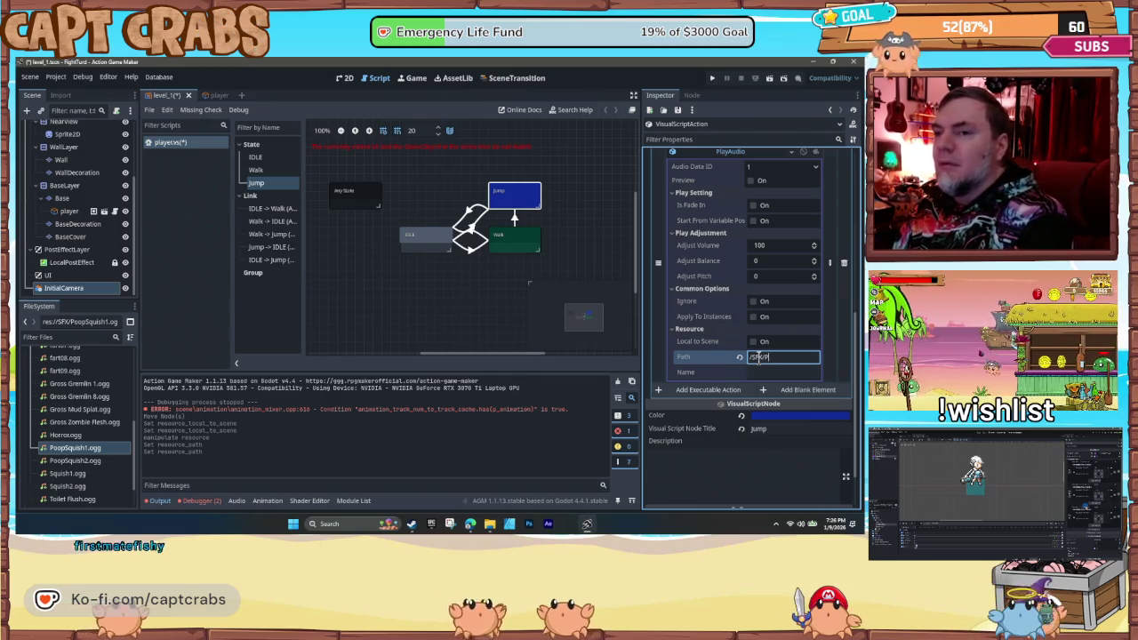
text(oopSqui)
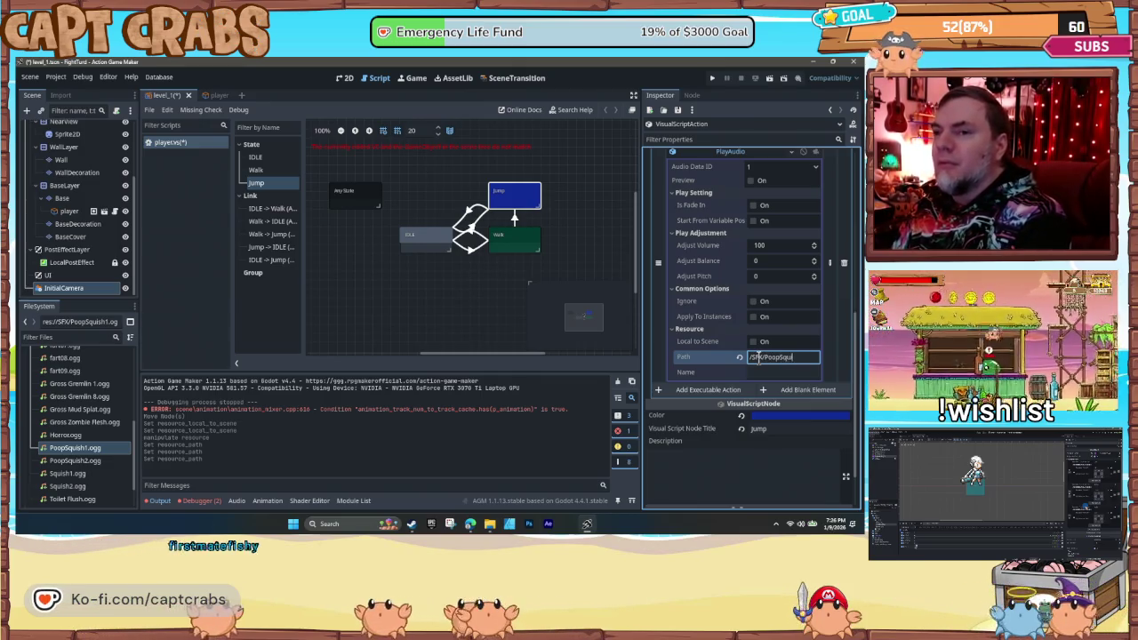
text(sh1.ogg)
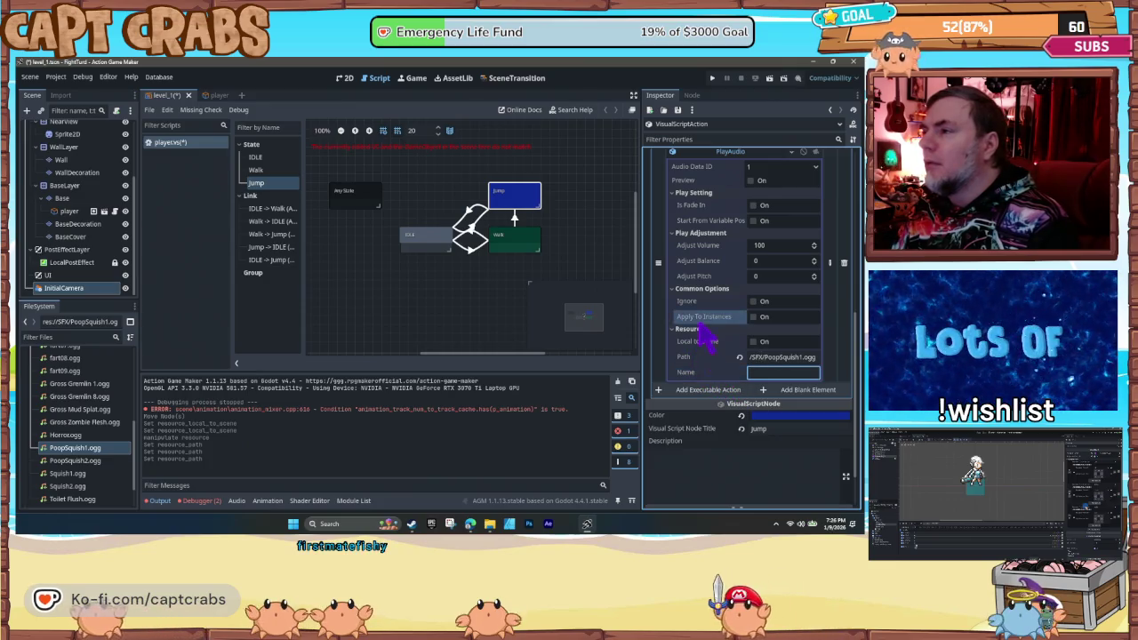
text(p)
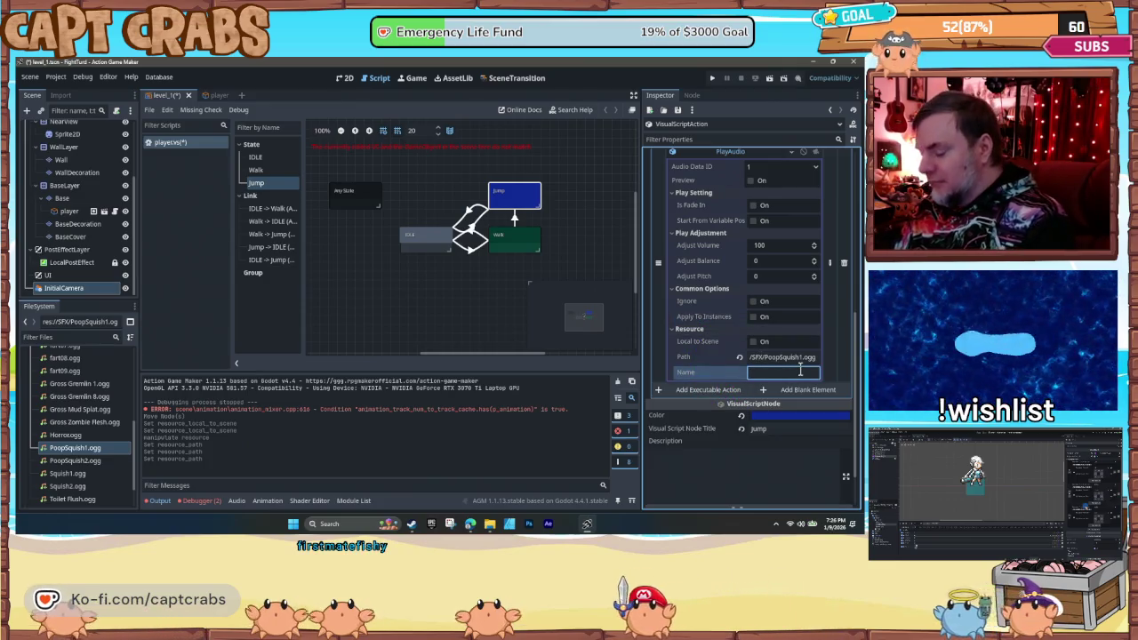
text(oo)
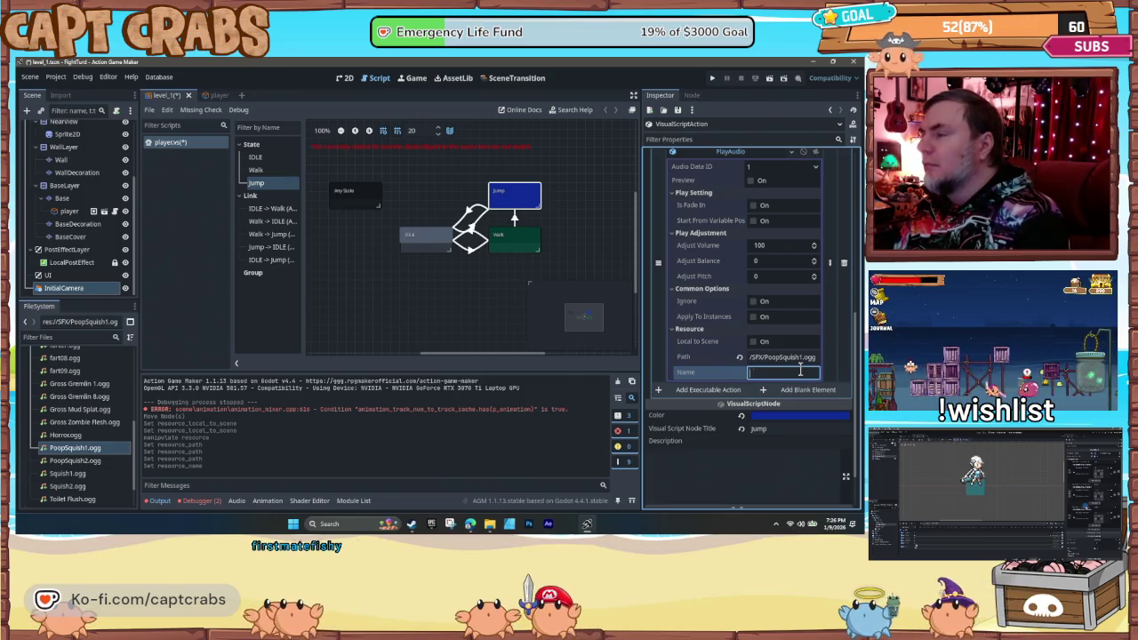
text(pSqu)
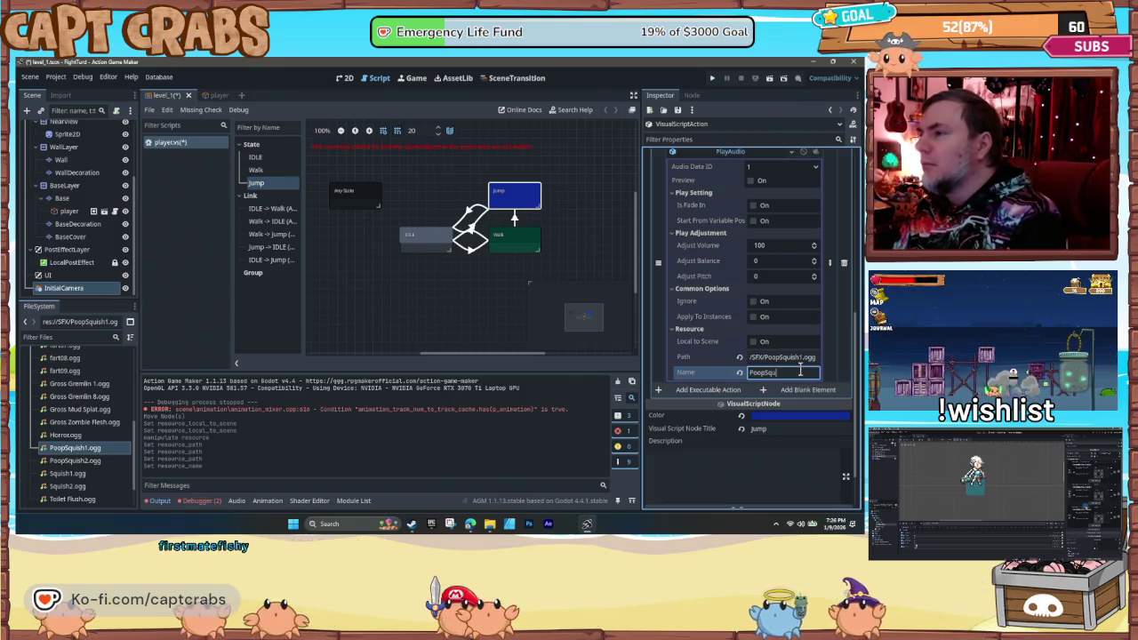
text(ish1)
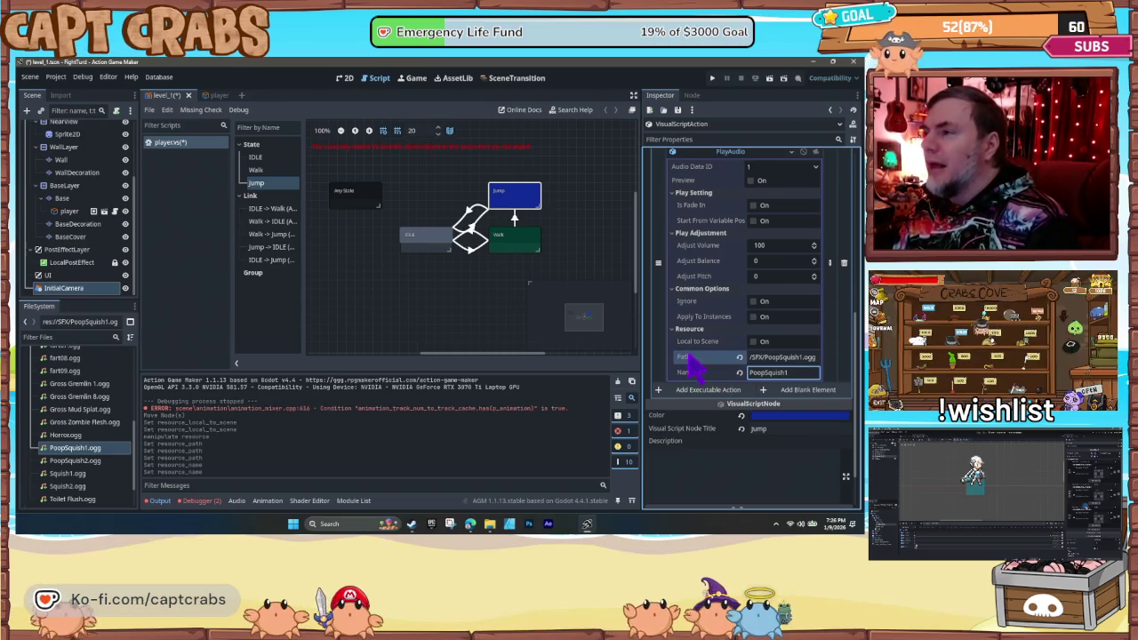
key(ctrl+s)
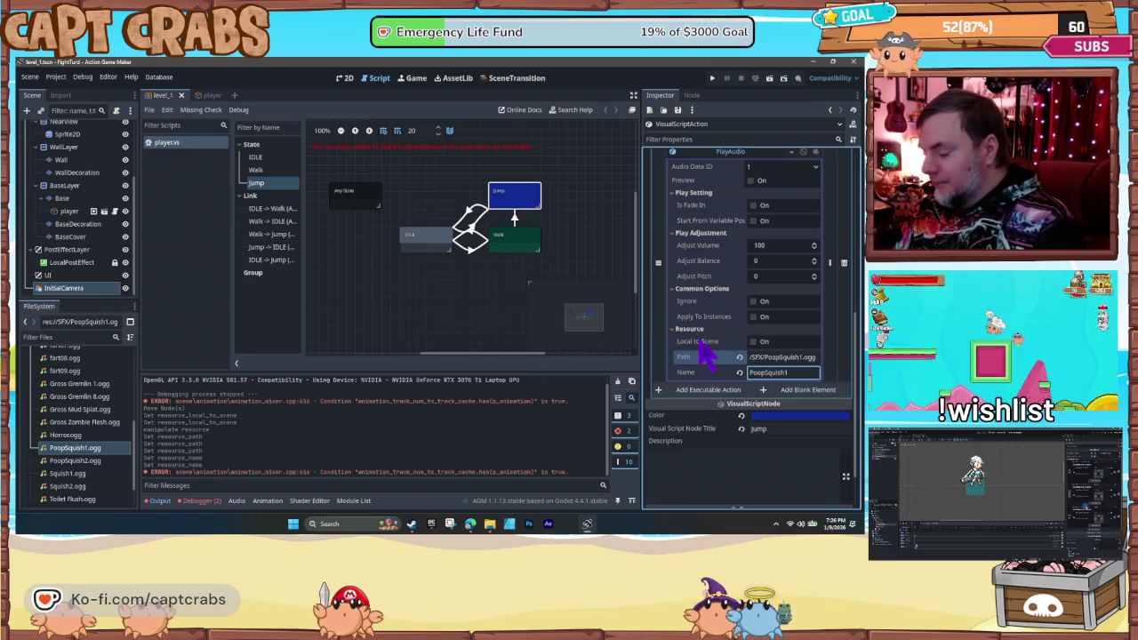
key(F5)
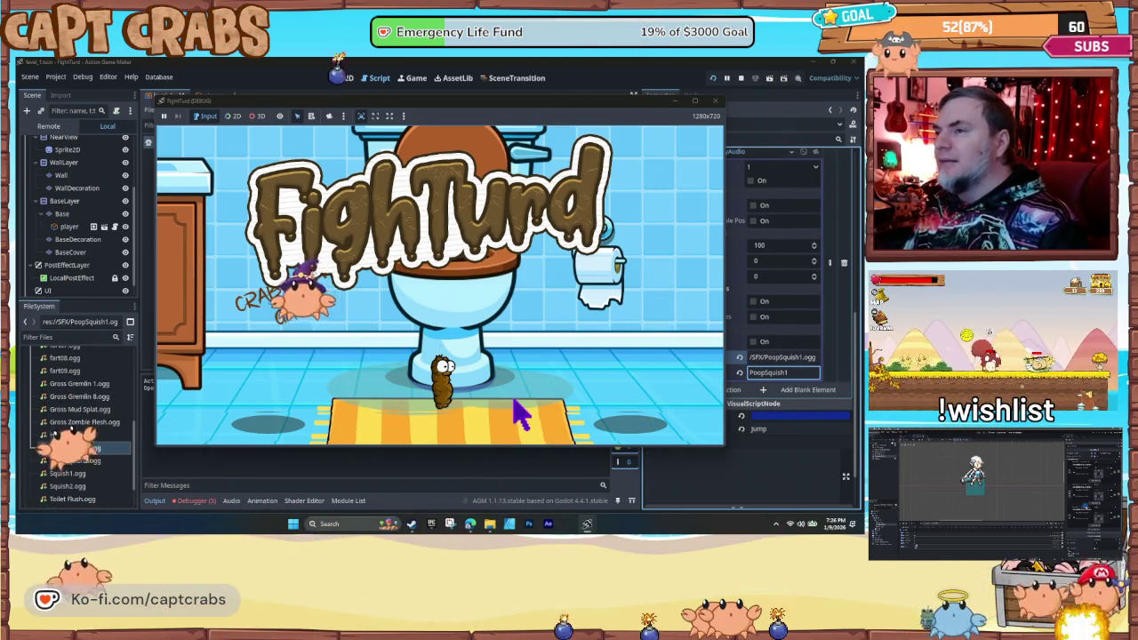
- Stop the test game, tick Ignore on the PlayAudio action, then run and stop the game again
click(716, 100)
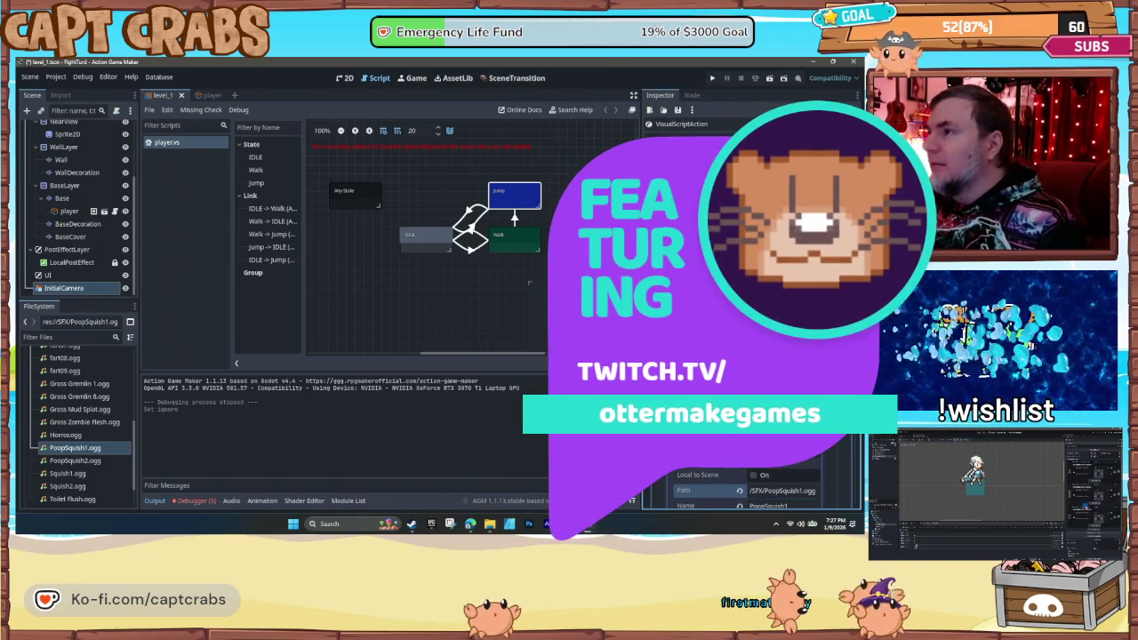
key(F5)
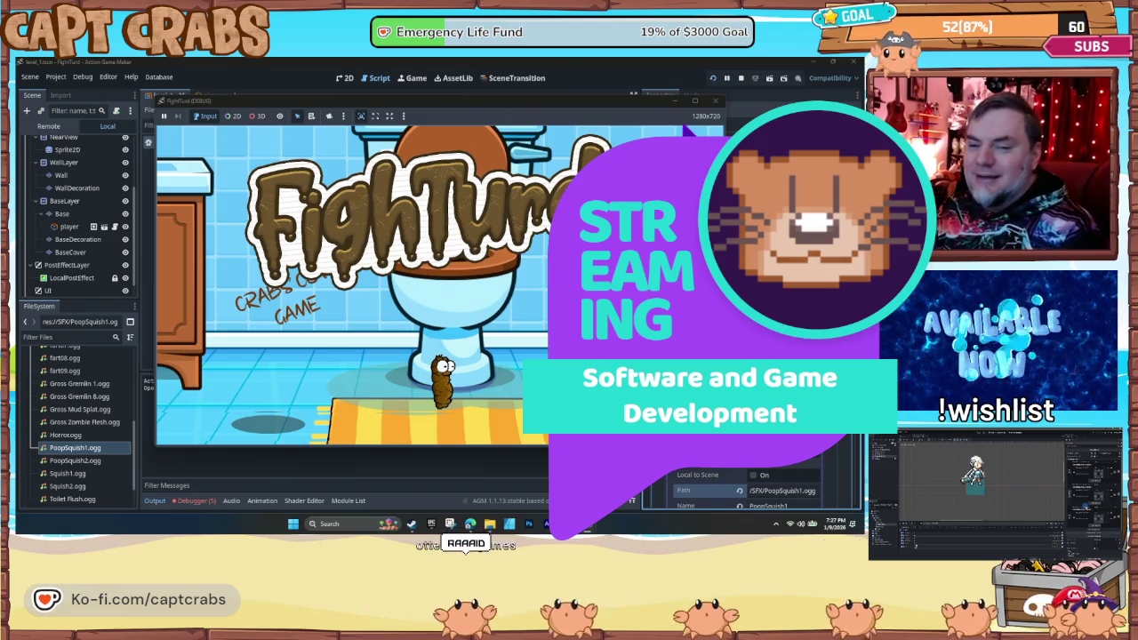
click(715, 101)
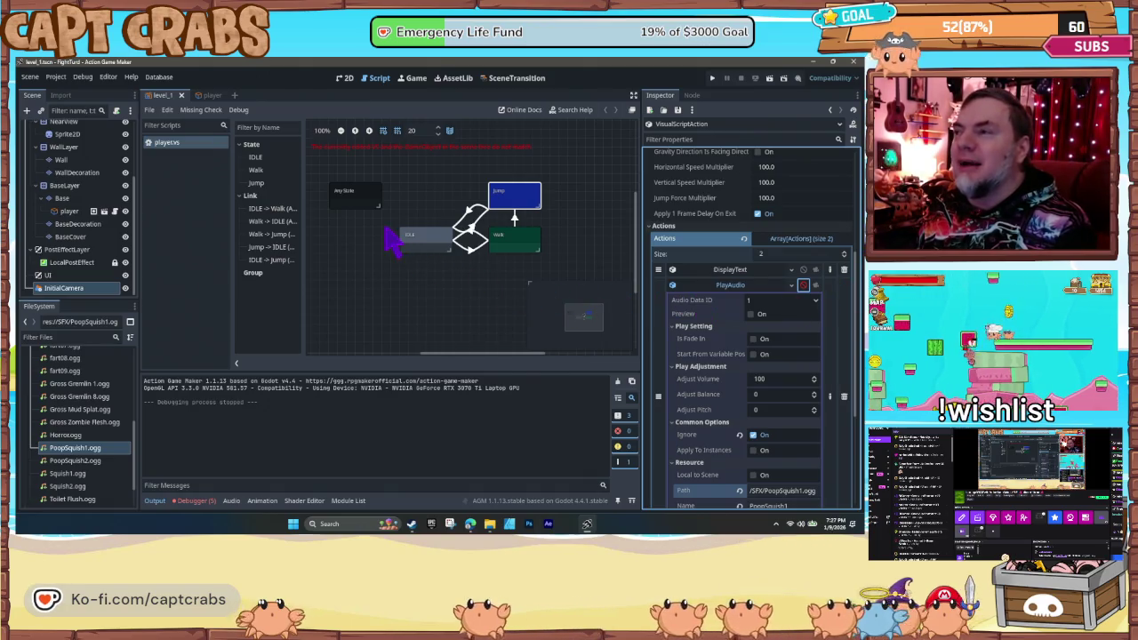
- Delete the PoopSquish1 PlayAudio action from the Jump state's actions and save
click(738, 286)
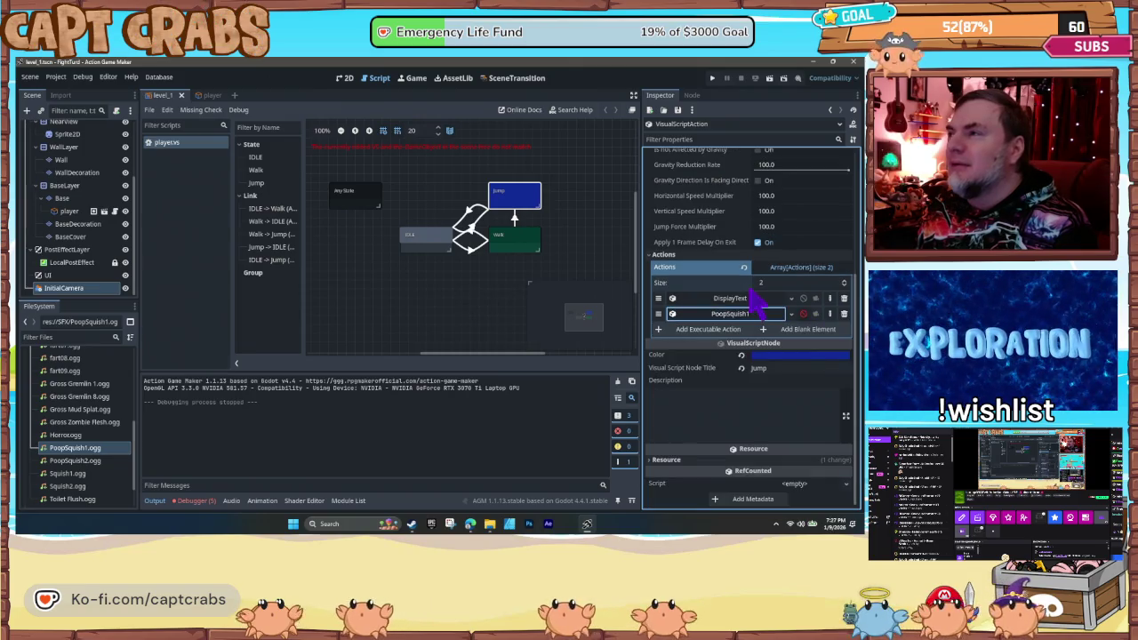
click(844, 314)
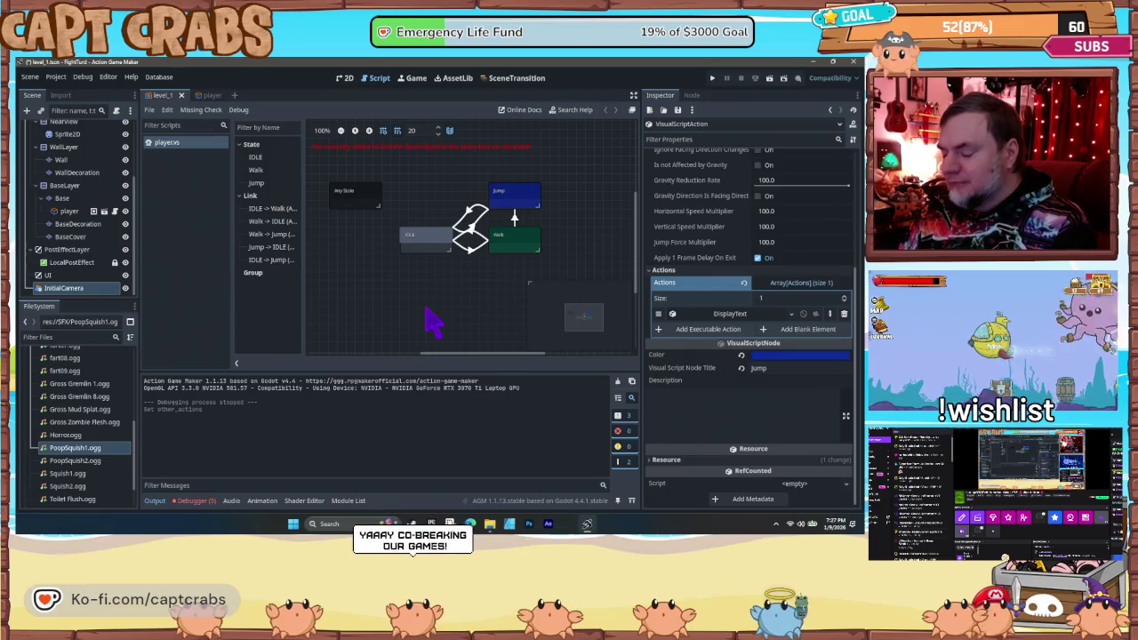
key(ctrl+s)
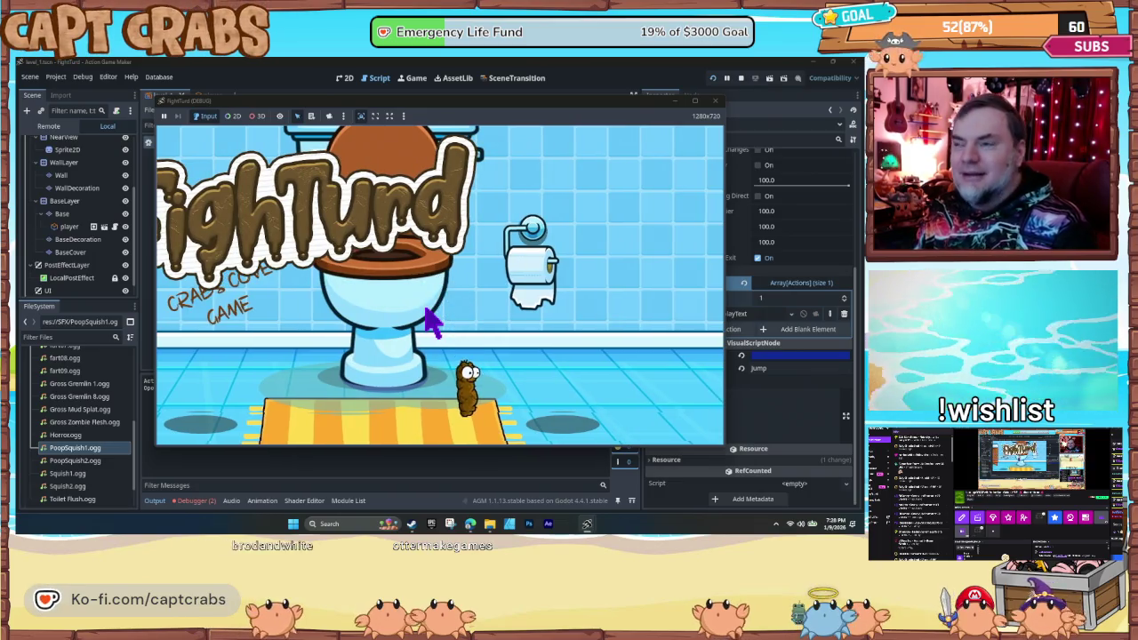
- Stop the FightTurd test run and select the IDLE state node to show its player_idle settings
click(715, 100)
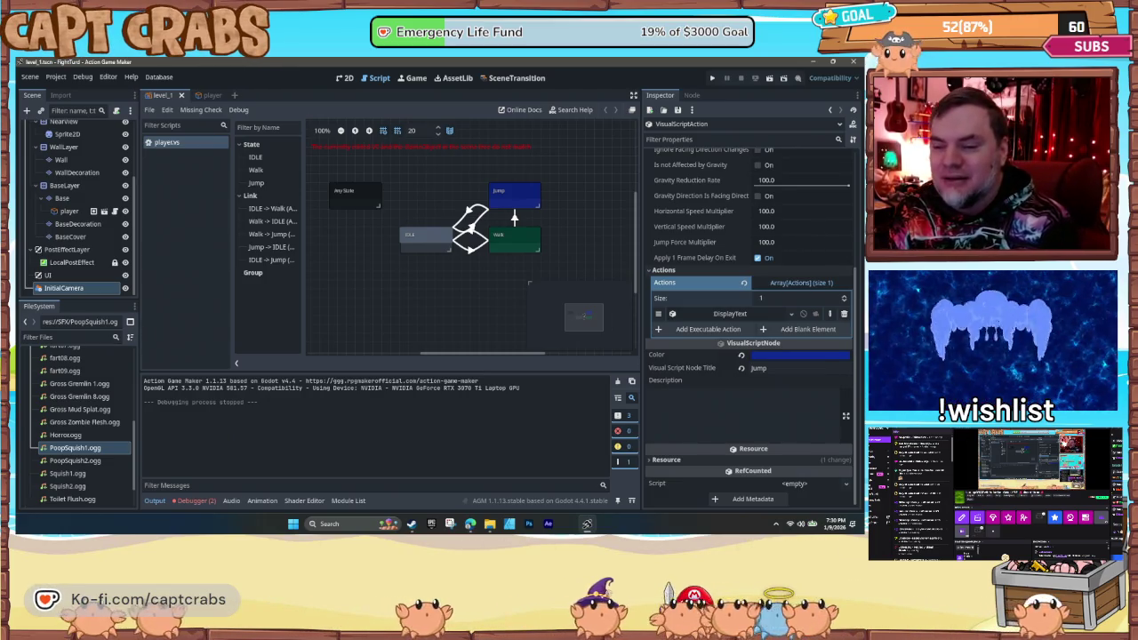
click(424, 245)
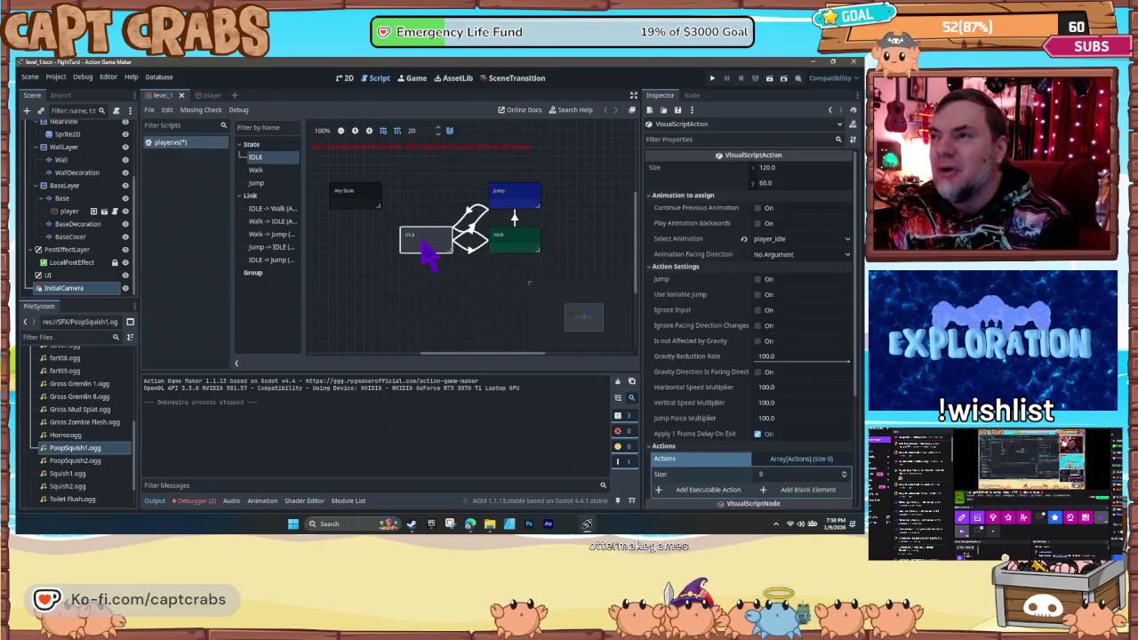
- Move the IDLE node slightly up-left, deselect it, and save the player script
mouse_move(423, 247)
mouse_down()
mouse_move(406, 241)
mouse_move(427, 255)
mouse_move(422, 221)
mouse_move(419, 241)
mouse_up()
click(427, 259)
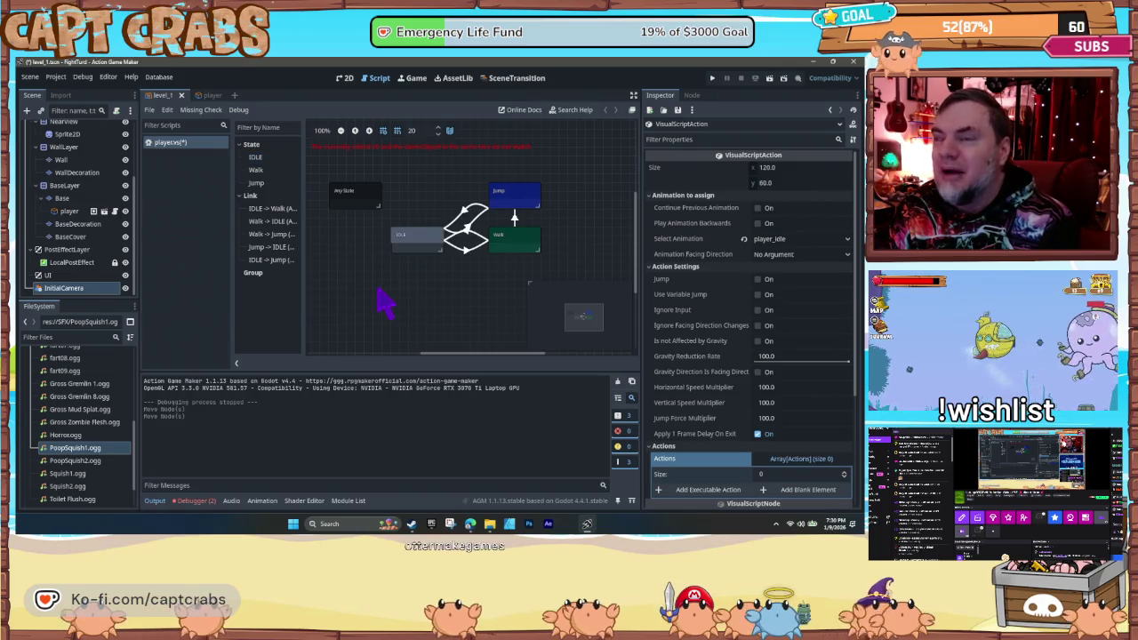
key(ctrl+s)
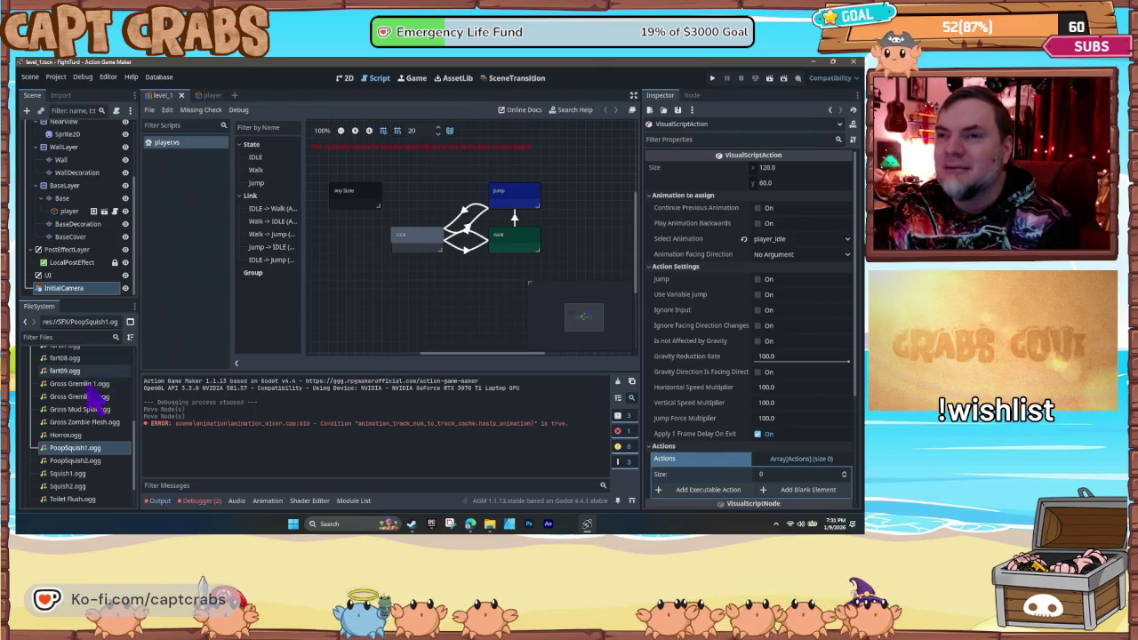
scroll(774, 373, down, 3)
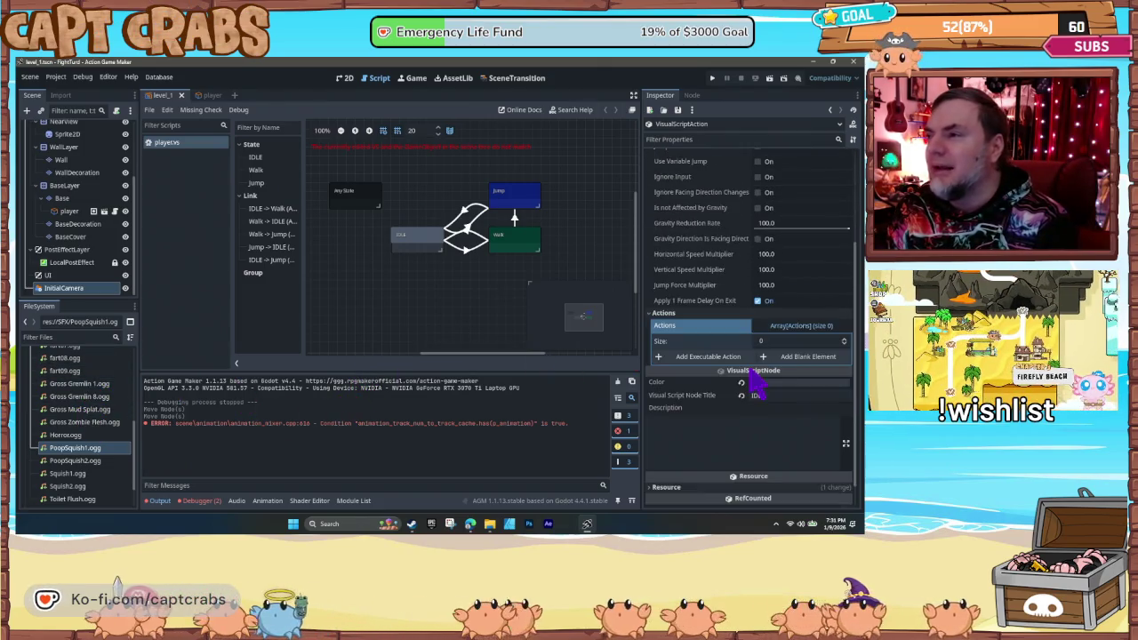
- Add a PlayAudio action to IDLE with resource path SFX/PoopSquish1.ogg
click(717, 360)
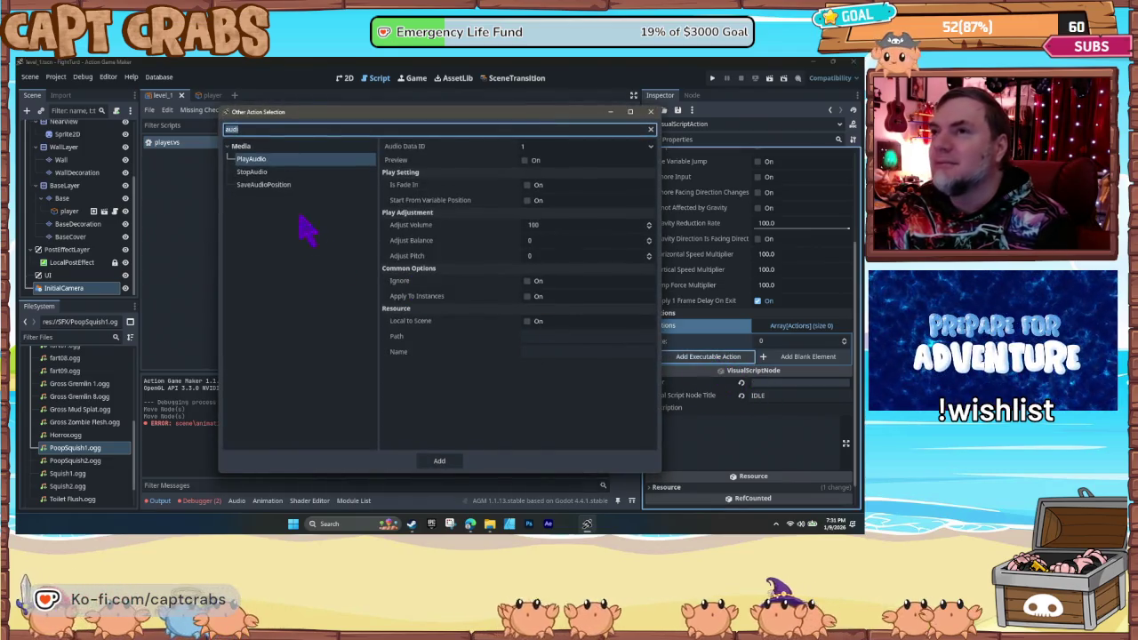
click(561, 336)
click(76, 450)
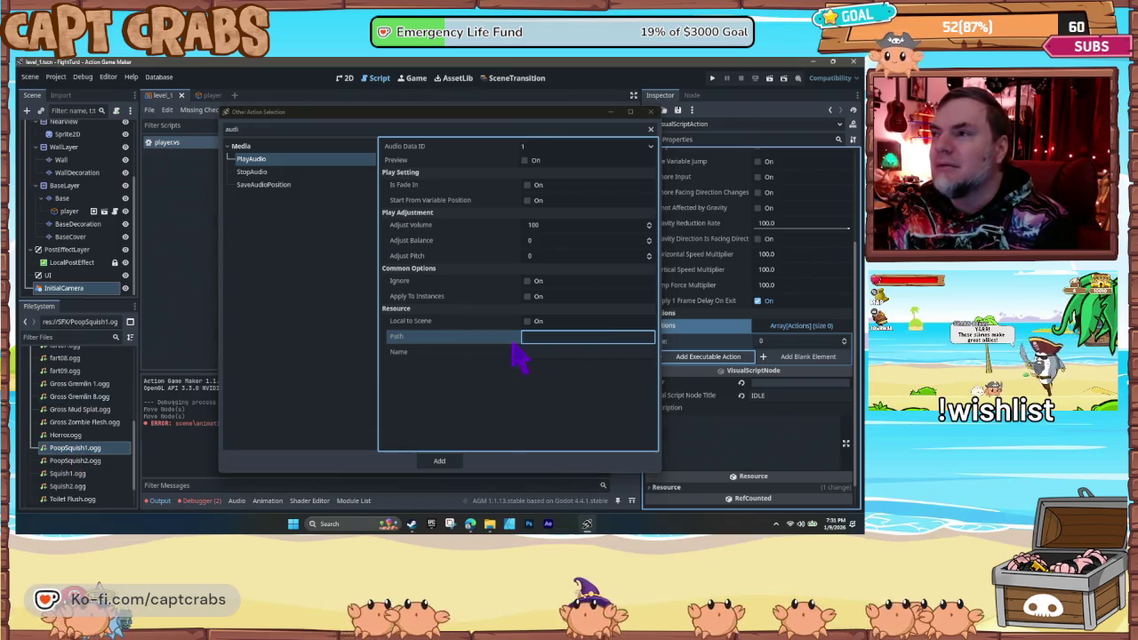
click(558, 363)
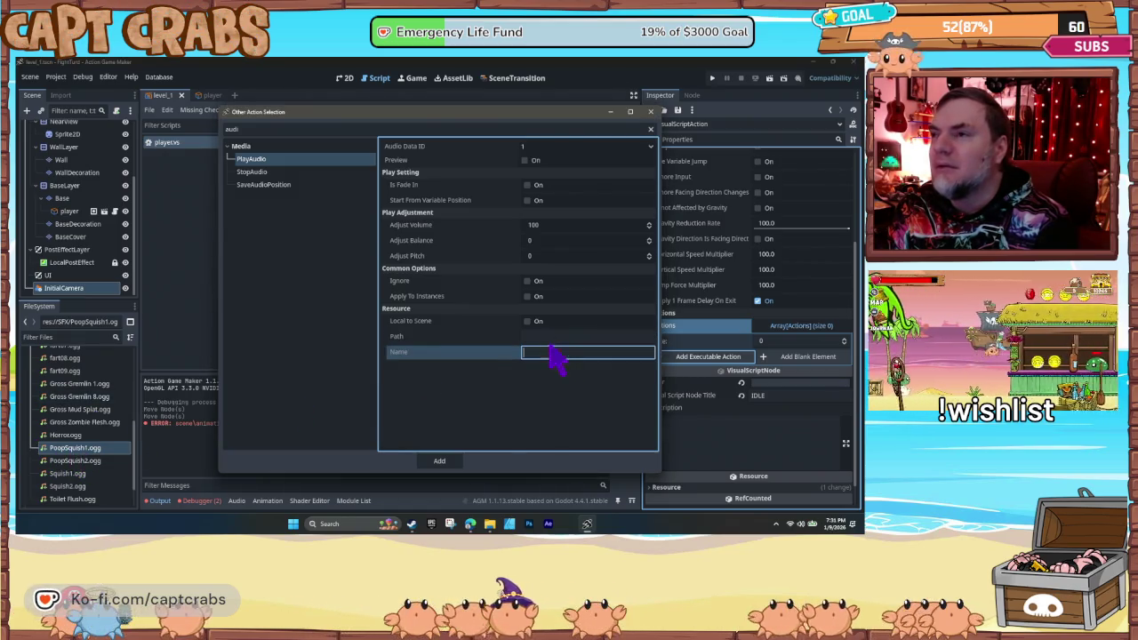
click(551, 339)
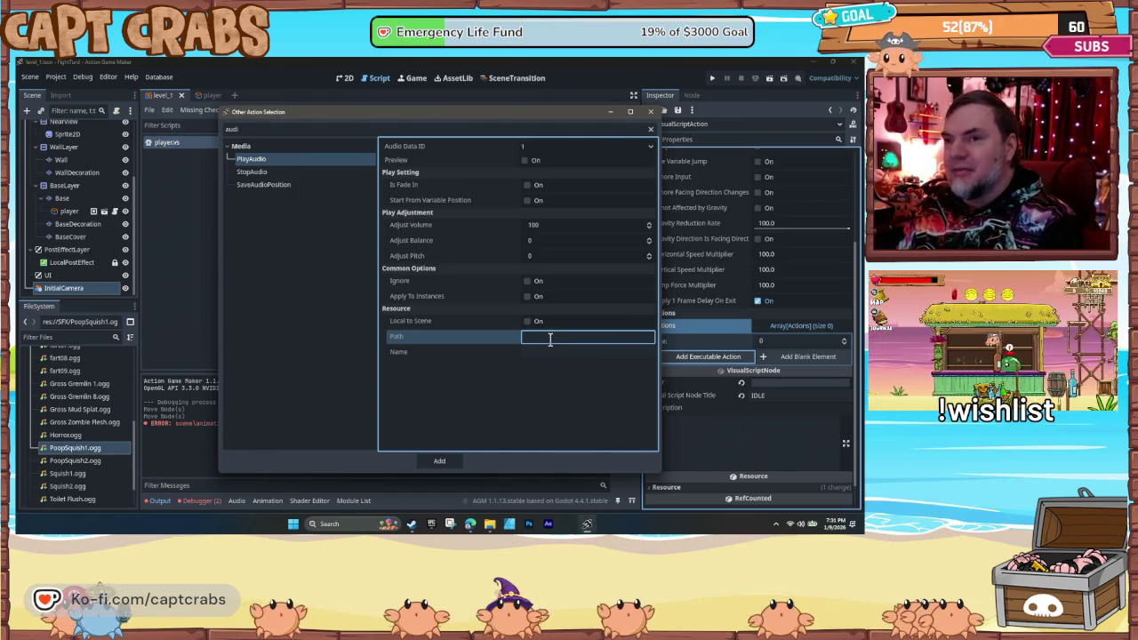
text(SFX/PoopSquish1.ogg)
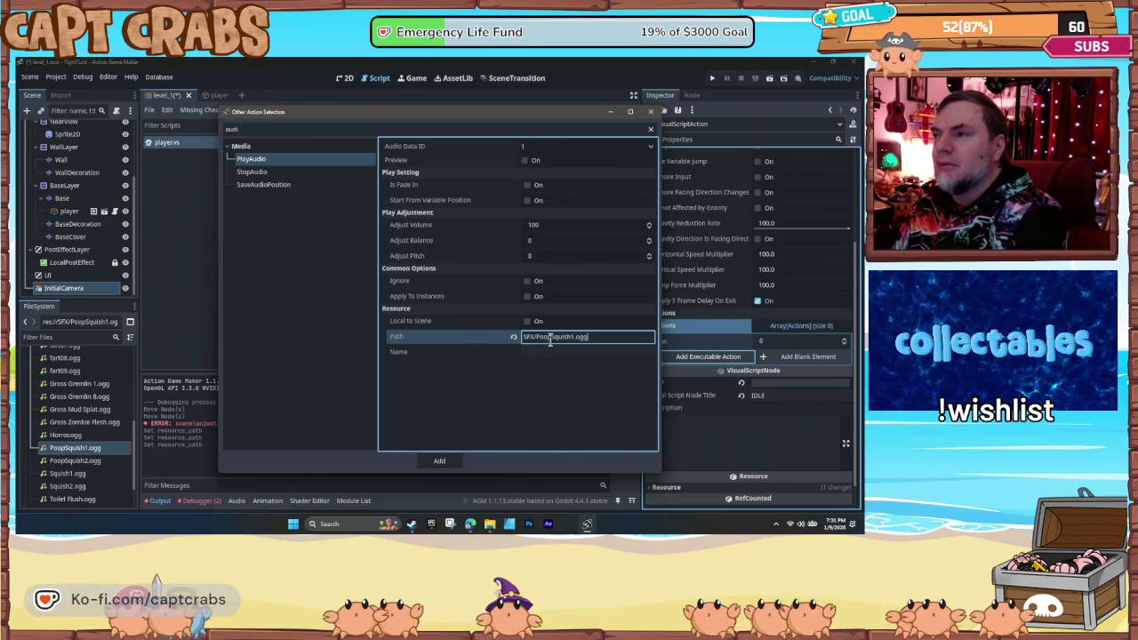
click(514, 411)
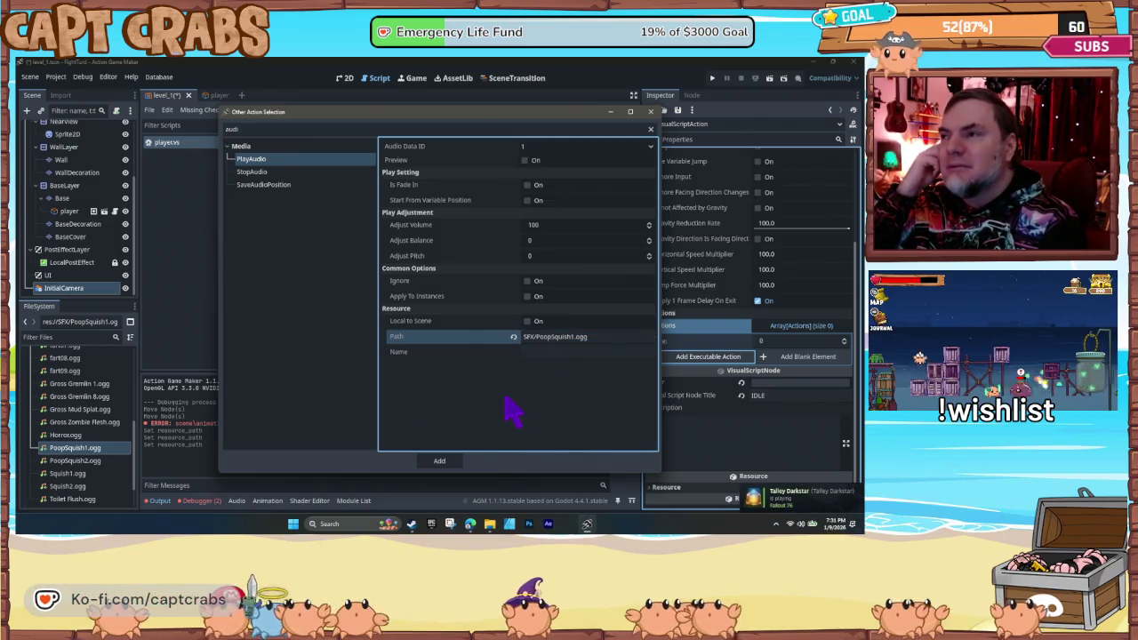
click(445, 461)
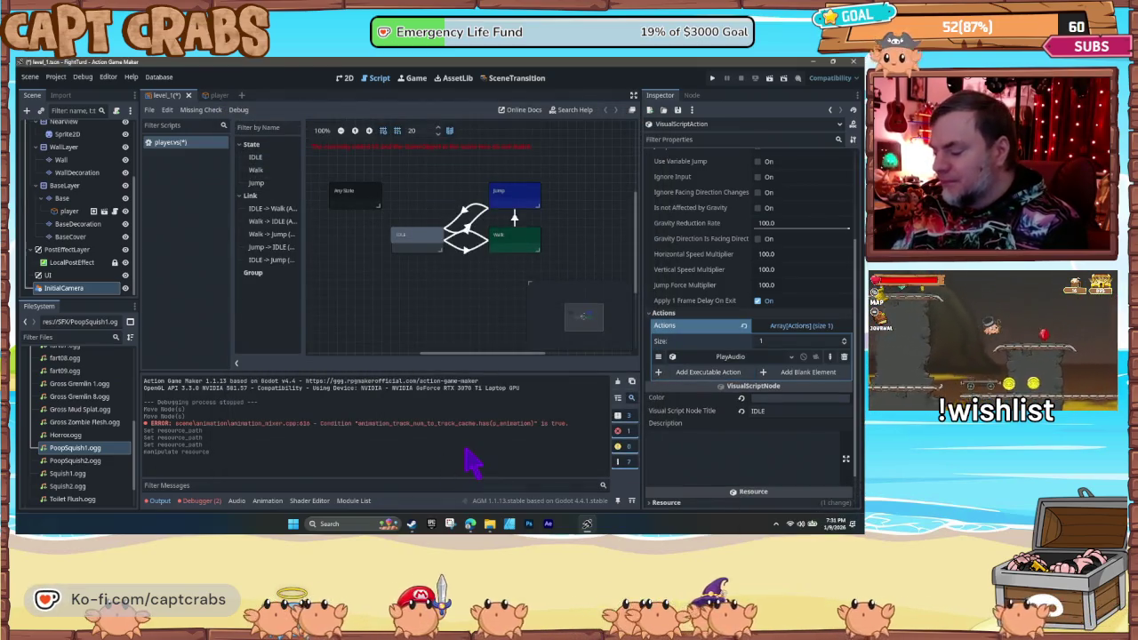
- Test-run the game, then delete IDLE's PlayAudio action and reopen the action picker
key(F5)
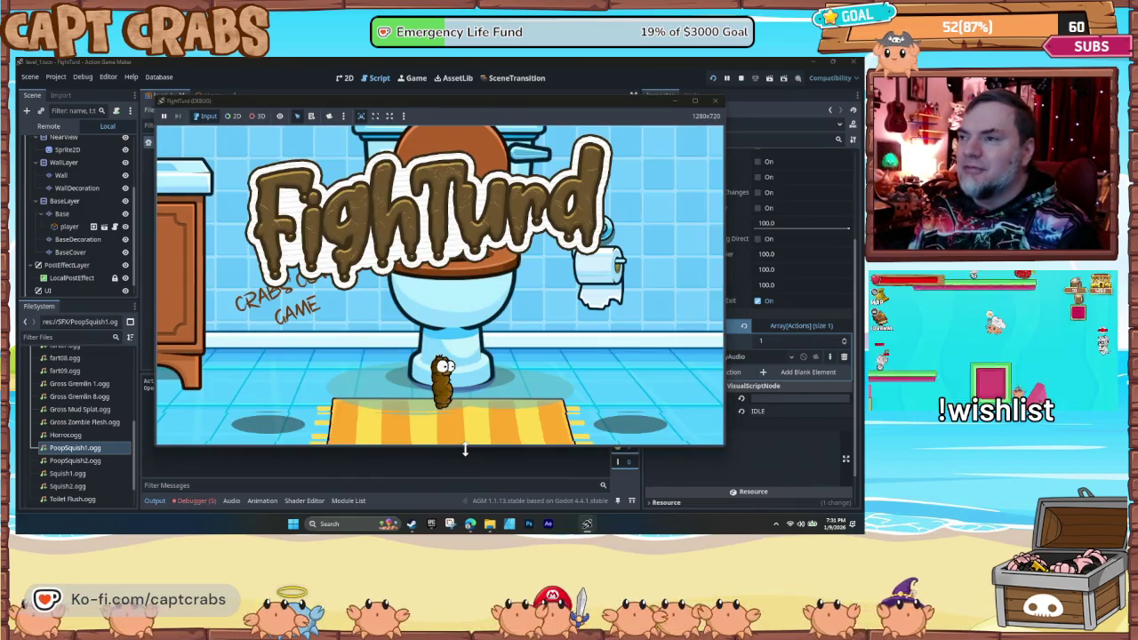
click(715, 101)
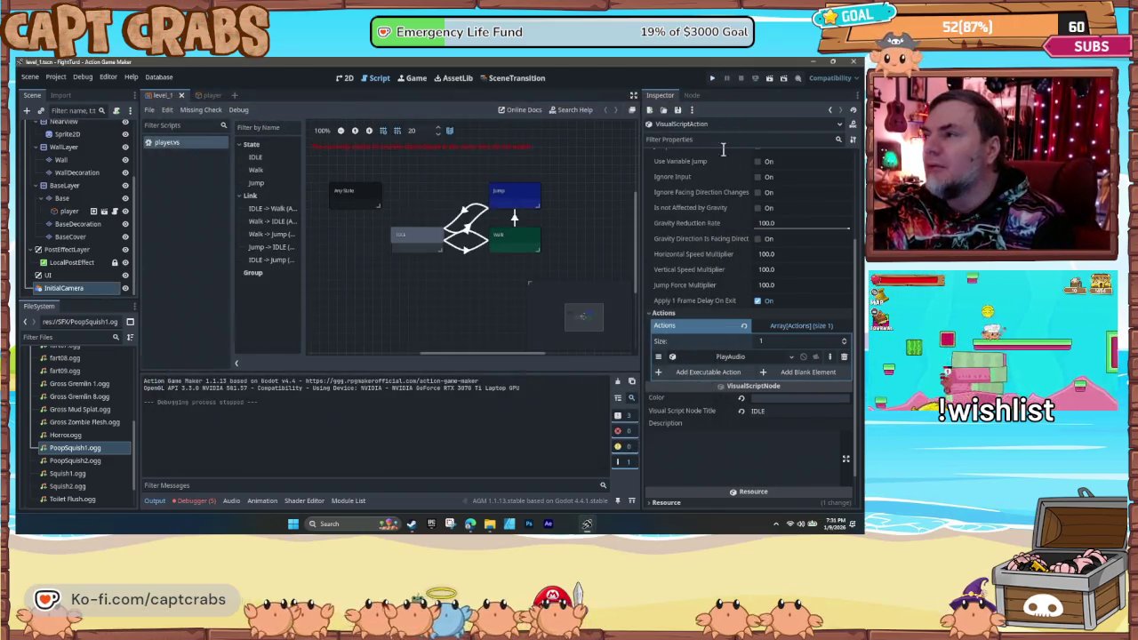
click(741, 356)
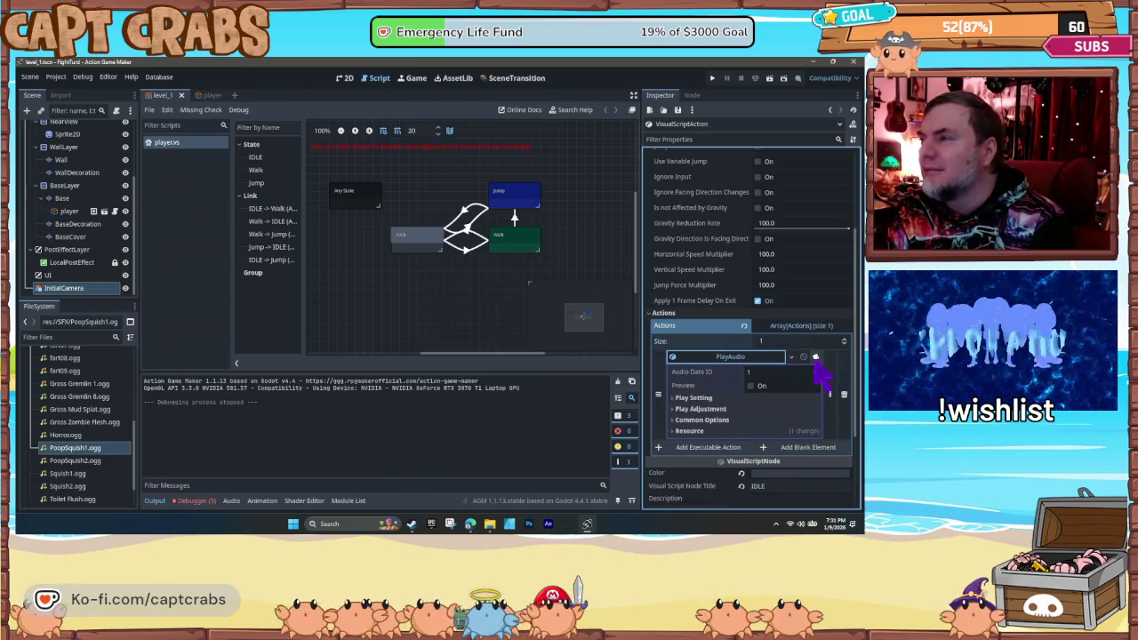
click(844, 394)
click(709, 357)
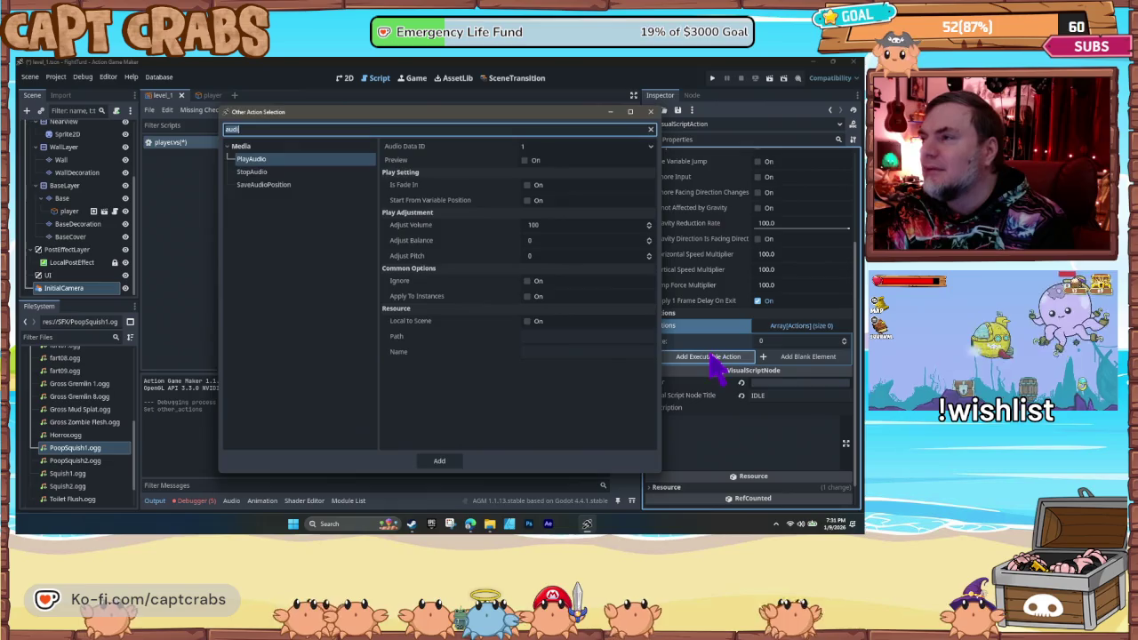
click(272, 164)
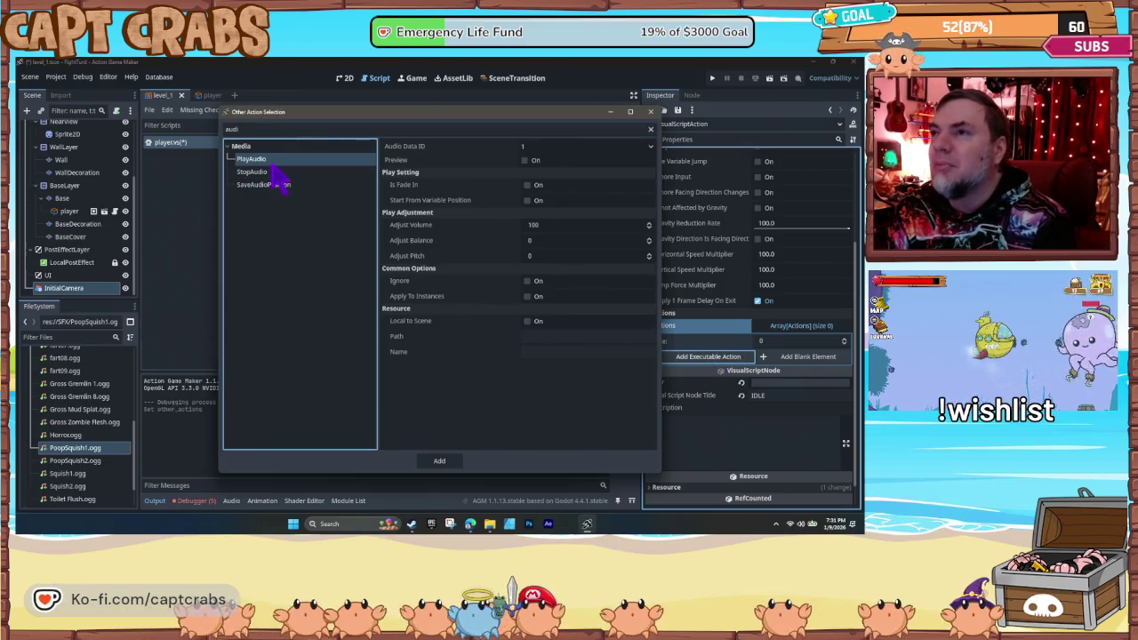
click(276, 171)
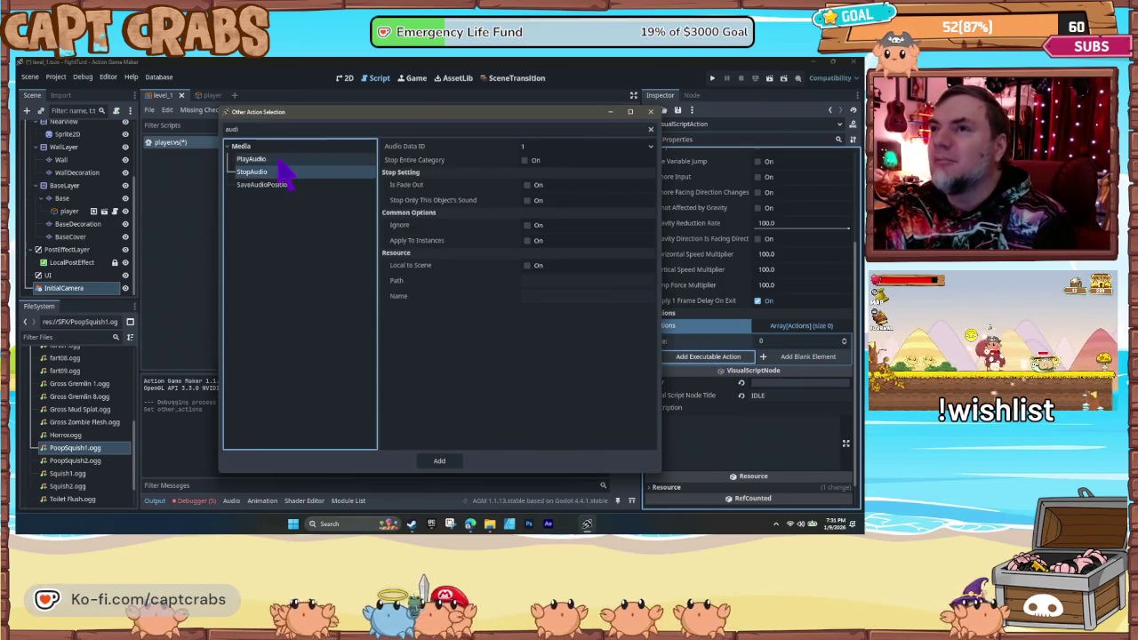
click(276, 160)
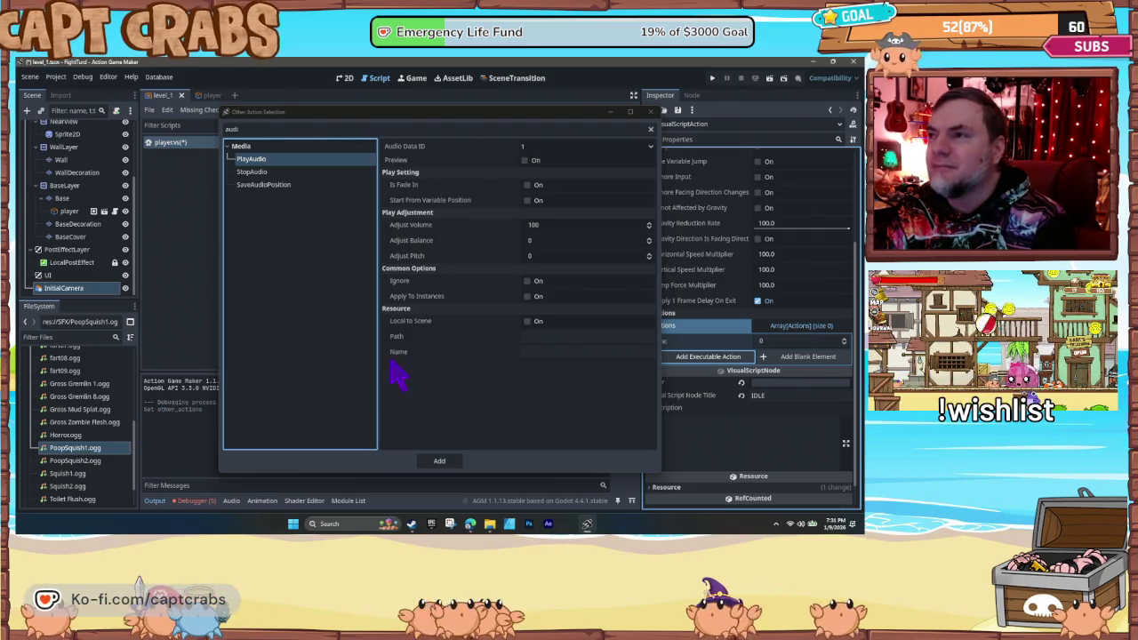
click(556, 352)
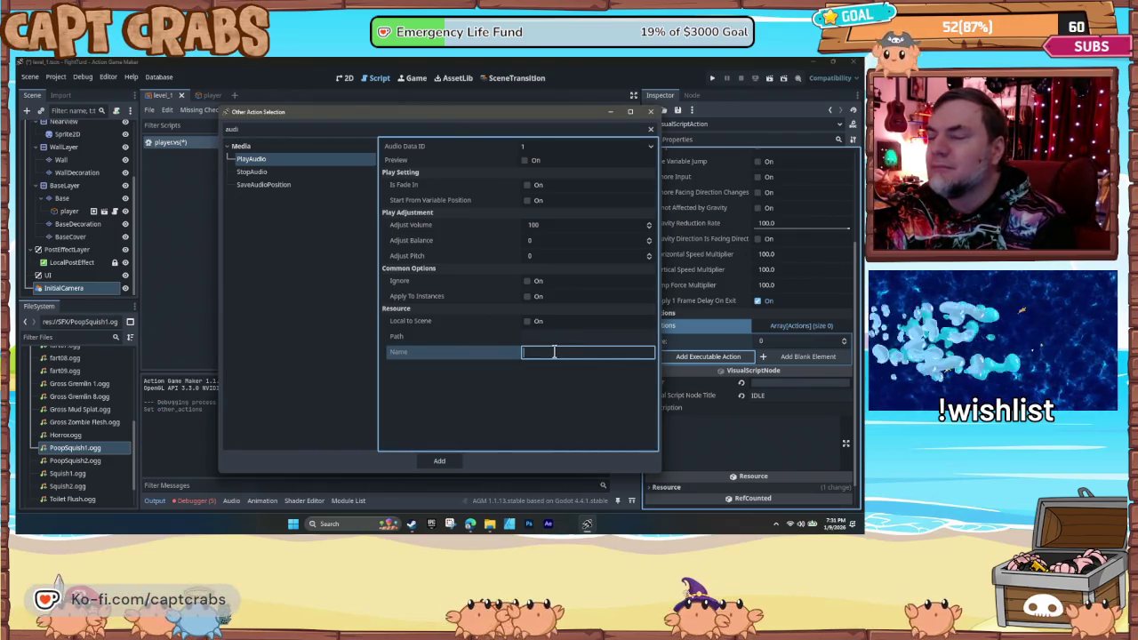
click(544, 337)
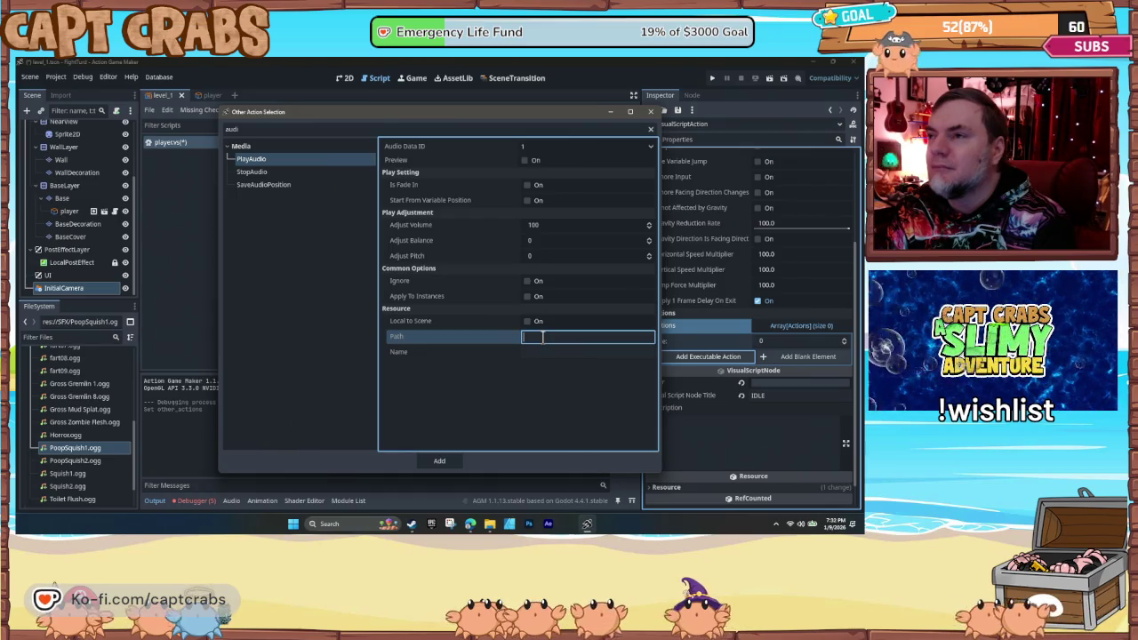
click(527, 325)
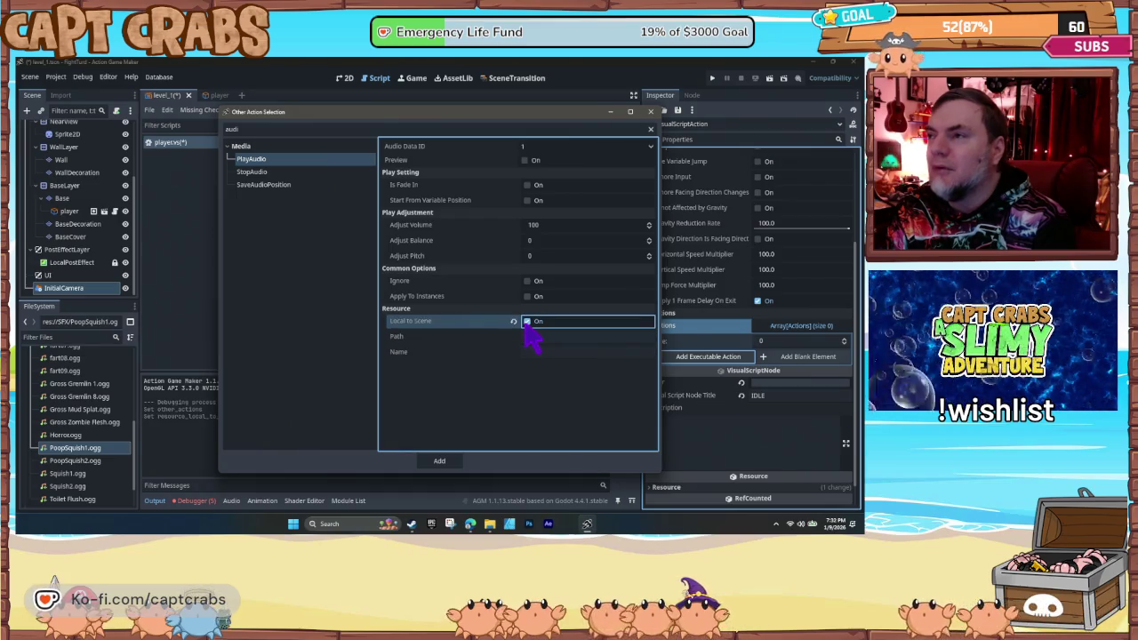
click(543, 338)
text(/SFX)
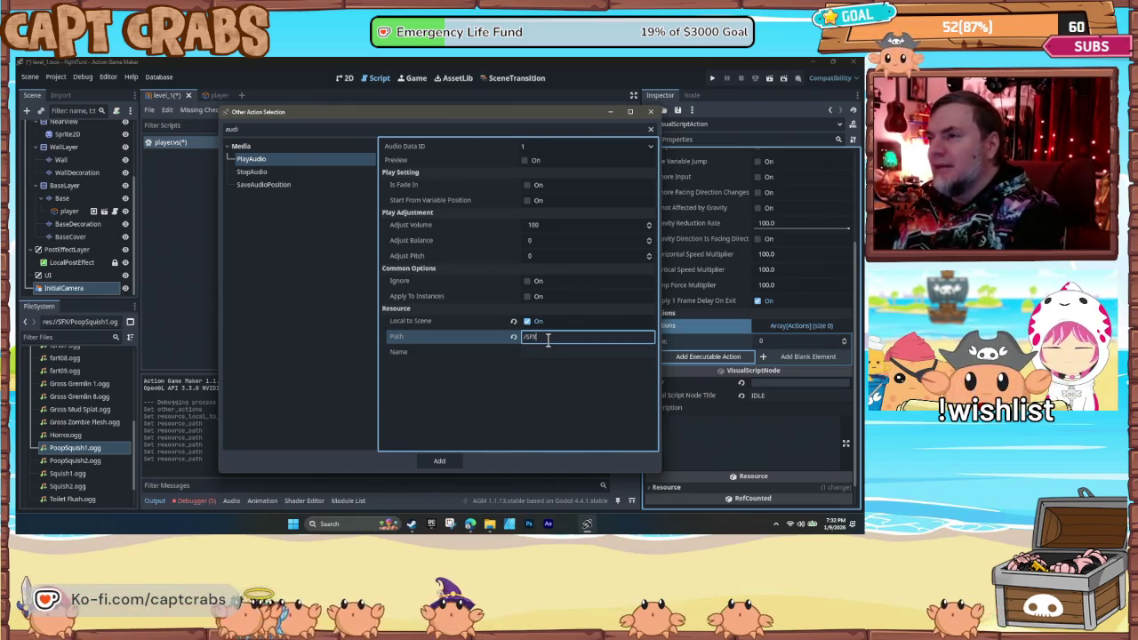
text(/PoopSq)
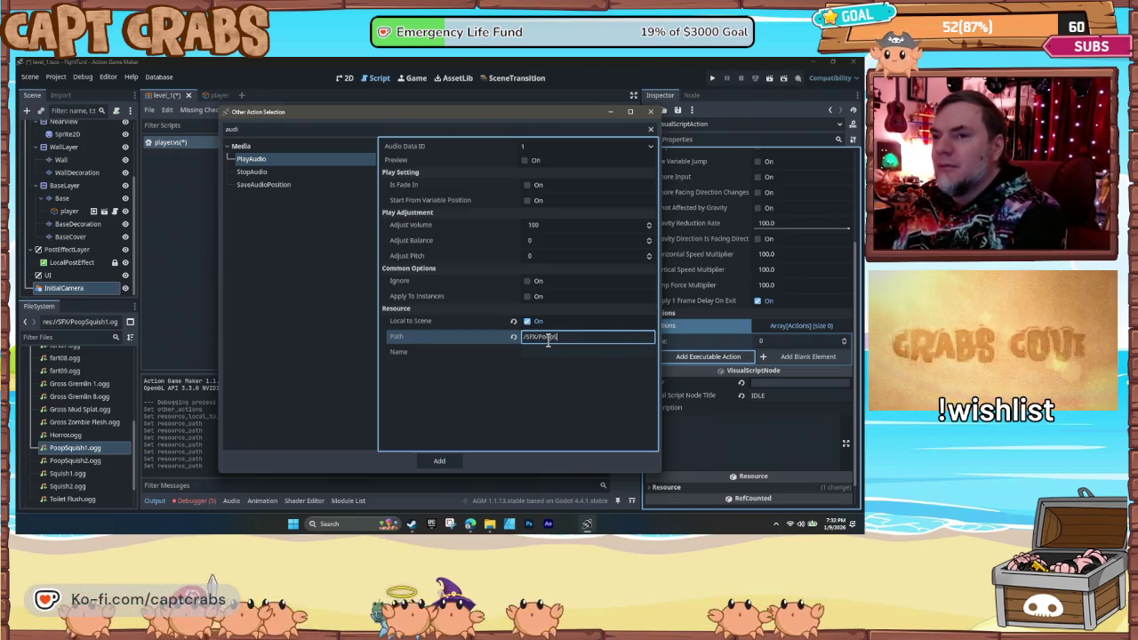
text(uish.)
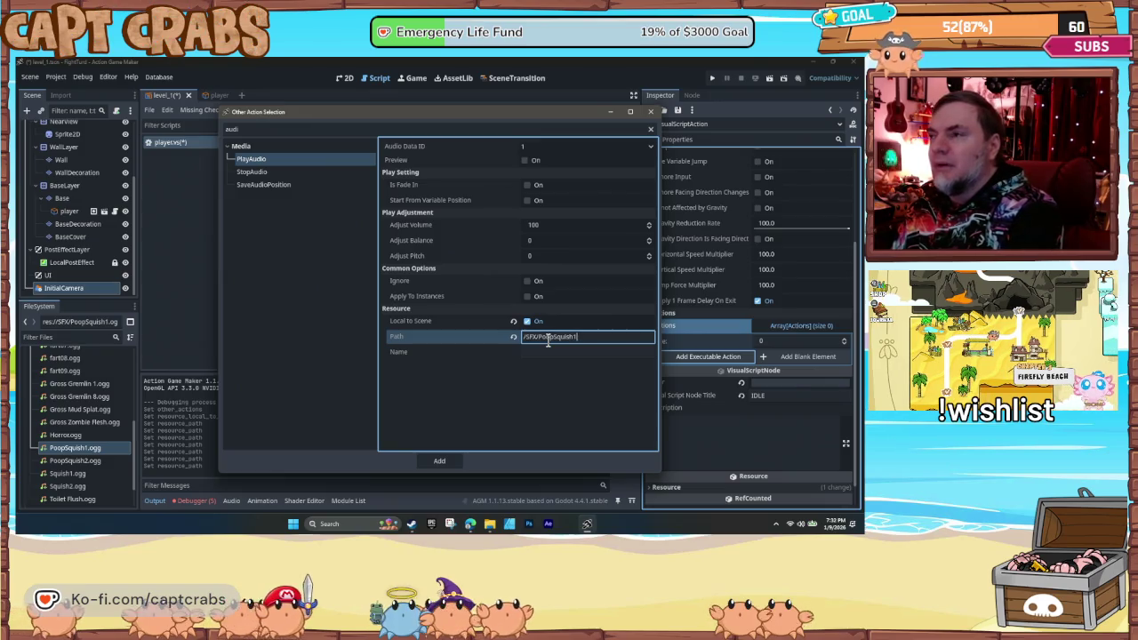
key(Return)
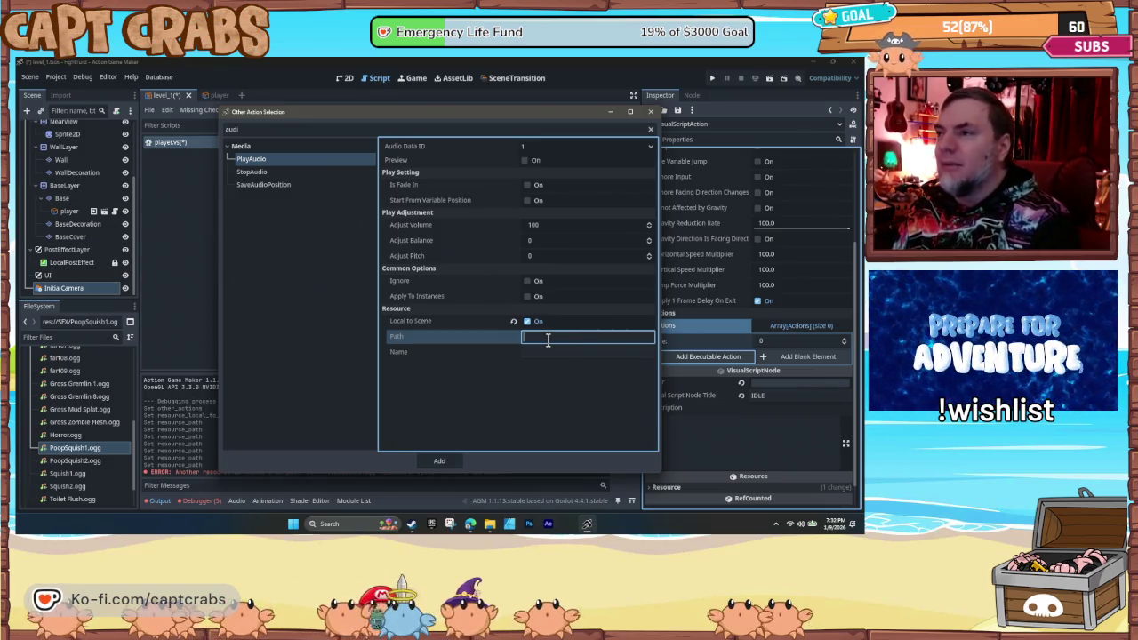
click(542, 352)
click(545, 335)
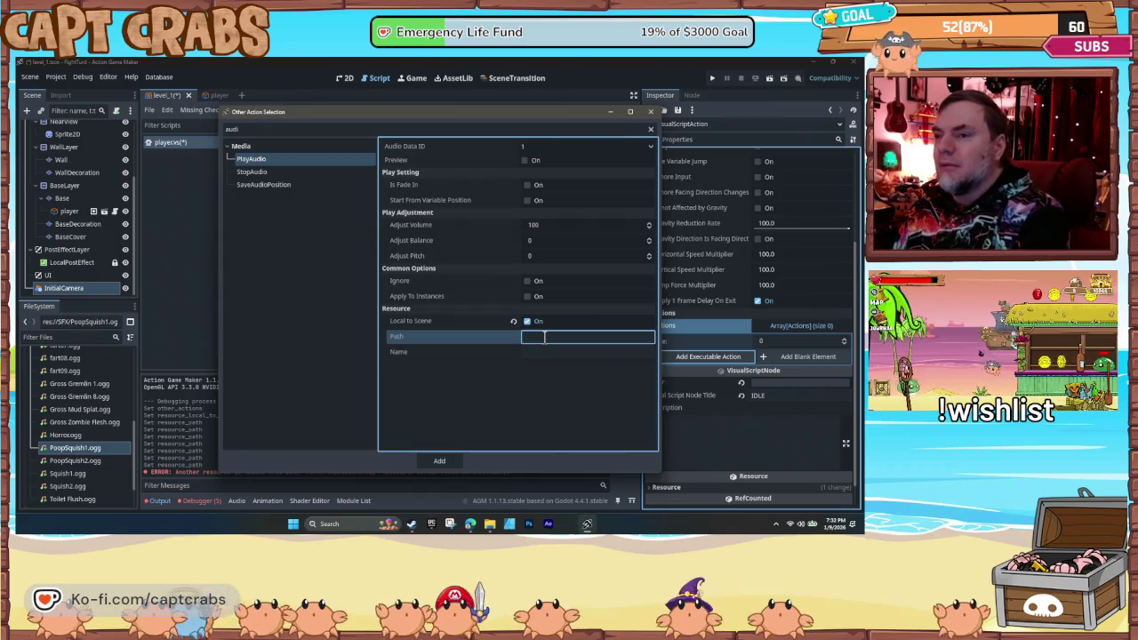
click(405, 129)
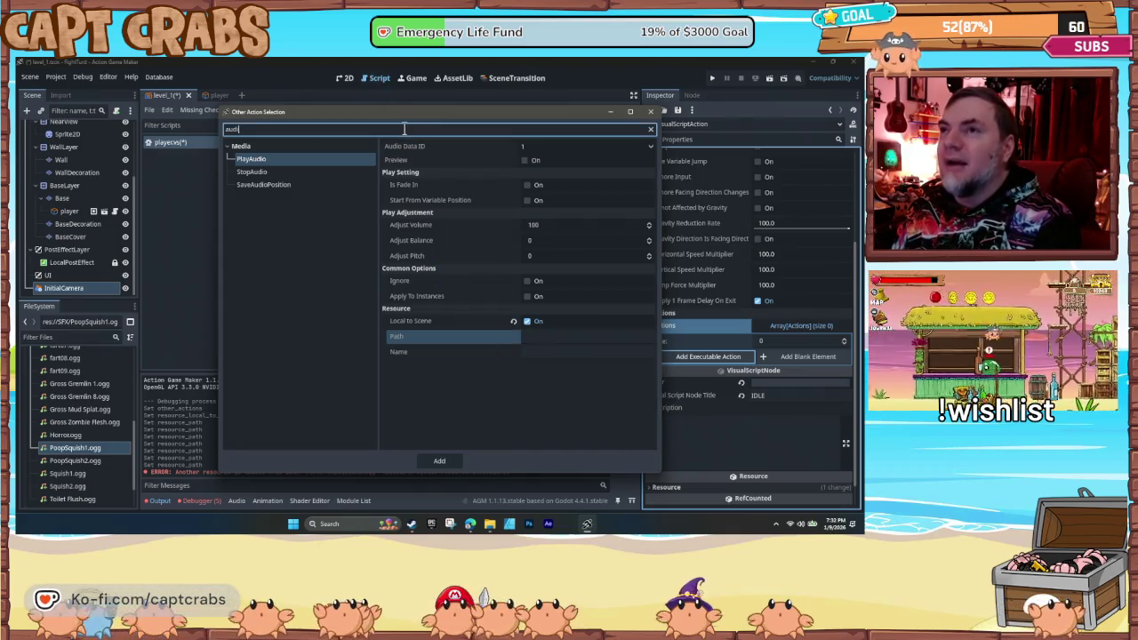
drag(398, 116, 400, 98)
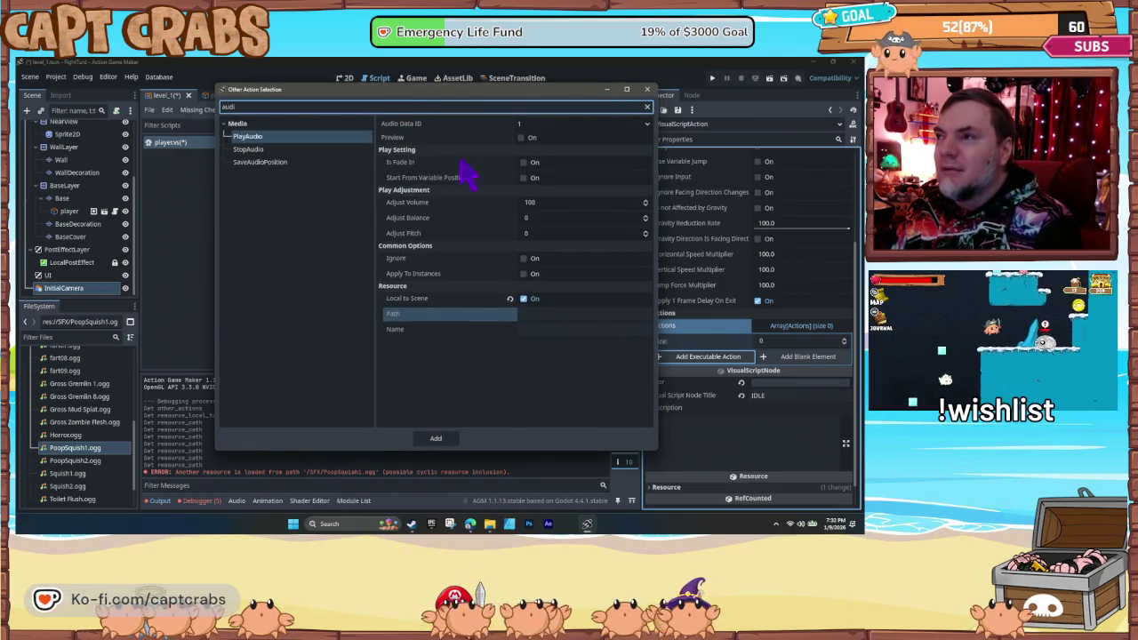
click(525, 314)
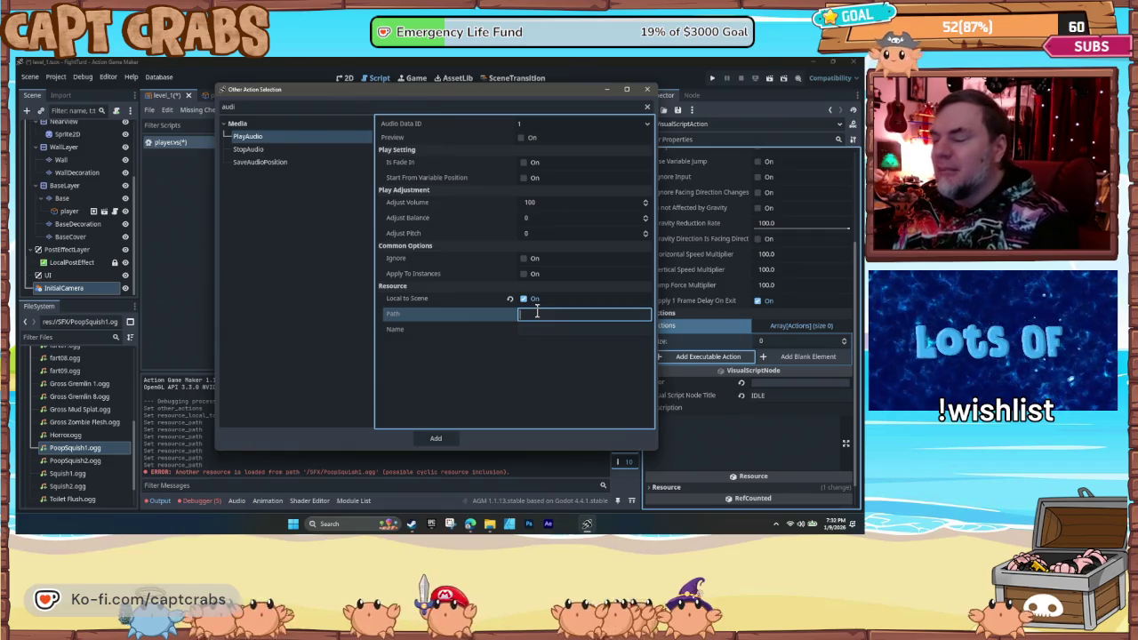
text(SFX/)
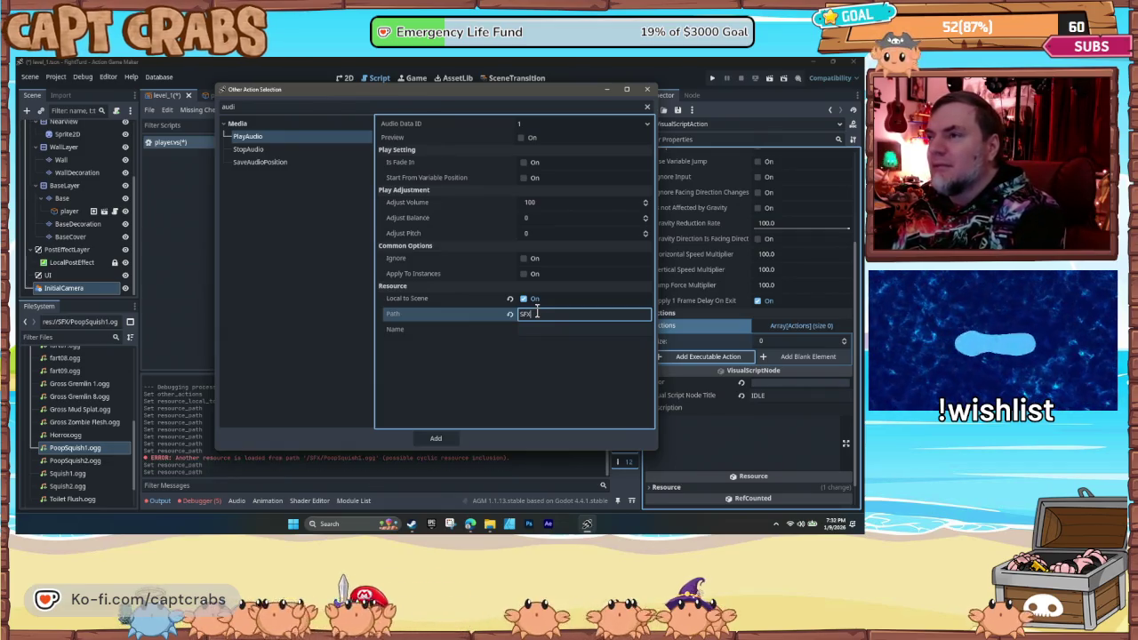
text(PoopS)
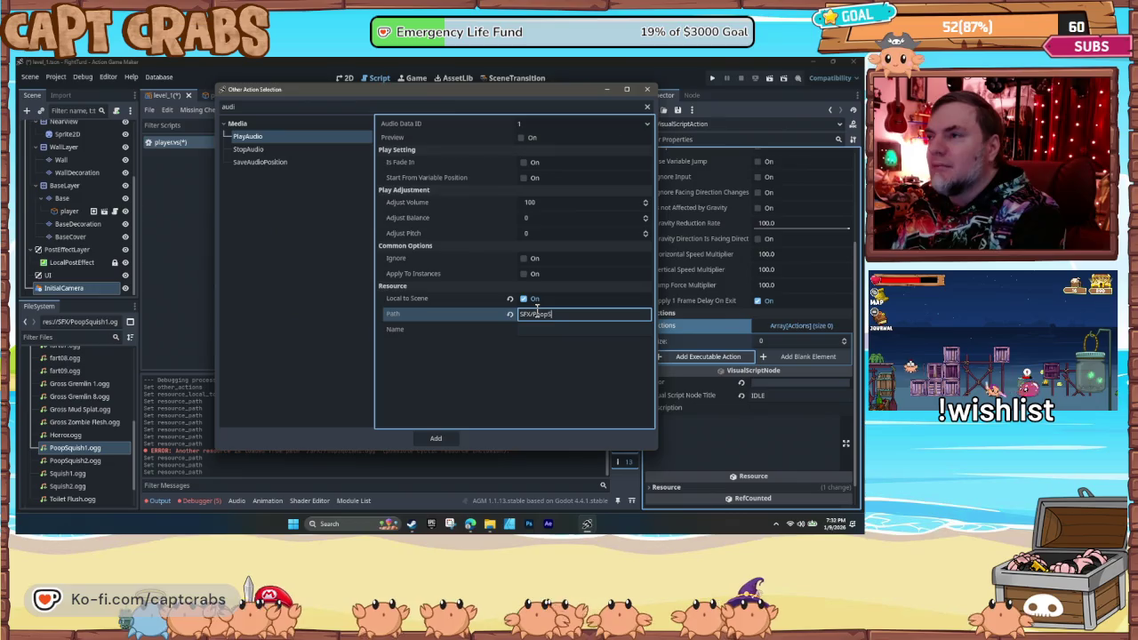
text(quish1.ogg)
key(Return)
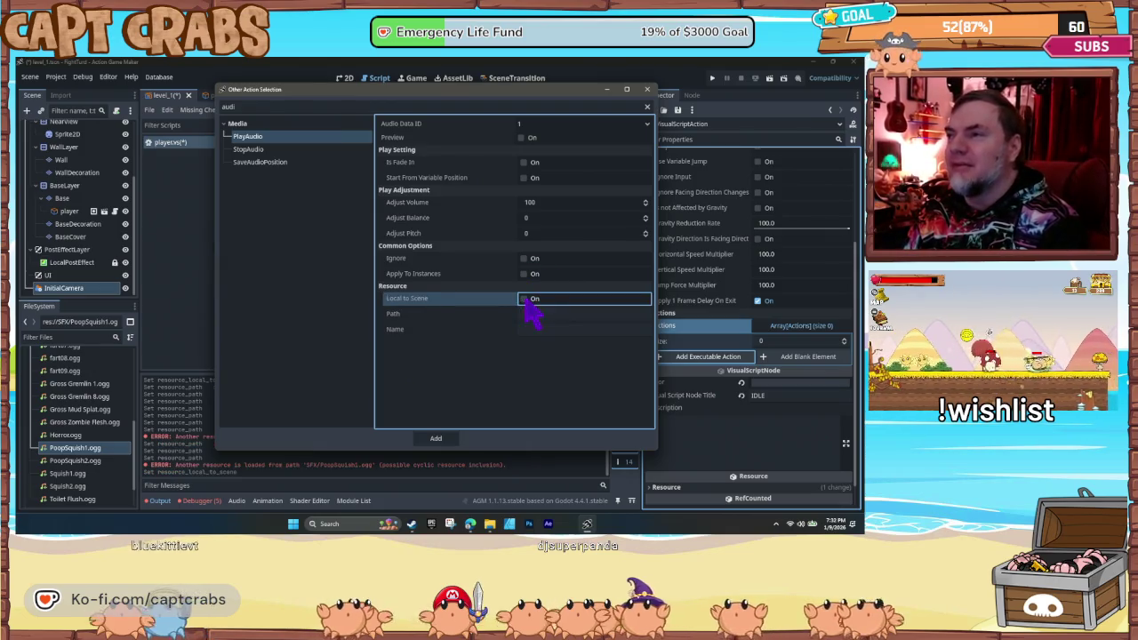
text(/SF)
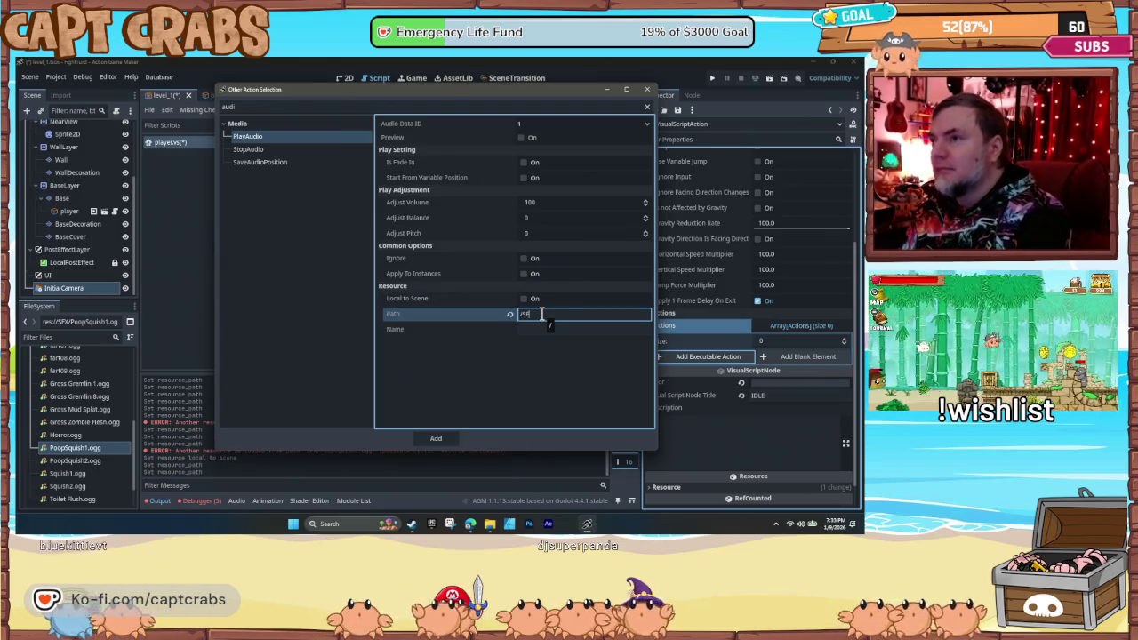
text(X/P)
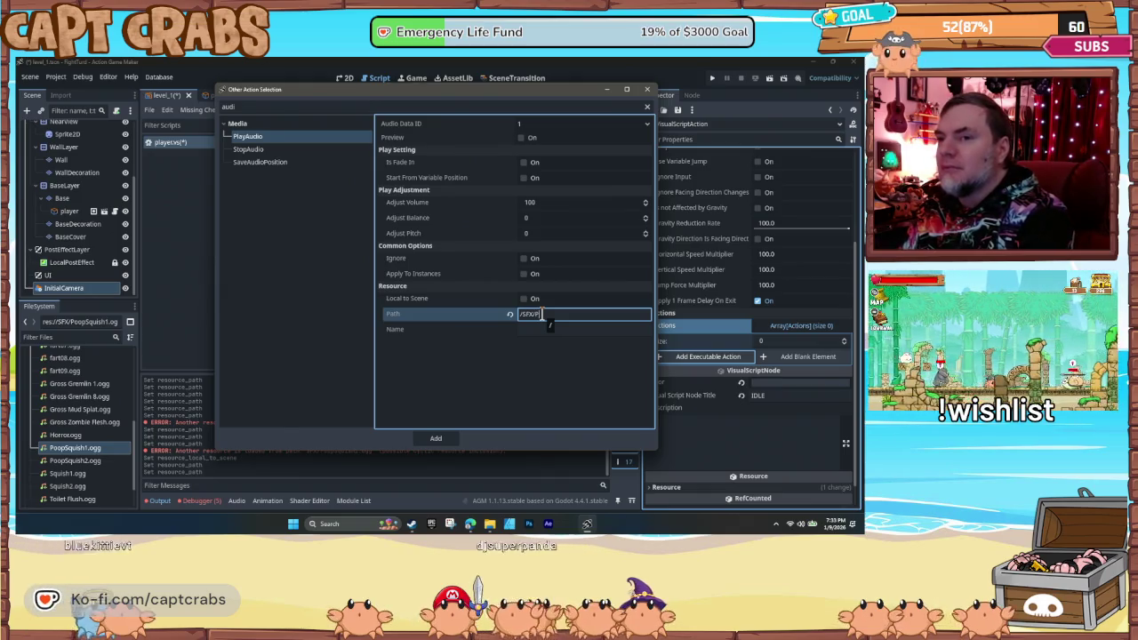
text(oopSqu)
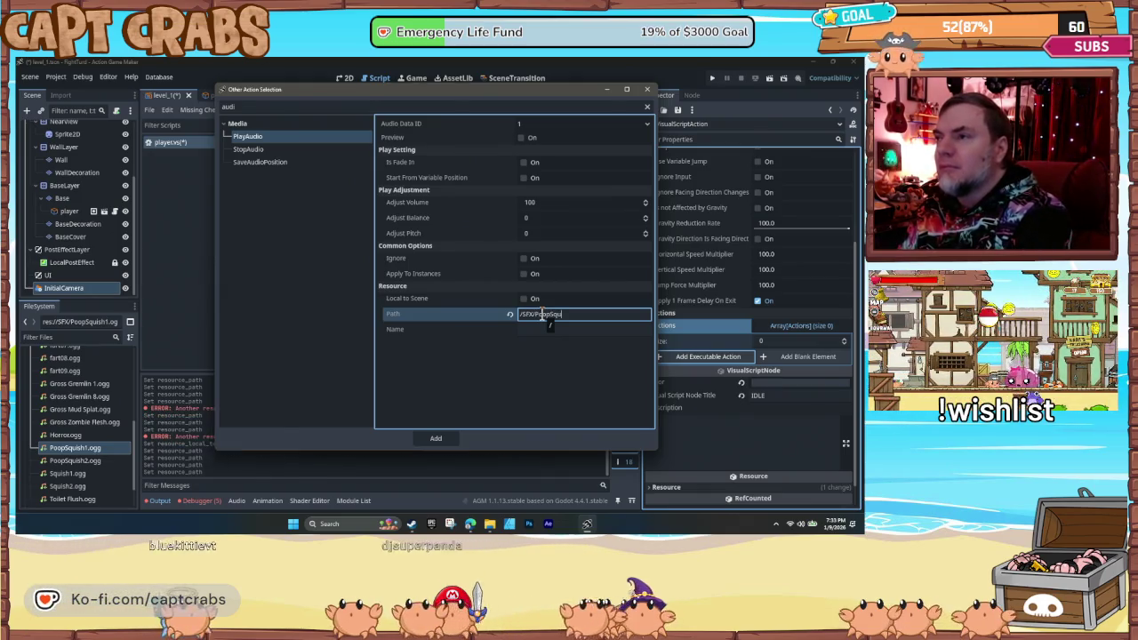
text(ish1.ogg)
key(Return)
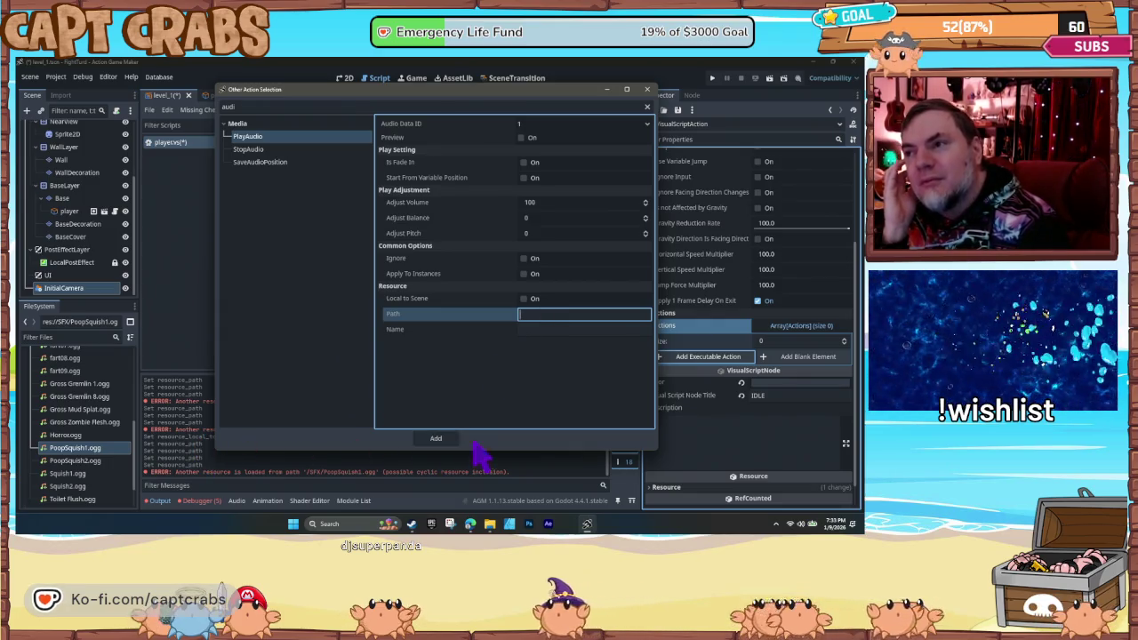
- Dismiss the action picker and expand the res://SFX folder in FileSystem
click(647, 90)
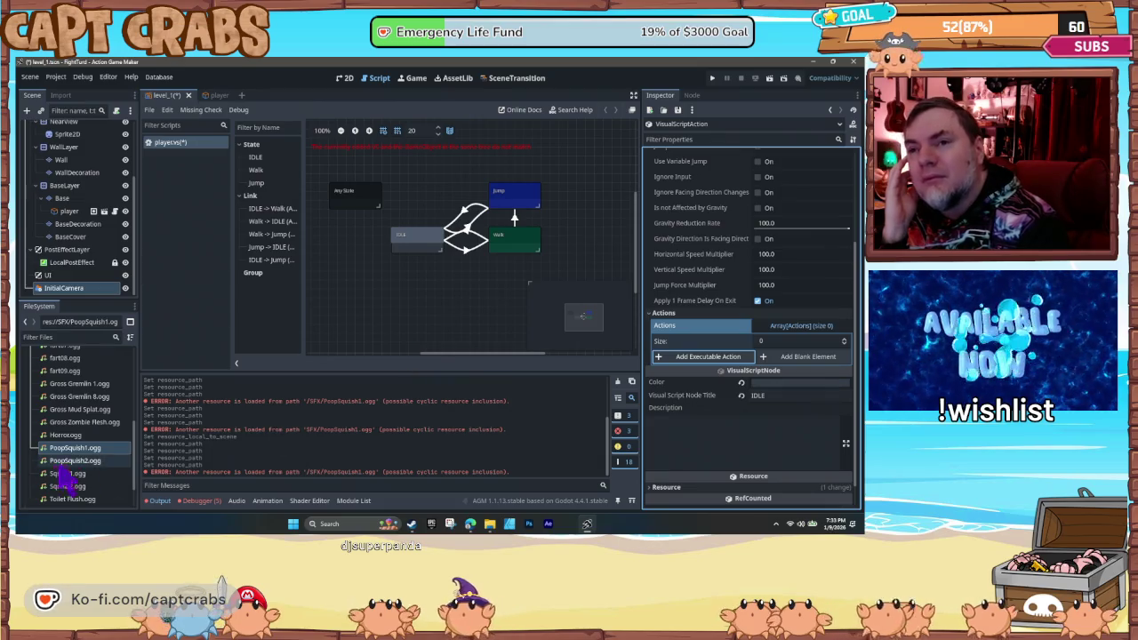
scroll(72, 444, up, 5)
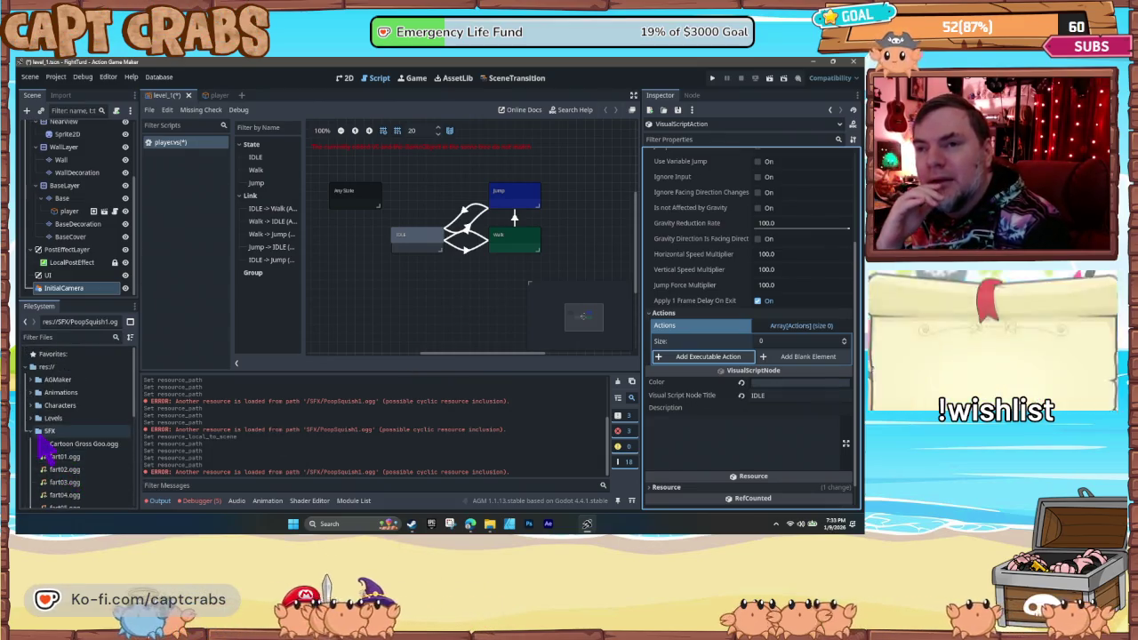
click(33, 432)
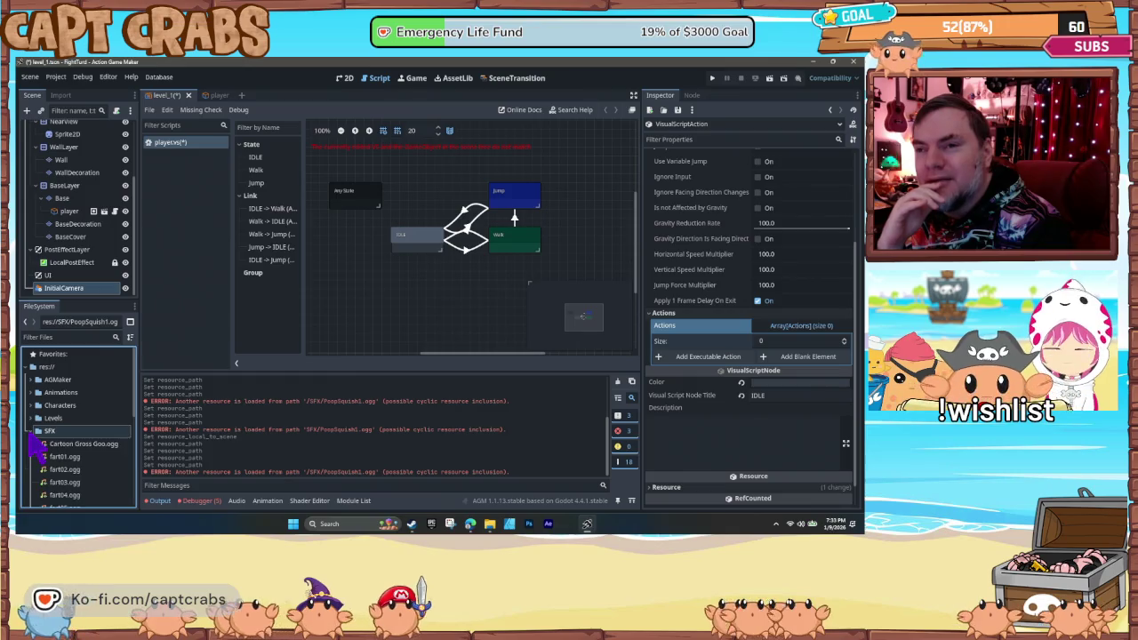
click(33, 431)
scroll(89, 463, down, 2)
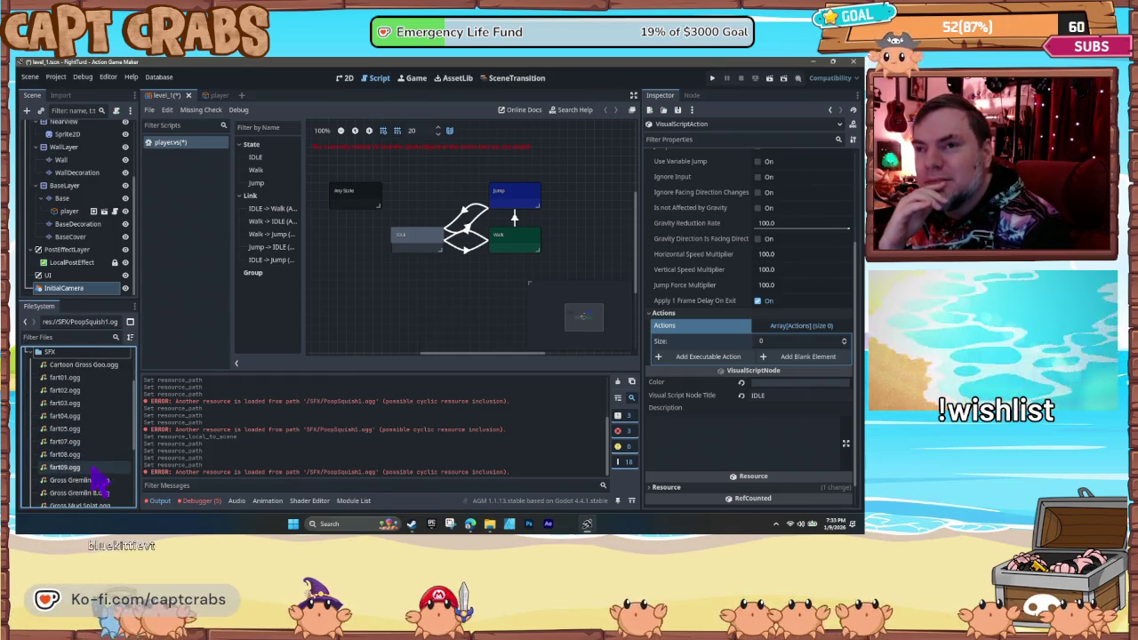
scroll(96, 480, down, 3)
scroll(100, 480, down, 1)
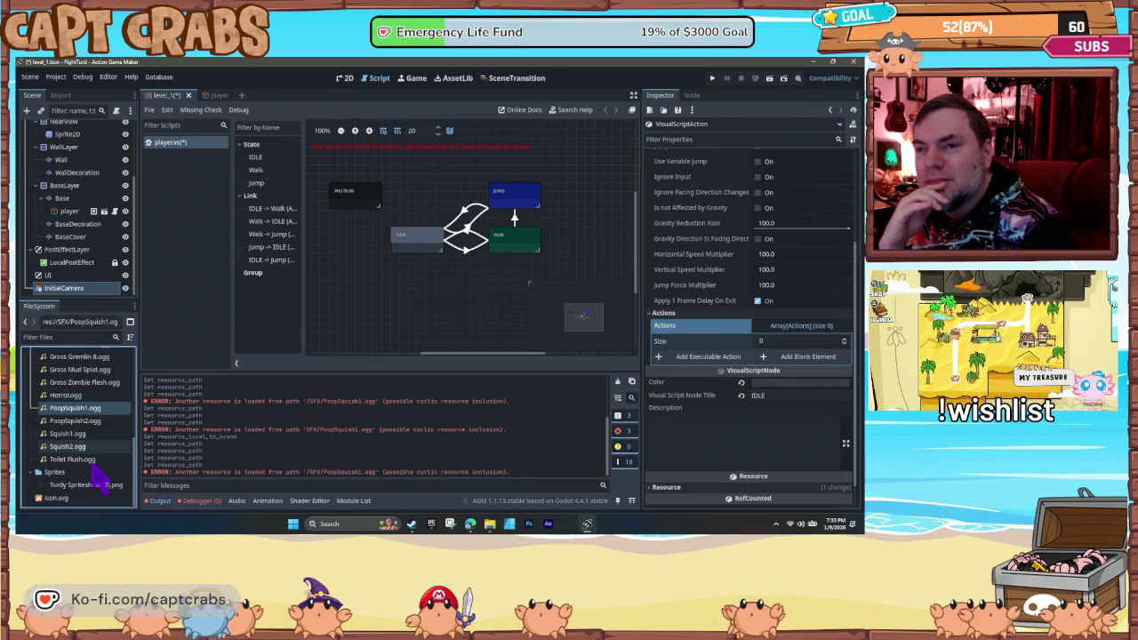
- Preview the Squish2.ogg sound, then return to the audio action picker
click(93, 434)
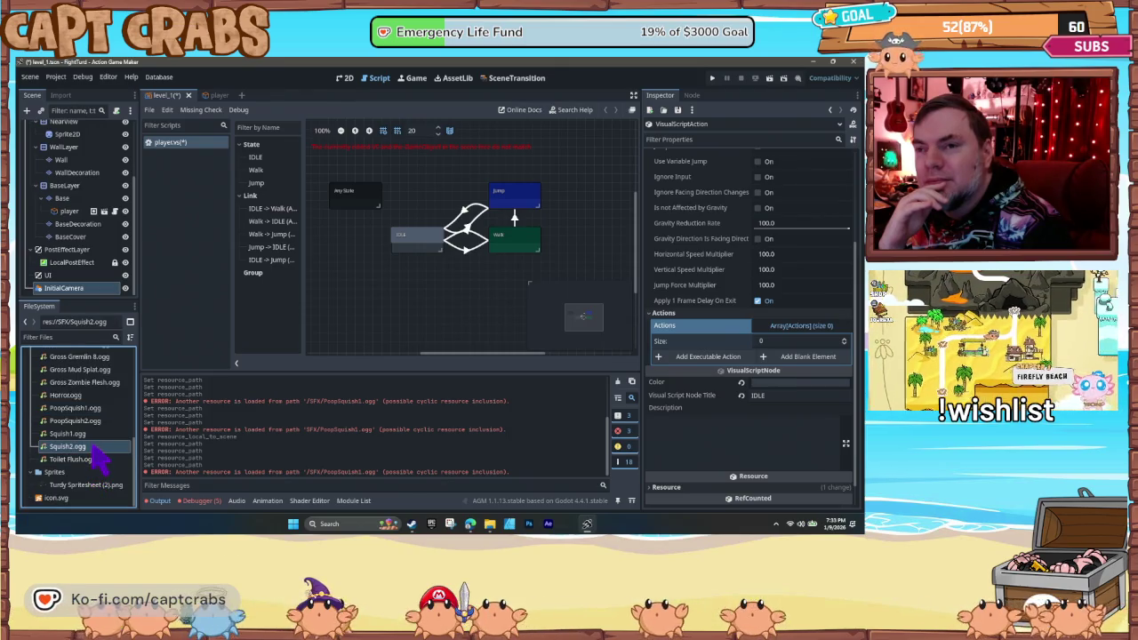
click(96, 446)
double_click(89, 447)
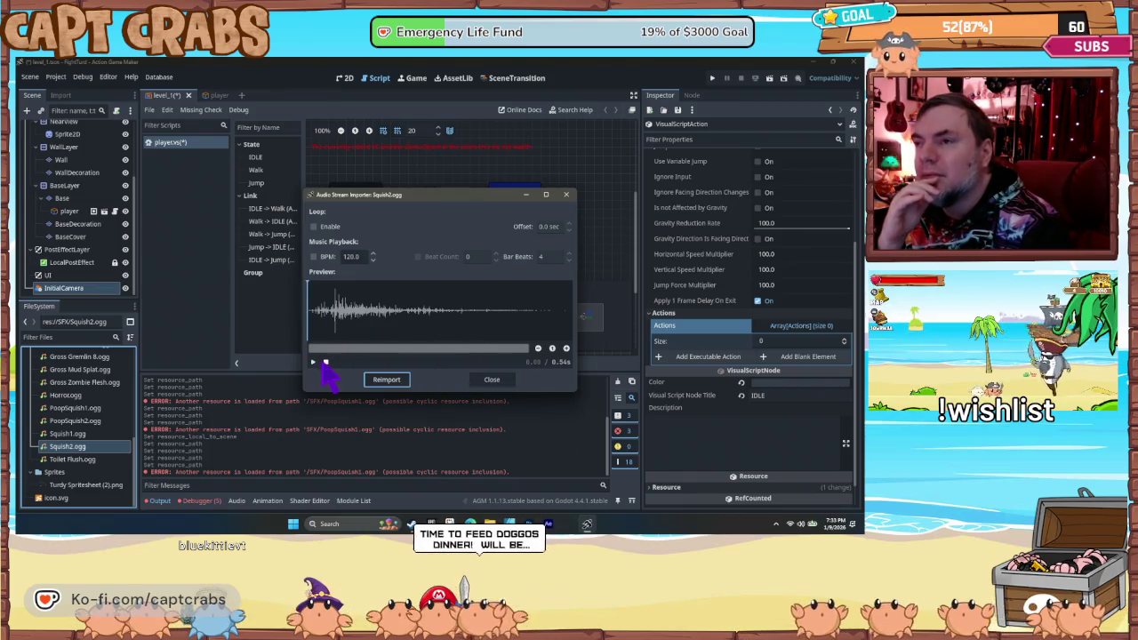
click(492, 381)
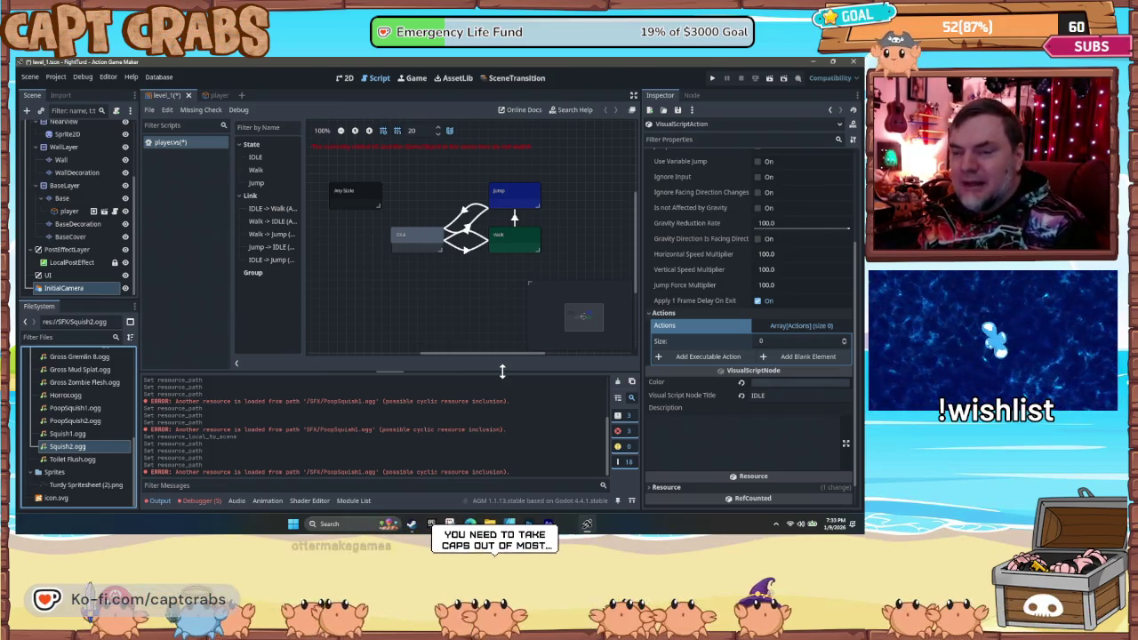
click(721, 359)
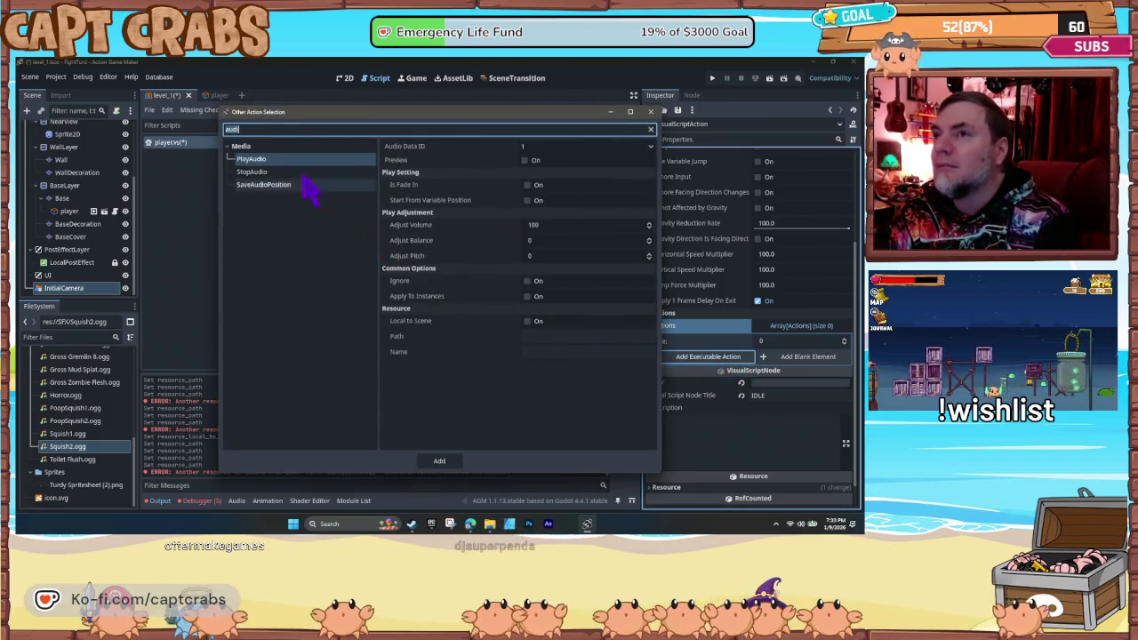
- Add a PlayAudio action to IDLE with Path res://sfx/squish1.ogg
click(536, 339)
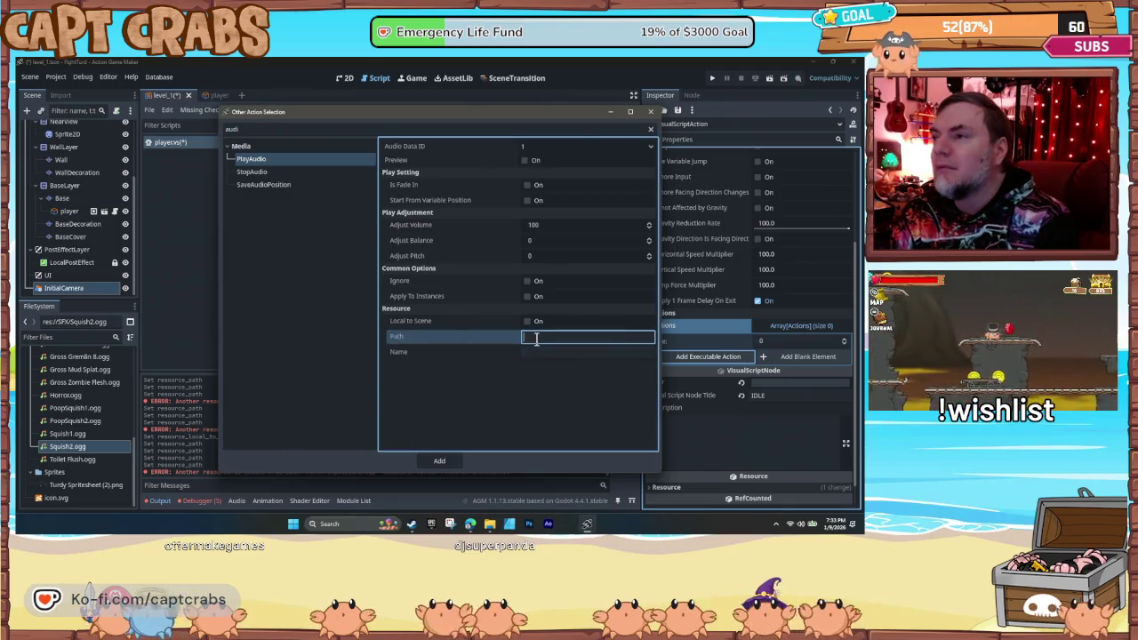
text(res)
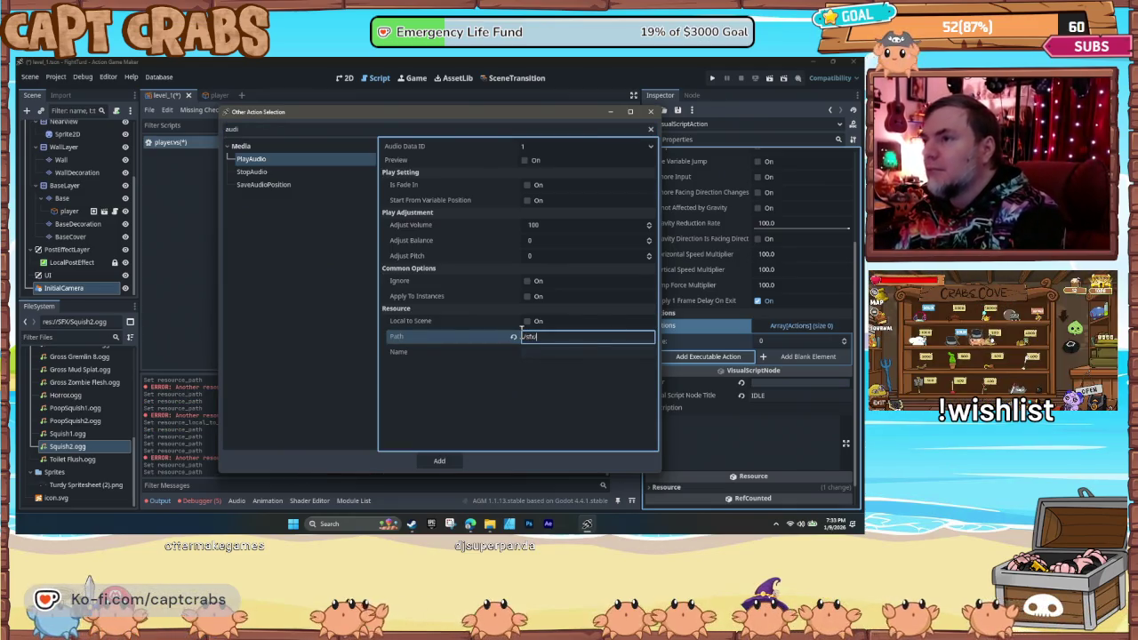
text(Tquish1.ogg)
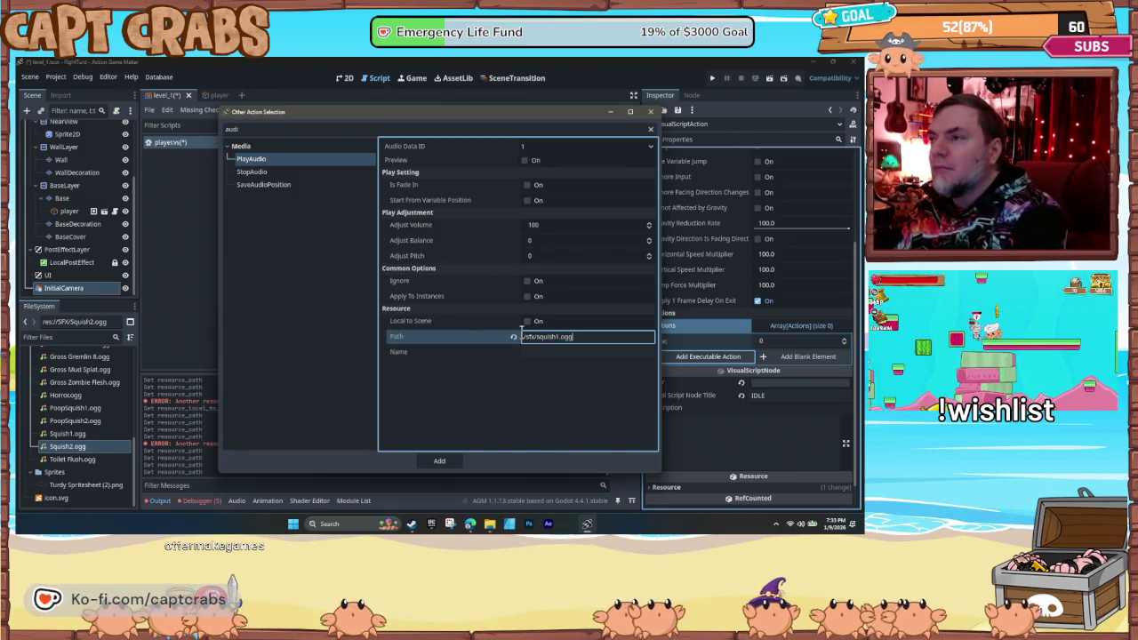
key(Tab)
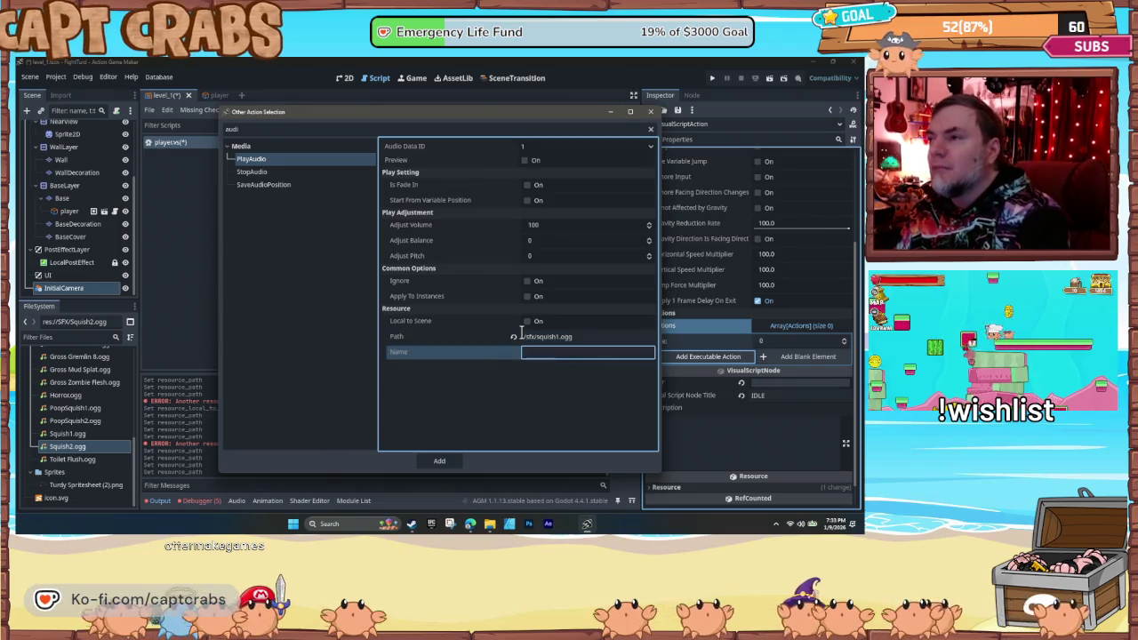
click(443, 464)
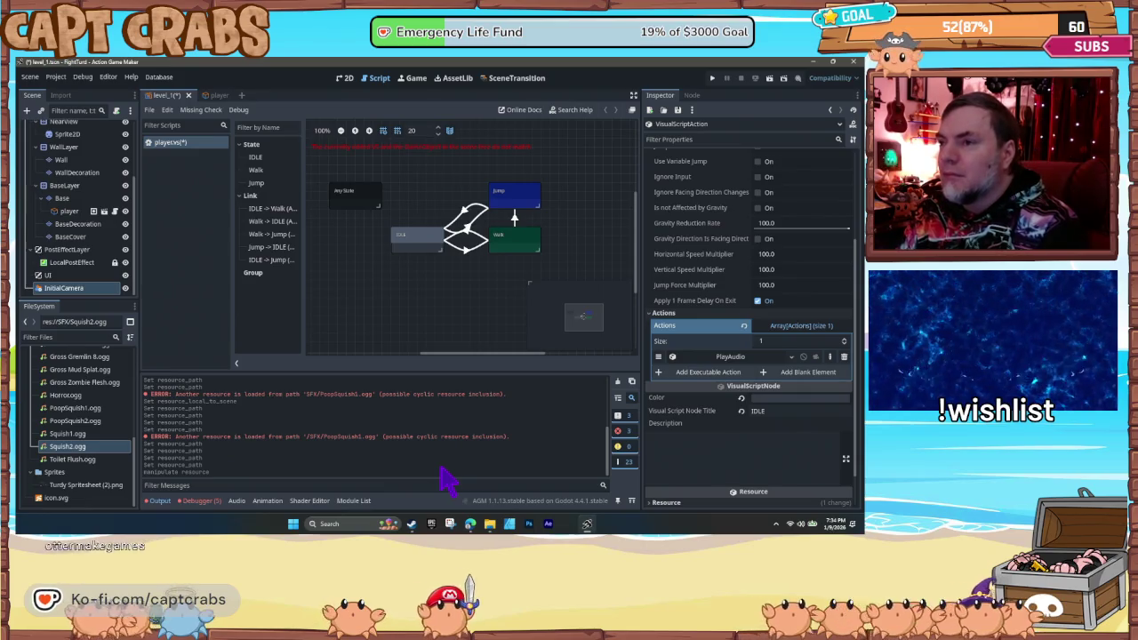
- Test-run the game with the new IDLE sound, then close it
key(F5)
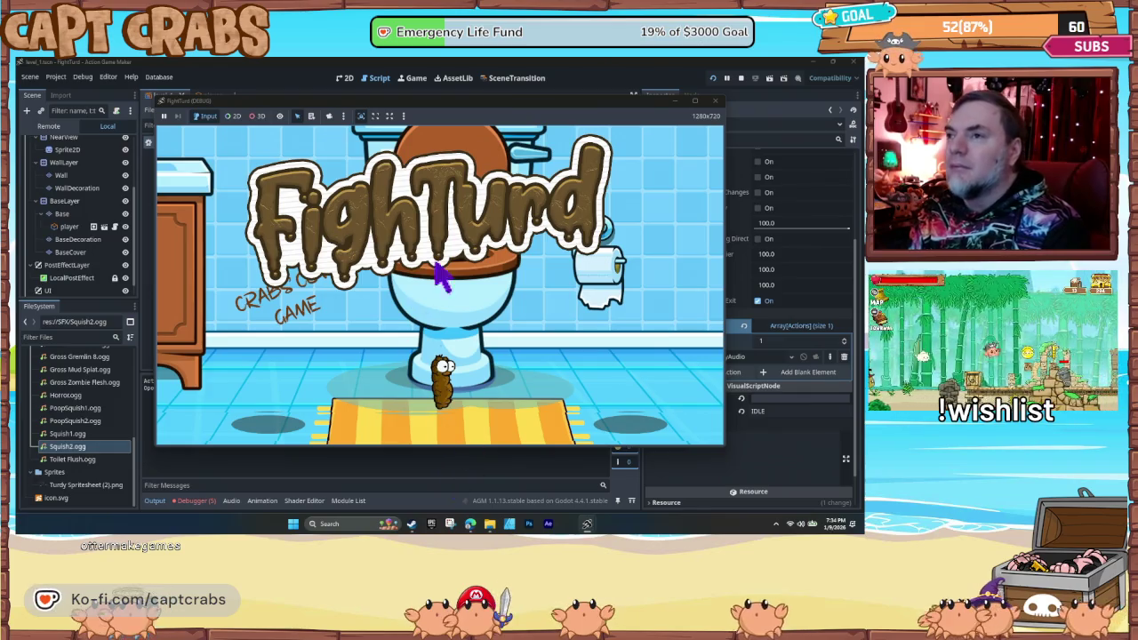
mouse_move(608, 104)
mouse_down()
mouse_move(640, 116)
mouse_move(628, 114)
mouse_up()
click(733, 111)
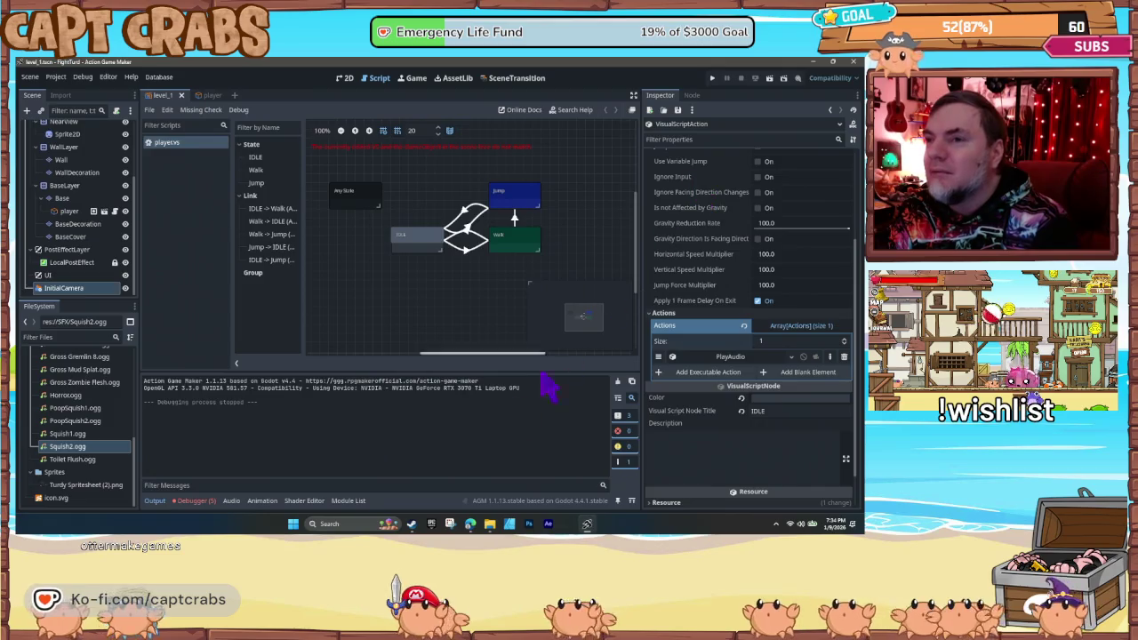
- Show the Debugger's Errors (5) list and select the last resource-loading error
click(211, 509)
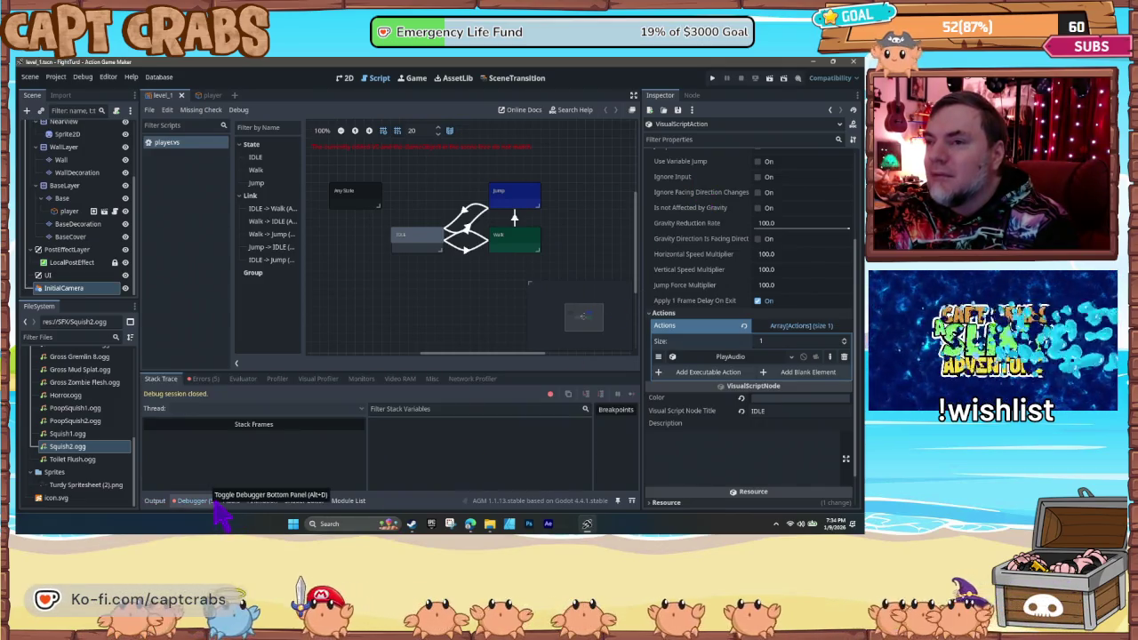
click(214, 503)
click(216, 502)
click(203, 380)
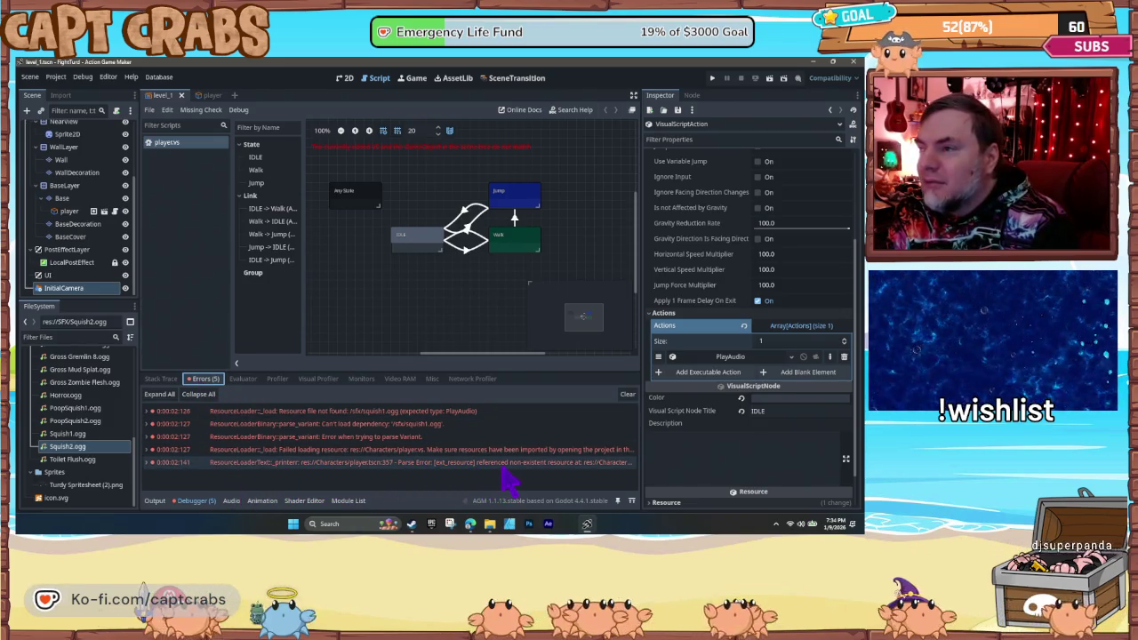
click(564, 468)
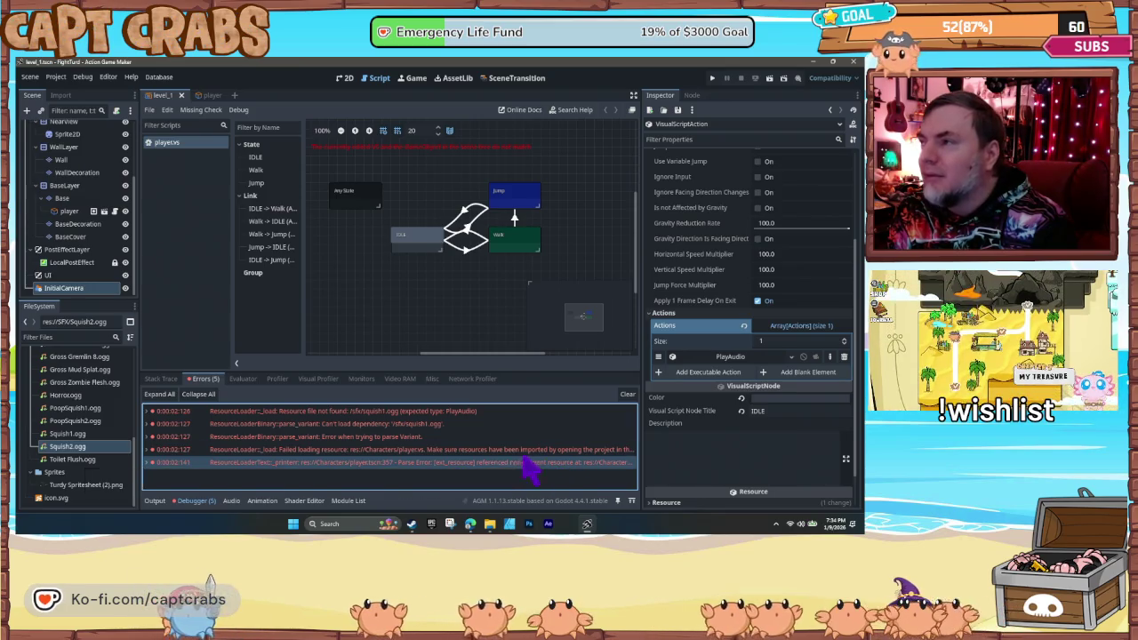
- Expand IDLE's PlayAudio action down to its Resource path and name fields
click(713, 358)
click(722, 357)
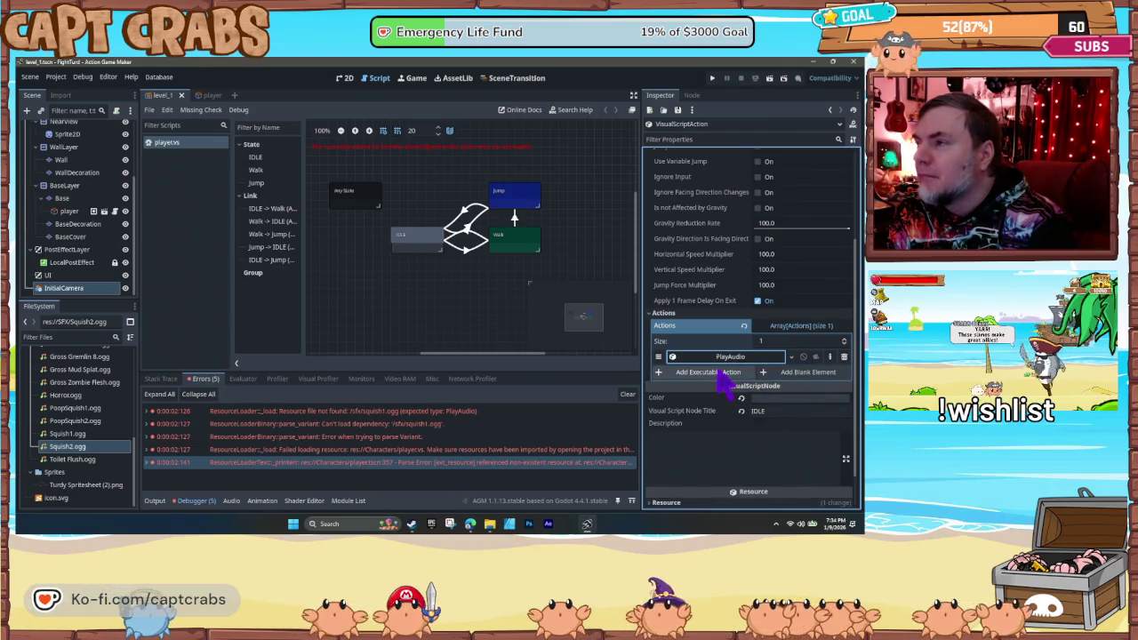
click(736, 358)
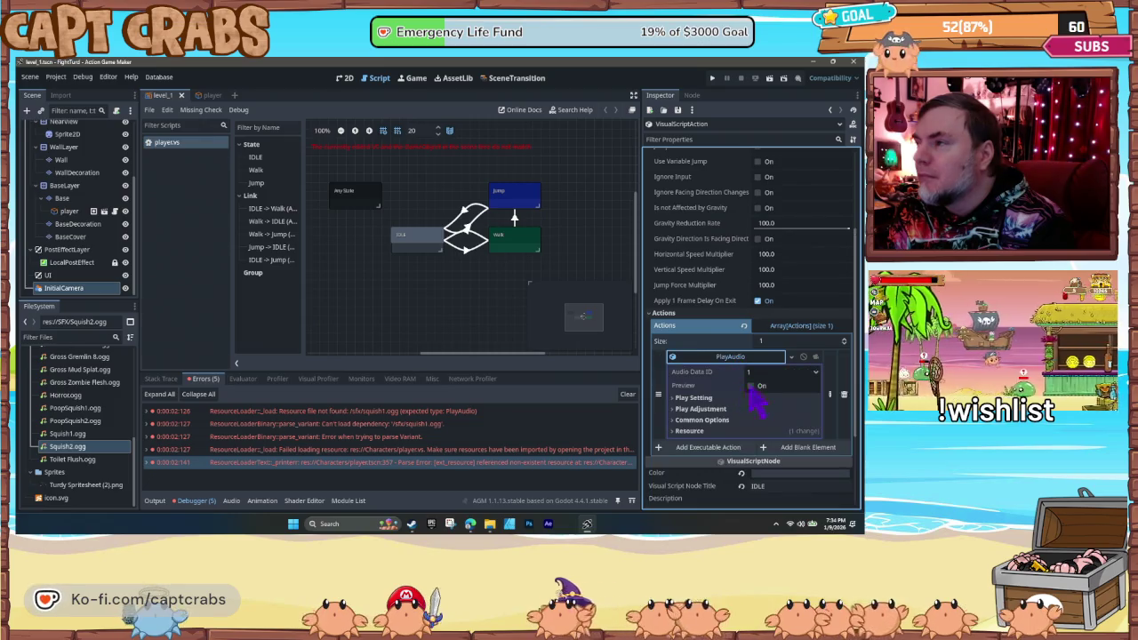
click(755, 389)
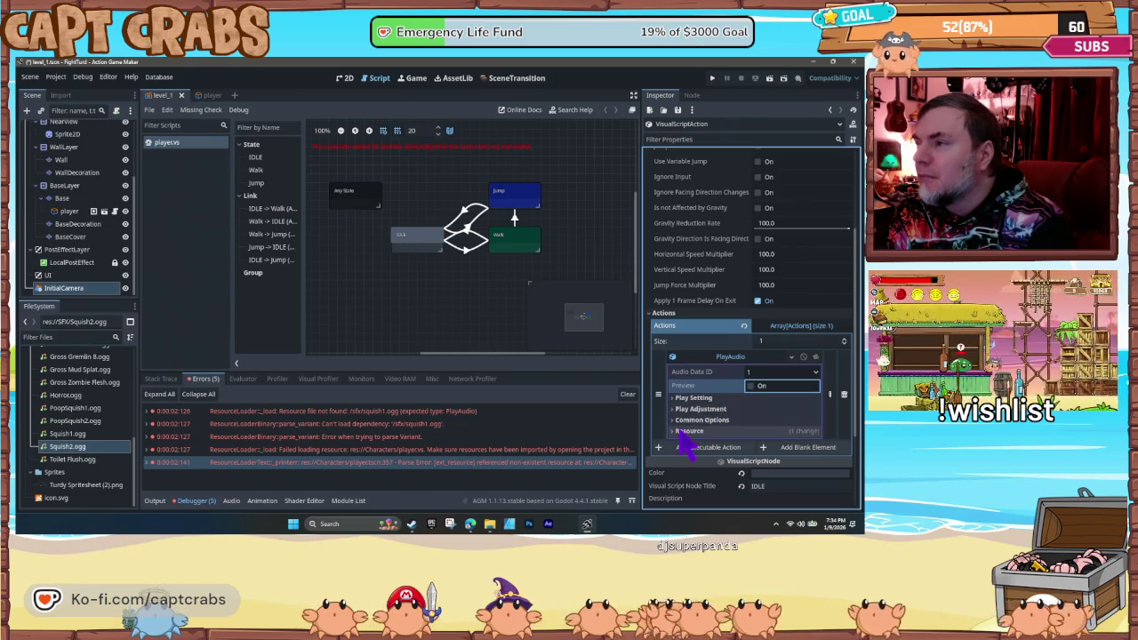
click(681, 399)
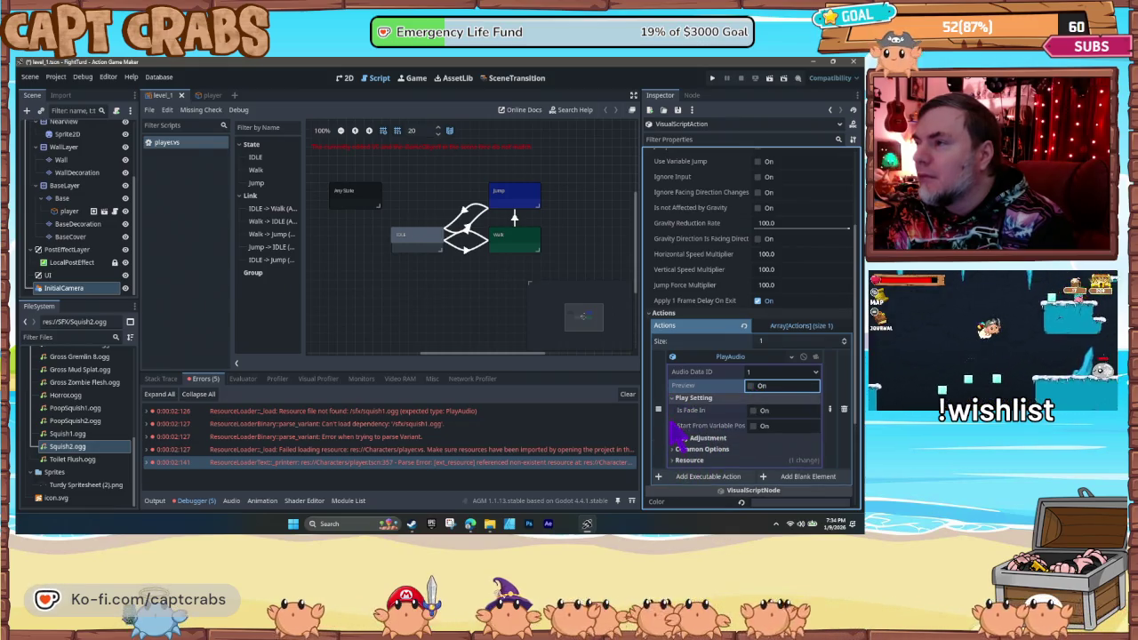
click(672, 399)
click(673, 409)
click(673, 409)
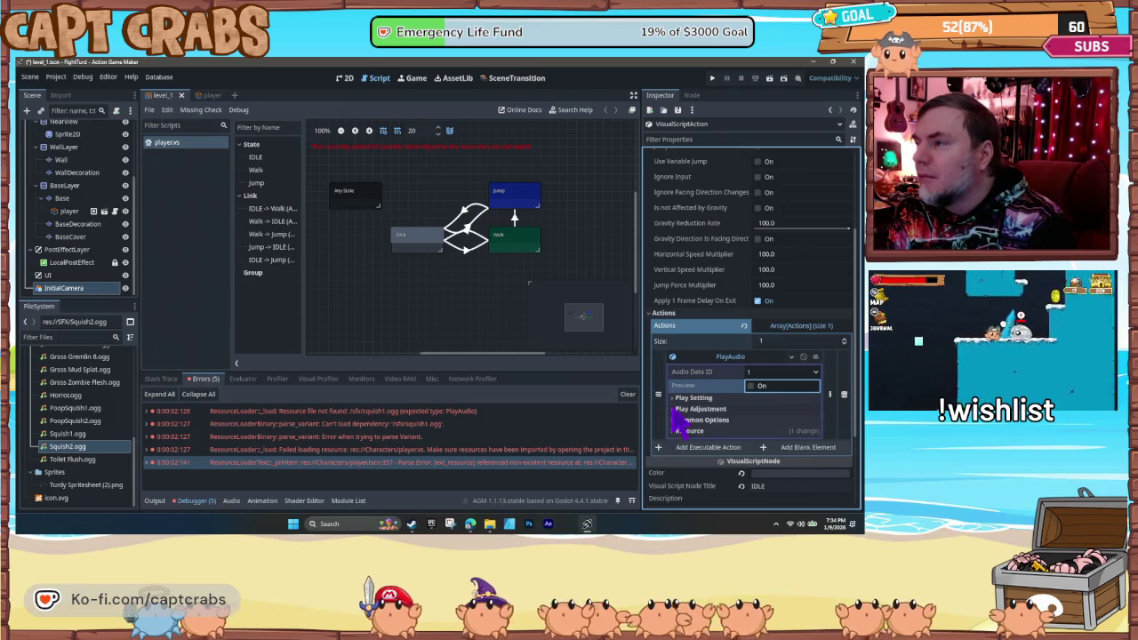
click(677, 432)
click(679, 433)
click(680, 433)
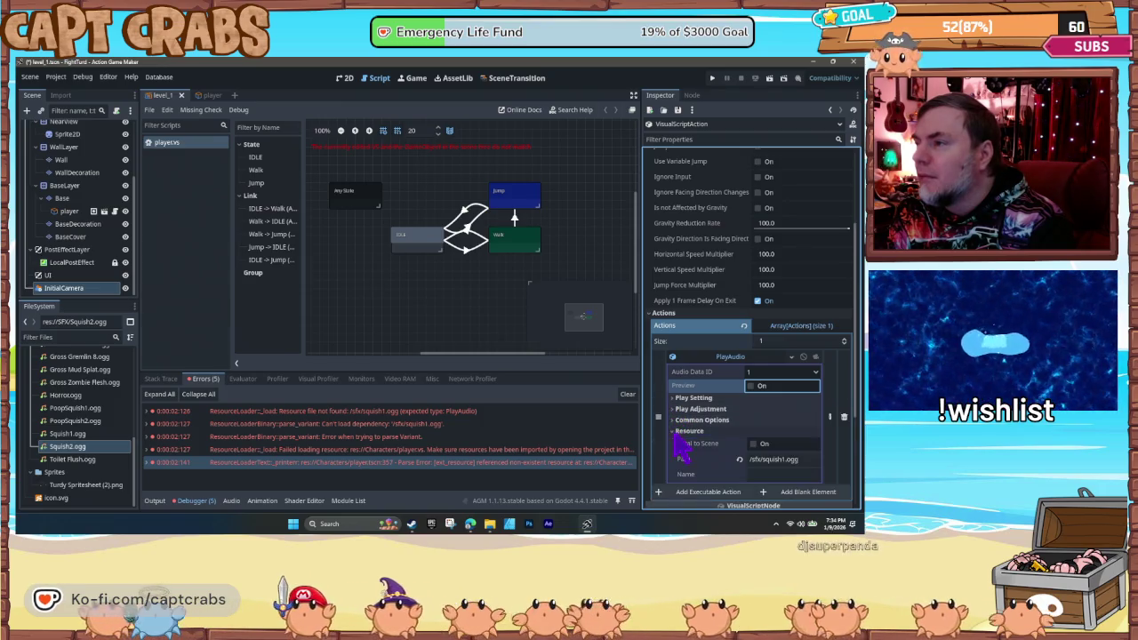
- Change the resource Path to sfx/ and Name to squish1.ogg, then run the game
double_click(755, 459)
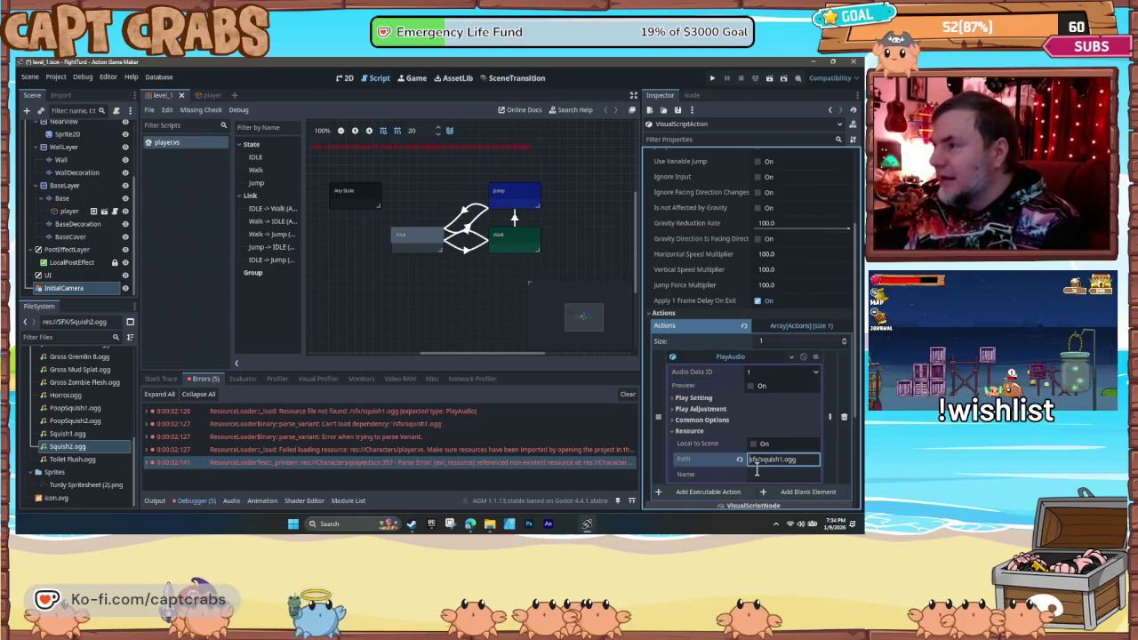
click(757, 473)
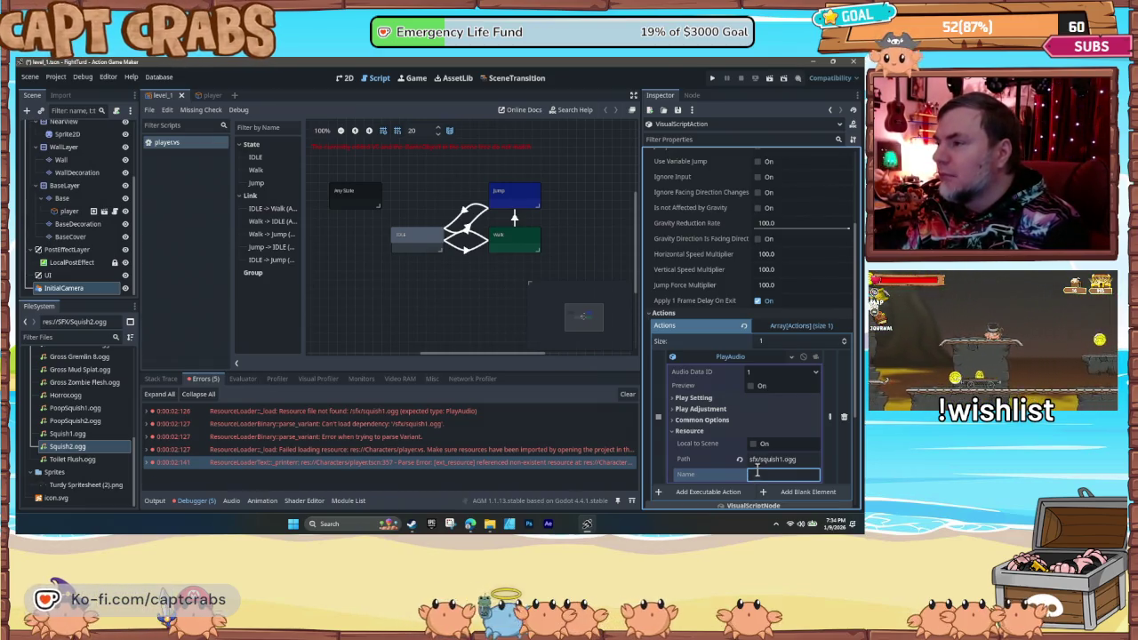
double_click(772, 459)
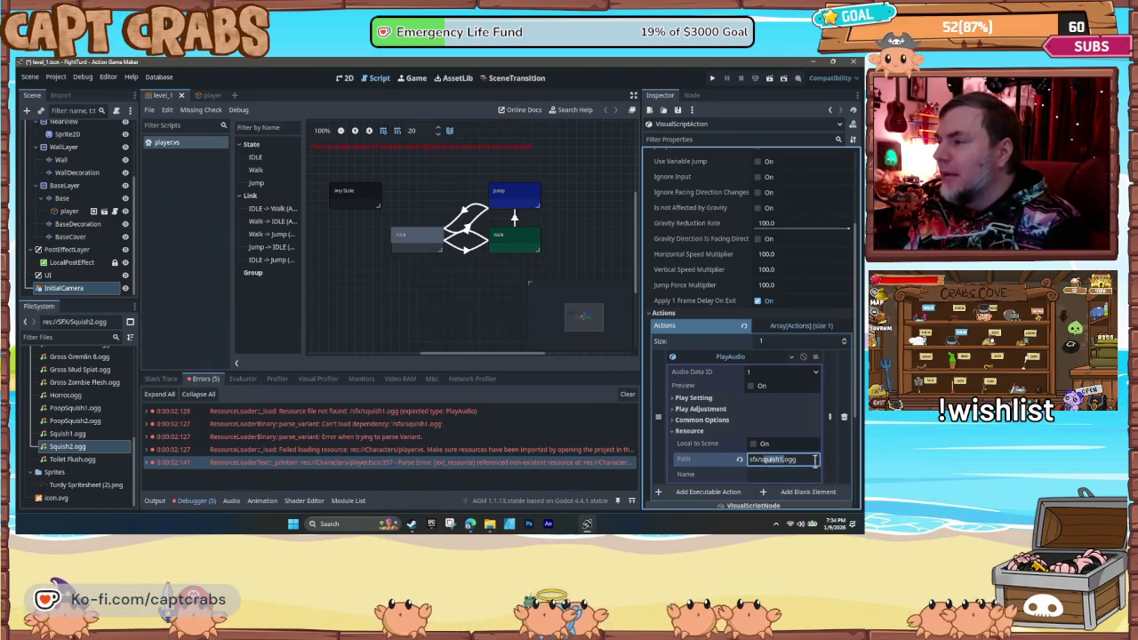
text(s)
key(BackSpace)
click(769, 474)
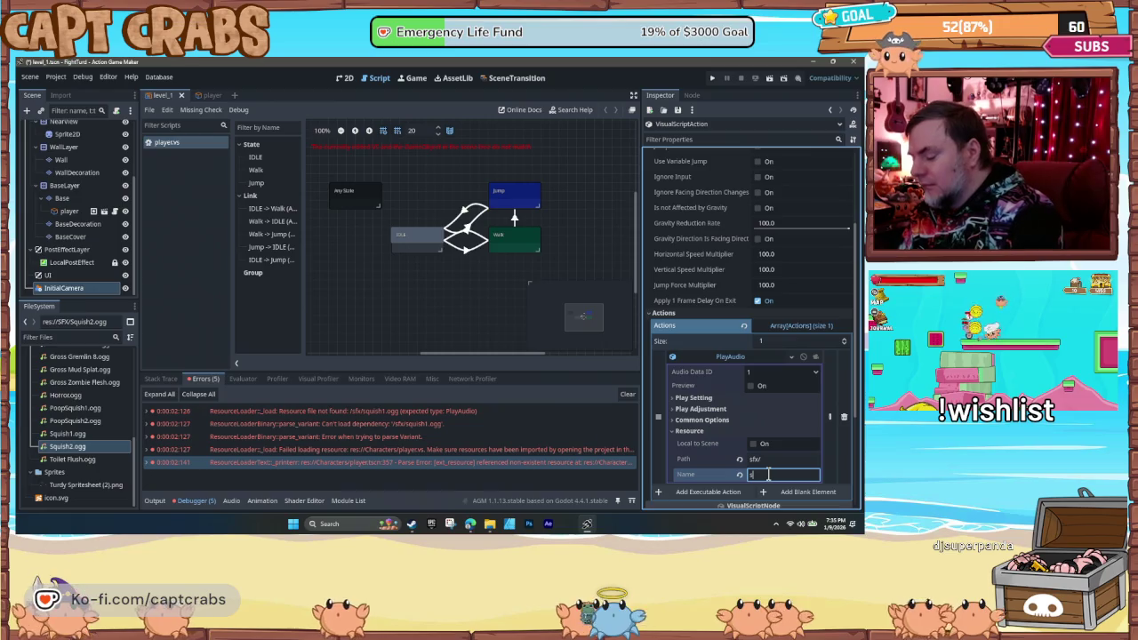
text(quish1.ogg)
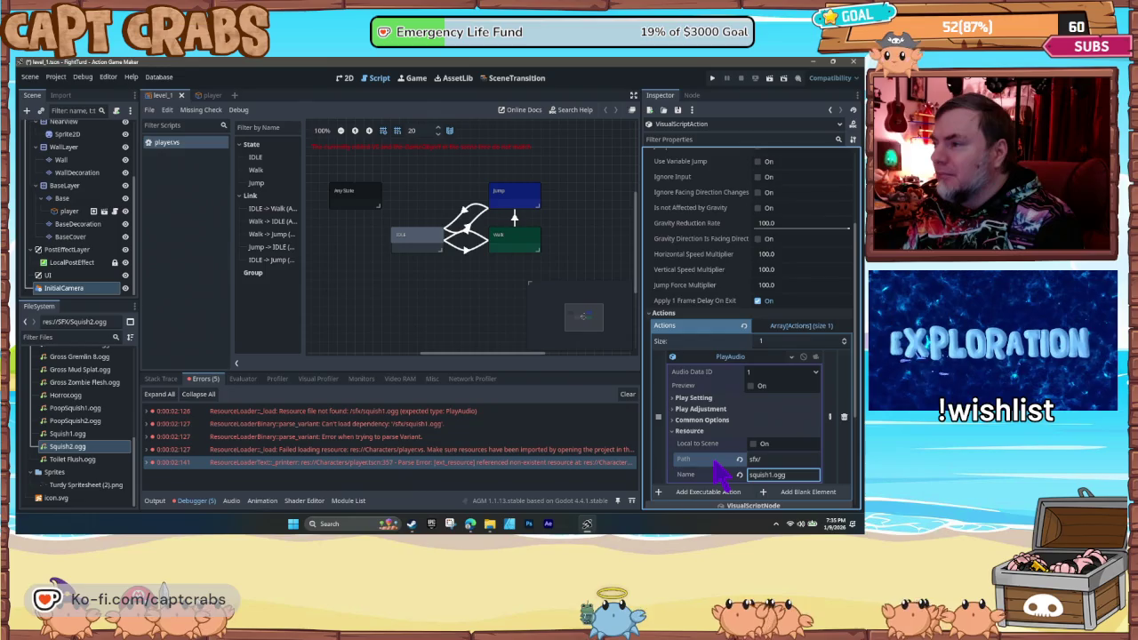
click(716, 358)
click(716, 358)
key(F5)
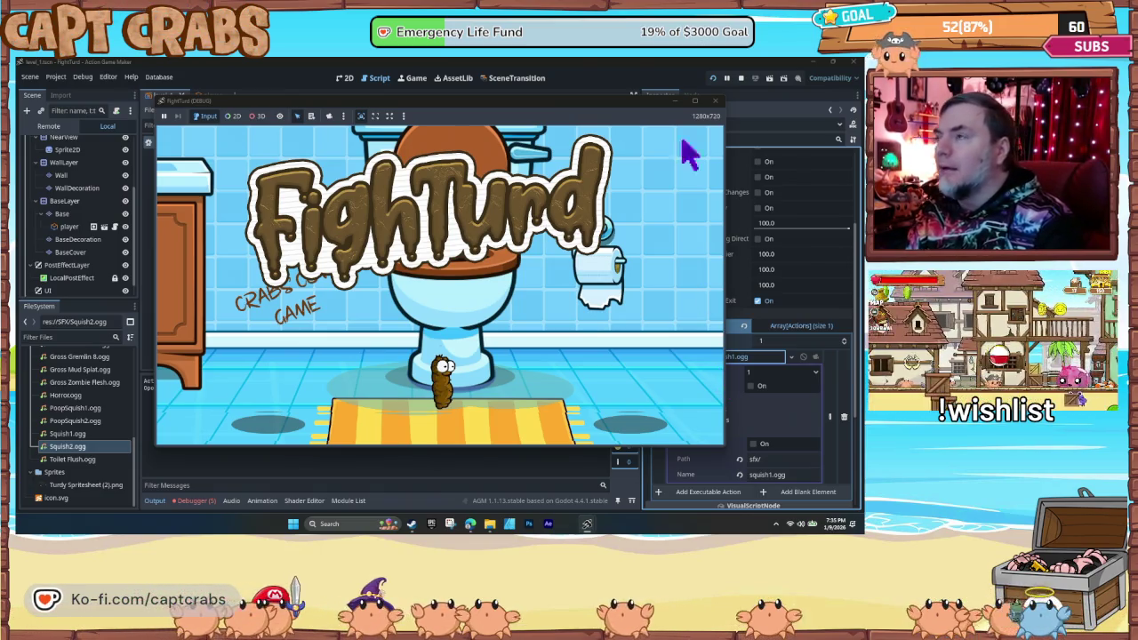
- Close the game, then set the resource Path to /SFX/ and Name to Squish1.ogg
click(717, 101)
click(760, 459)
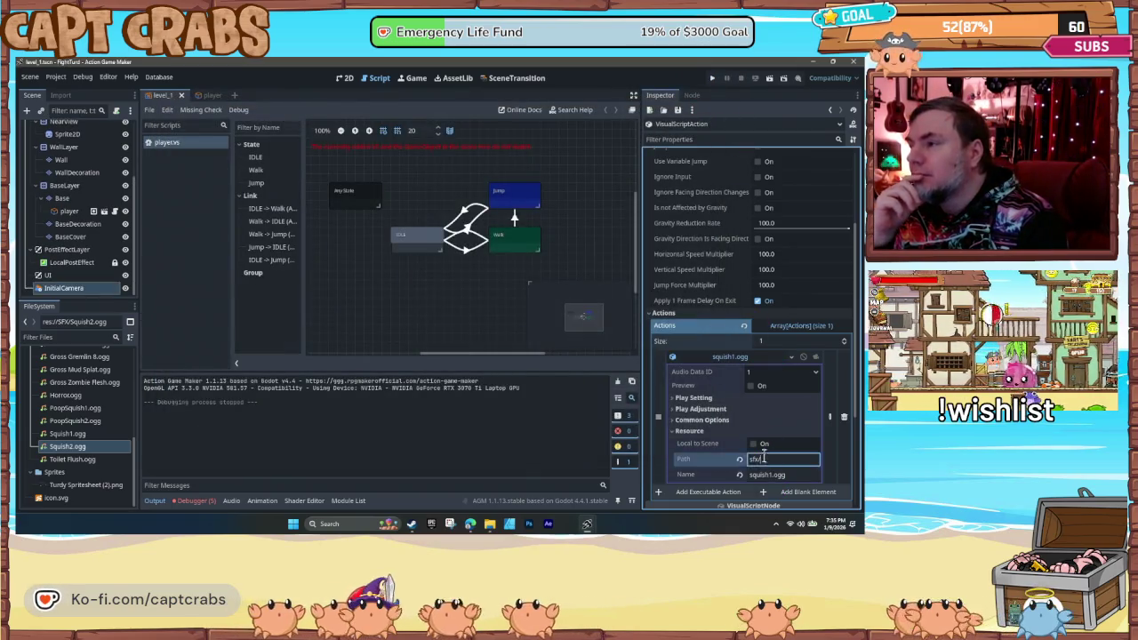
text(/SFX/)
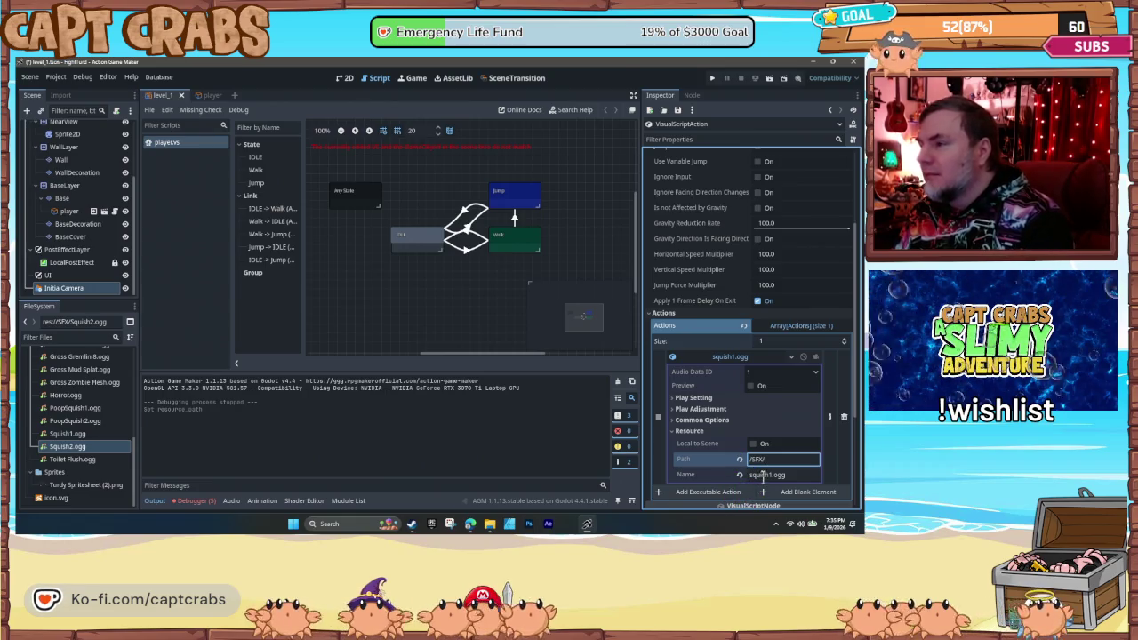
double_click(763, 475)
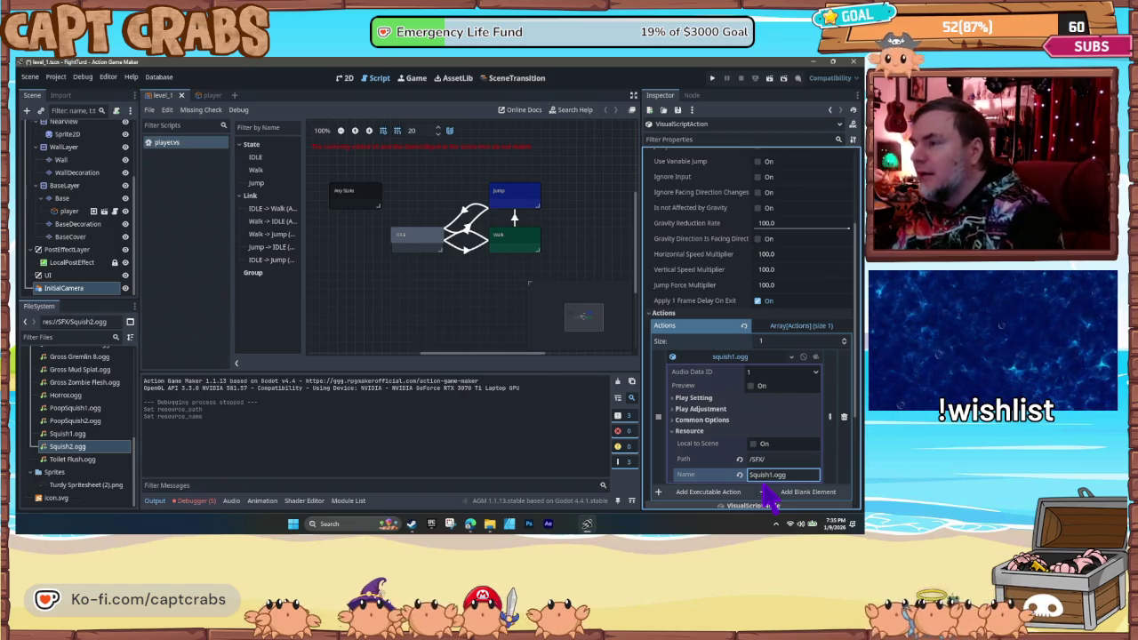
key(Return)
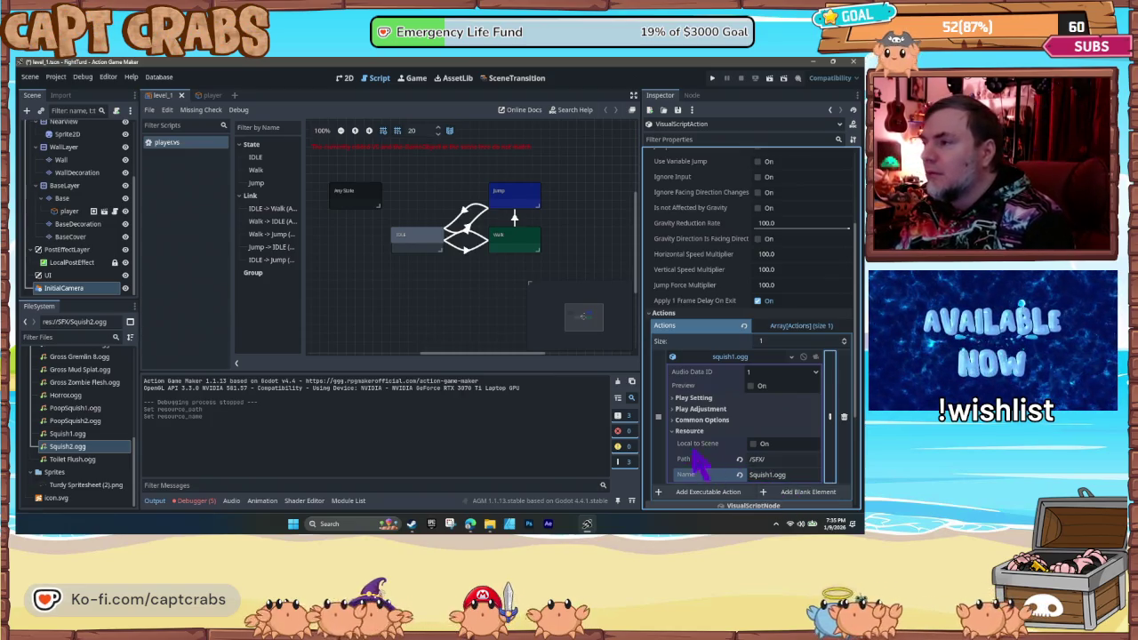
- Save and rerun the game to test the IDLE sound, then close it
key(ctrl+s)
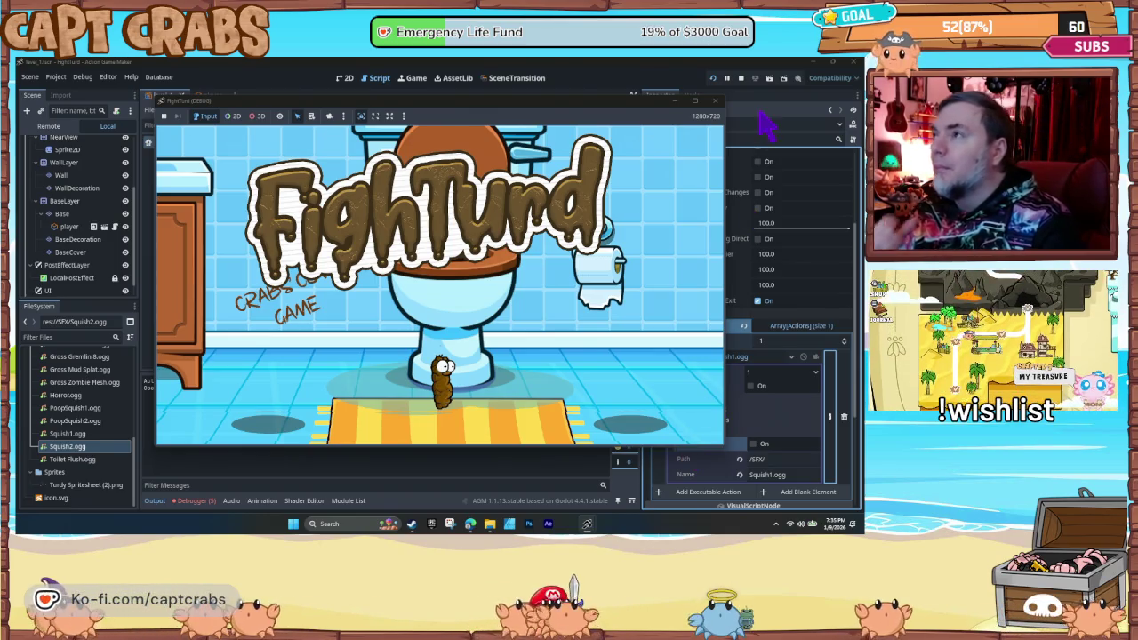
click(716, 101)
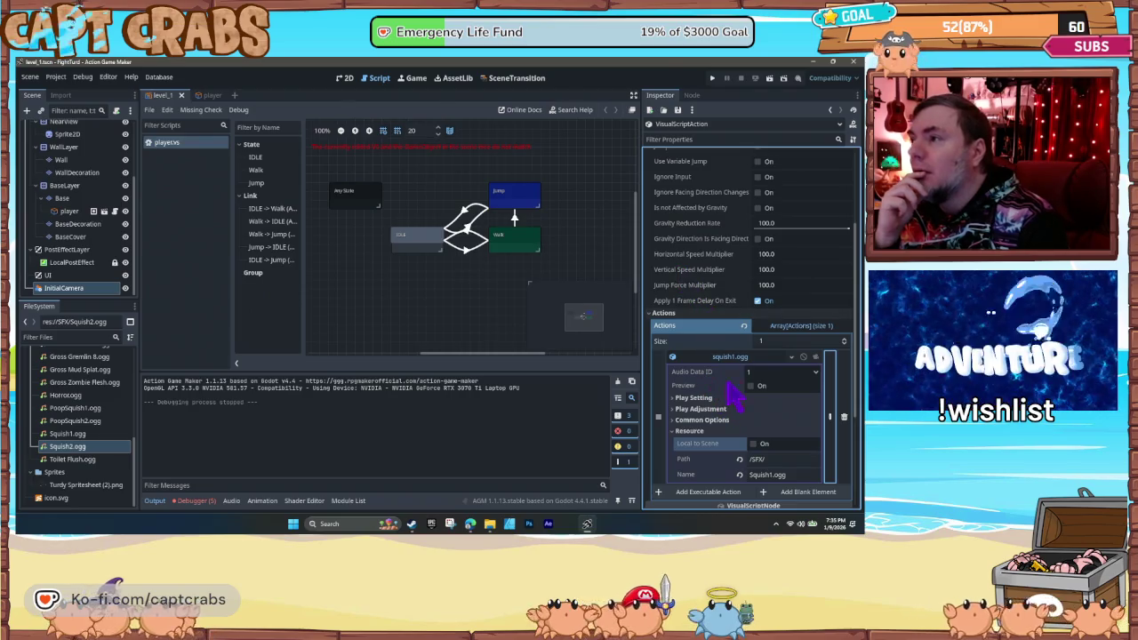
scroll(743, 382, up, 3)
scroll(743, 385, down, 3)
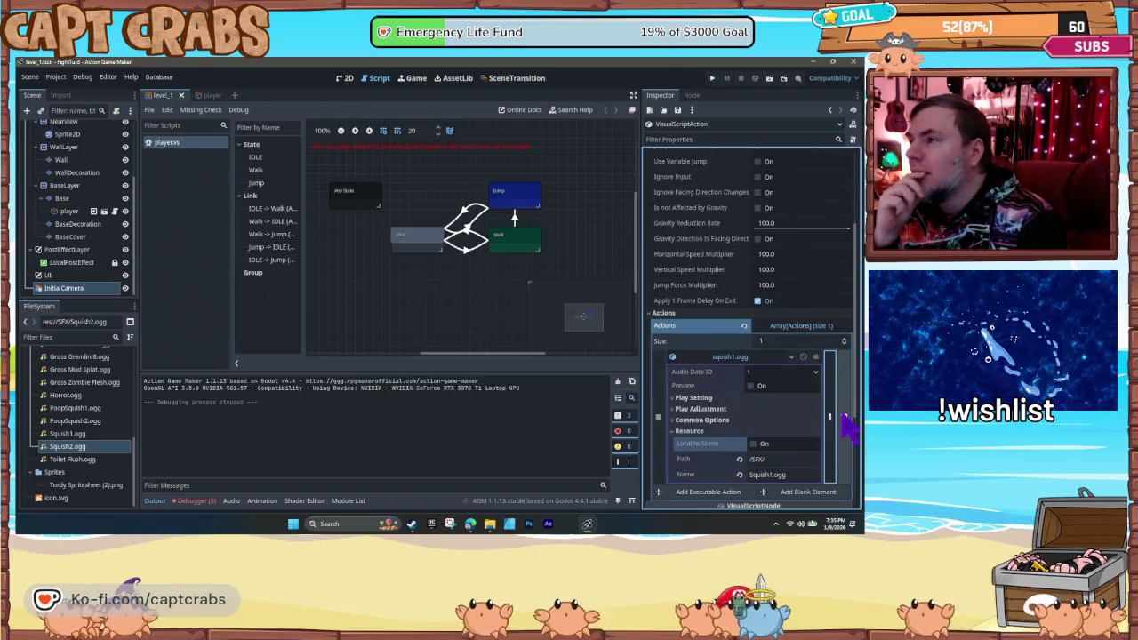
- Select the Jump state and bring up the action picker
click(839, 416)
click(520, 203)
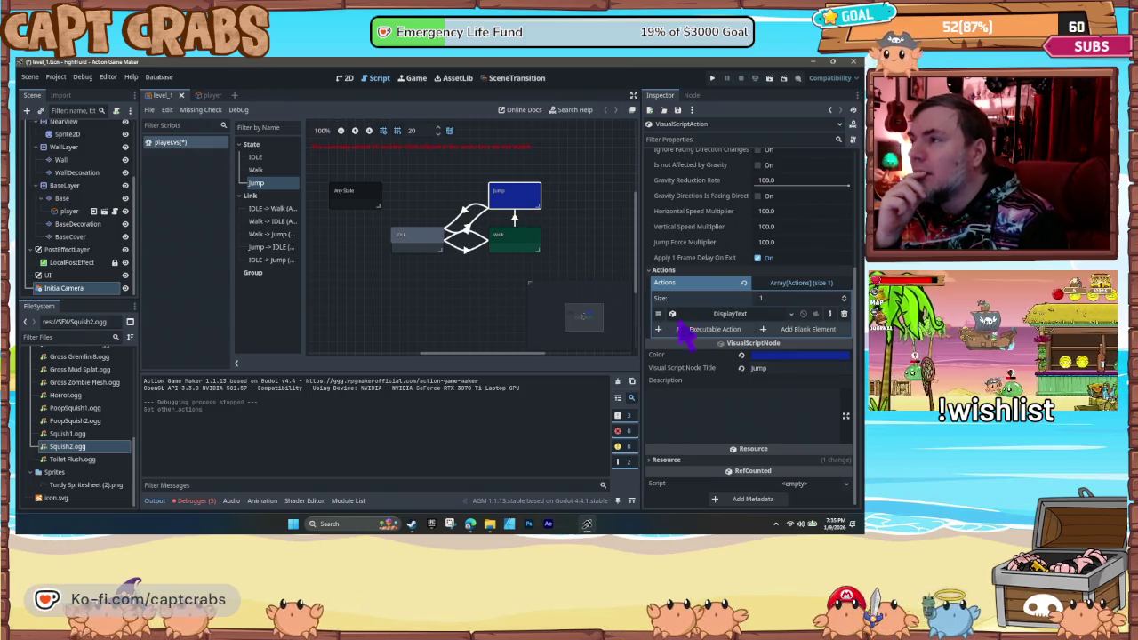
click(709, 330)
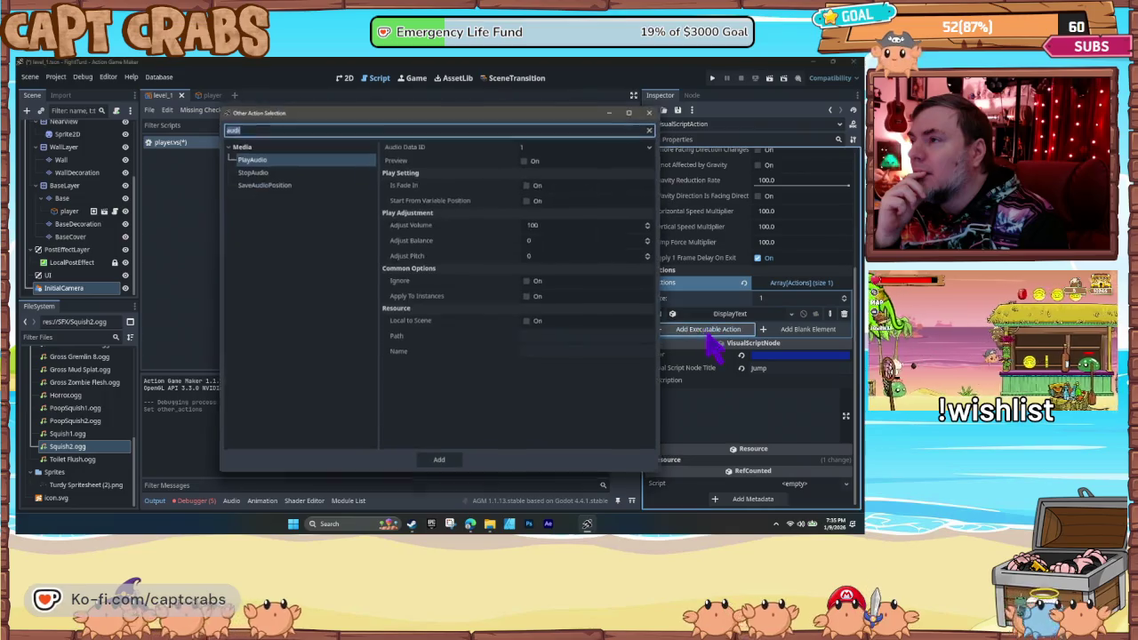
- Add a PlayAudio action to Jump with Path /sfx/ and Name squish1
click(559, 337)
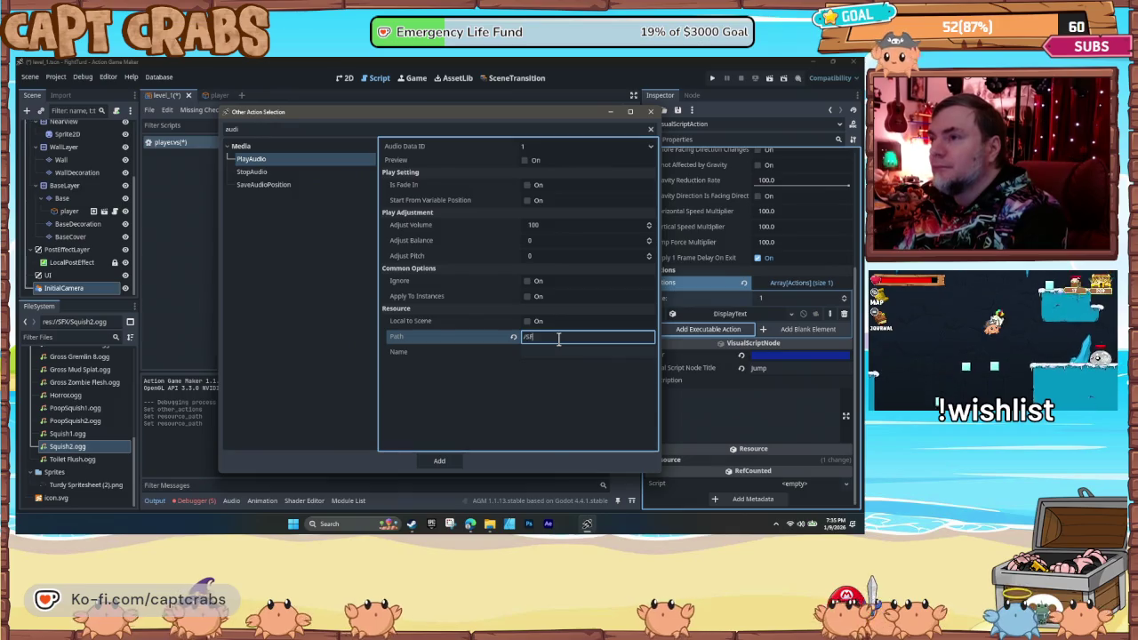
key(BackSpace)
key(BackSpace)
key(BackSpace)
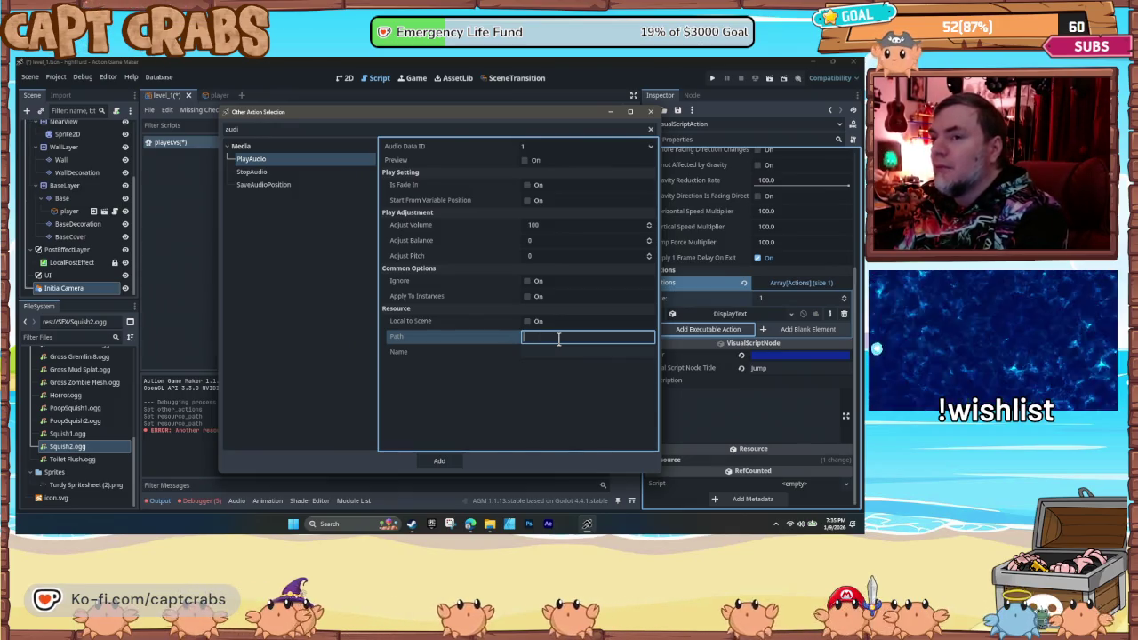
text(/sf/x)
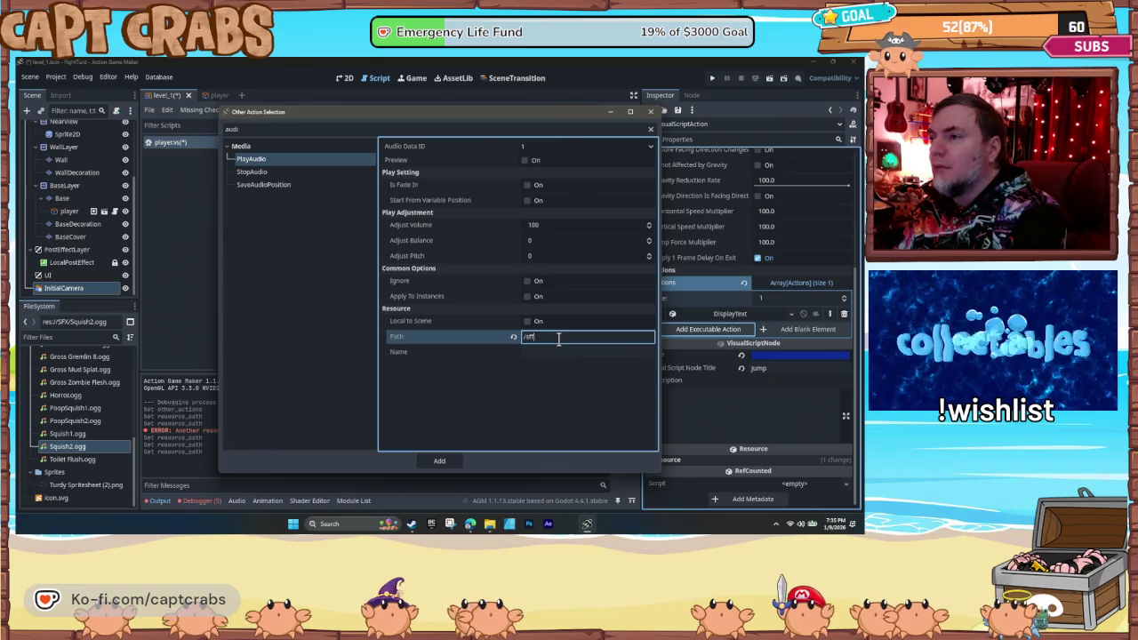
text(/)
key(Tab)
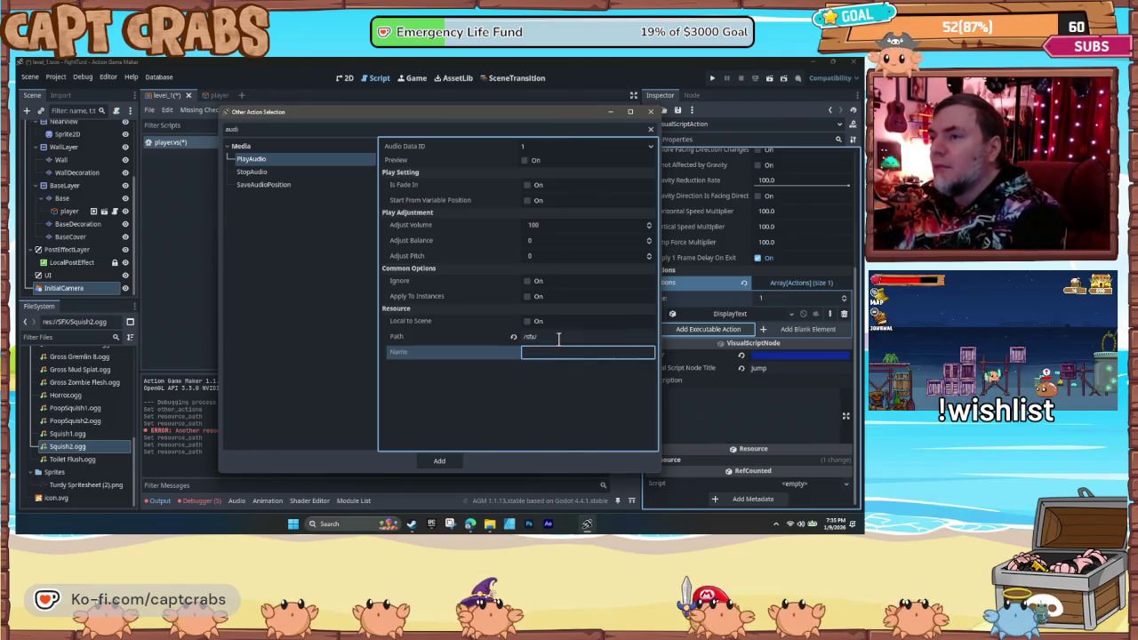
text(squish1.o)
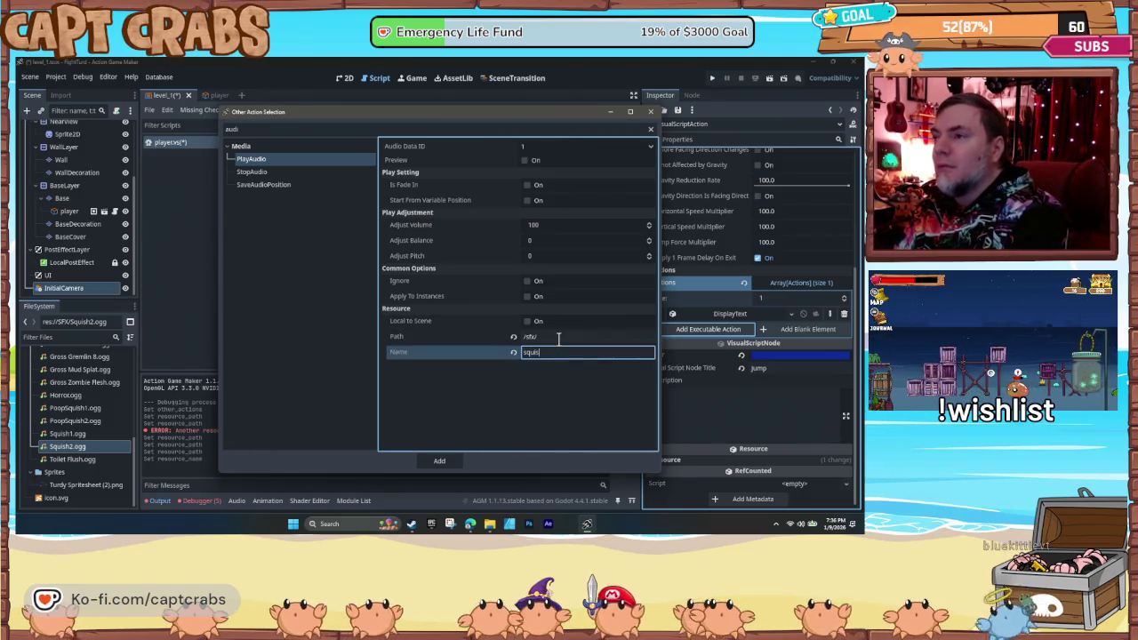
text(g)
key(Tab)
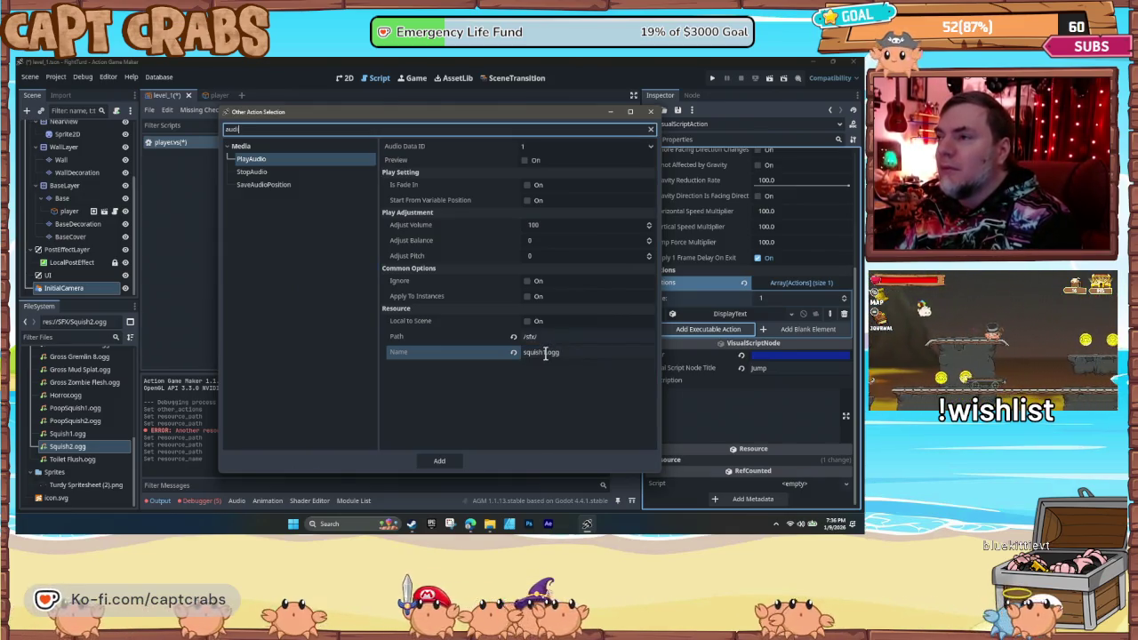
click(546, 353)
key(BackSpace)
key(BackSpace)
key(BackSpace)
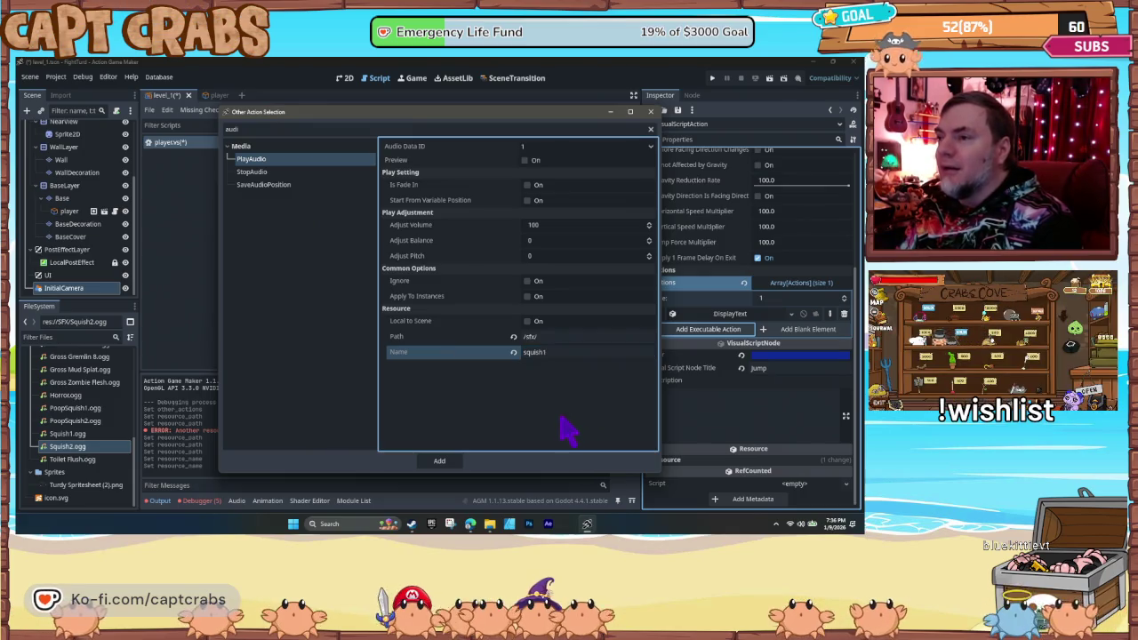
click(439, 462)
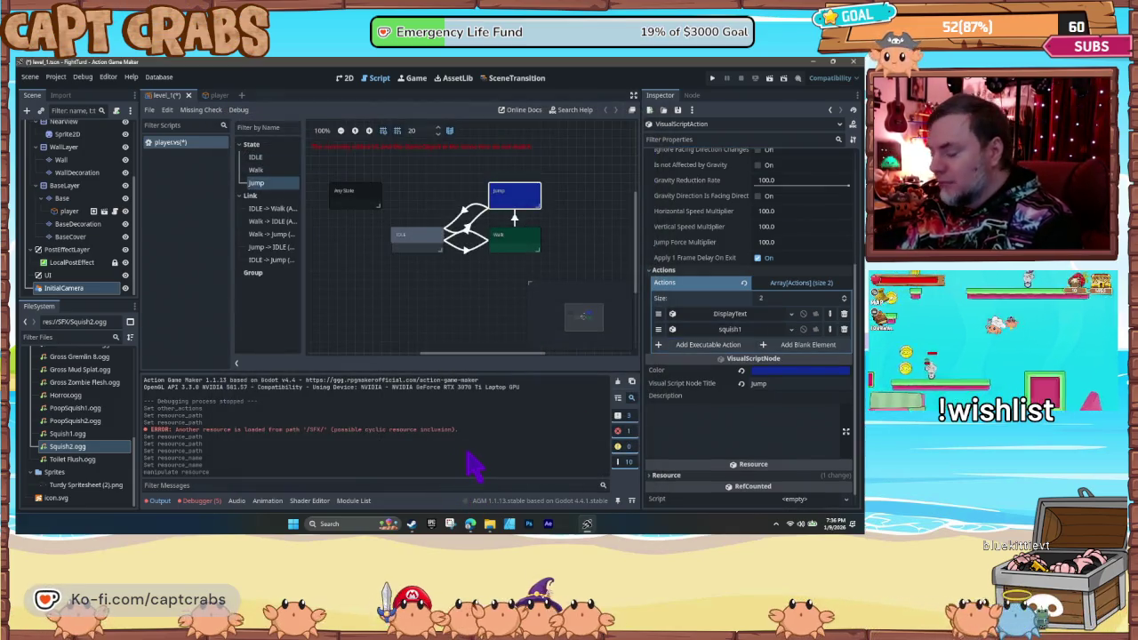
- Run and stop FightTurd, then review the five debugger errors, including the missing /sfx resource file
key(F5)
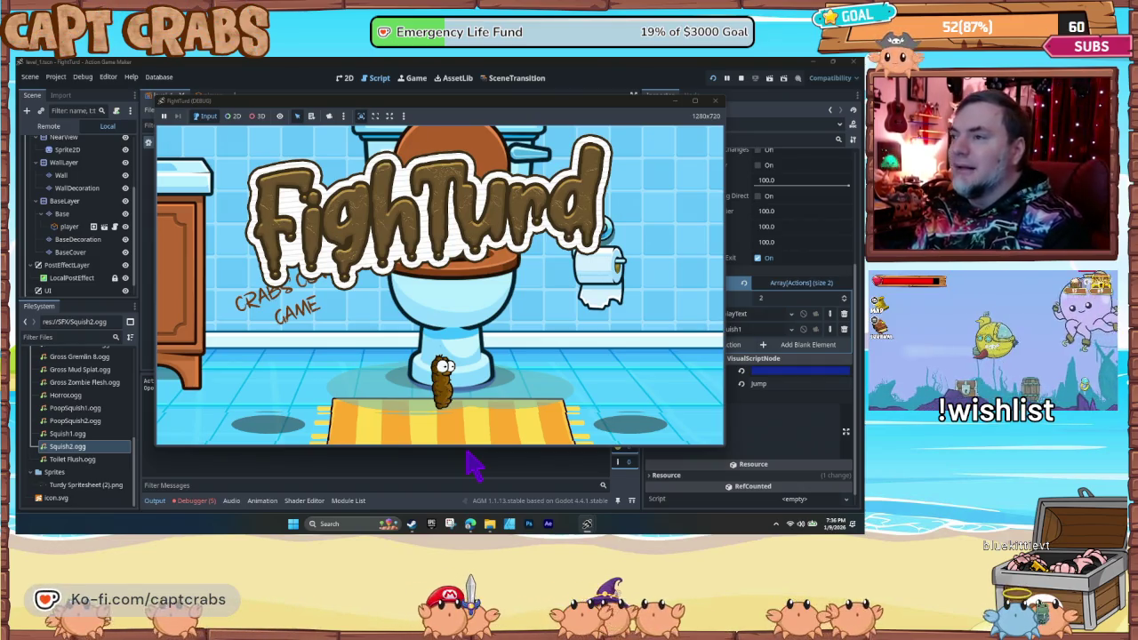
click(715, 100)
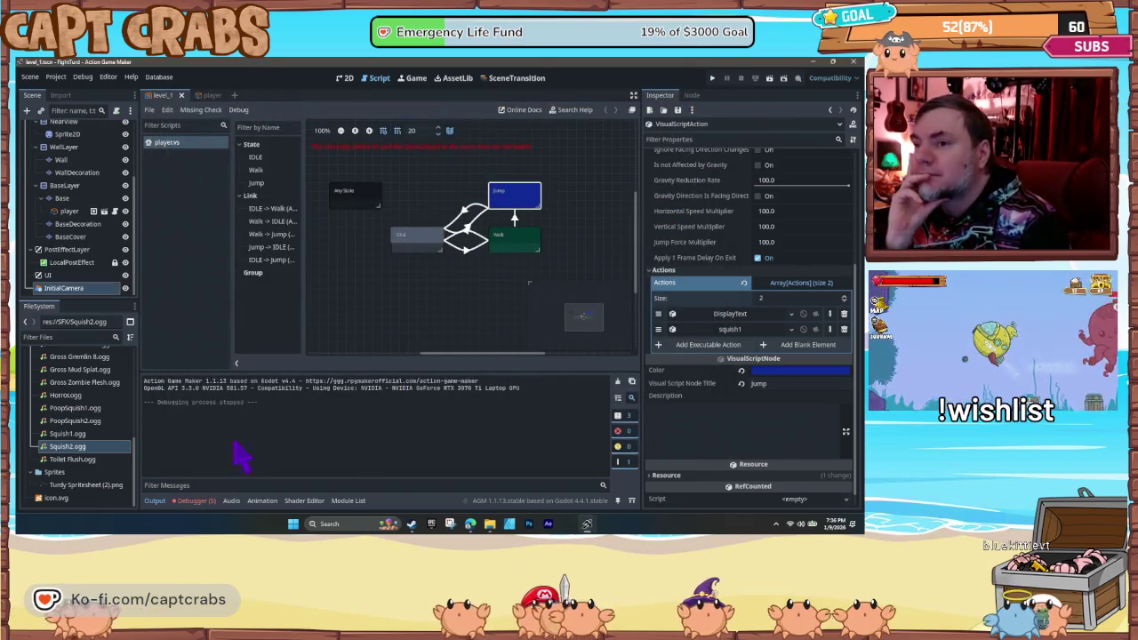
click(196, 501)
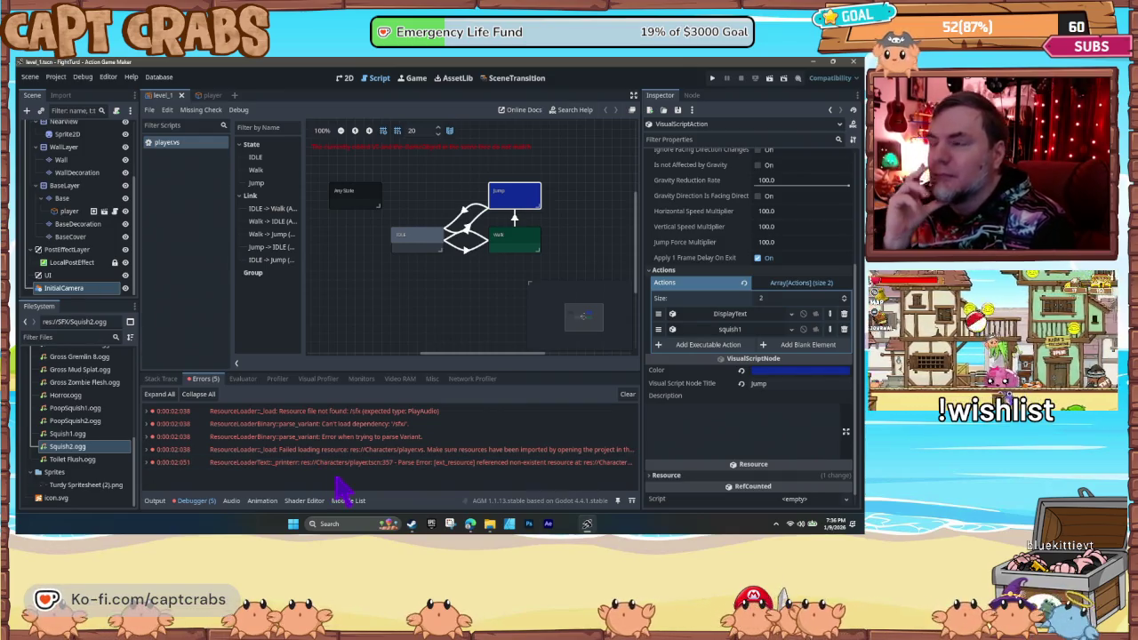
click(750, 332)
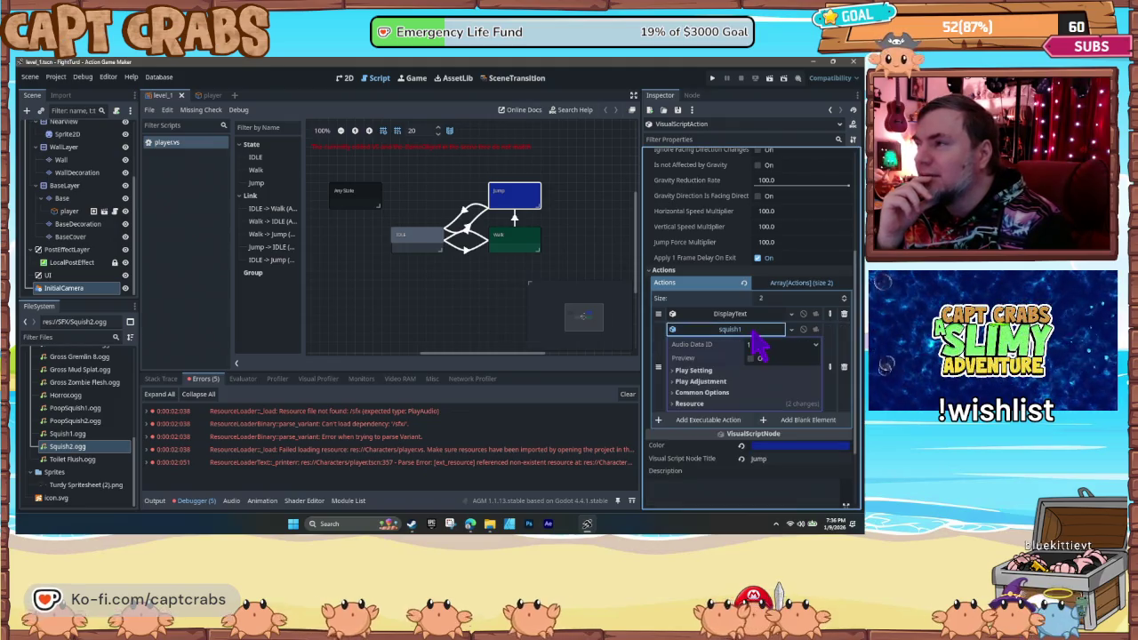
- Append .ogg so the squish1 resource Name reads squish1.ogg, then run FightTurd again
click(686, 404)
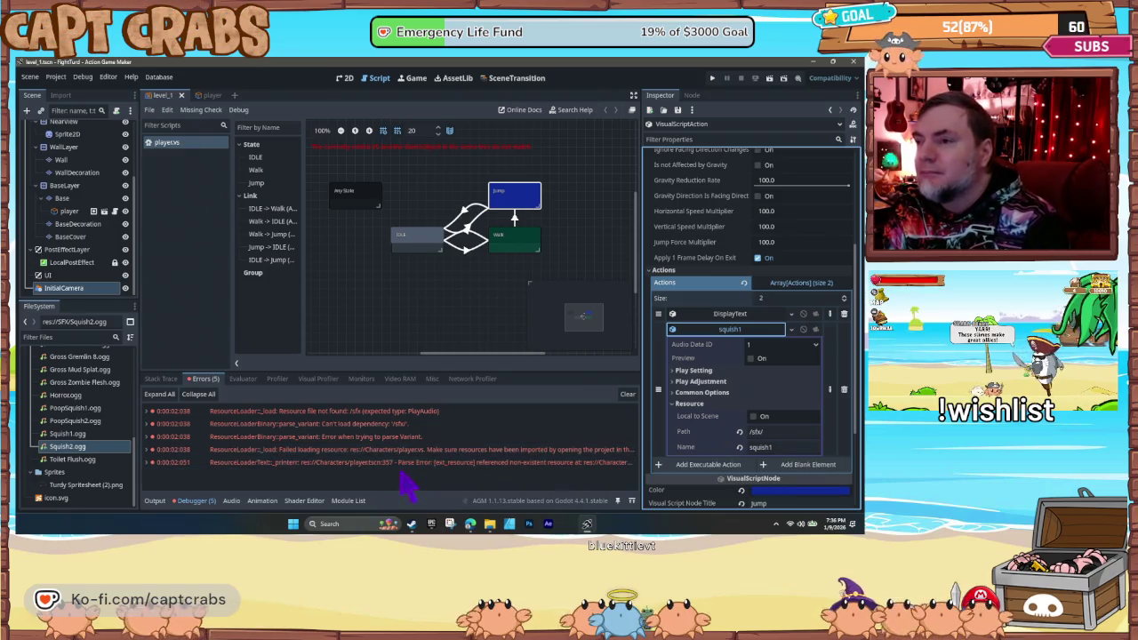
scroll(760, 436, down, 3)
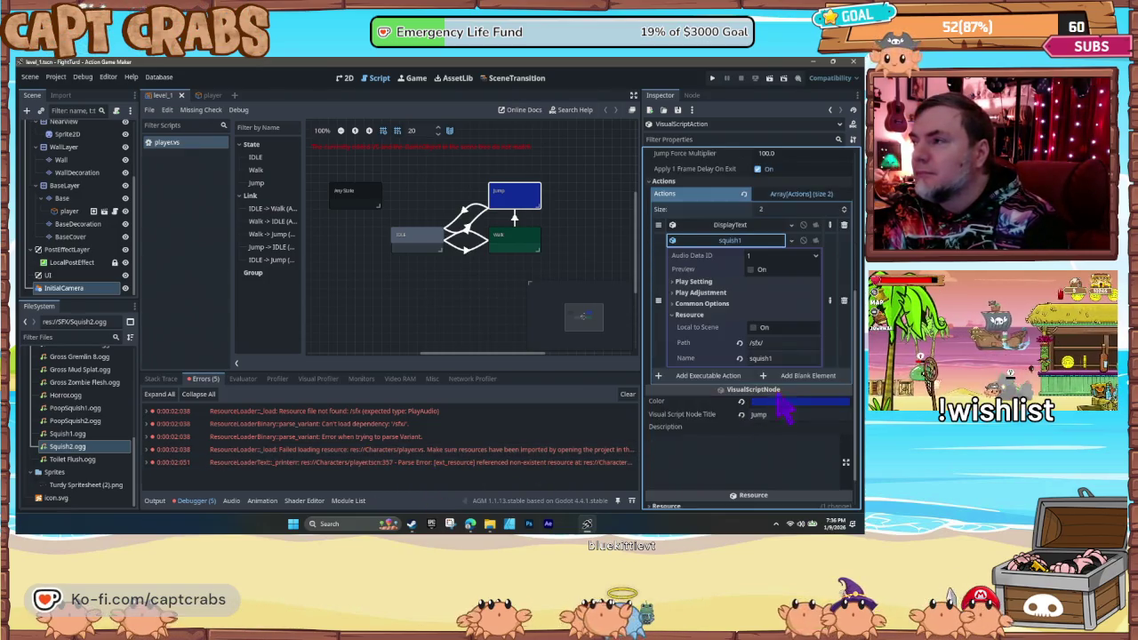
click(789, 357)
text(.)
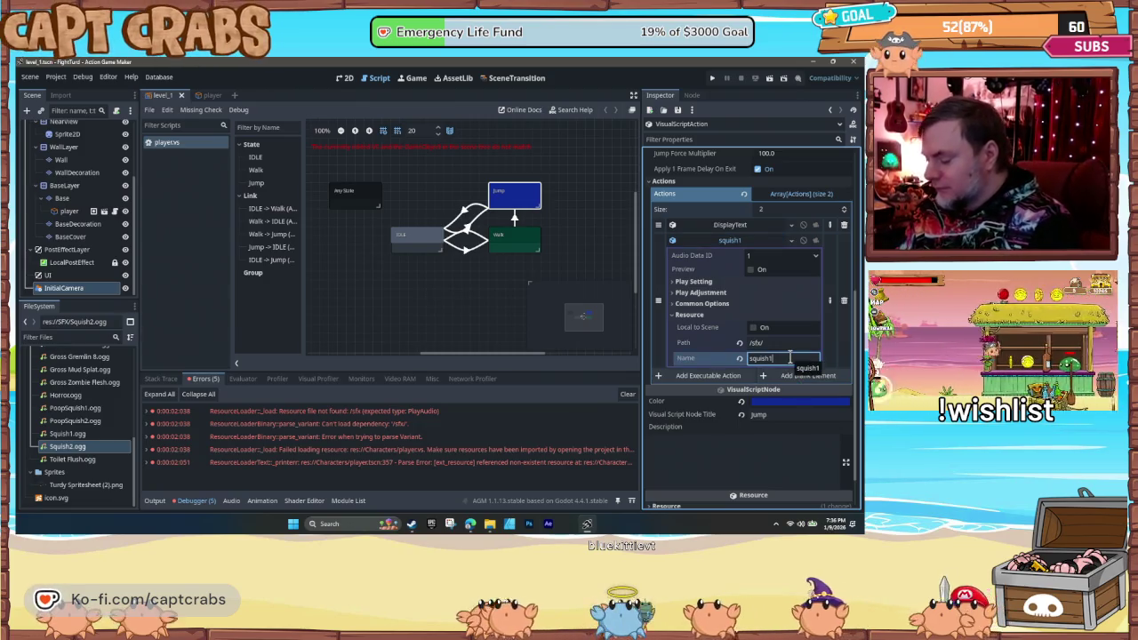
text(ogg)
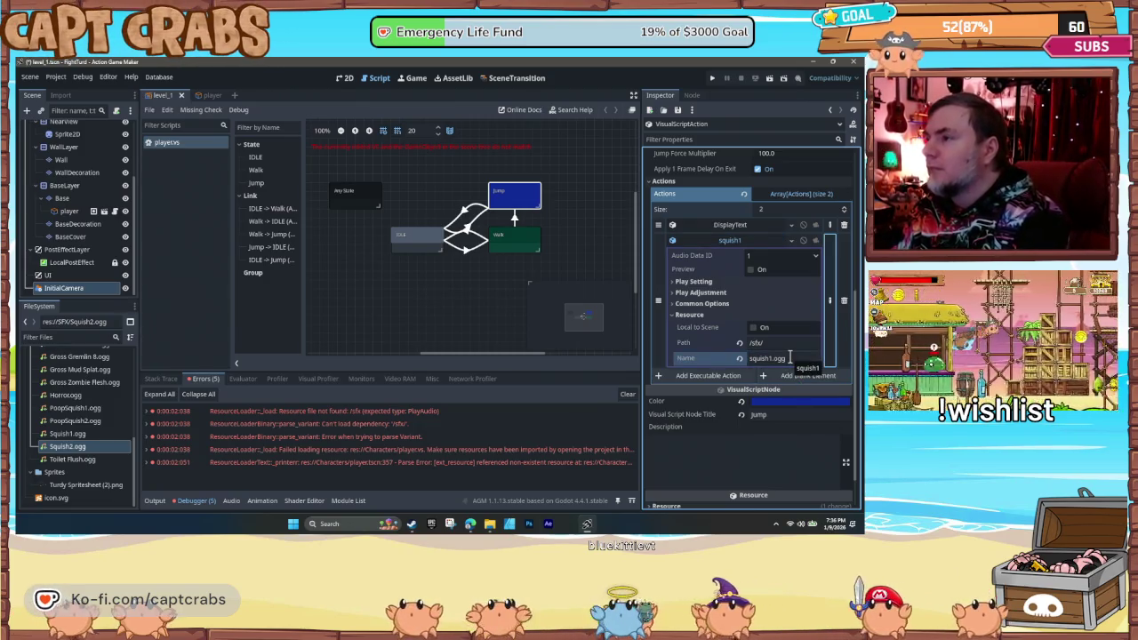
key(F5)
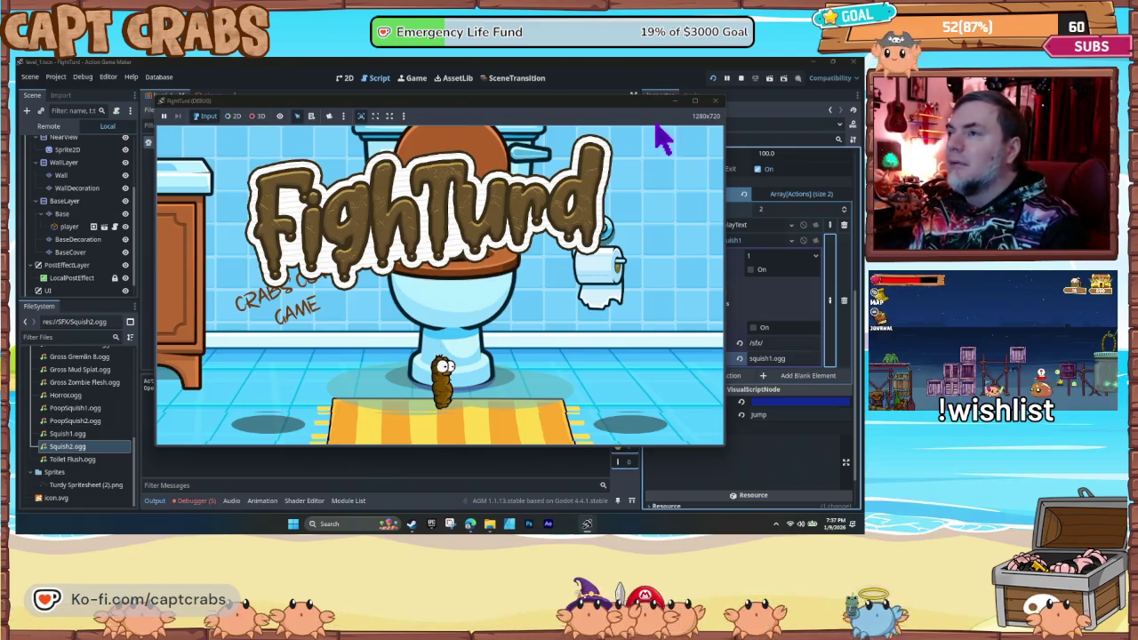
- Stop the game and delete the Jump state's squish1 sound action
click(715, 100)
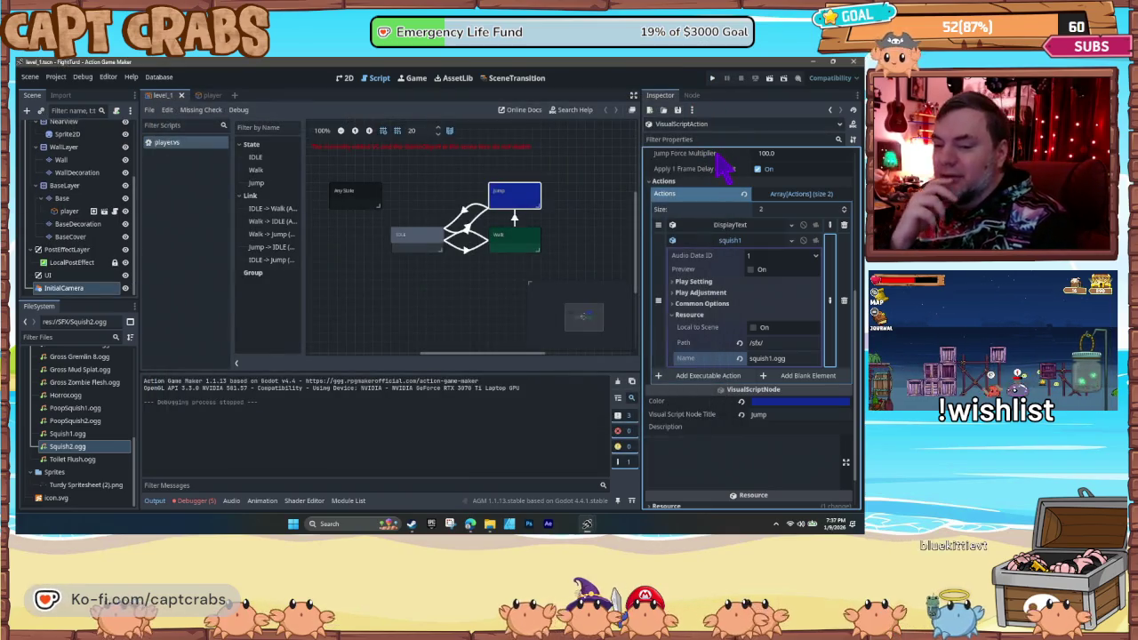
scroll(730, 322, up, 2)
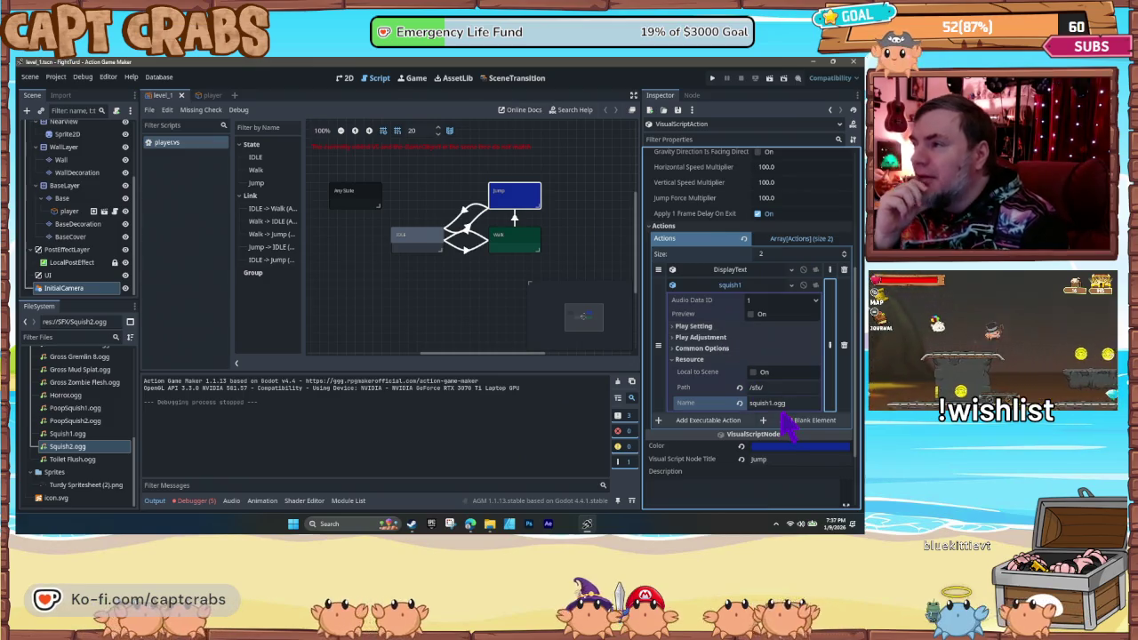
click(752, 403)
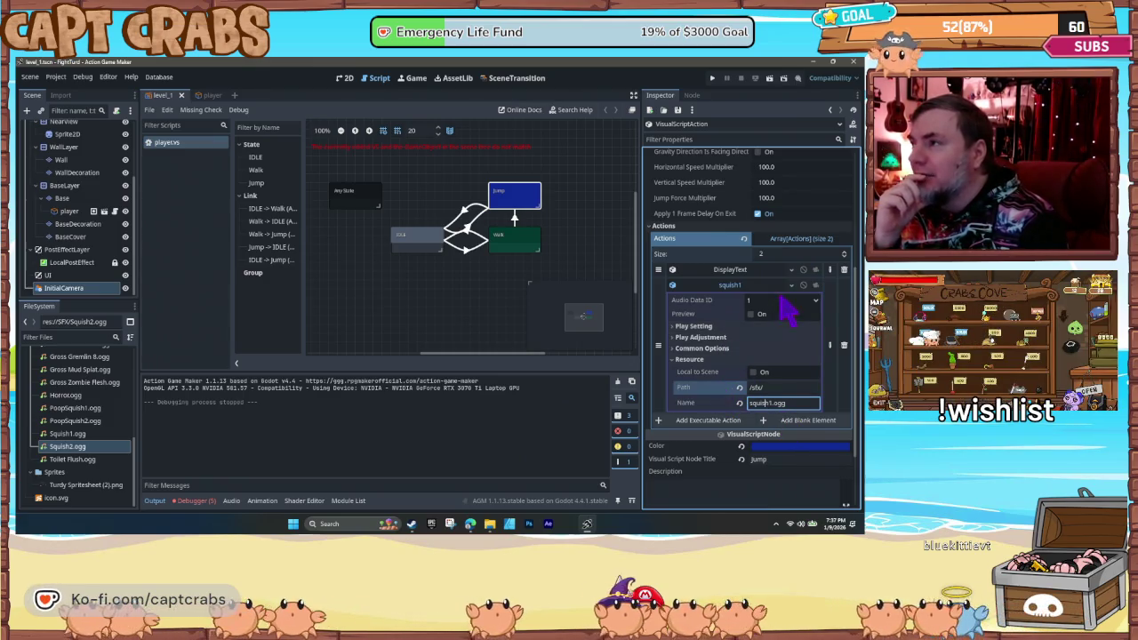
click(843, 345)
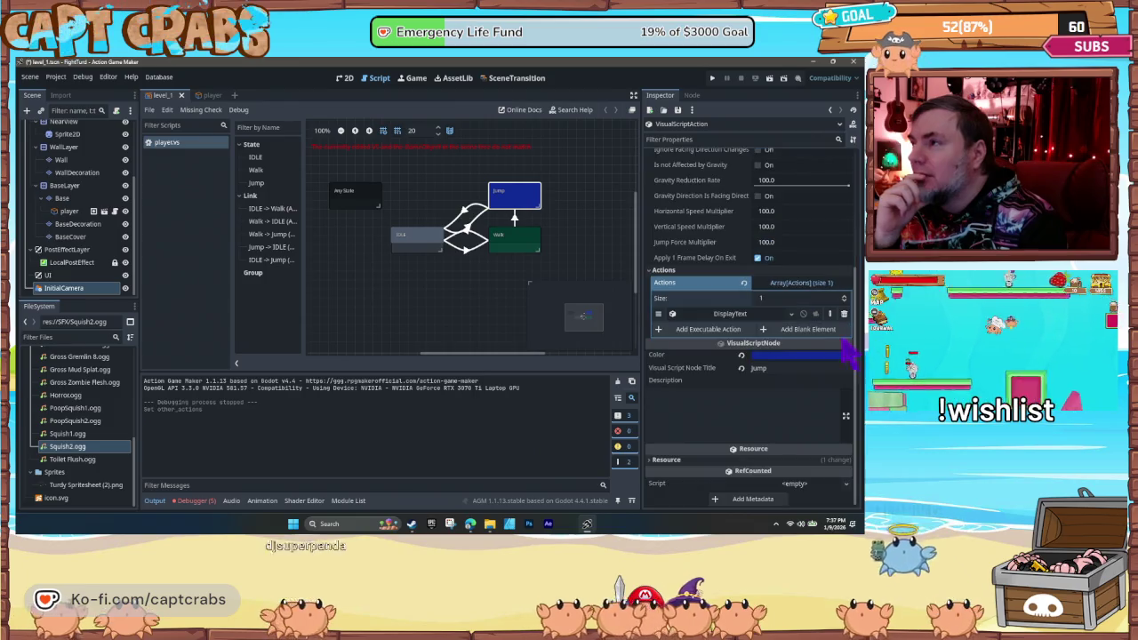
- Add a PlayAudio action found by searching 'audi', with Local to Scene ticked
click(708, 329)
text(audi)
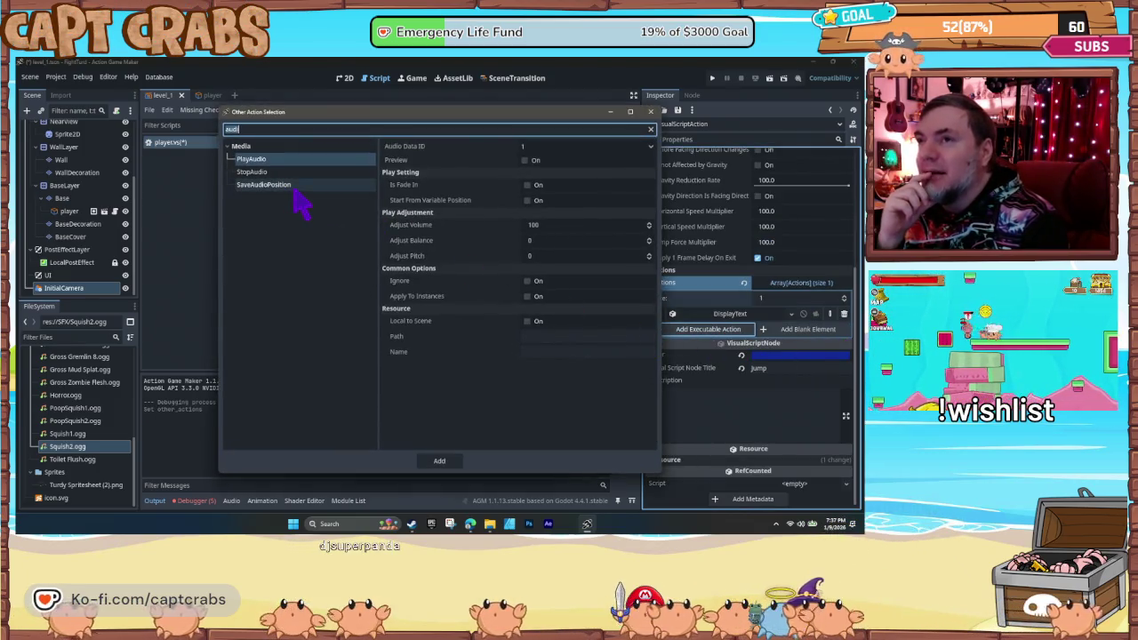
click(294, 173)
click(290, 160)
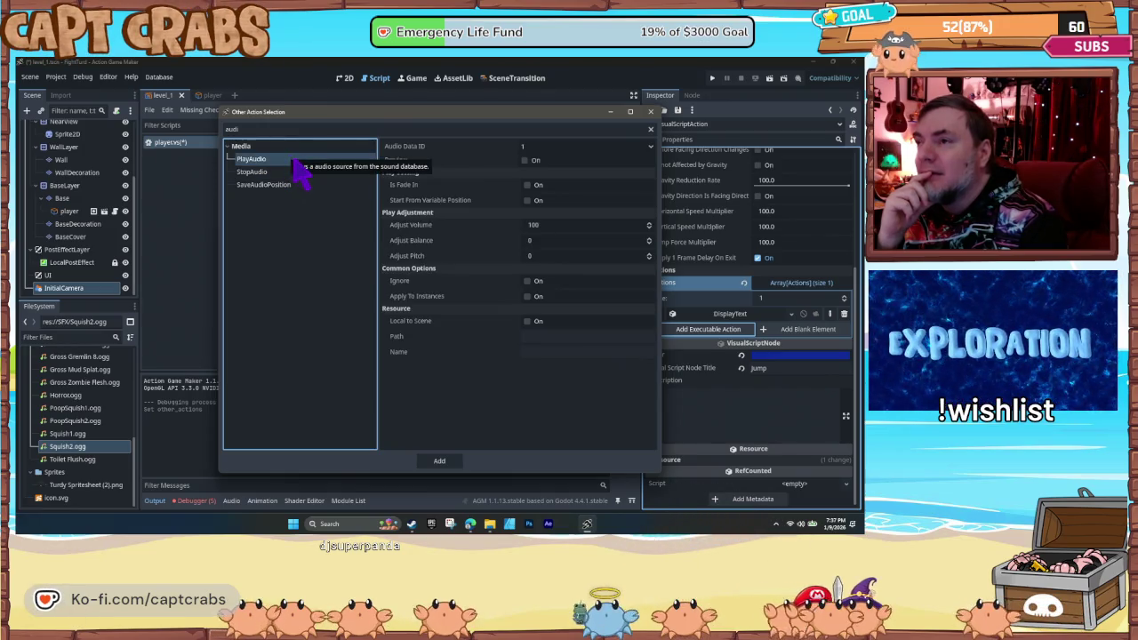
click(526, 322)
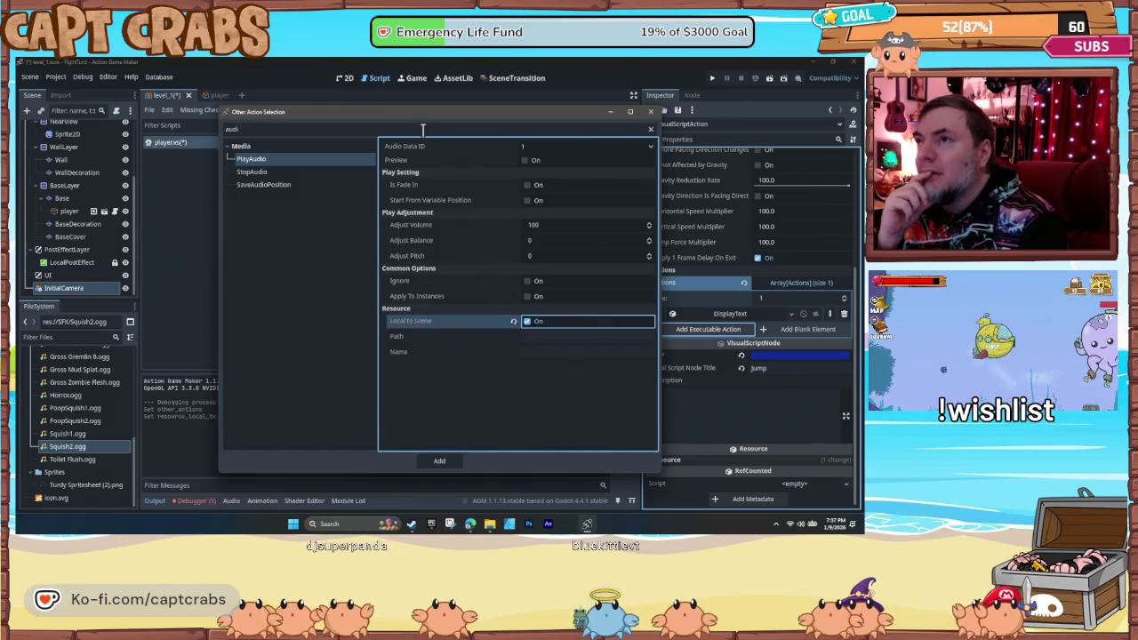
- Set the PlayAudio resource path to sfx/ and name to squish2.ogg, then add the action
mouse_move(421, 116)
mouse_down()
mouse_move(561, 122)
mouse_move(492, 124)
mouse_up()
click(612, 344)
text(res:)
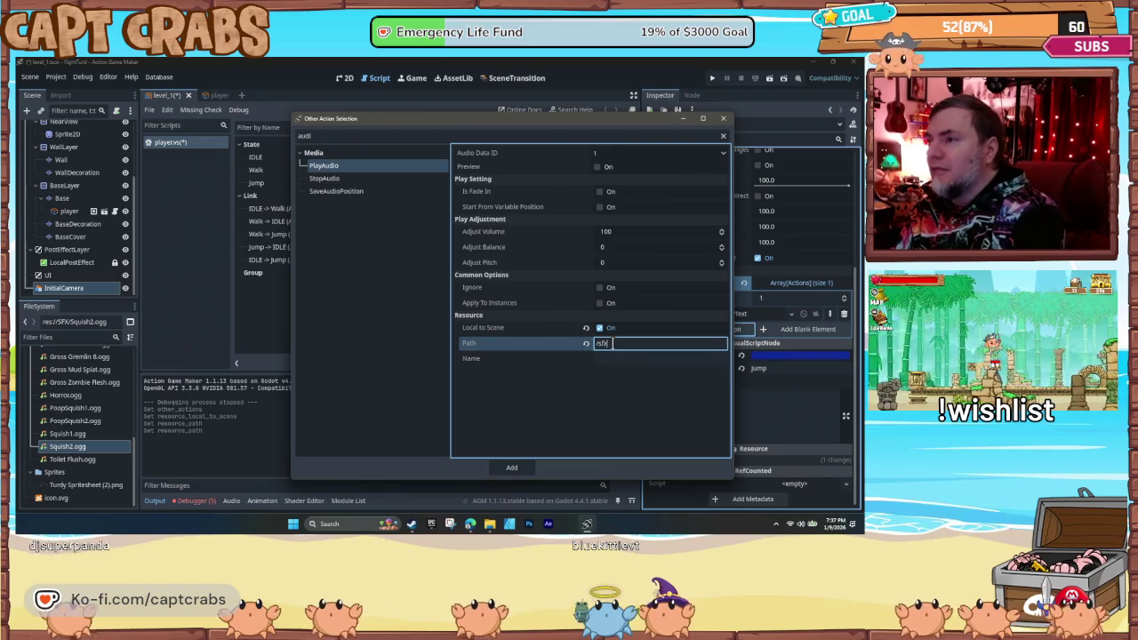
key(Return)
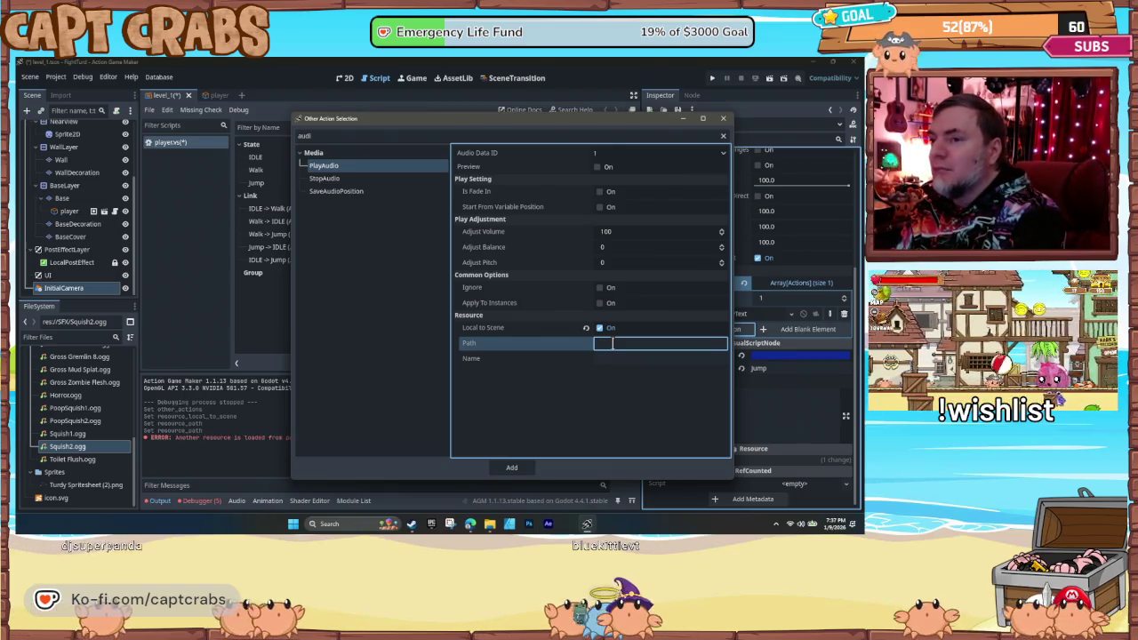
mouse_move(545, 127)
mouse_down()
mouse_move(549, 78)
mouse_move(542, 124)
mouse_up()
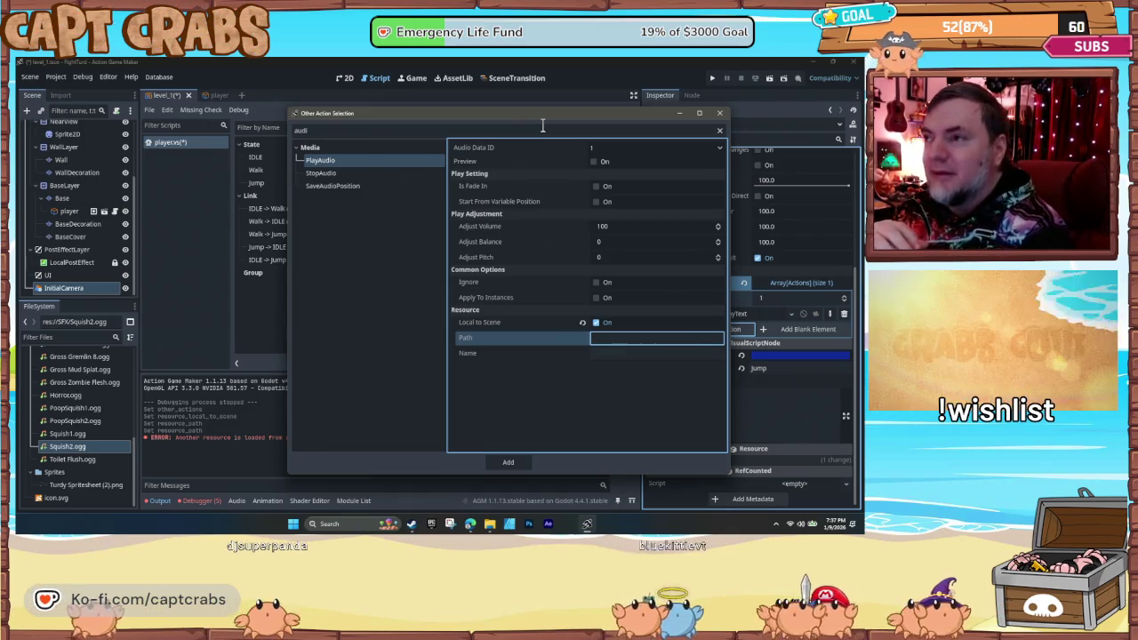
text(sfx/)
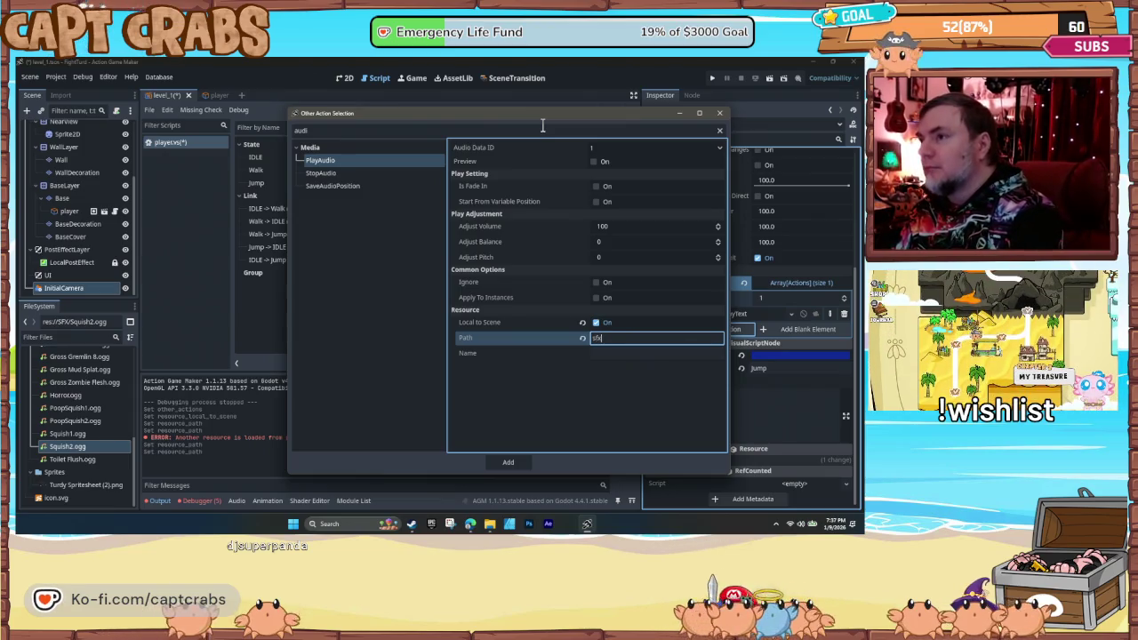
key(Tab)
text(squish2.ogg)
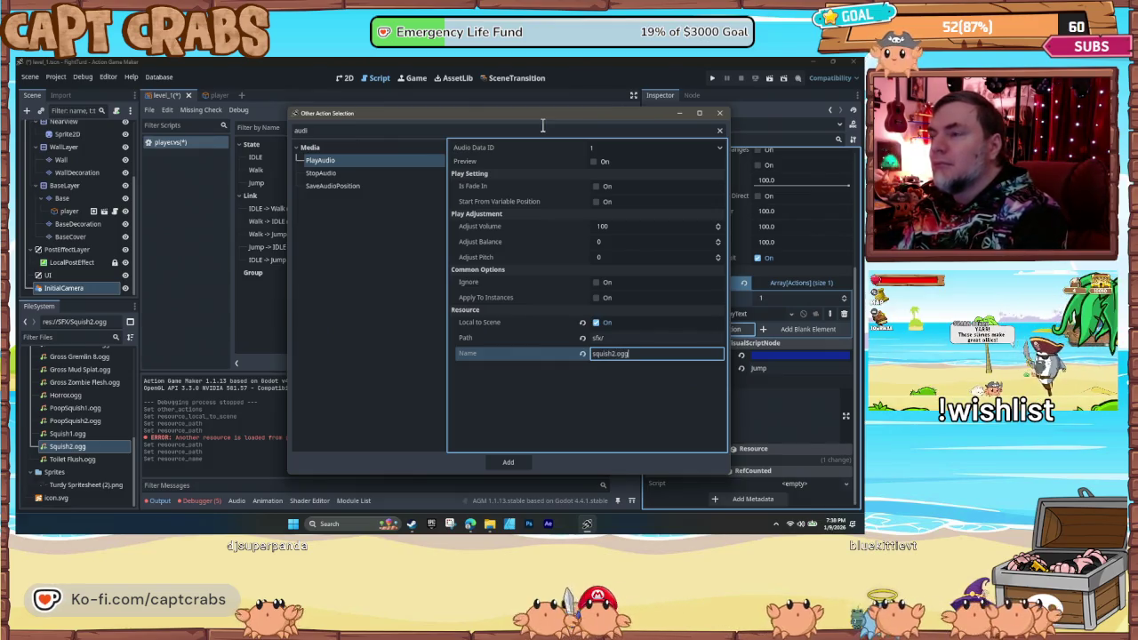
click(543, 125)
click(498, 463)
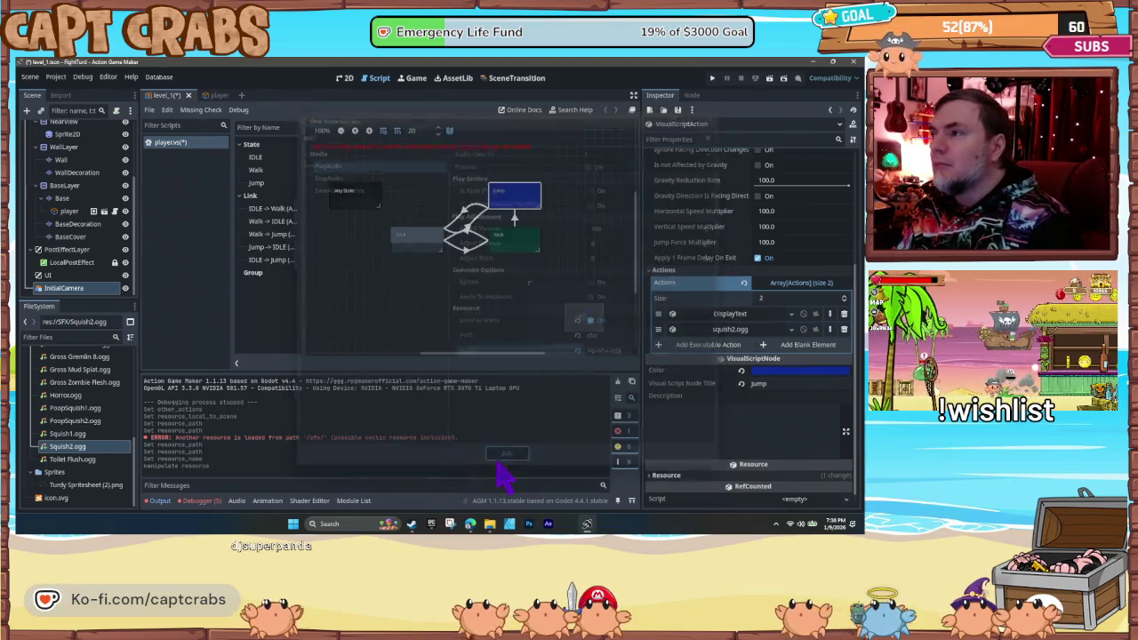
- Save the scene, then run and stop FightTurd to test the squish2.ogg jump sound
key(ctrl+s)
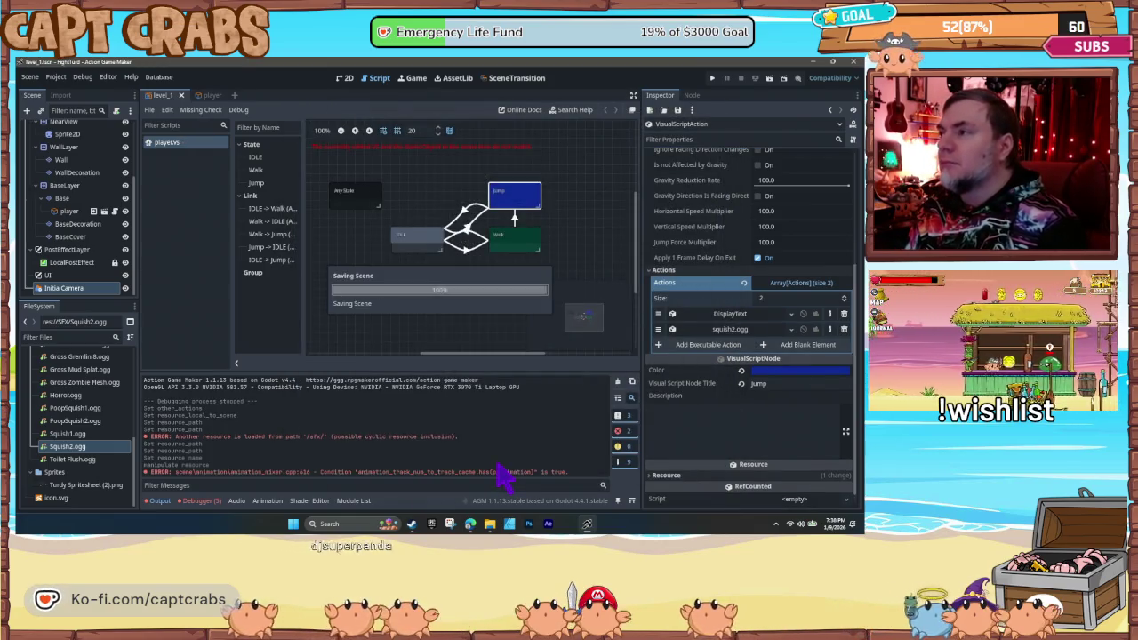
key(F5)
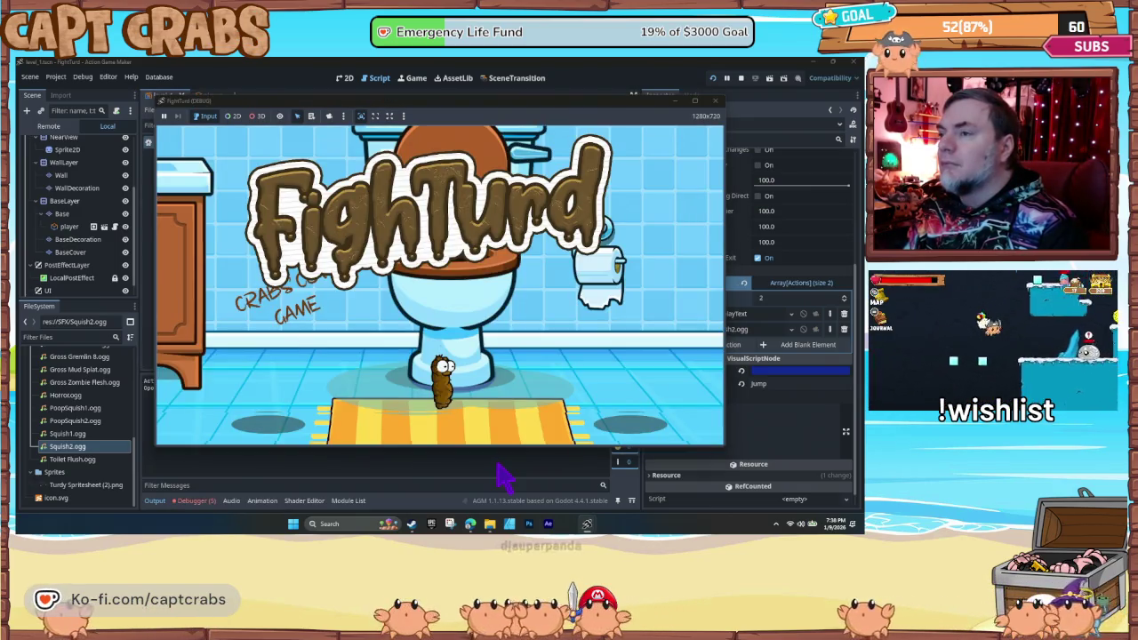
click(715, 101)
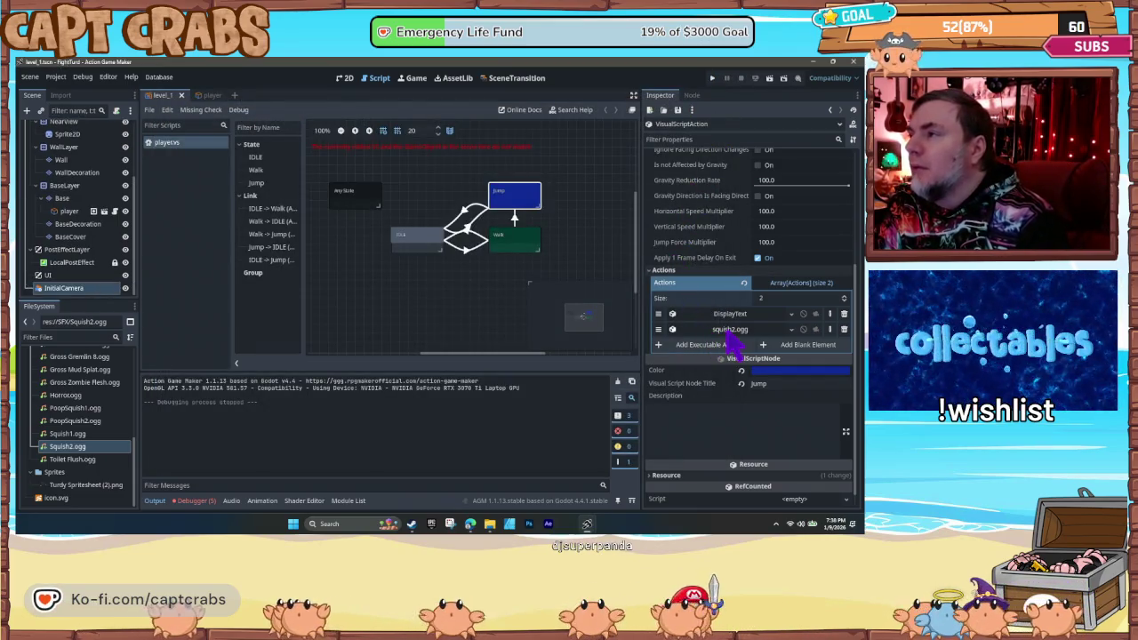
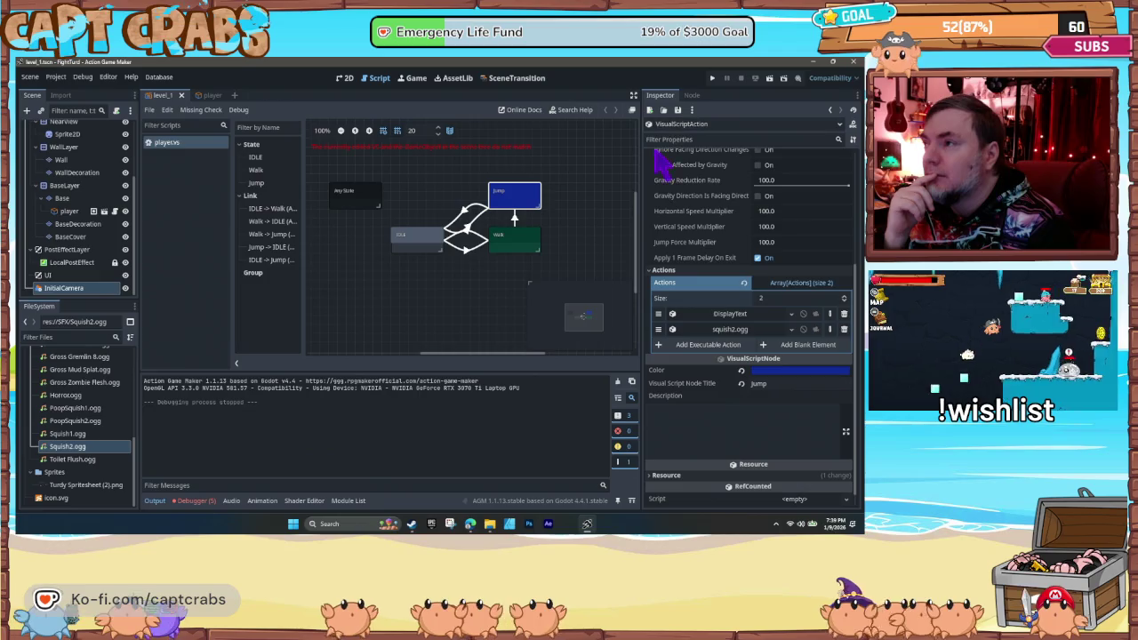
- Change the squish2.ogg sound's resource path from 'sfx/' to 'SFX' and save the scene
click(748, 331)
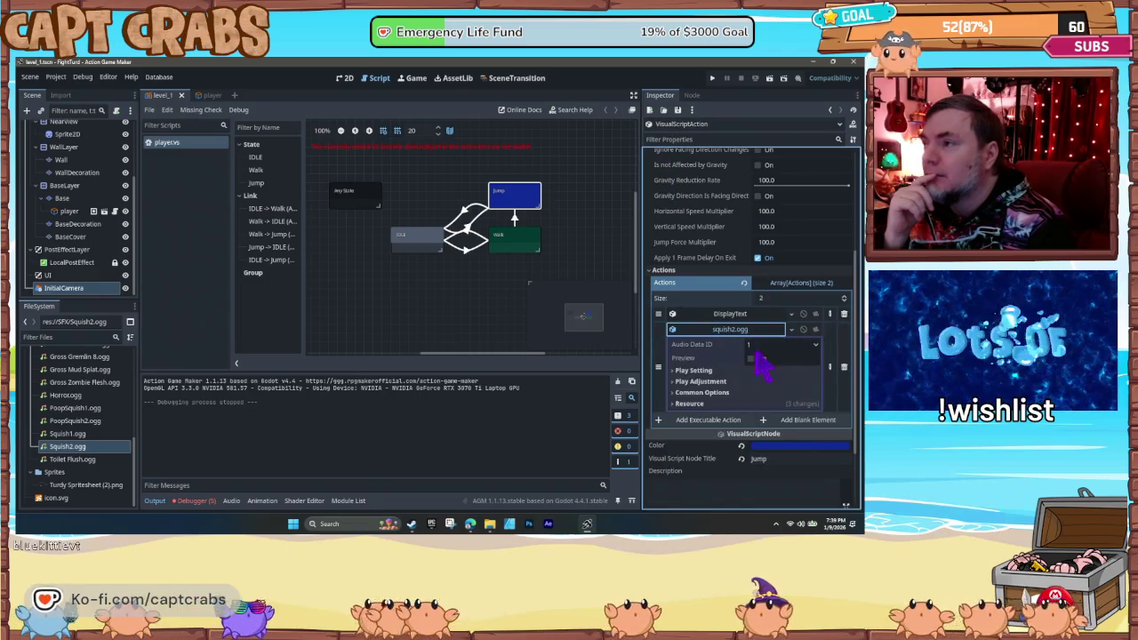
click(680, 392)
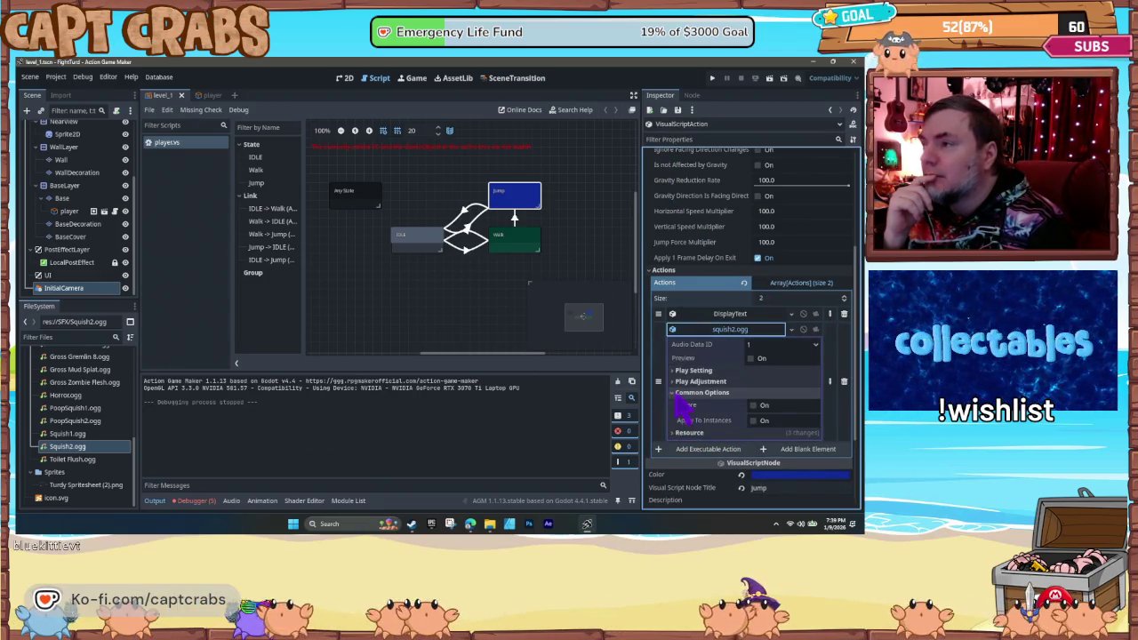
click(685, 392)
click(689, 404)
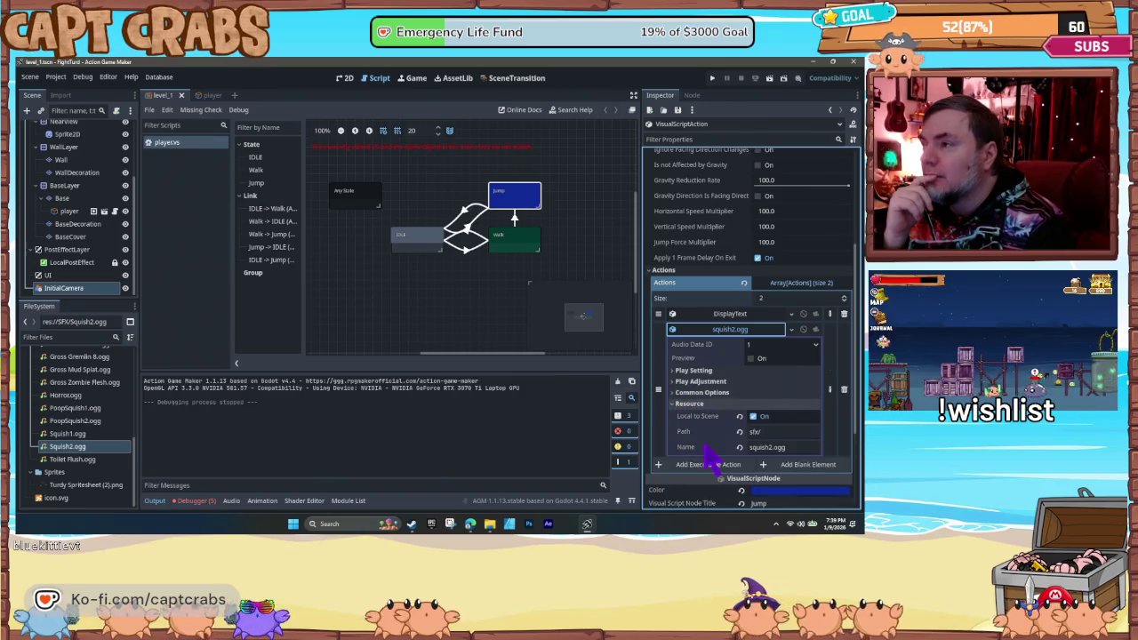
click(751, 433)
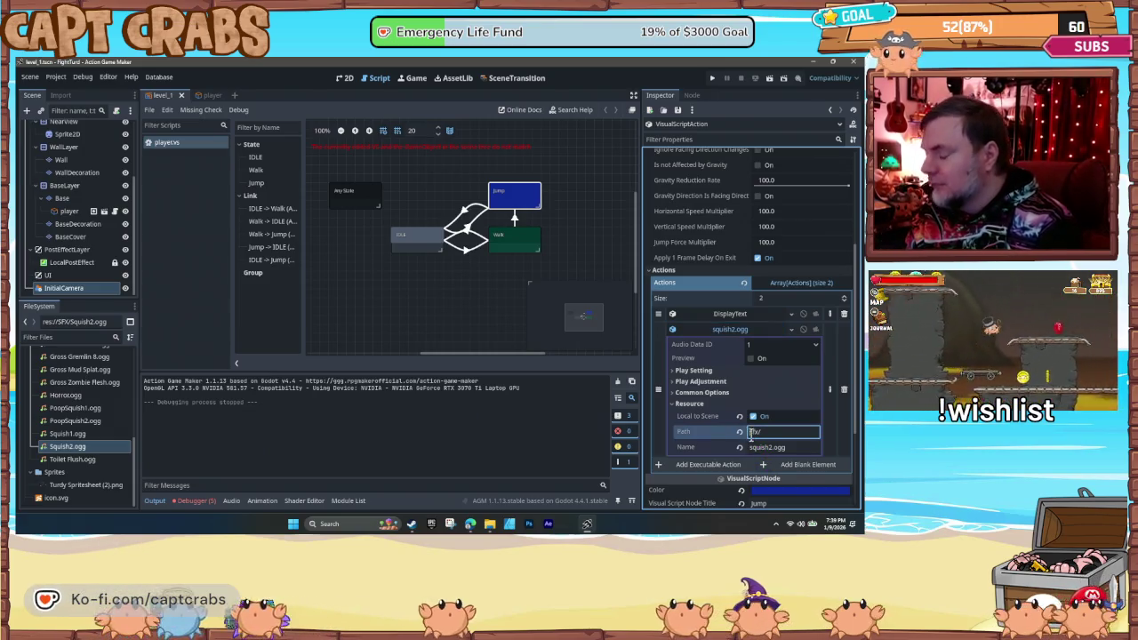
key(Delete)
key(Delete)
key(Delete)
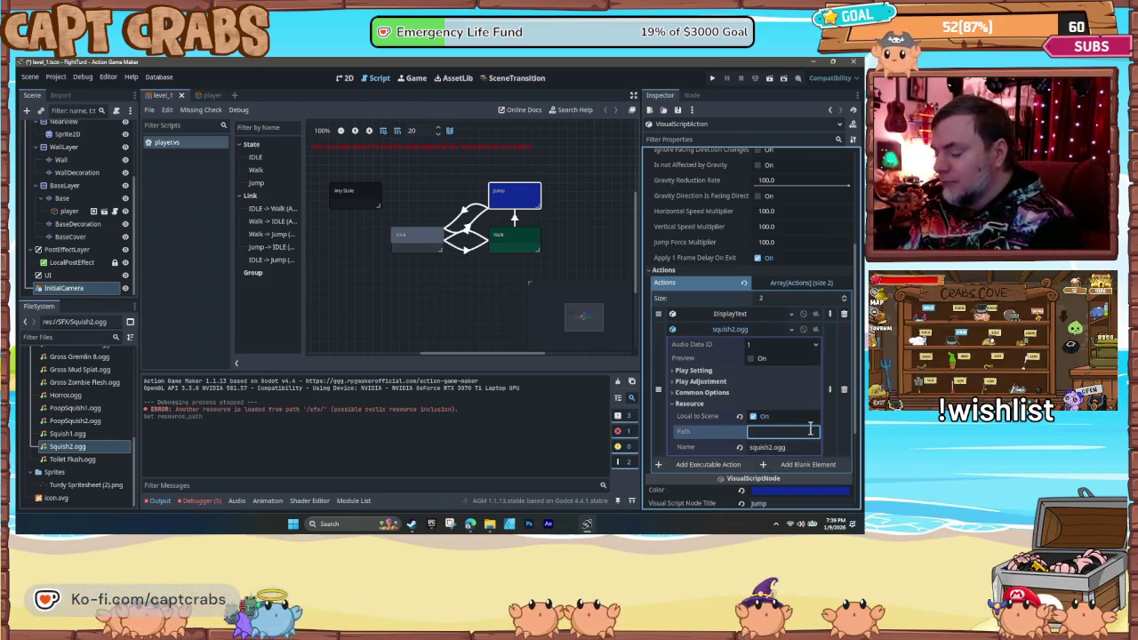
text(sX)
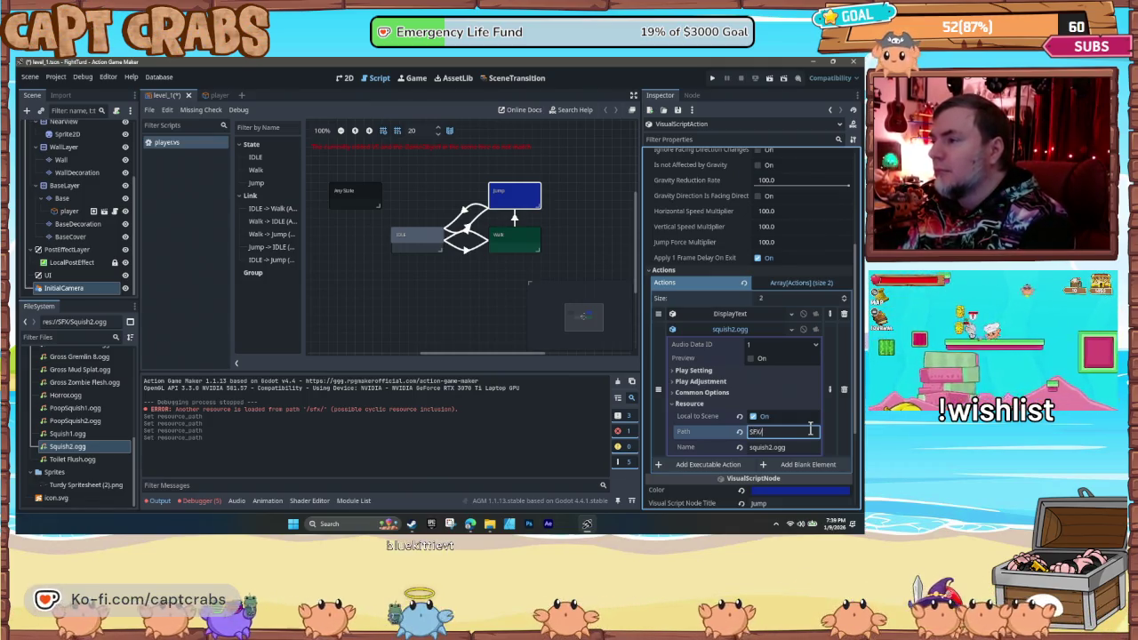
key(Tab)
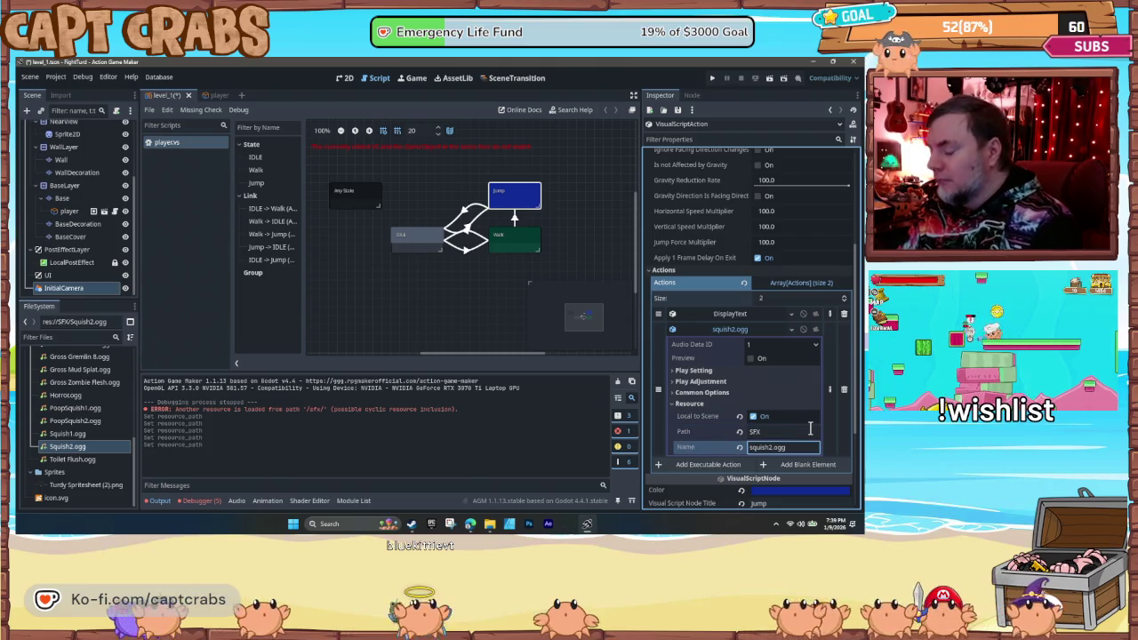
key(ctrl+s)
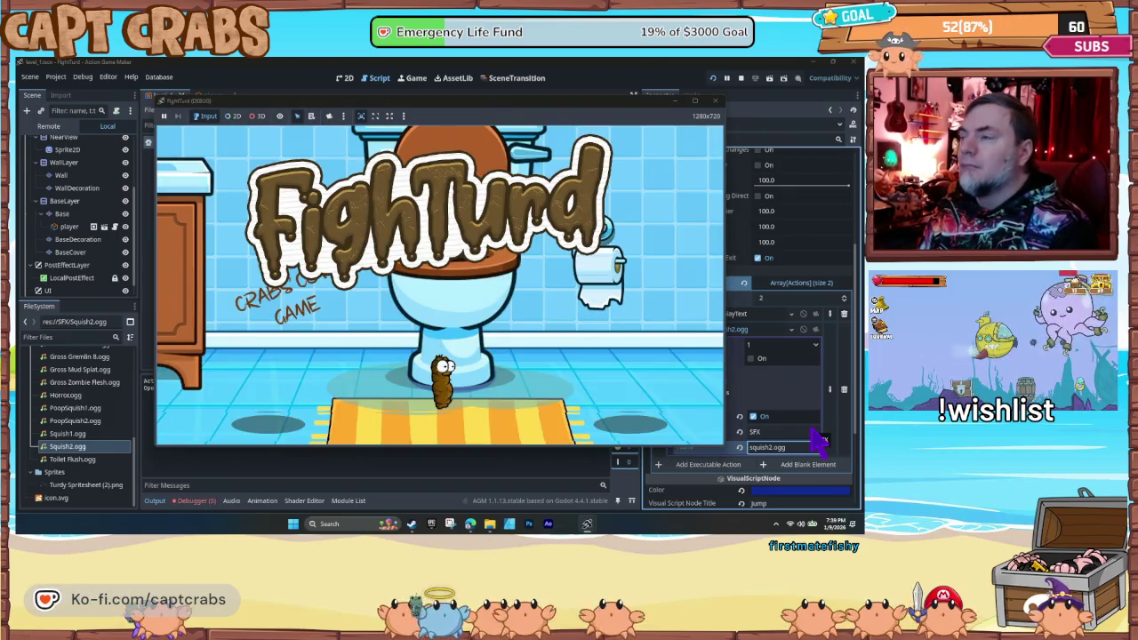
- Stop the running game, delete the squish2.ogg sound action from Jump, and relaunch with F5
click(715, 100)
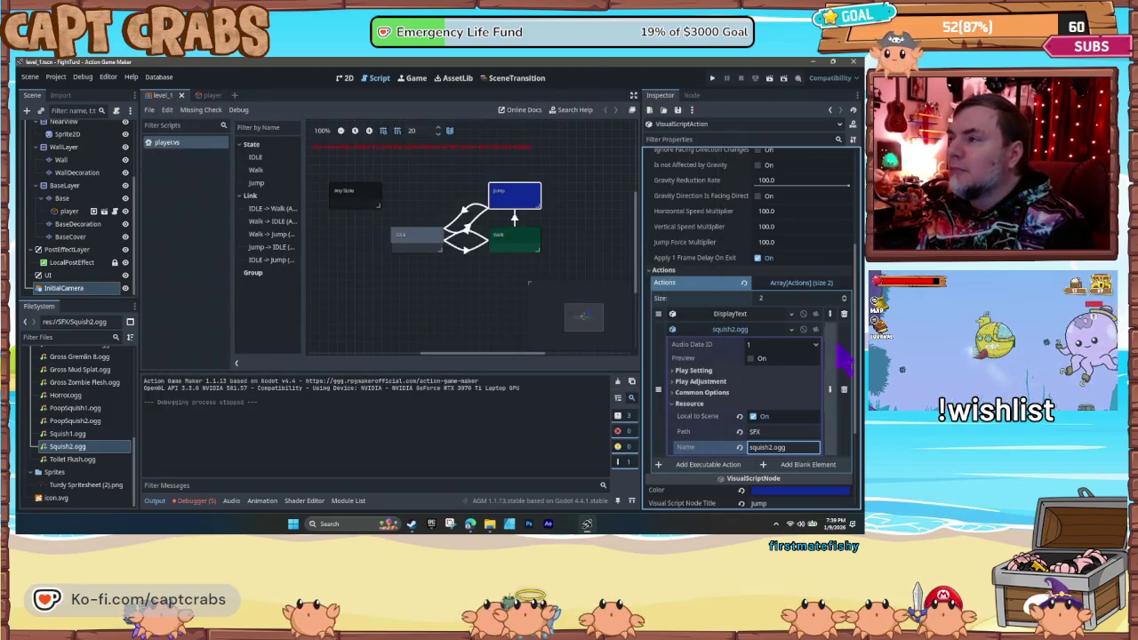
click(844, 389)
click(401, 317)
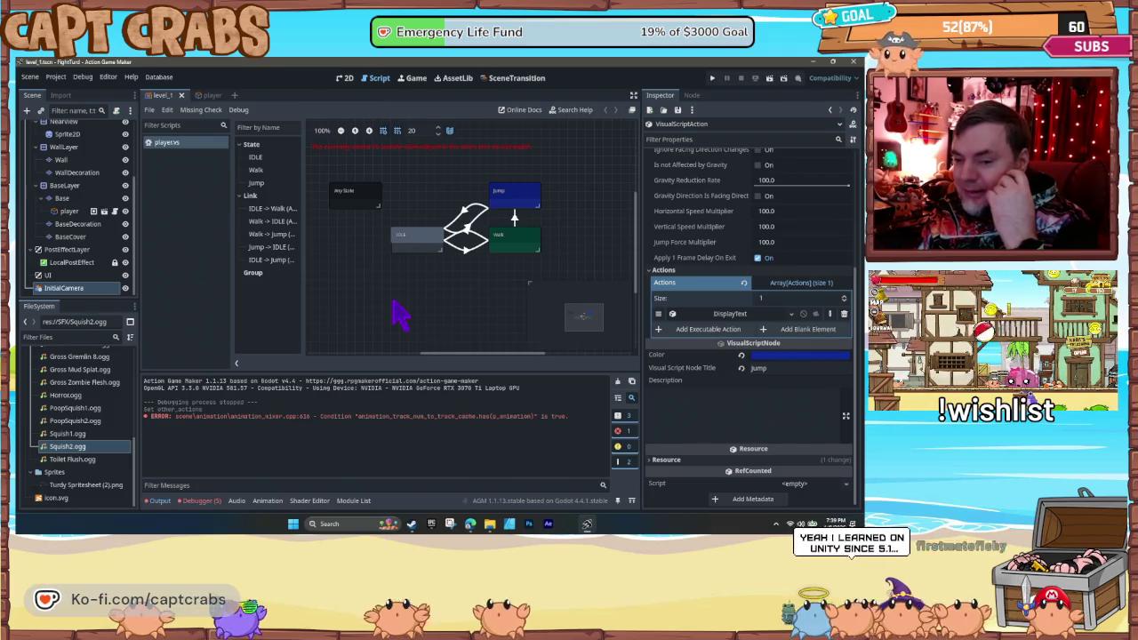
key(F5)
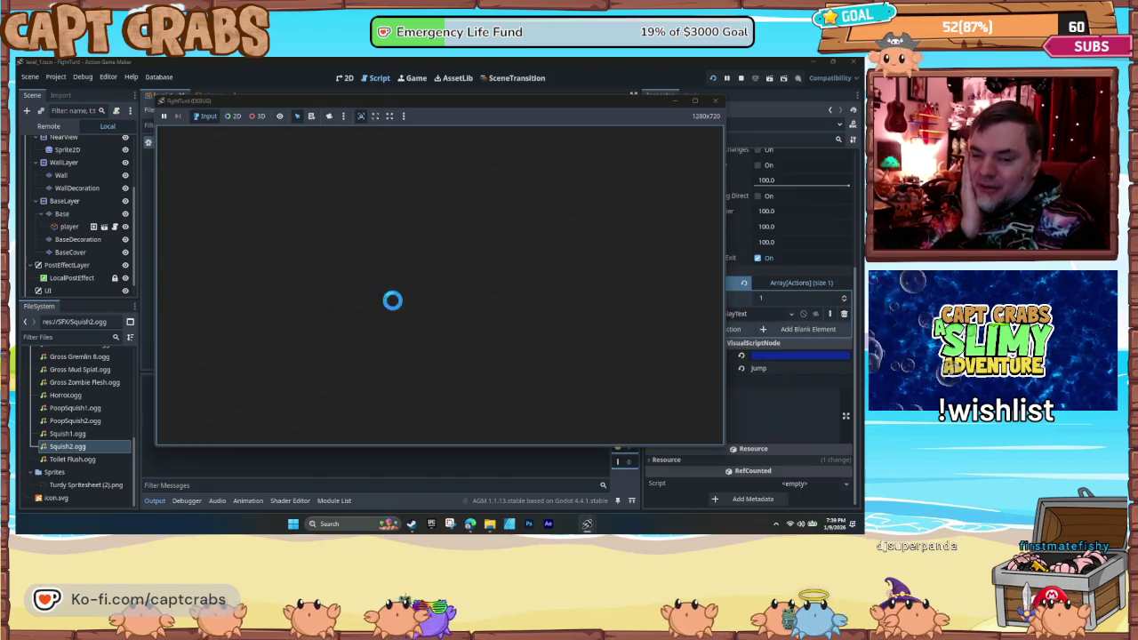
- Walk the character back and forth past the toilet, jump near the rug, then stop the playtest
key(Right)
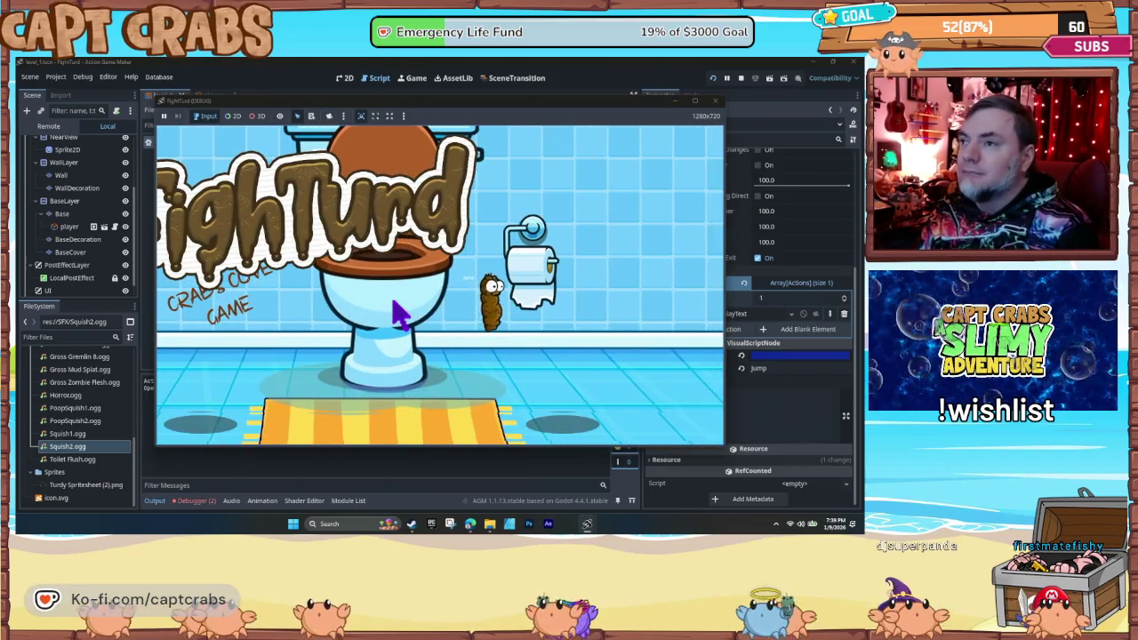
key(Left)
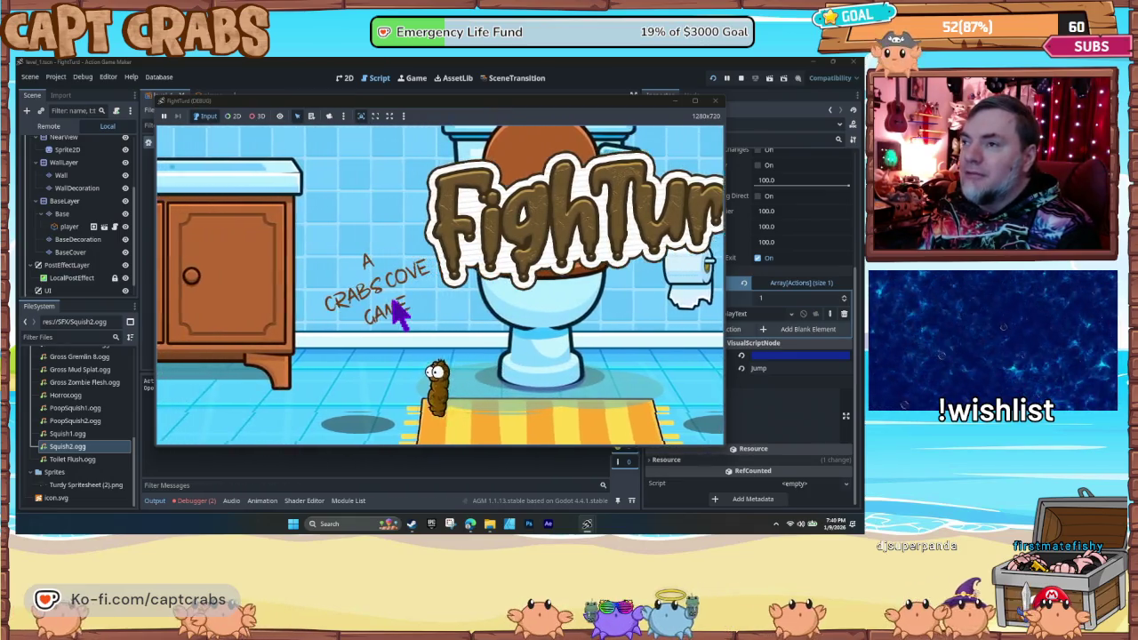
key(Left)
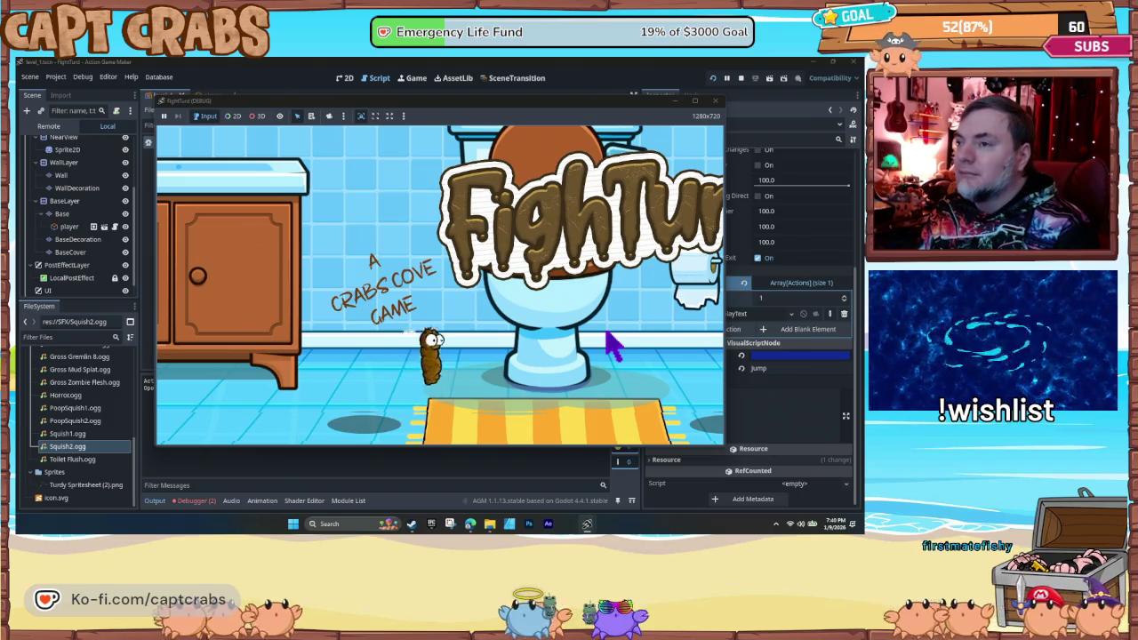
key(Right)
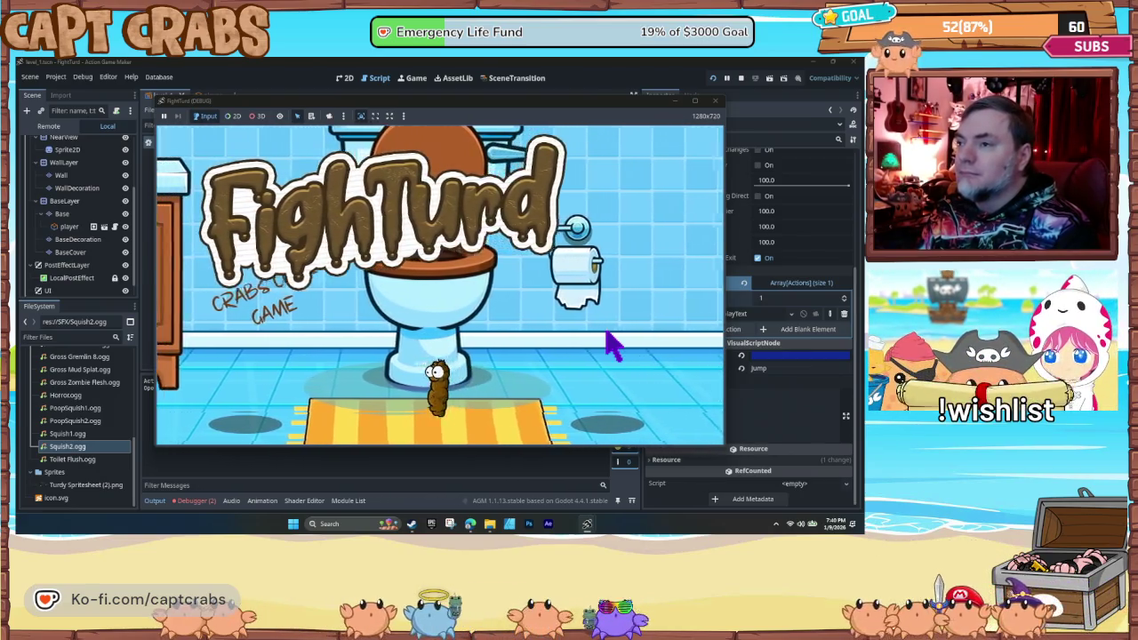
key(Left)
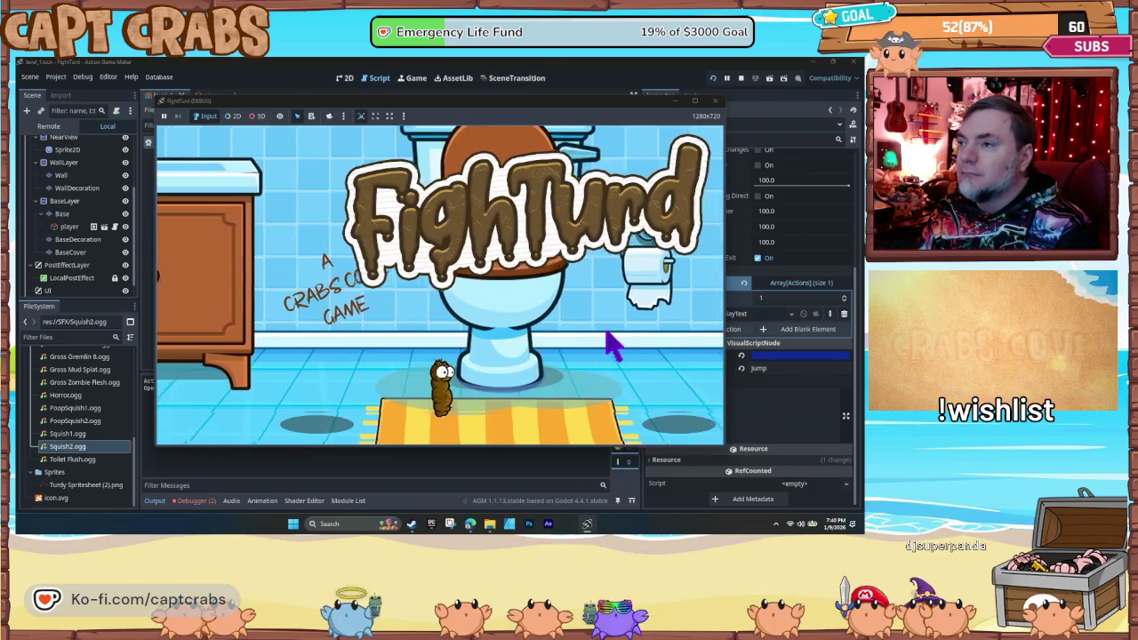
key(Right)
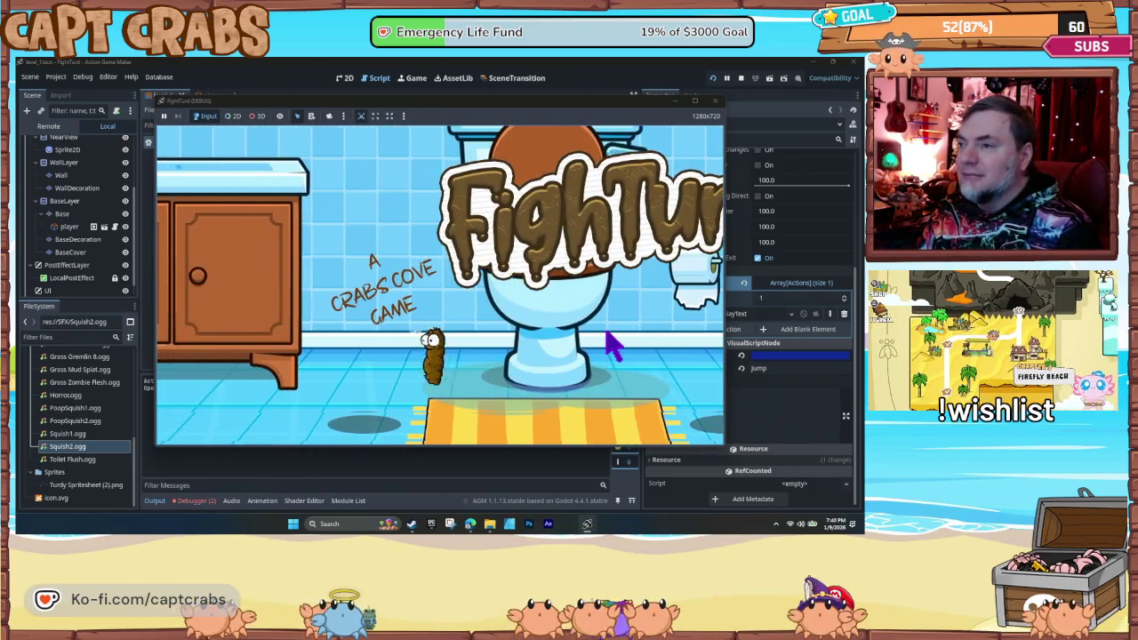
key(Right)
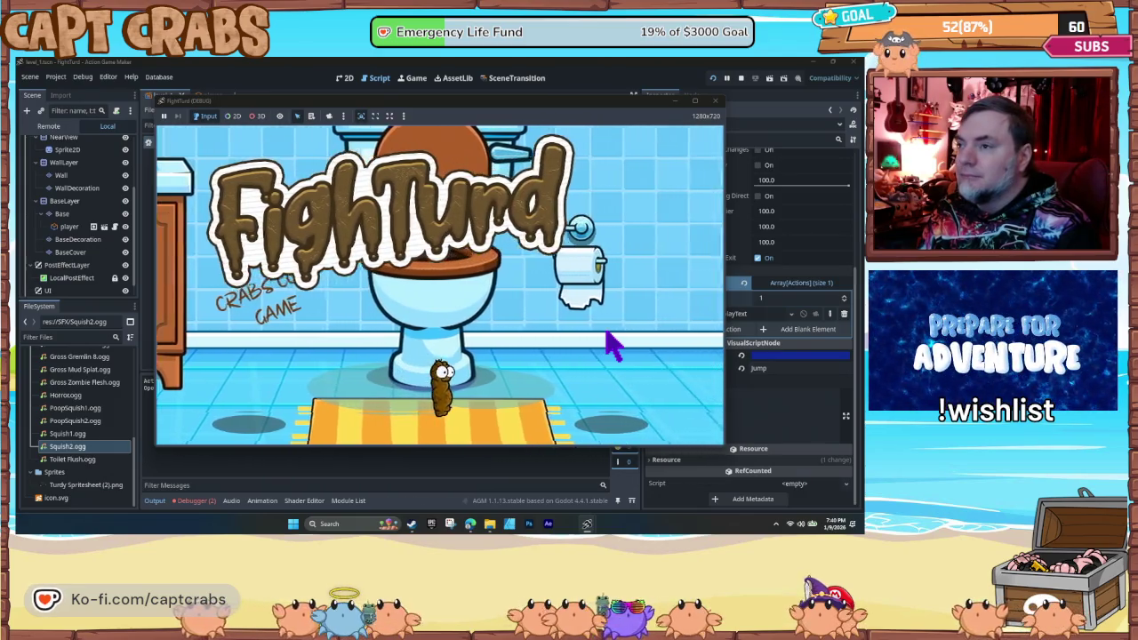
key(Left)
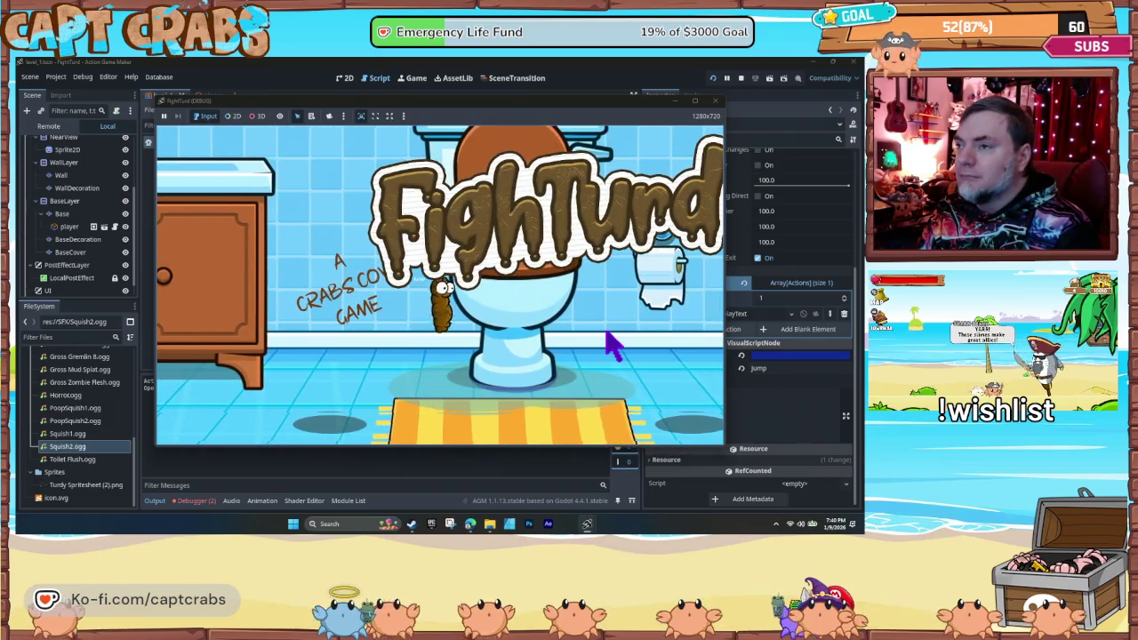
key(Right)
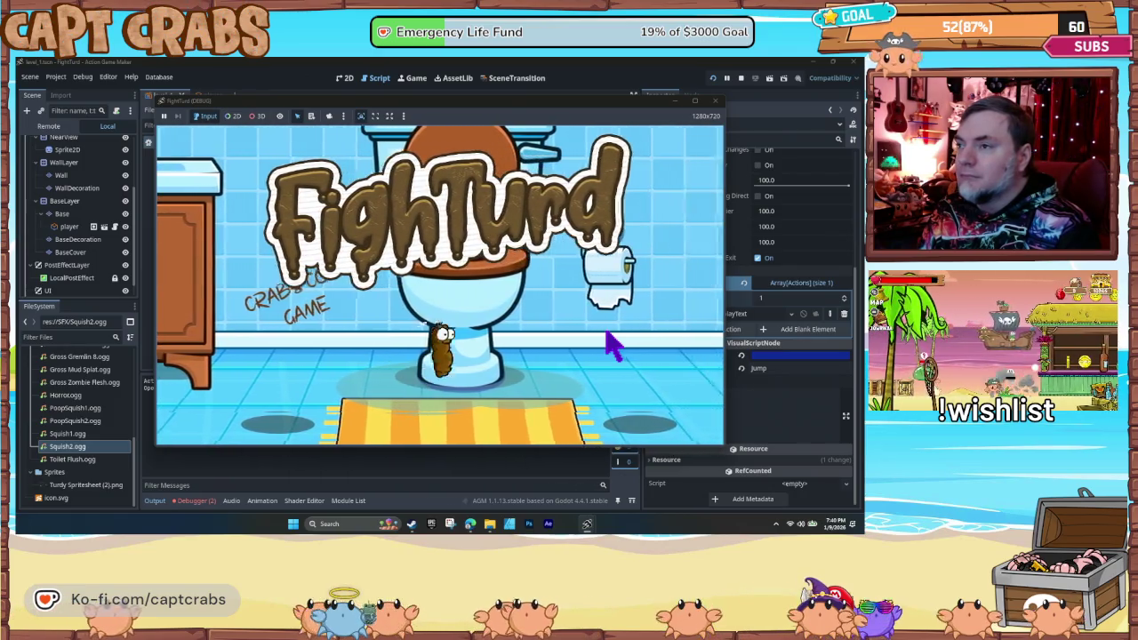
key(Right)
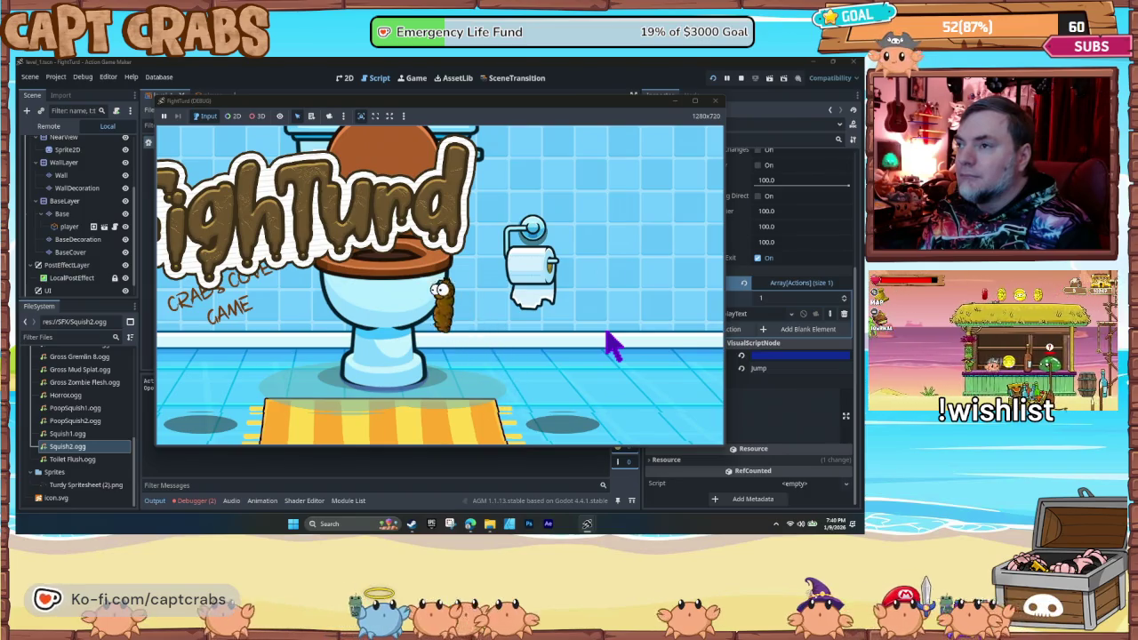
key(Left)
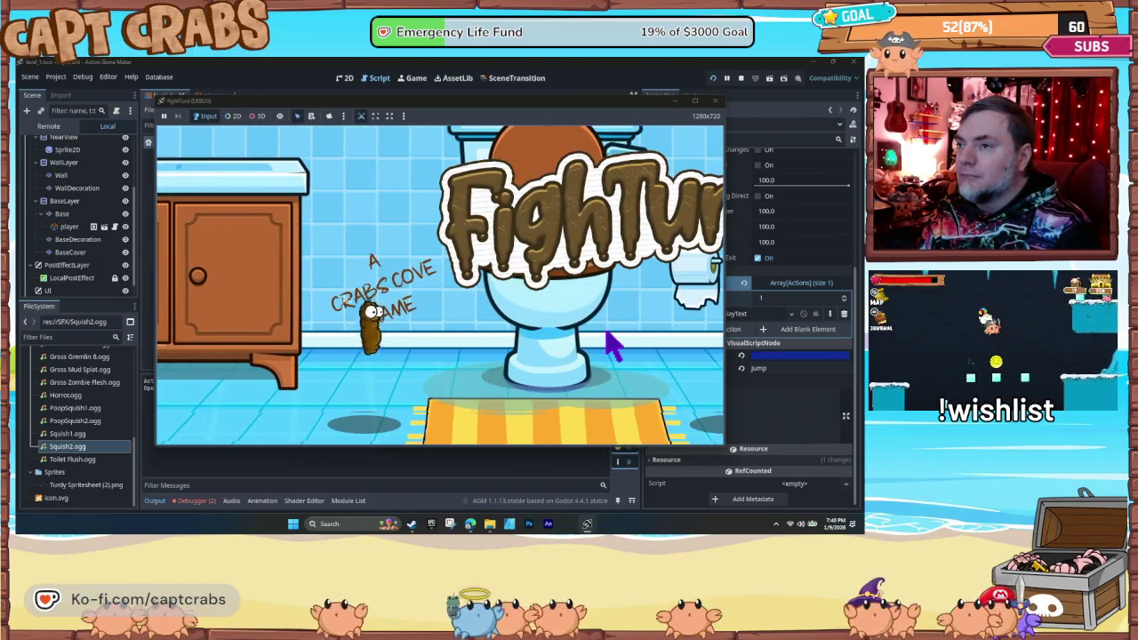
key(Right)
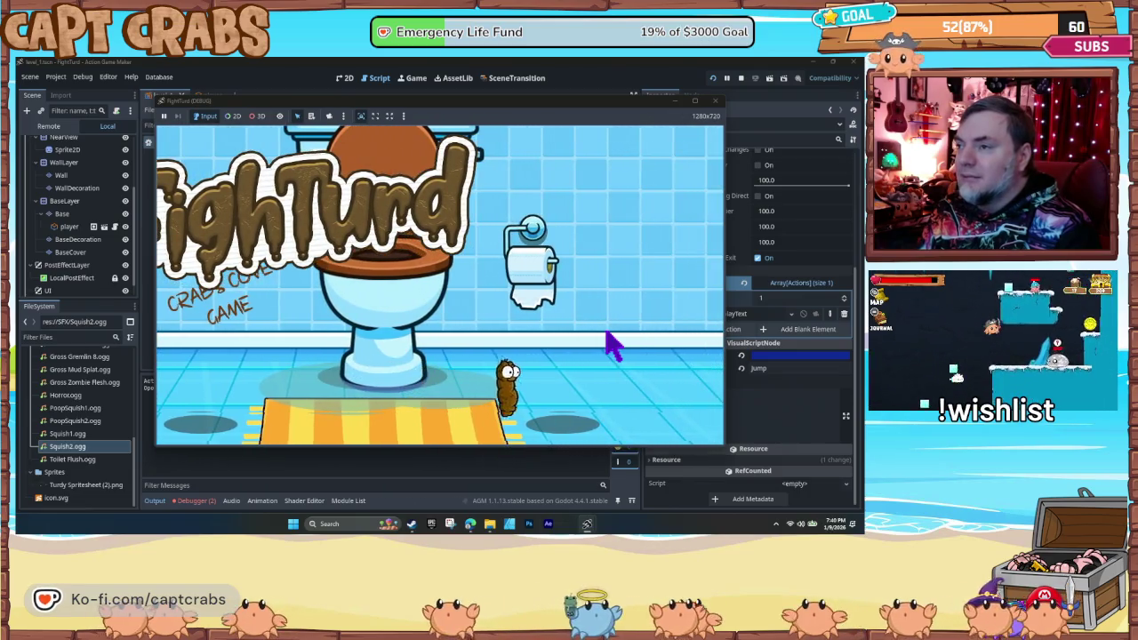
key(space)
key(Left)
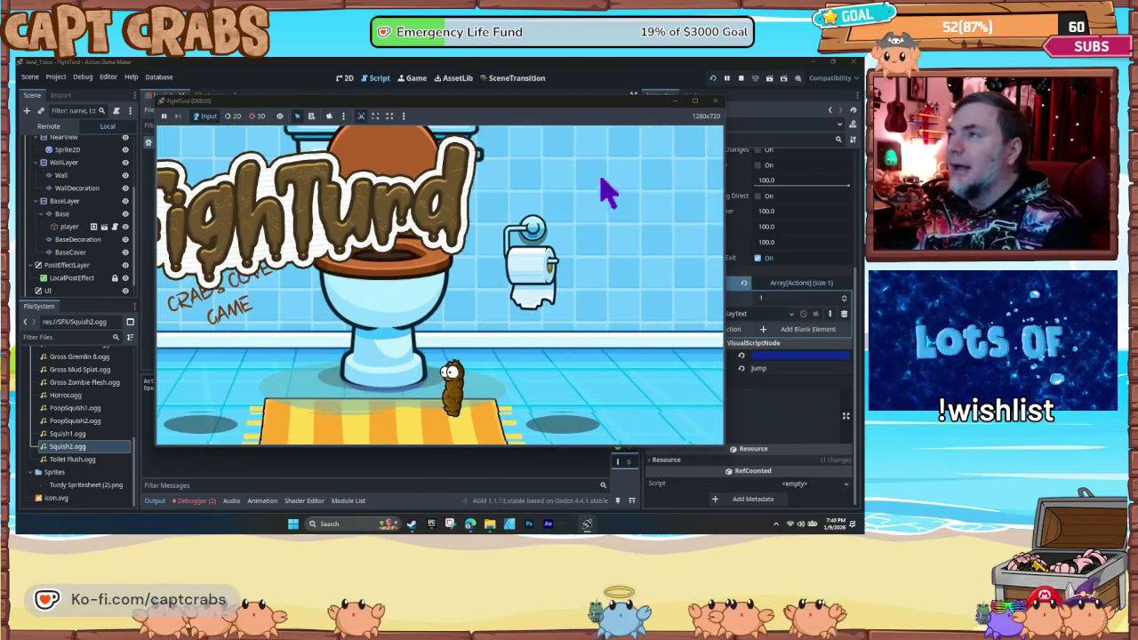
click(717, 101)
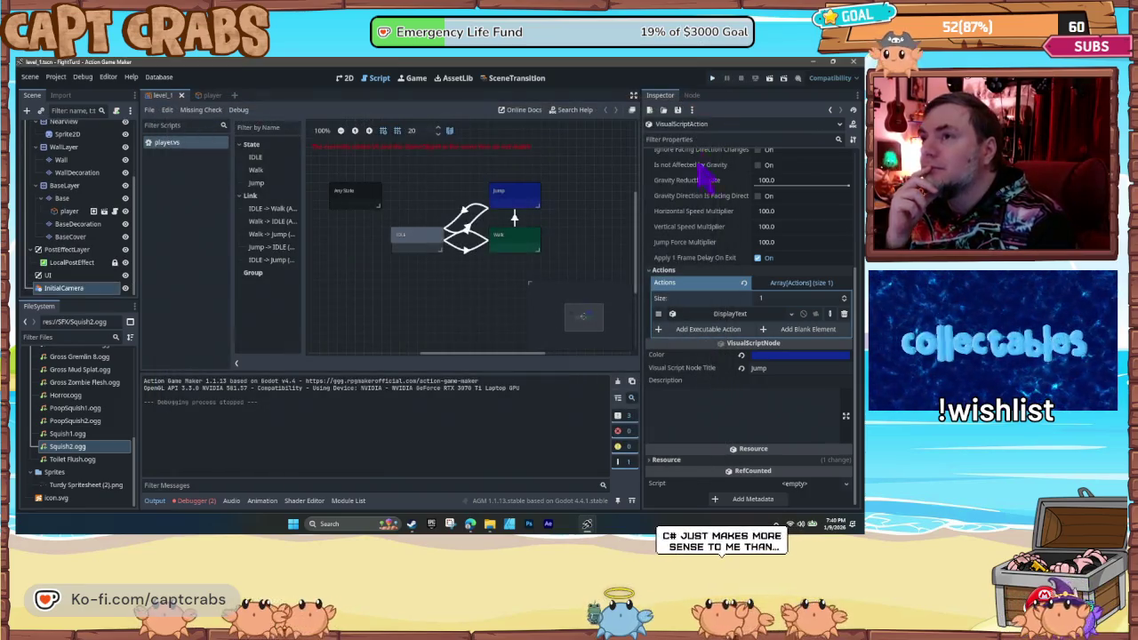
- Inspect the IDLE→Jump and Walk→Jump link input conditions, then save the player script
click(474, 229)
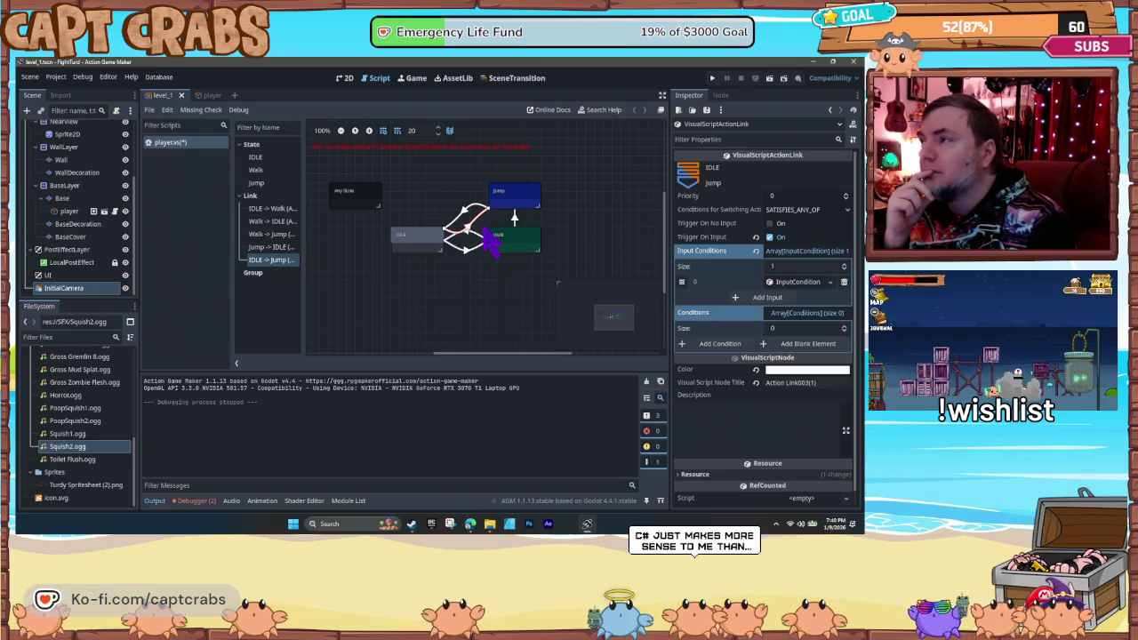
click(514, 217)
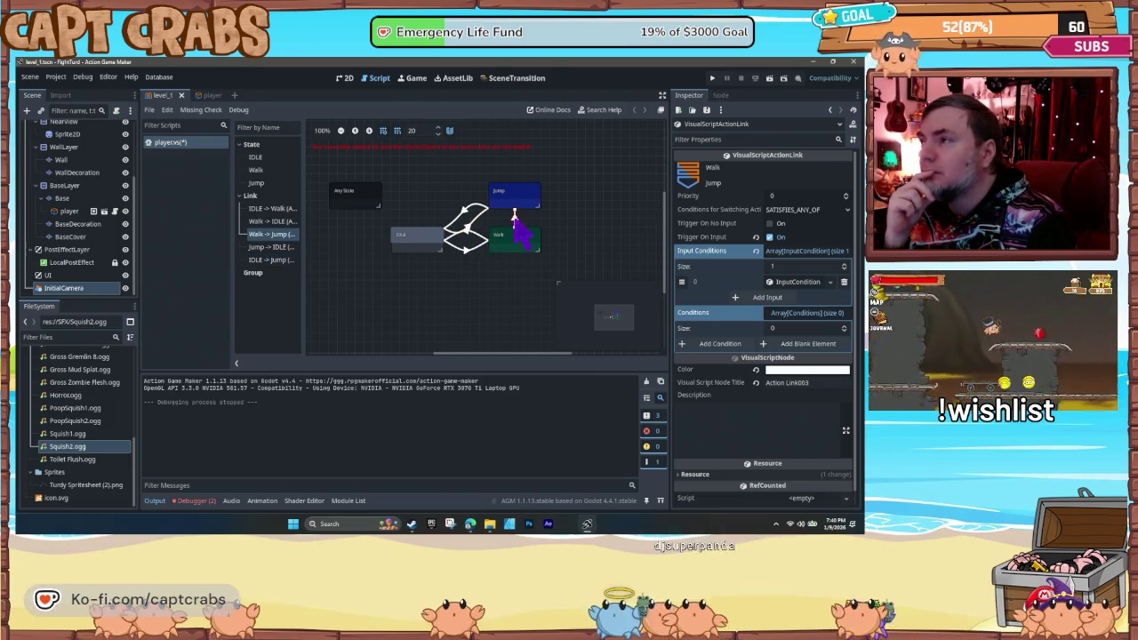
click(477, 238)
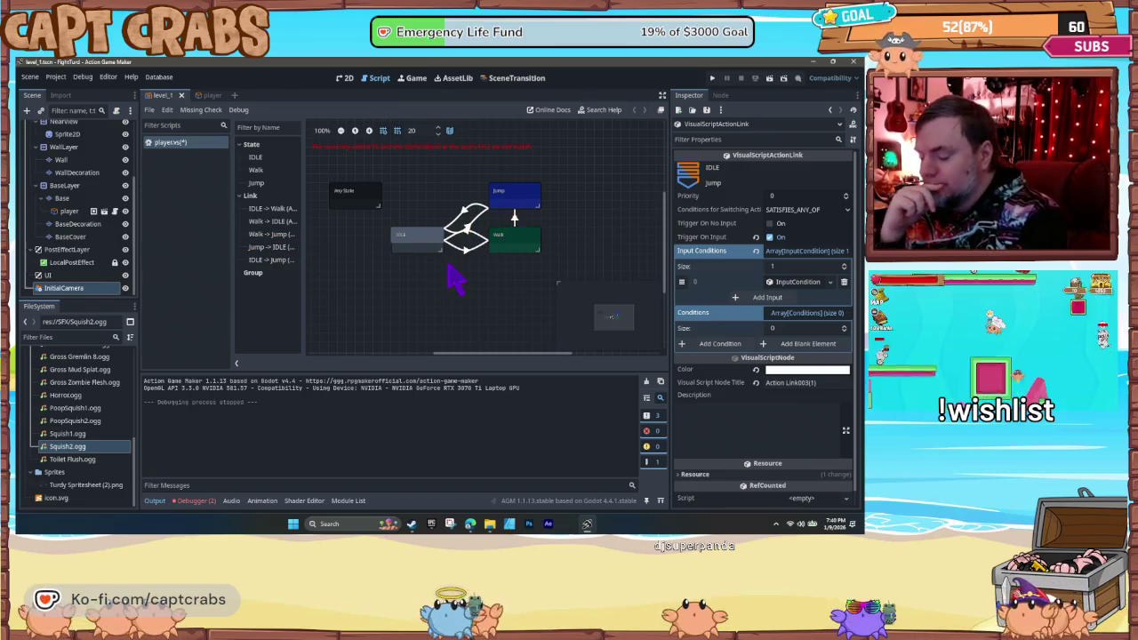
key(ctrl+s)
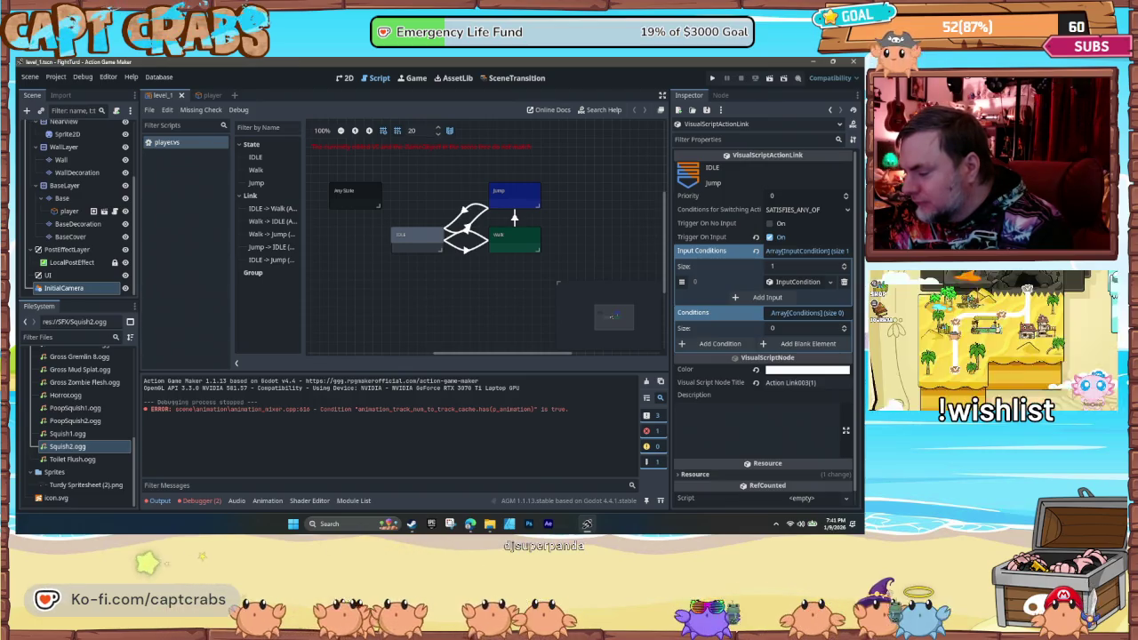
- Open the link's condition list and close it without adding a condition
click(717, 344)
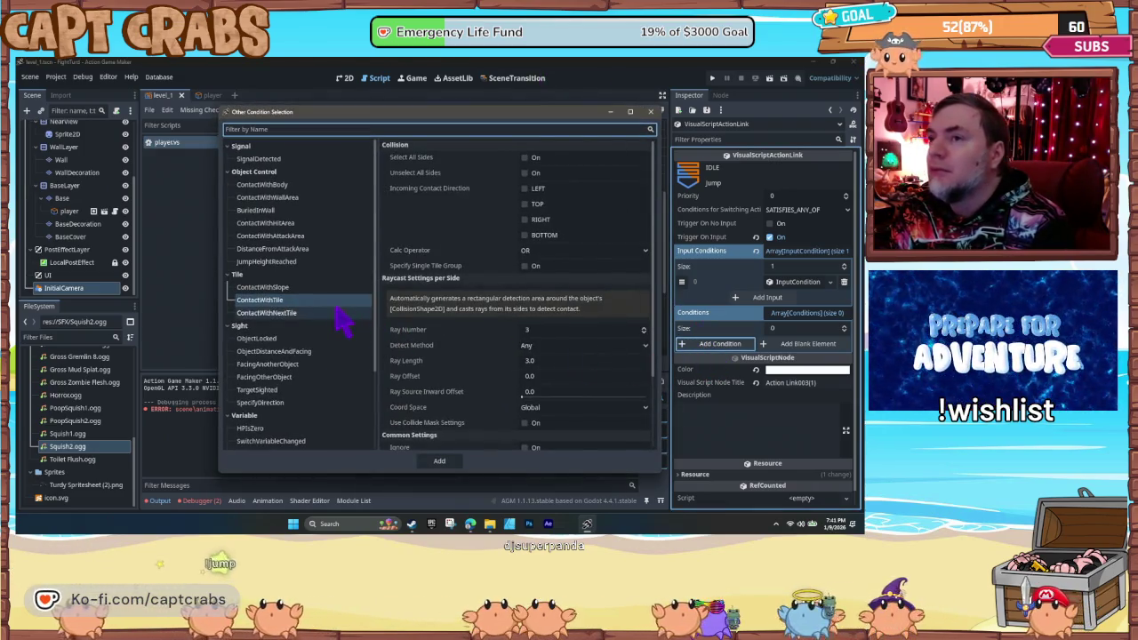
click(651, 112)
click(531, 201)
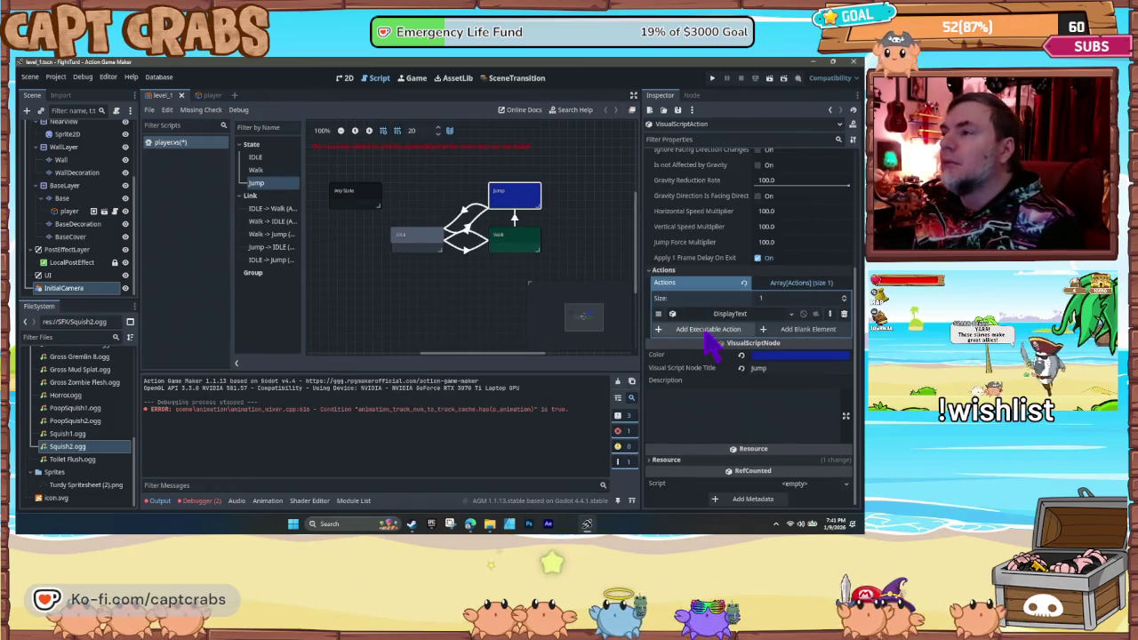
- Choose a PlayAudio action with path sfx/ and name squish1.ogg, then start a new screen snip
click(689, 331)
text(audi)
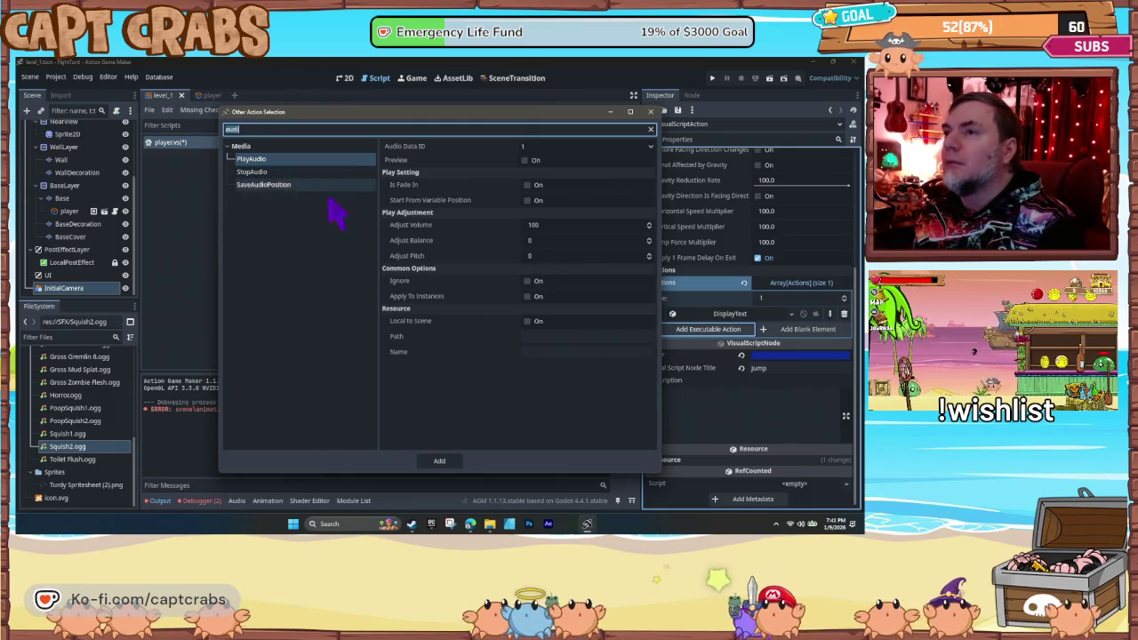
click(547, 336)
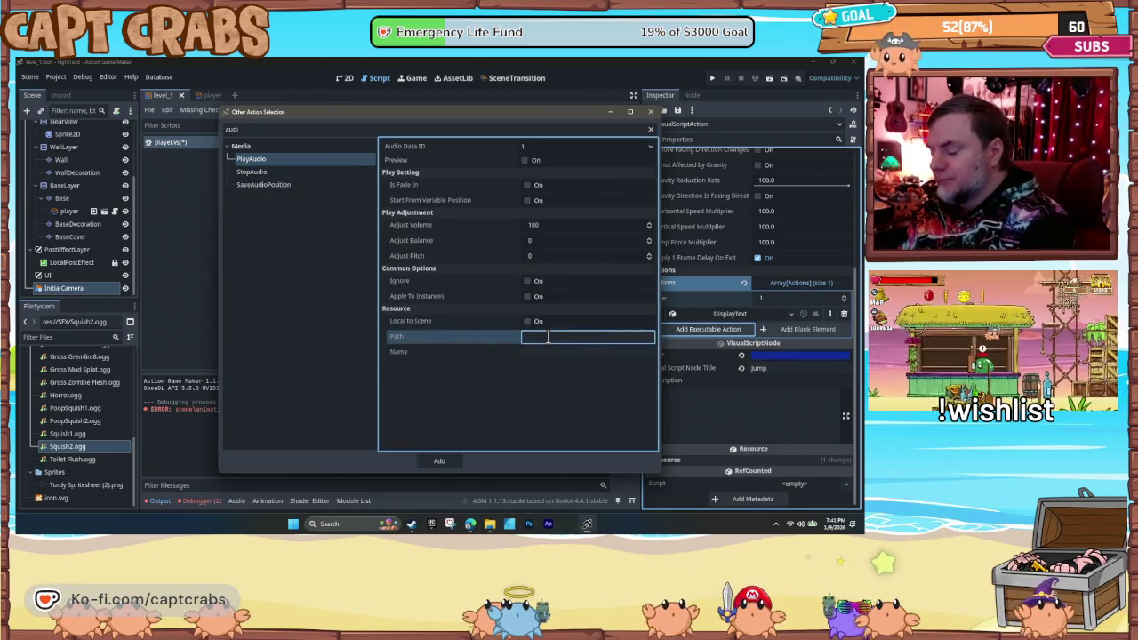
text(sfx/)
key(Tab)
text(squish)
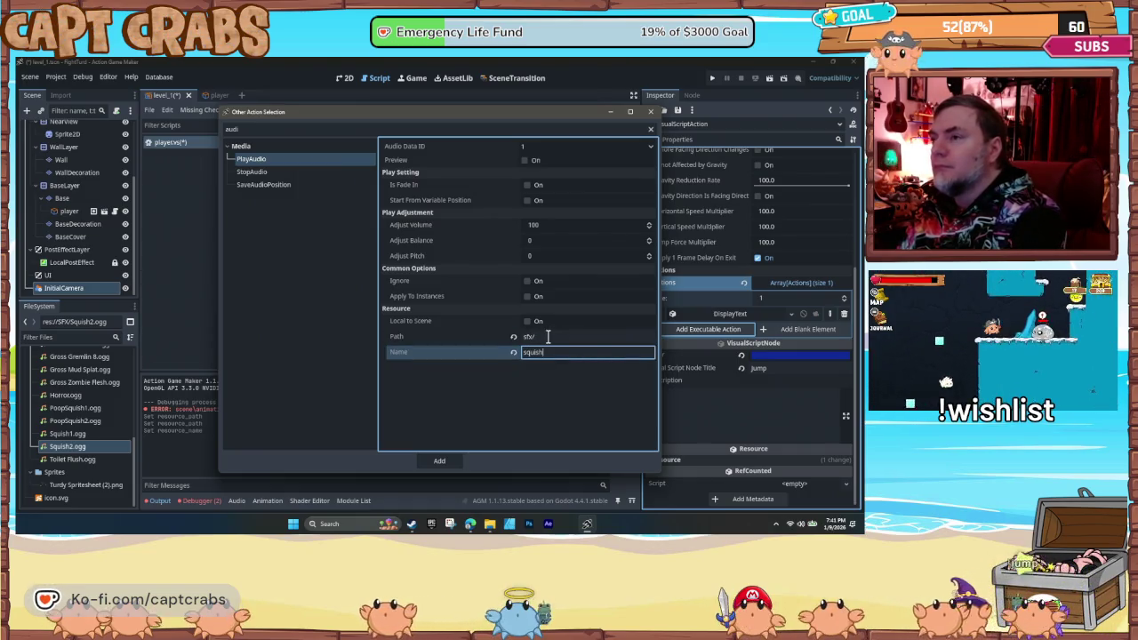
text(.)
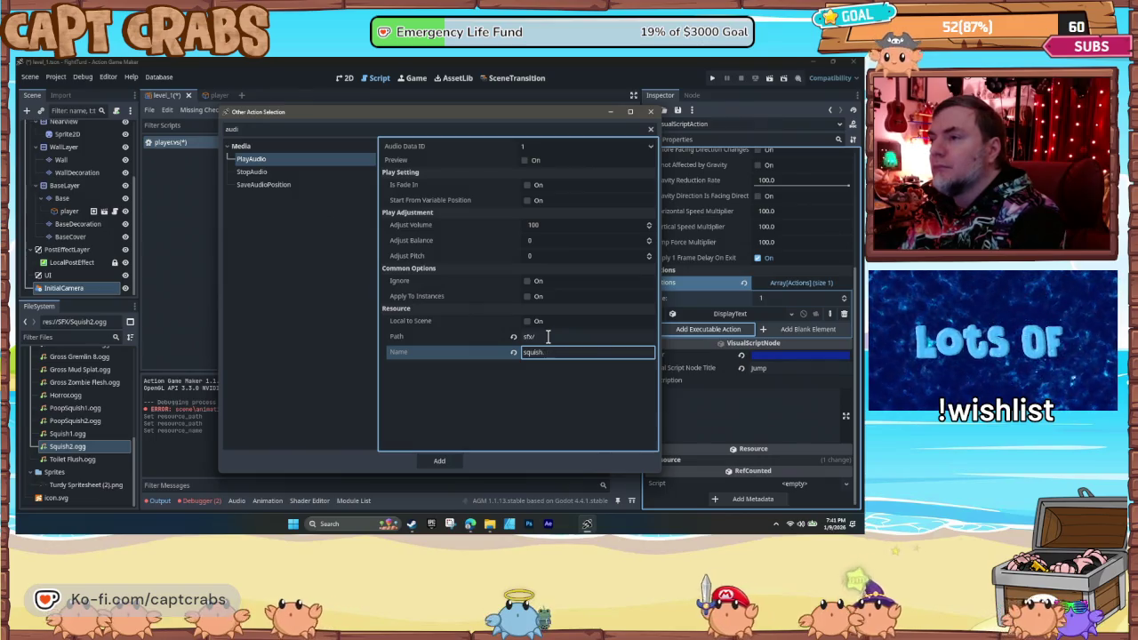
text(og.ogg)
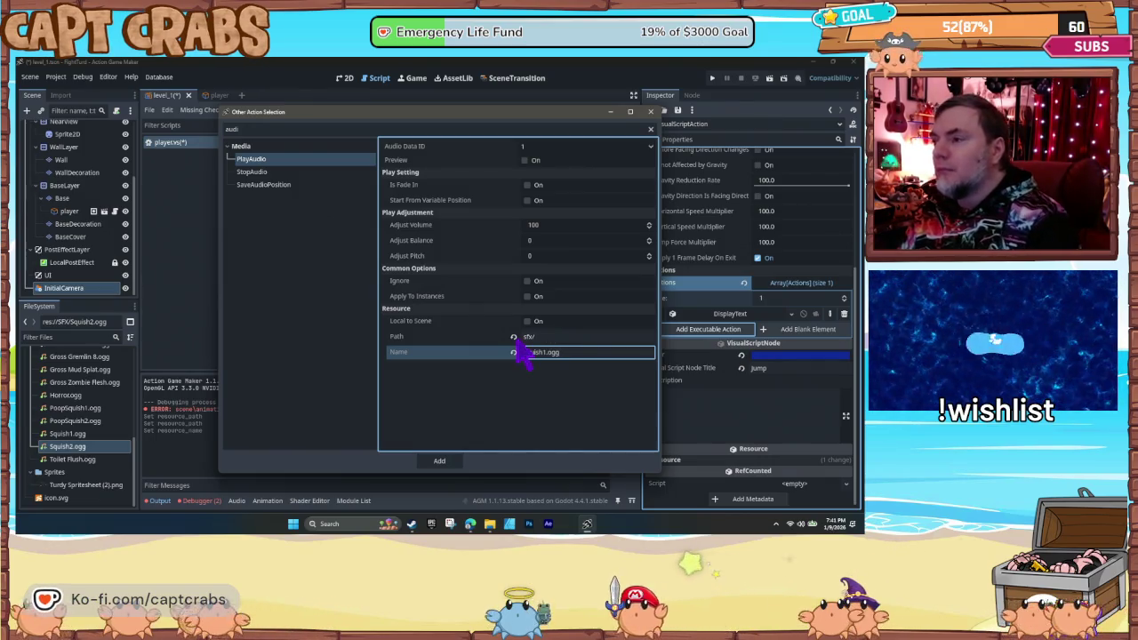
click(449, 522)
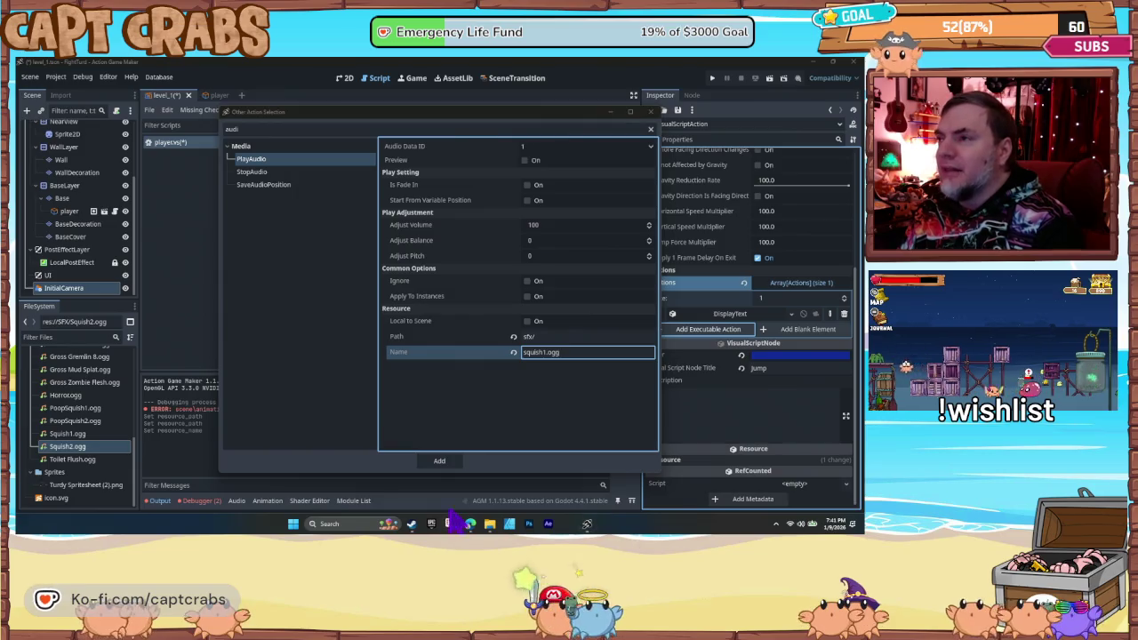
click(262, 152)
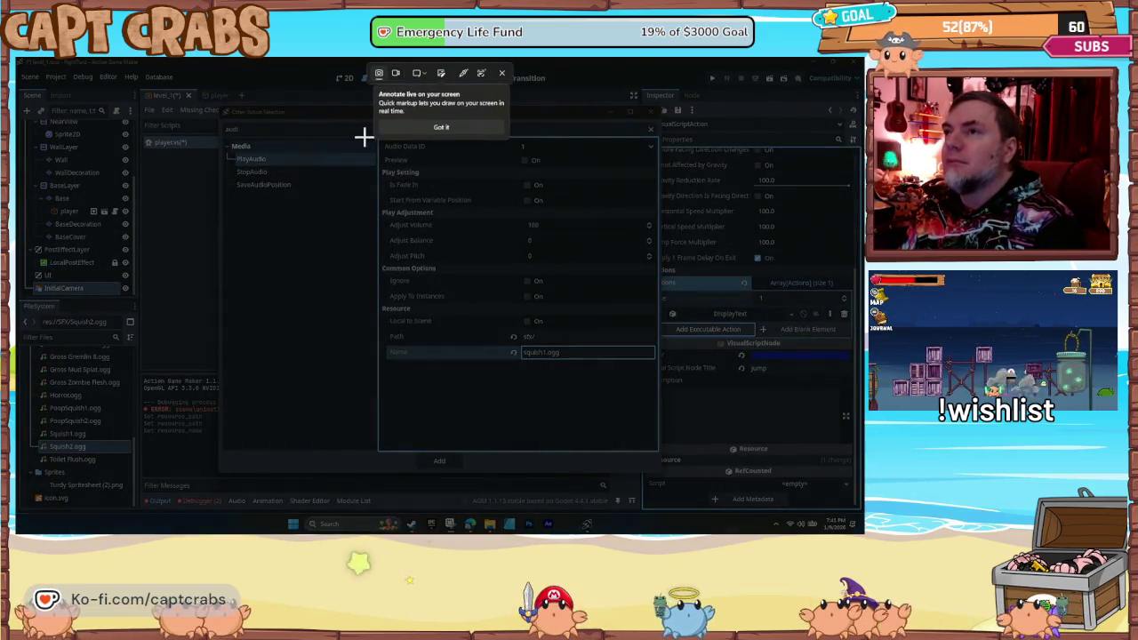
- Snip the PlayAudio settings region, add a pen mark, and close the capture window
mouse_move(377, 144)
mouse_down()
mouse_move(431, 171)
mouse_move(655, 414)
mouse_up()
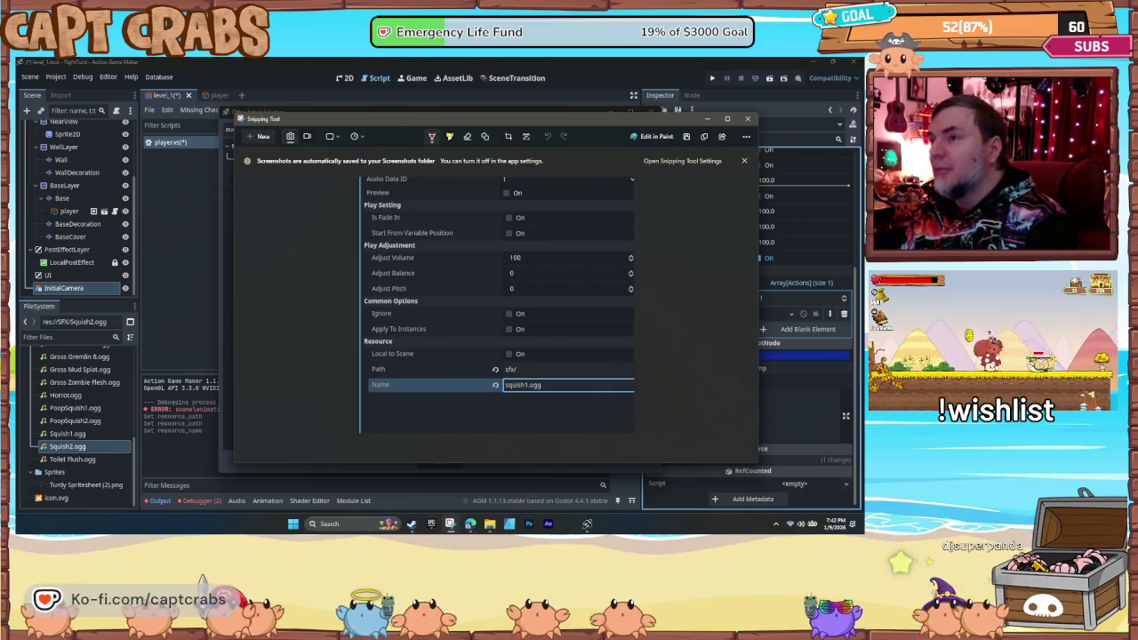
click(707, 212)
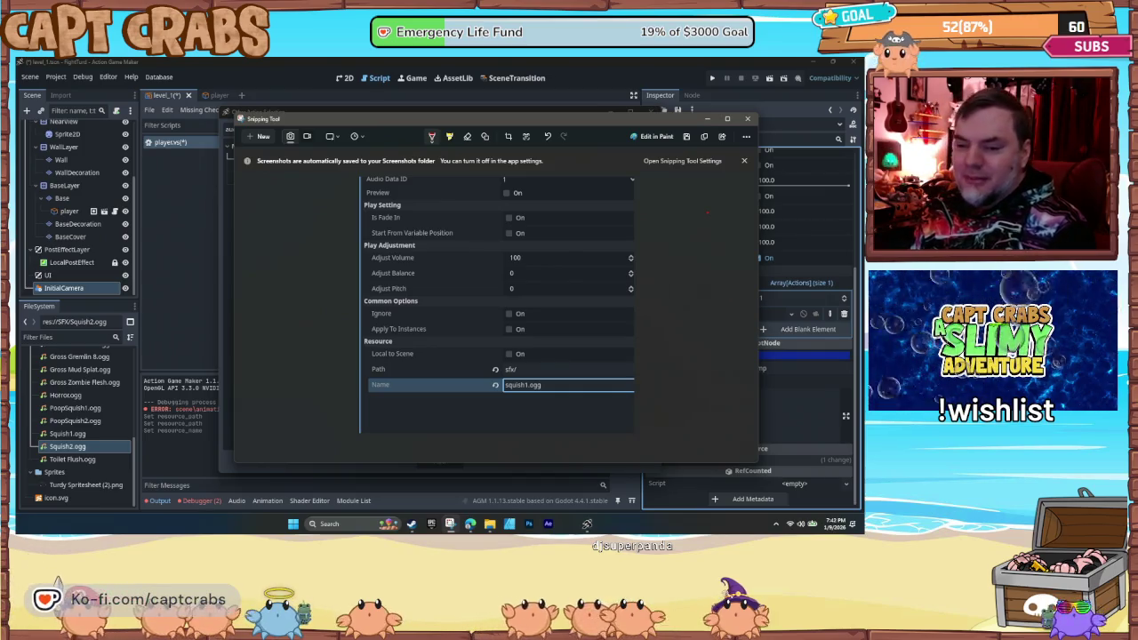
click(747, 119)
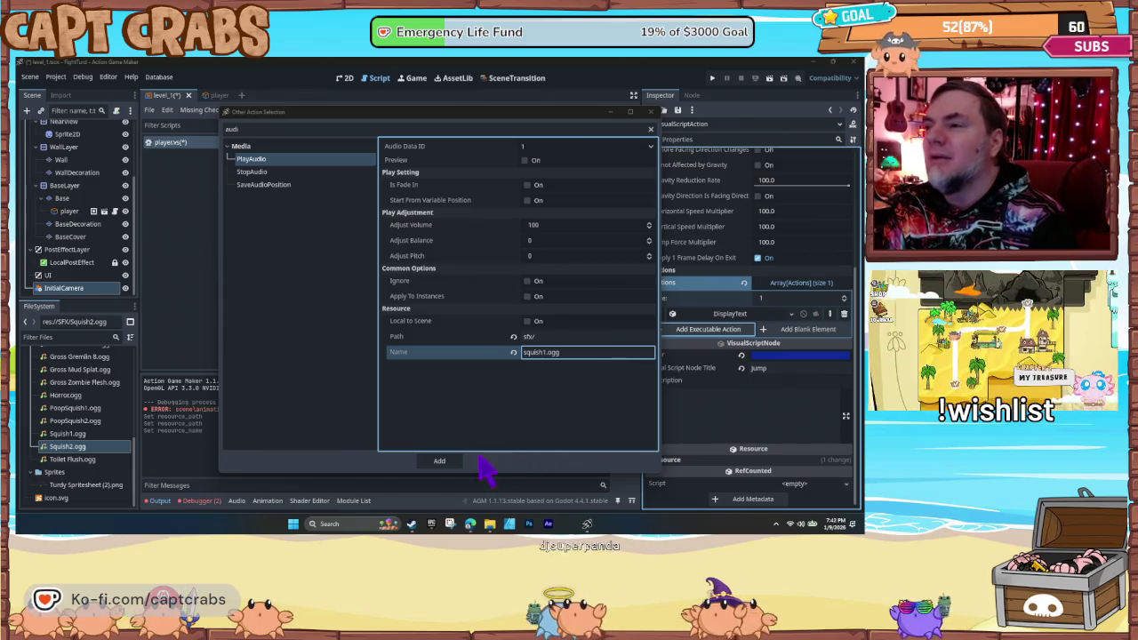
- Close the Other Action Selection window, leaving Jump with only its DisplayText action
click(650, 112)
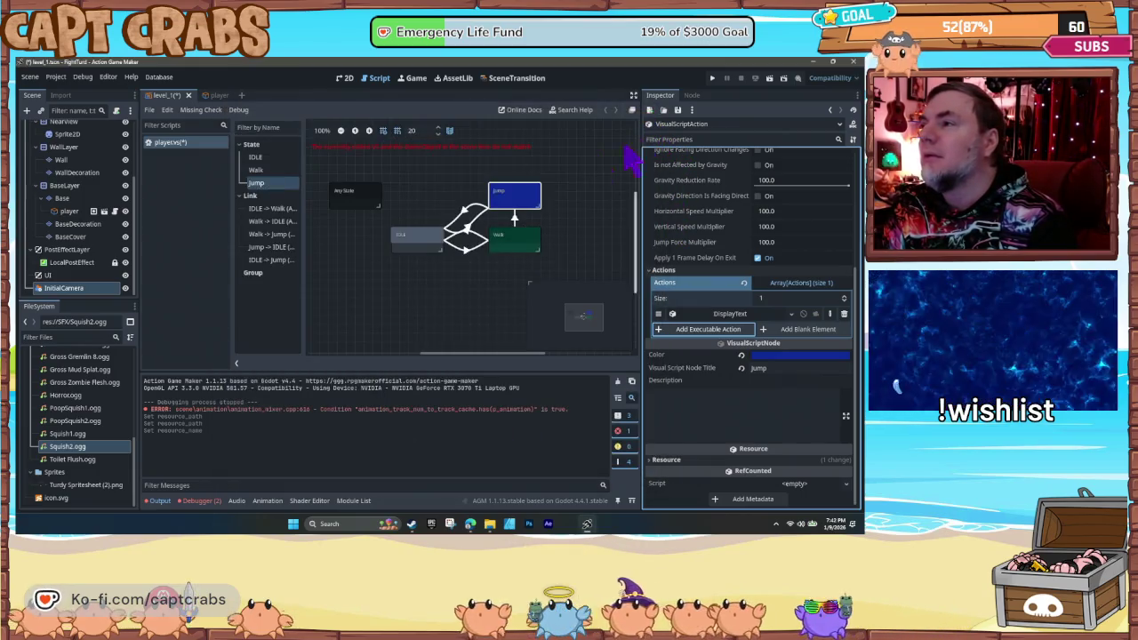
click(56, 77)
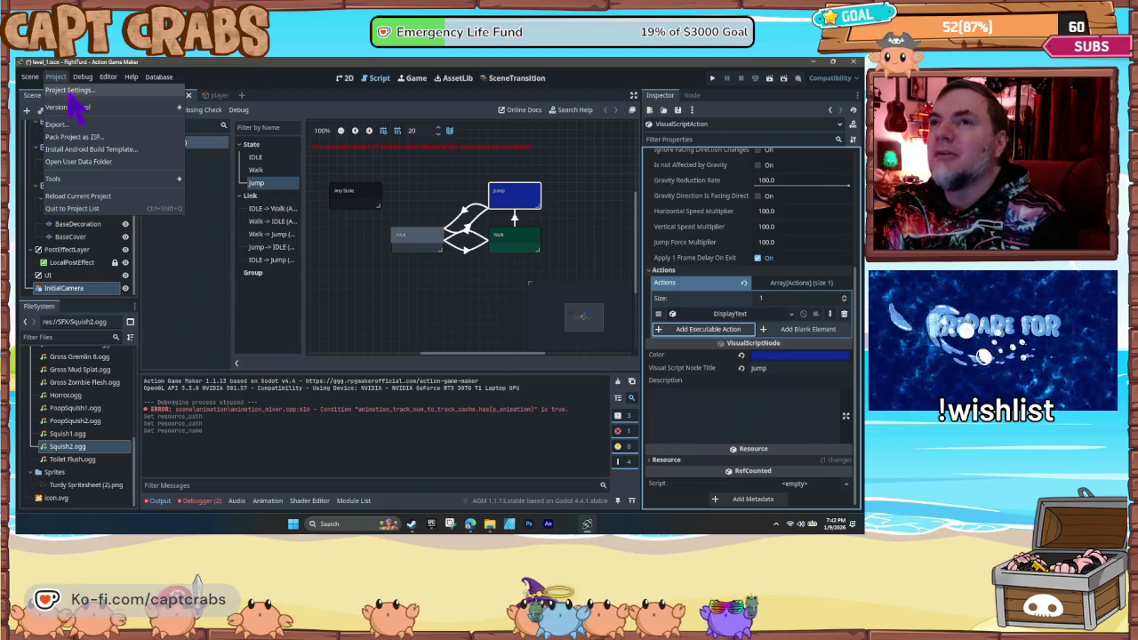
click(71, 91)
click(234, 153)
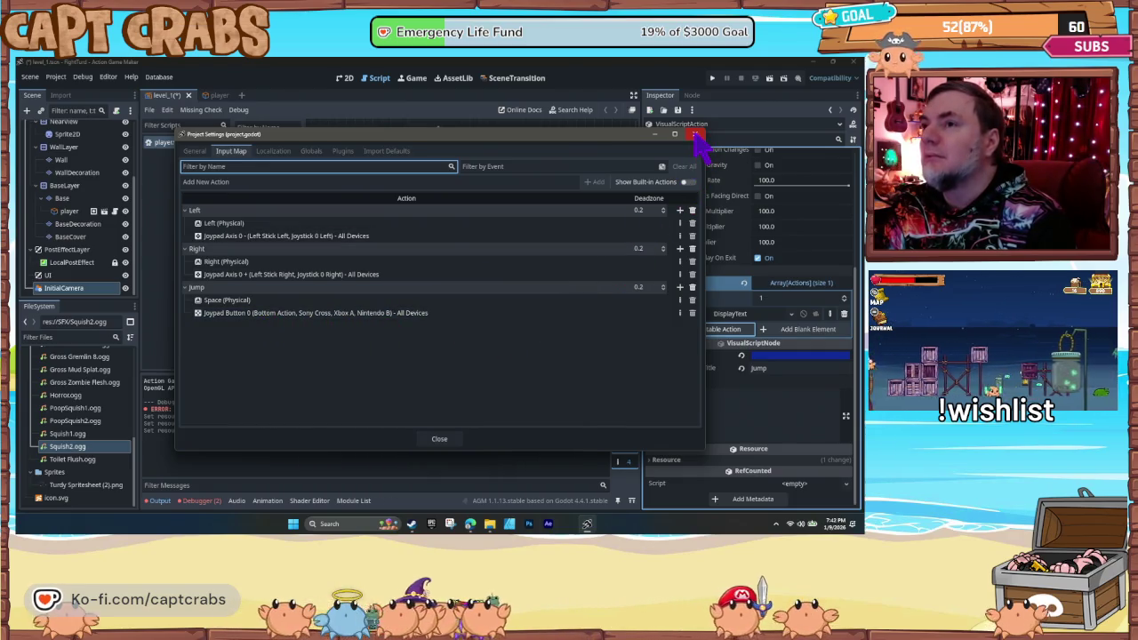
click(696, 134)
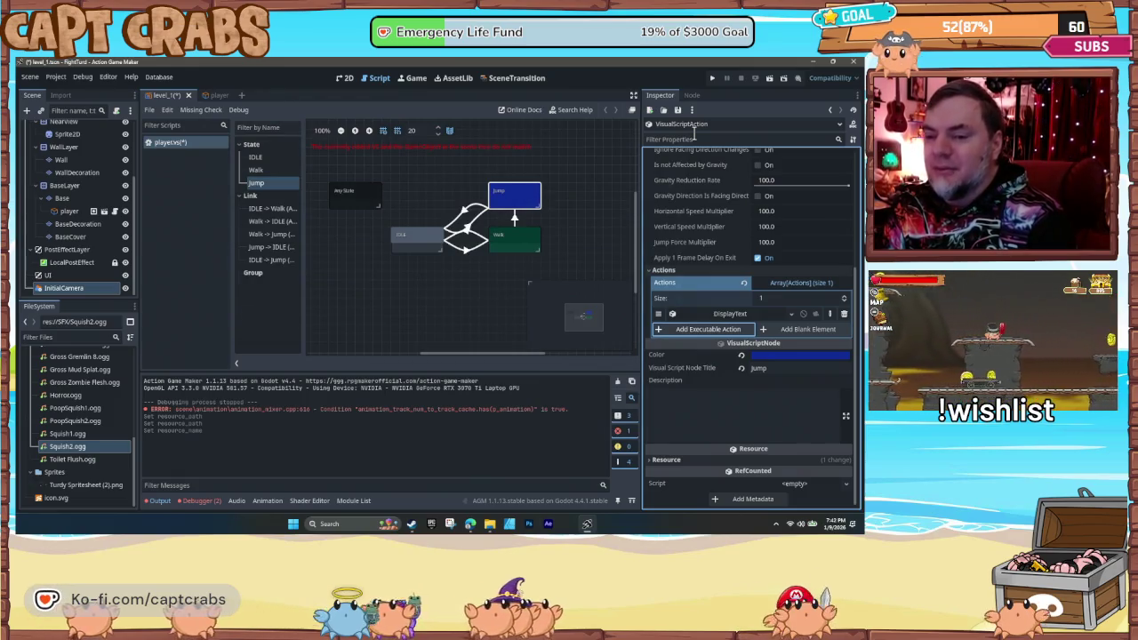
click(494, 286)
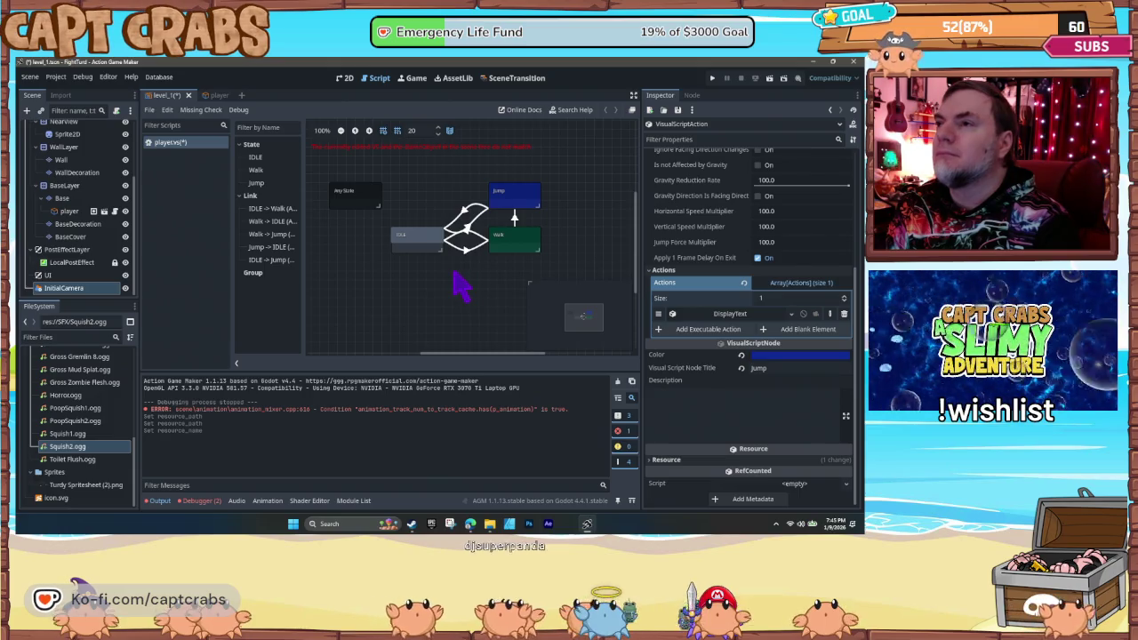
click(507, 203)
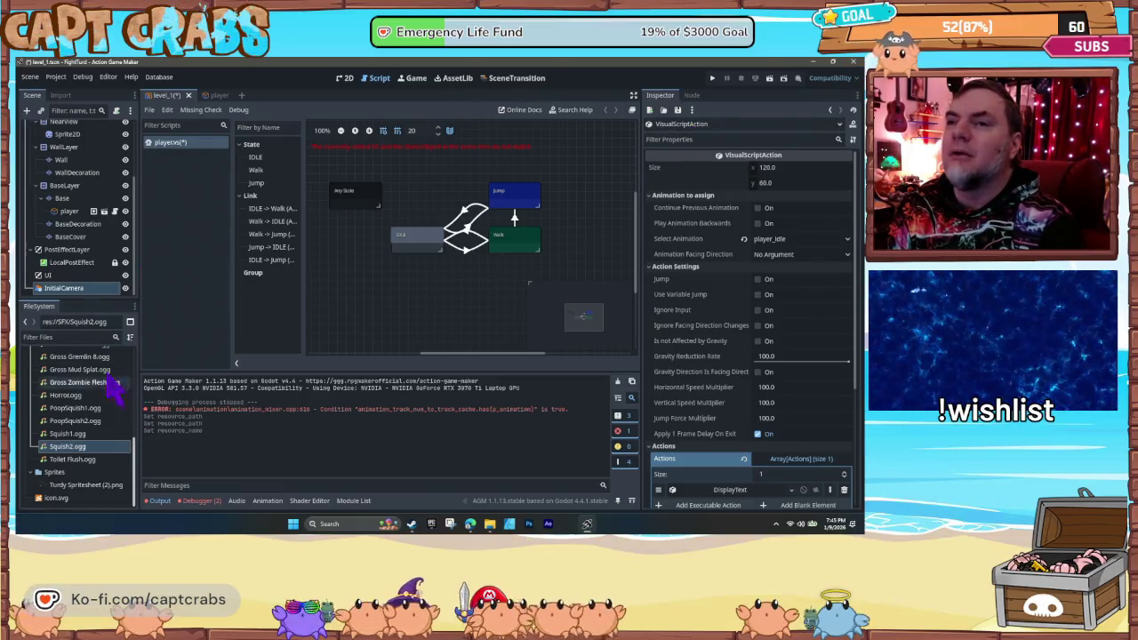
- Reselect the Jump state and save the project with its Jump action setting enabled
scroll(78, 269, up, 3)
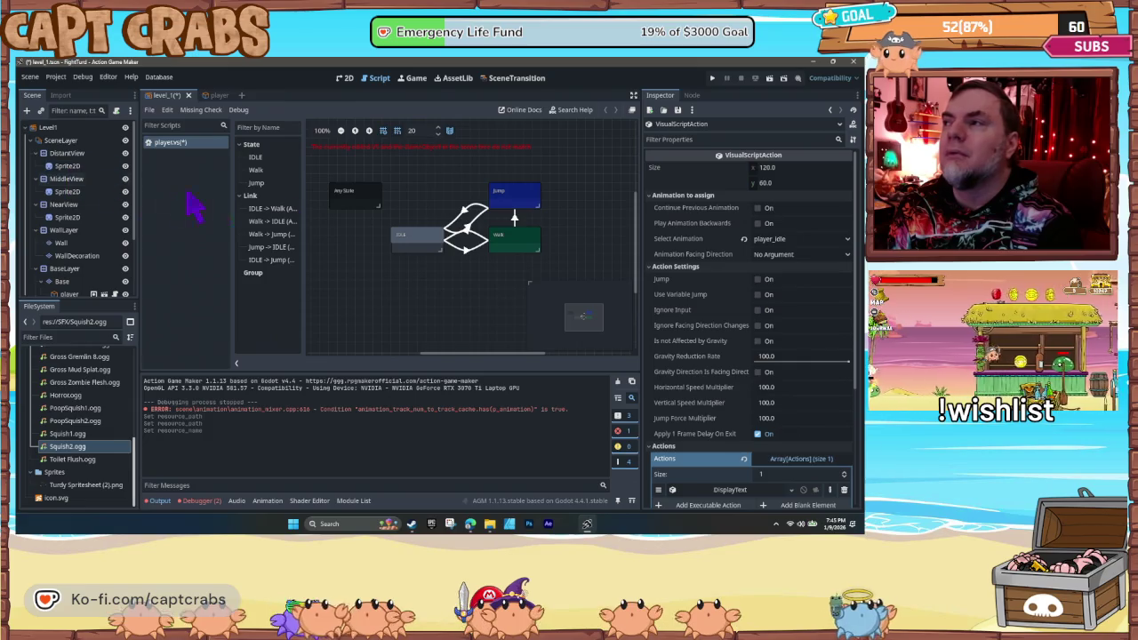
scroll(711, 331, down, 1)
scroll(712, 331, down, 3)
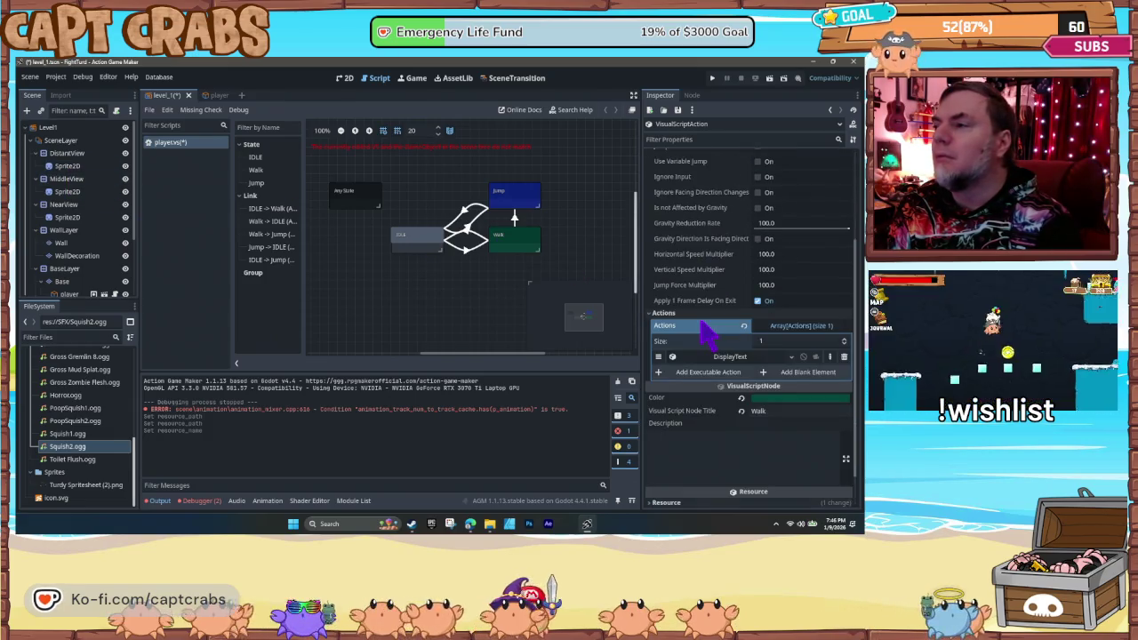
scroll(707, 330, up, 4)
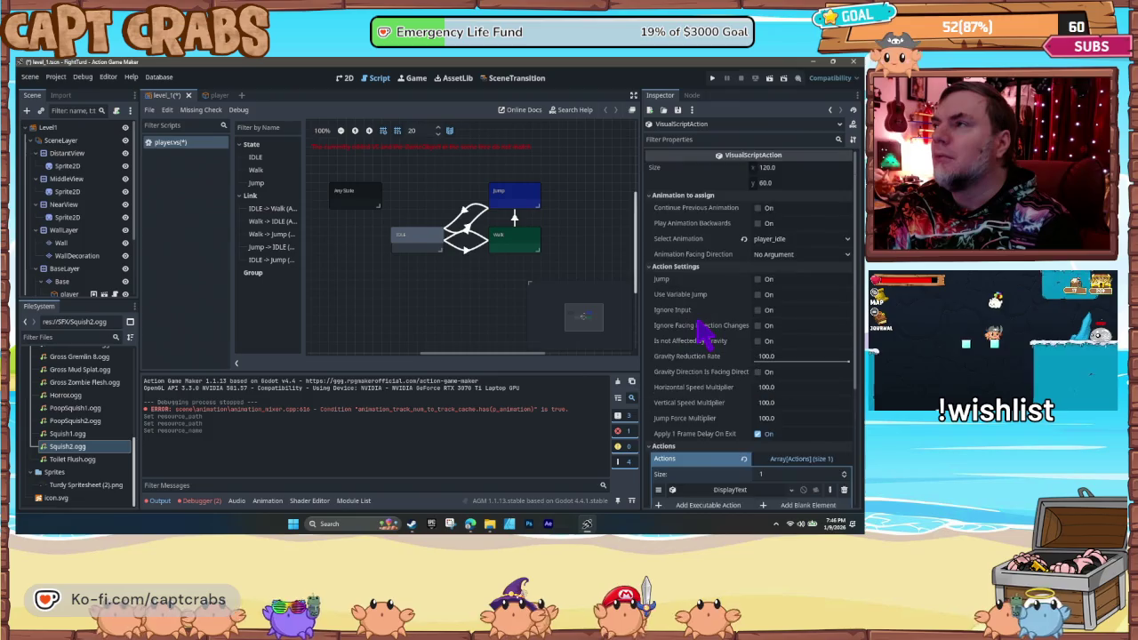
click(528, 213)
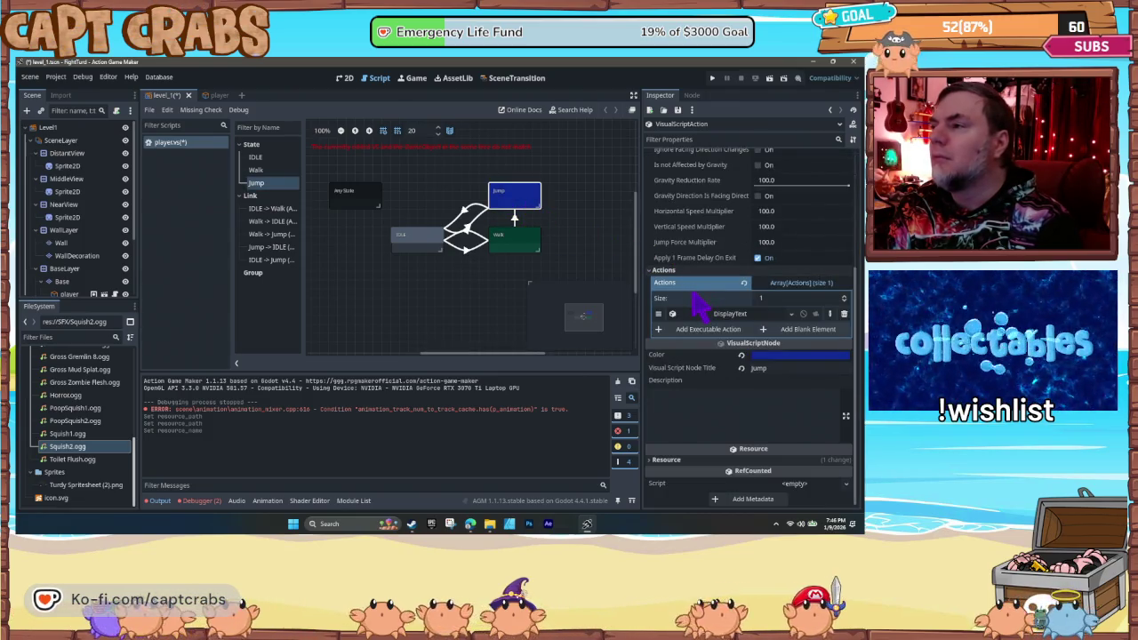
scroll(690, 322, up, 4)
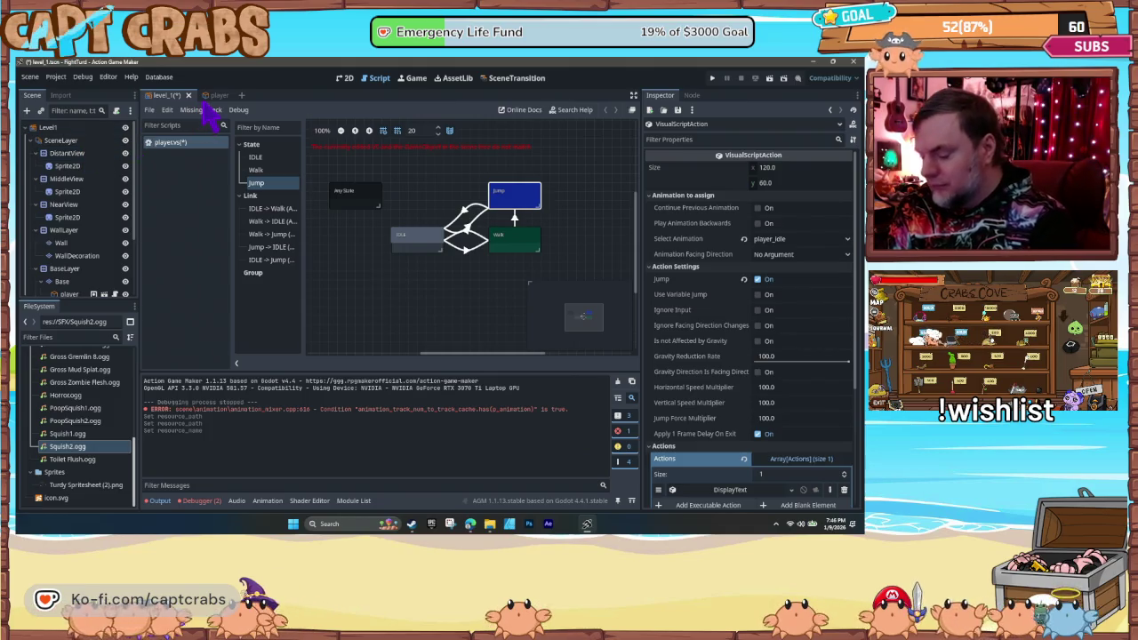
key(ctrl+s)
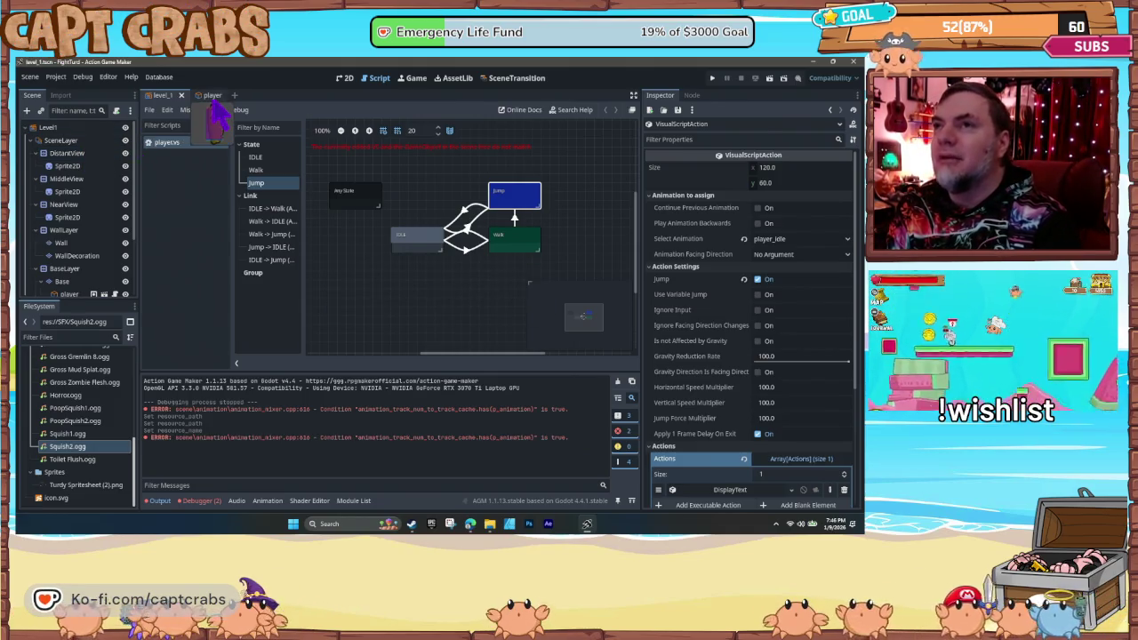
- Switch to the player scene and select its AnimationPlayer node
click(210, 95)
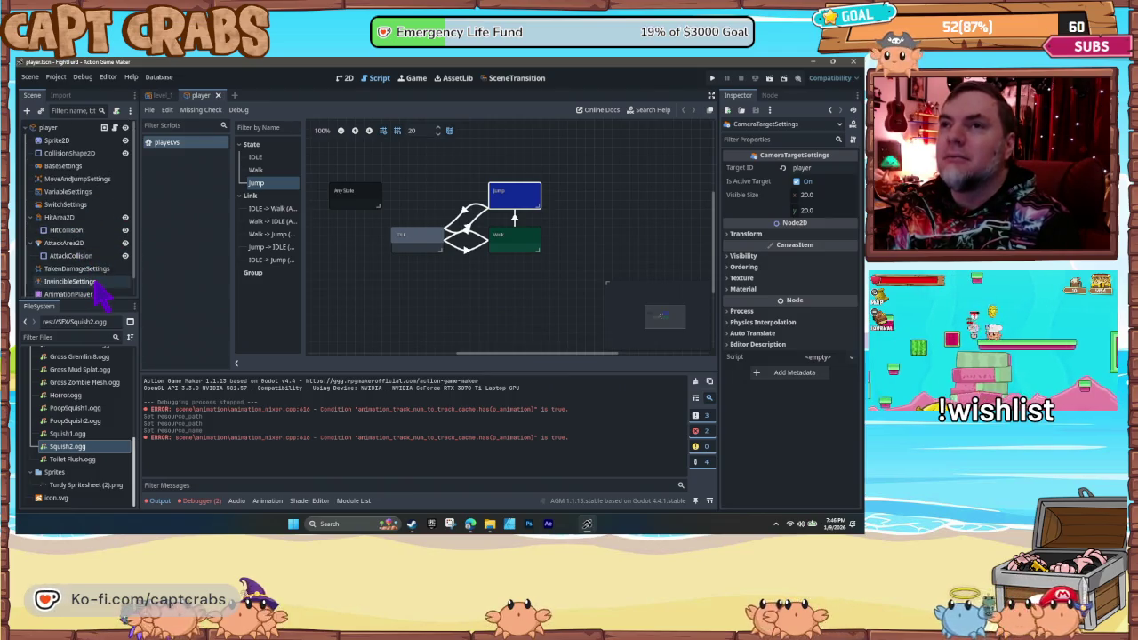
scroll(83, 161, up, 1)
click(72, 142)
scroll(101, 265, down, 1)
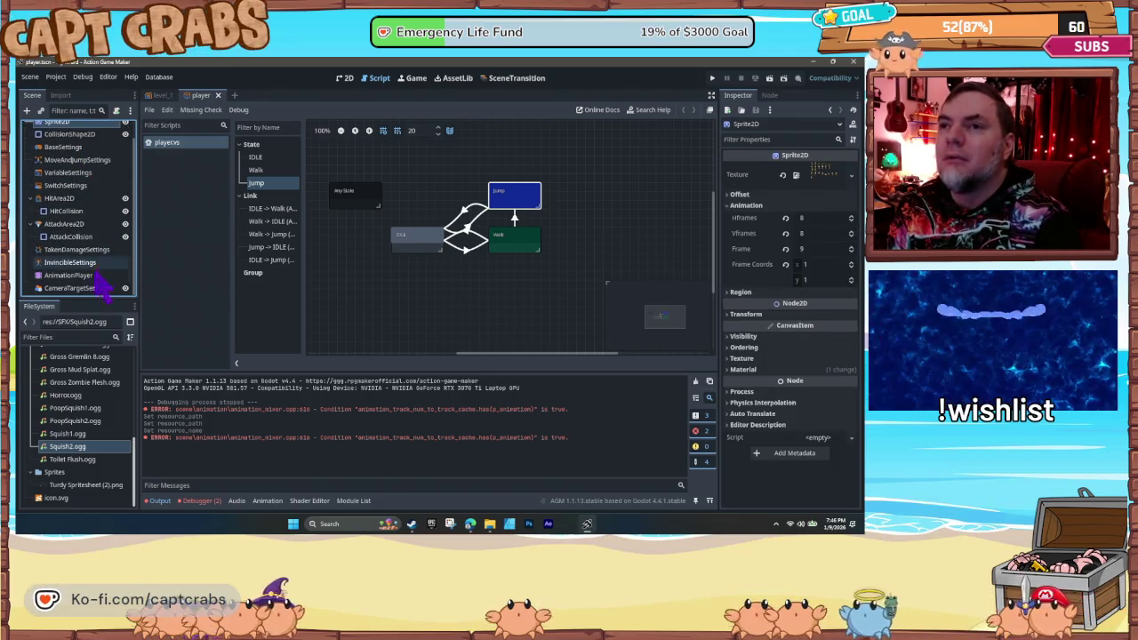
click(88, 277)
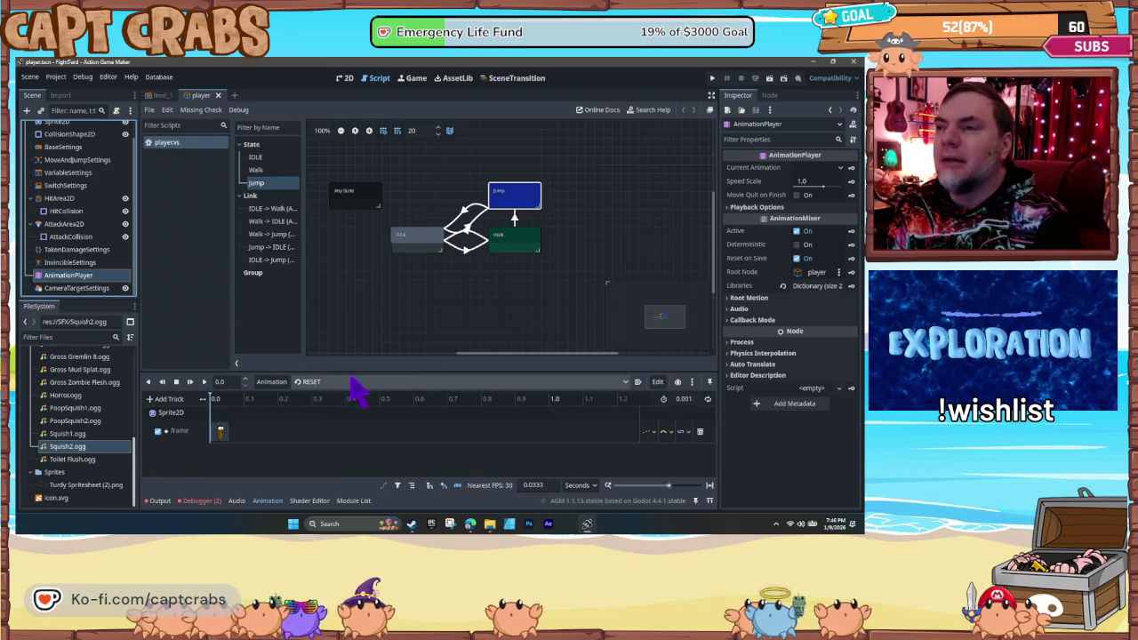
- Create a new animation named player_walk stored in the player library
click(285, 390)
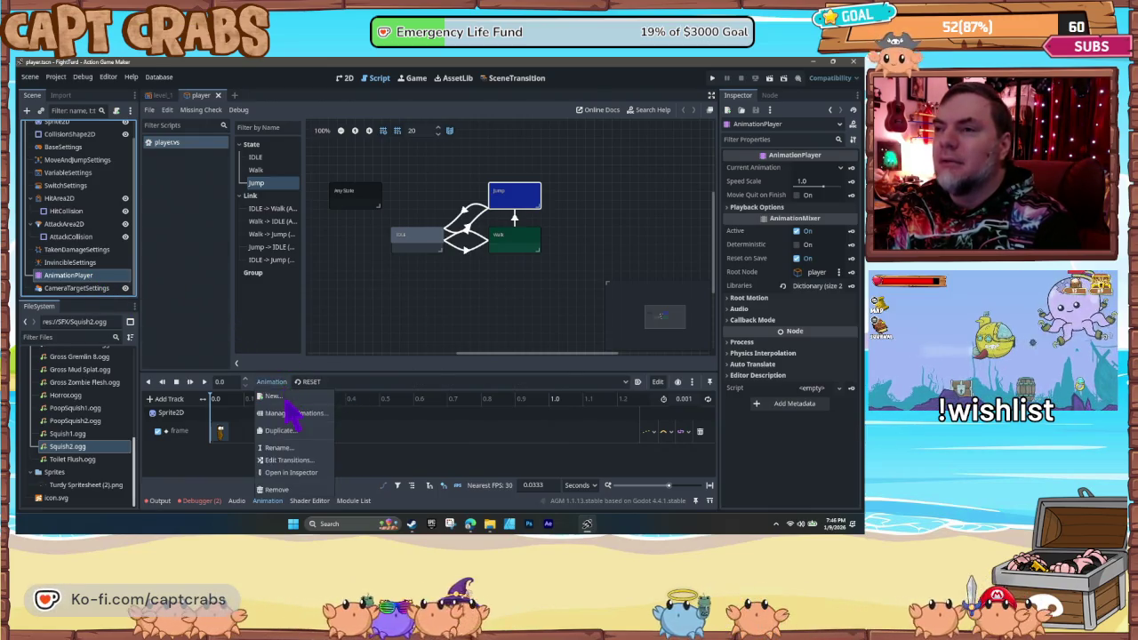
click(293, 406)
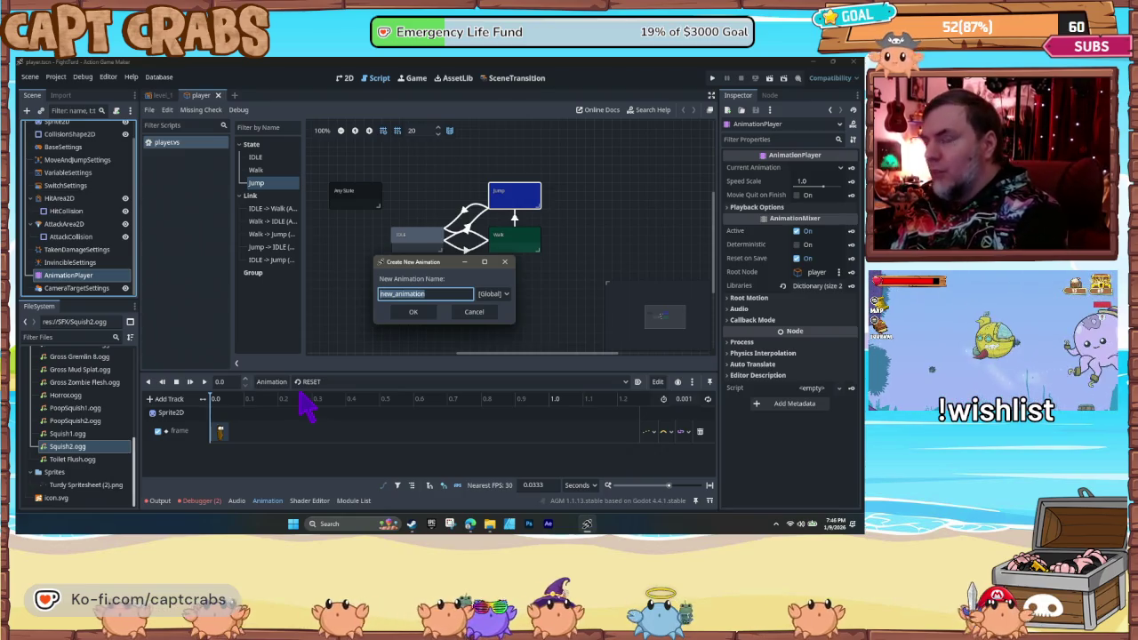
text(Wal)
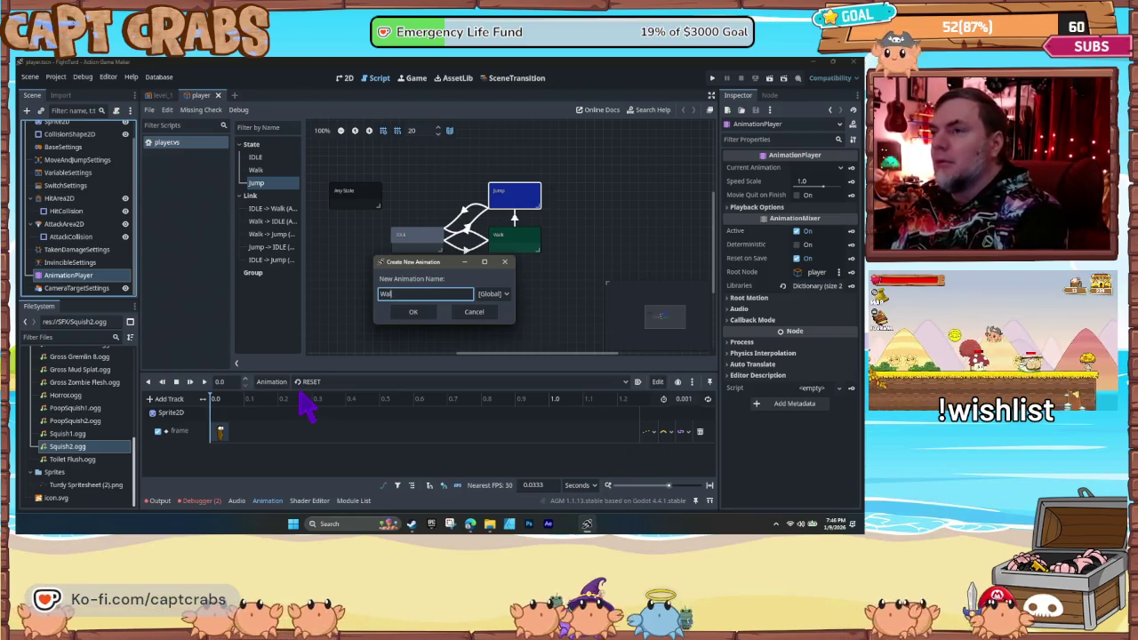
key(BackSpace)
key(BackSpace)
key(BackSpace)
text(player_w)
text(aolk)
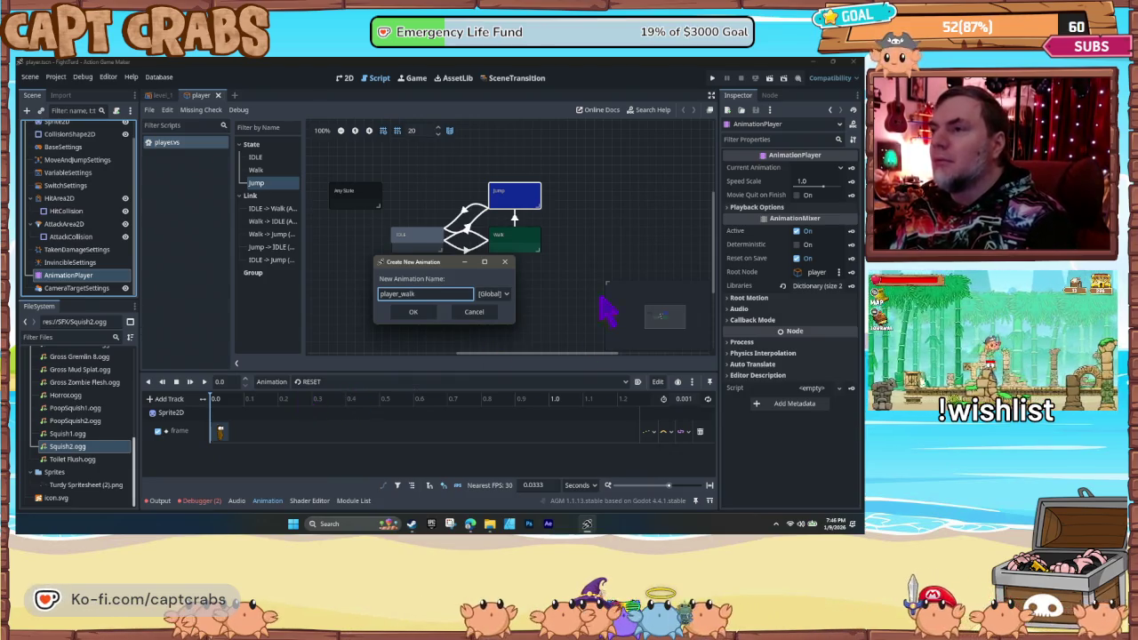
click(494, 294)
click(498, 315)
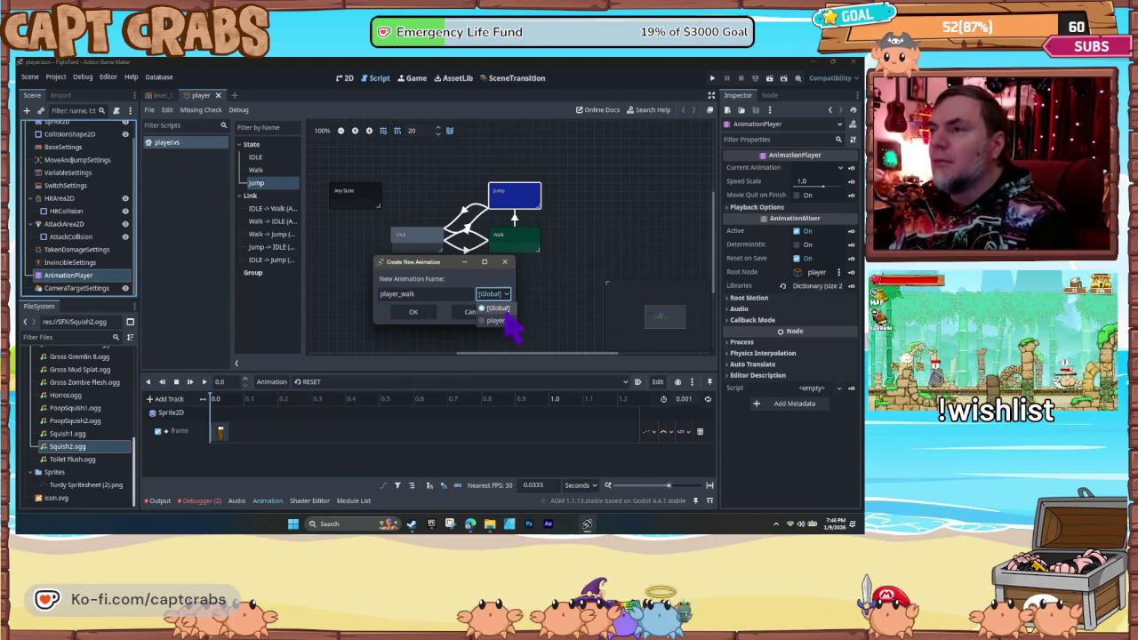
click(414, 313)
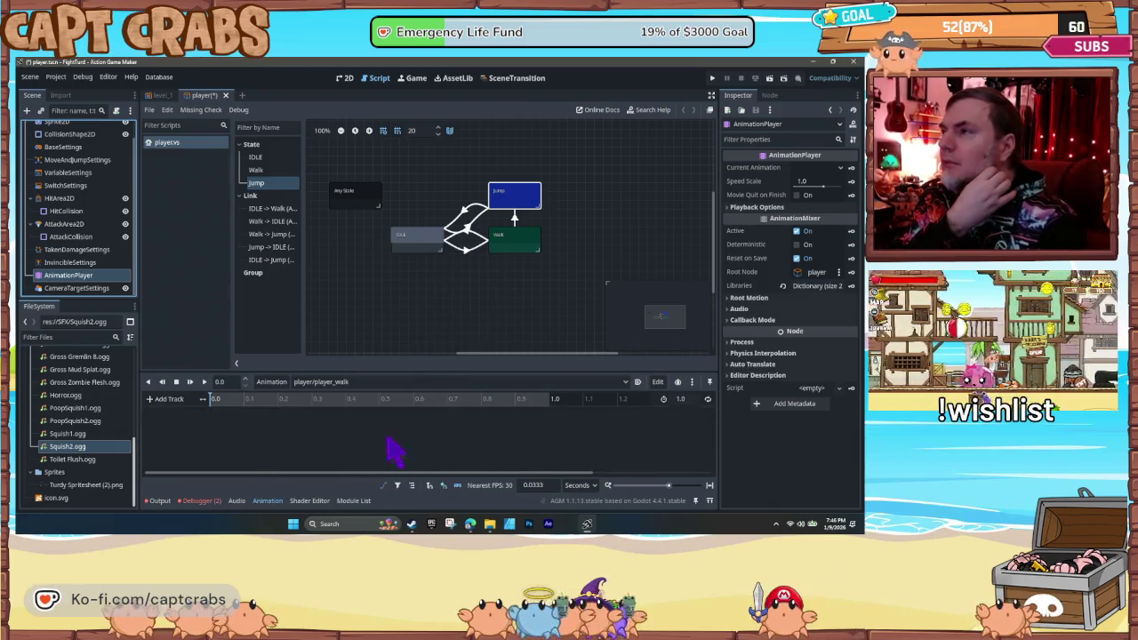
- Key Sprite2D frames 16 and 17 onto a new frame track in player_walk
scroll(84, 231, up, 1)
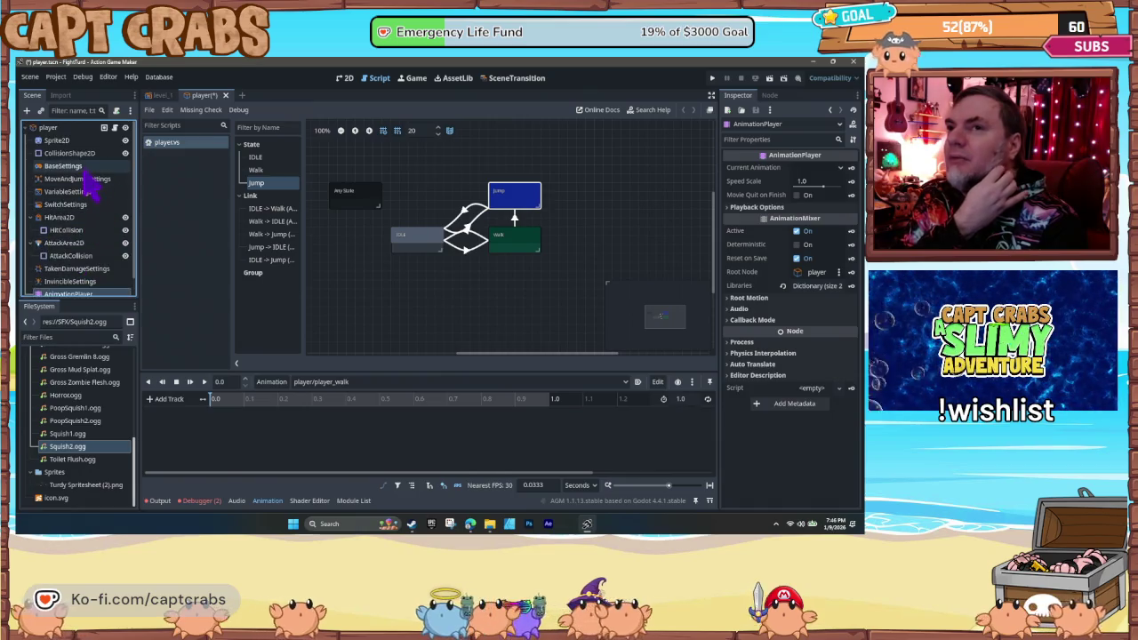
click(81, 141)
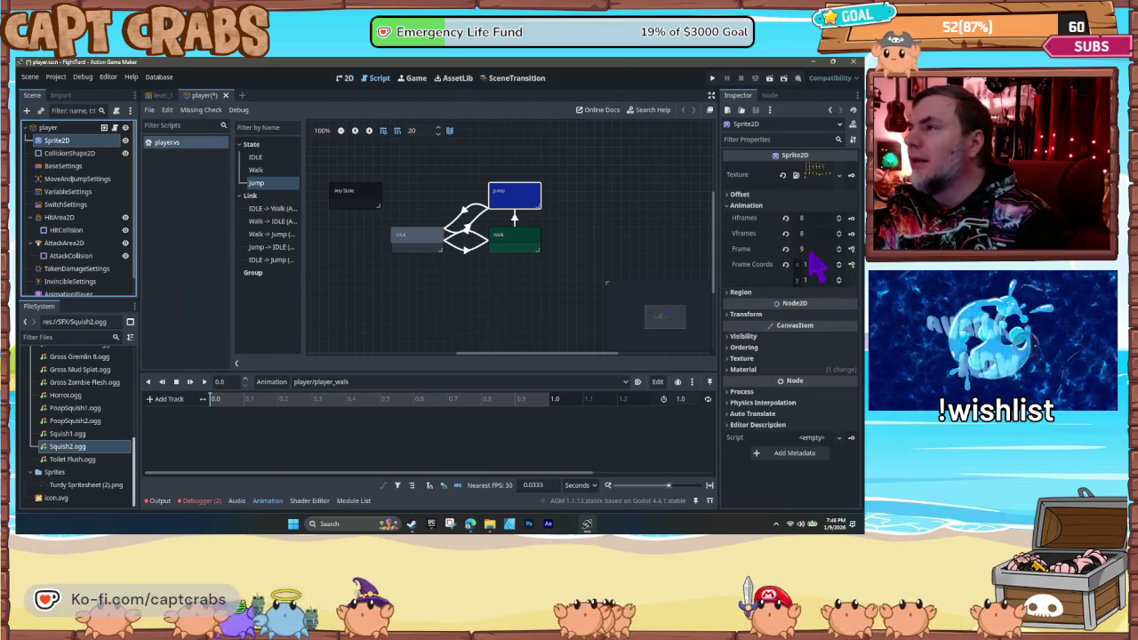
click(345, 80)
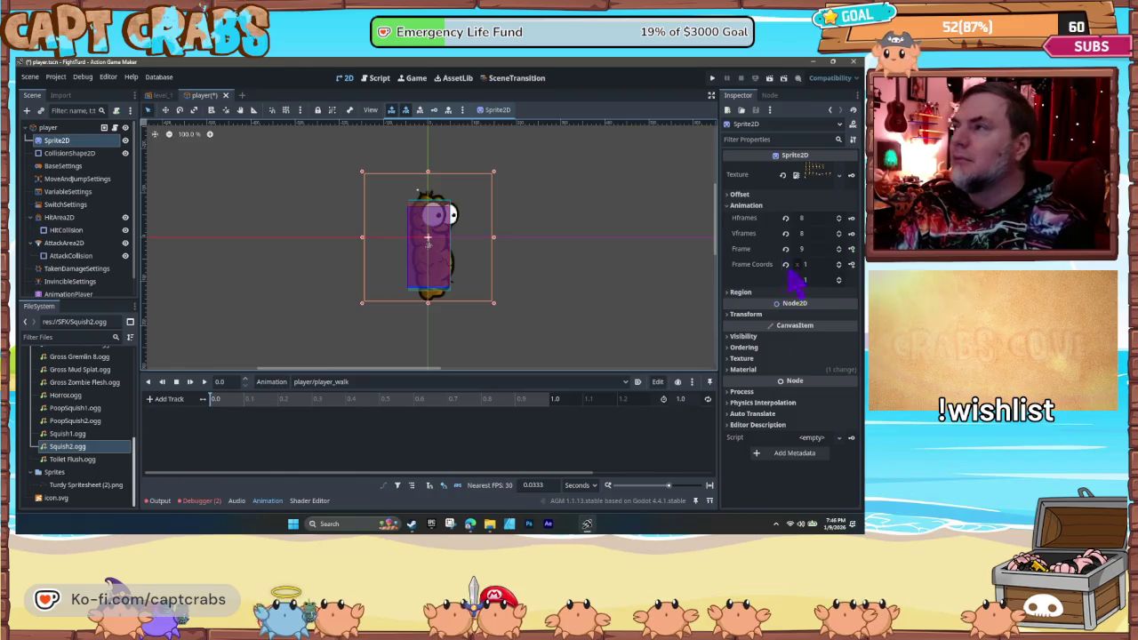
click(839, 247)
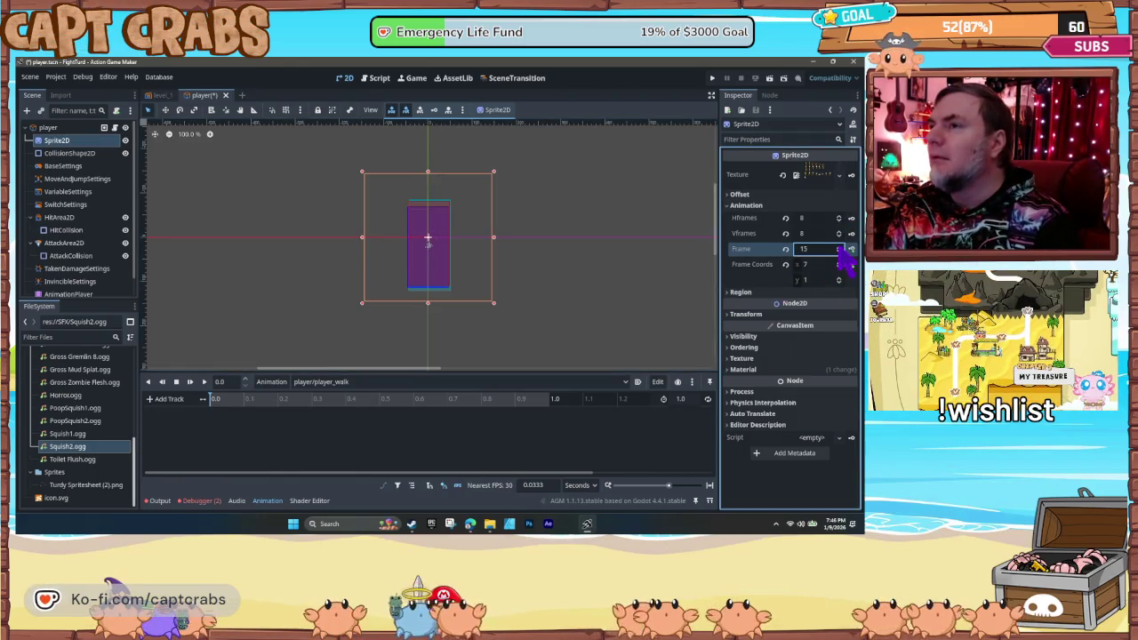
click(839, 248)
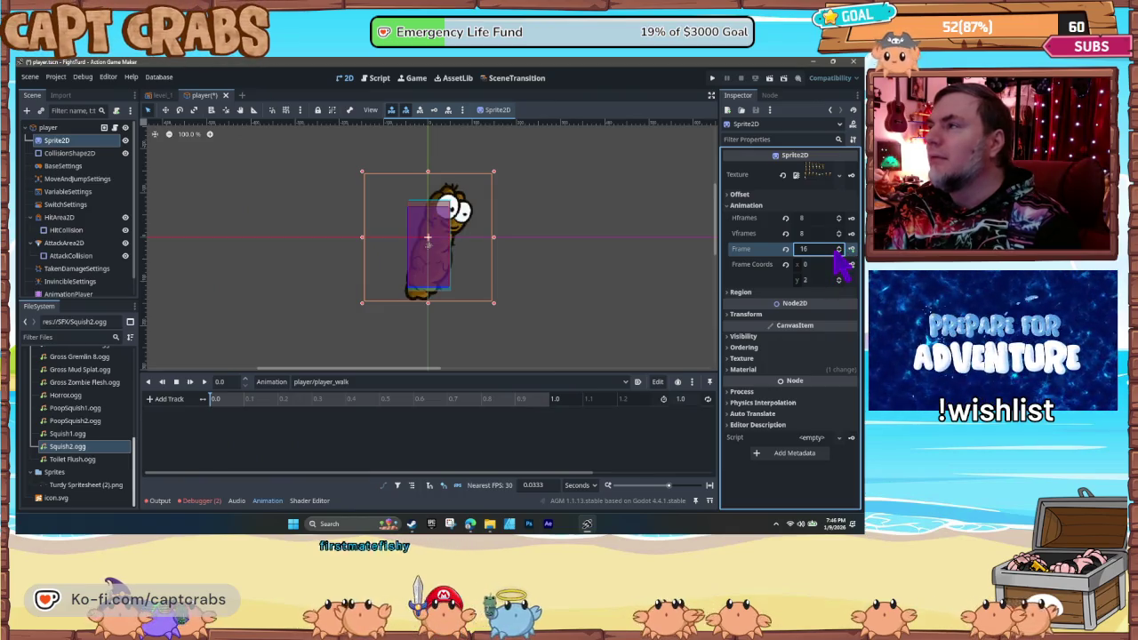
click(851, 249)
click(400, 323)
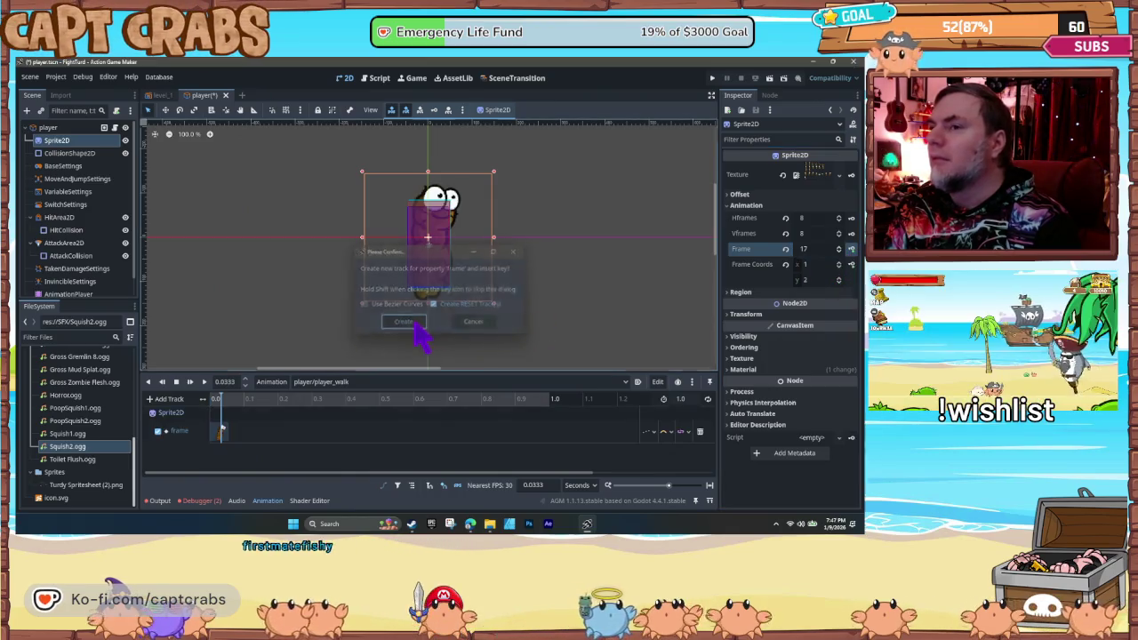
click(235, 400)
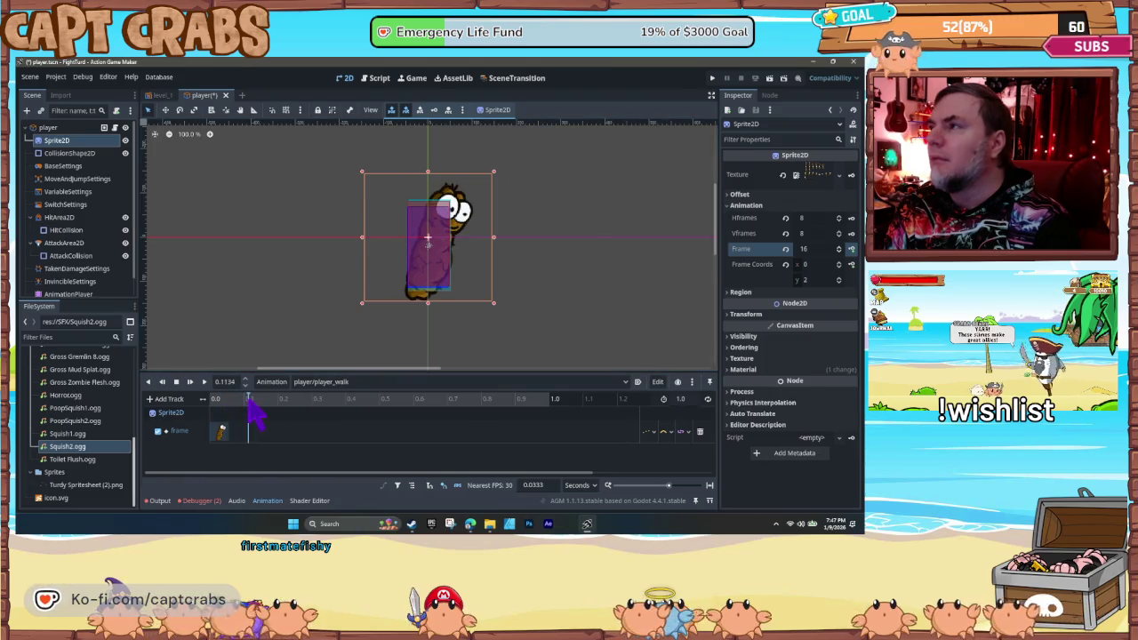
click(839, 247)
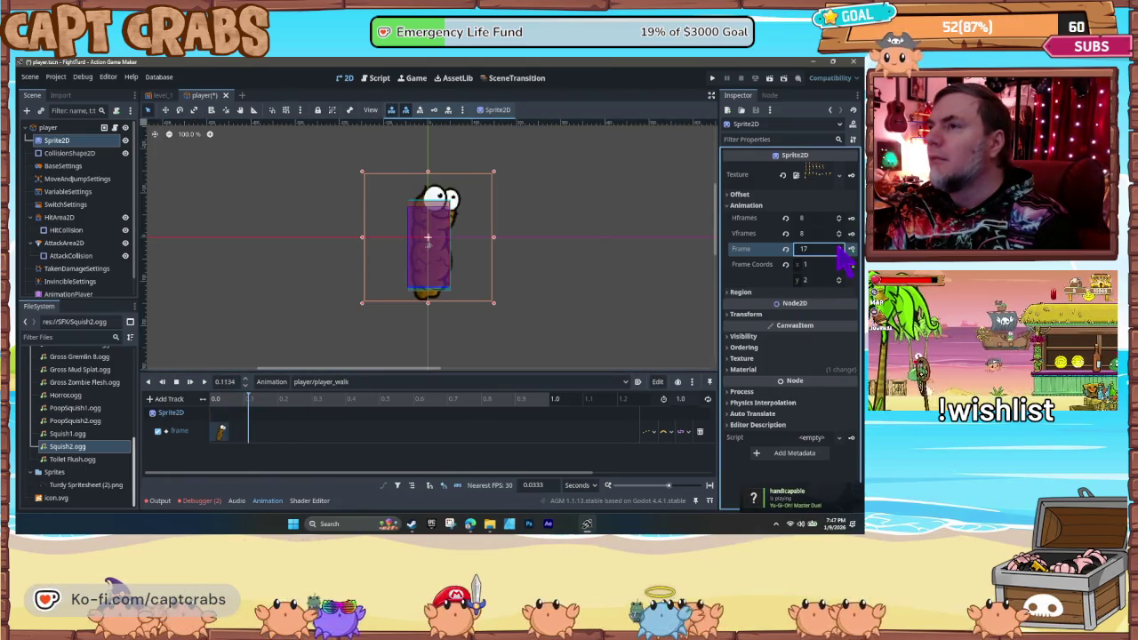
click(851, 250)
- Set the player_walk length to 0.2 seconds, enable looping, and preview the animation
click(241, 400)
drag(241, 400, 201, 401)
click(204, 381)
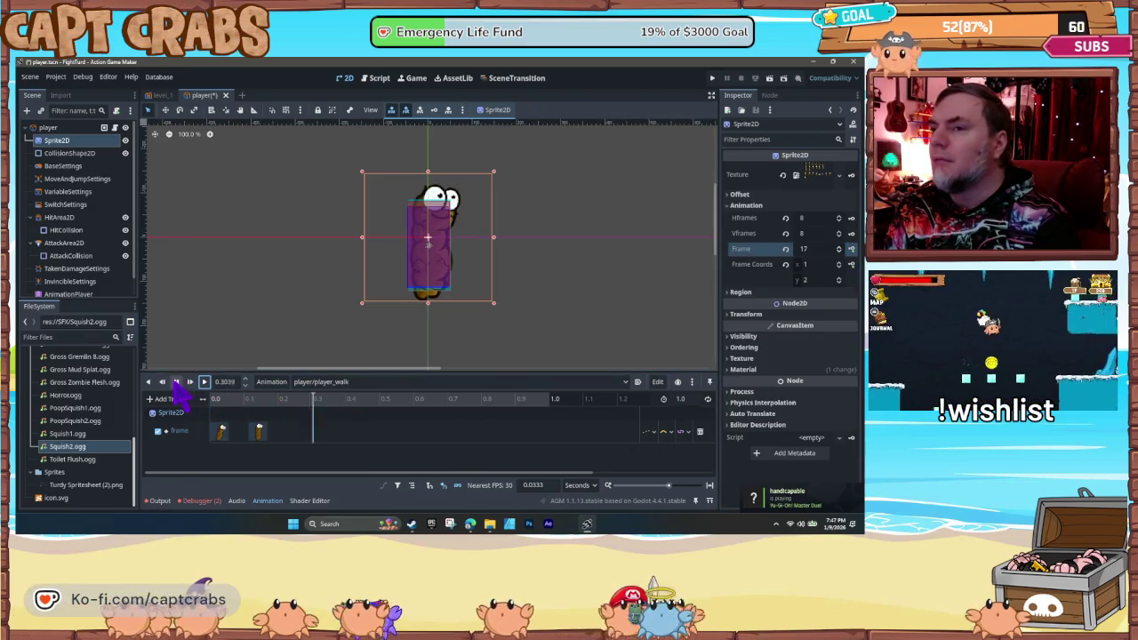
click(176, 382)
drag(257, 400, 275, 401)
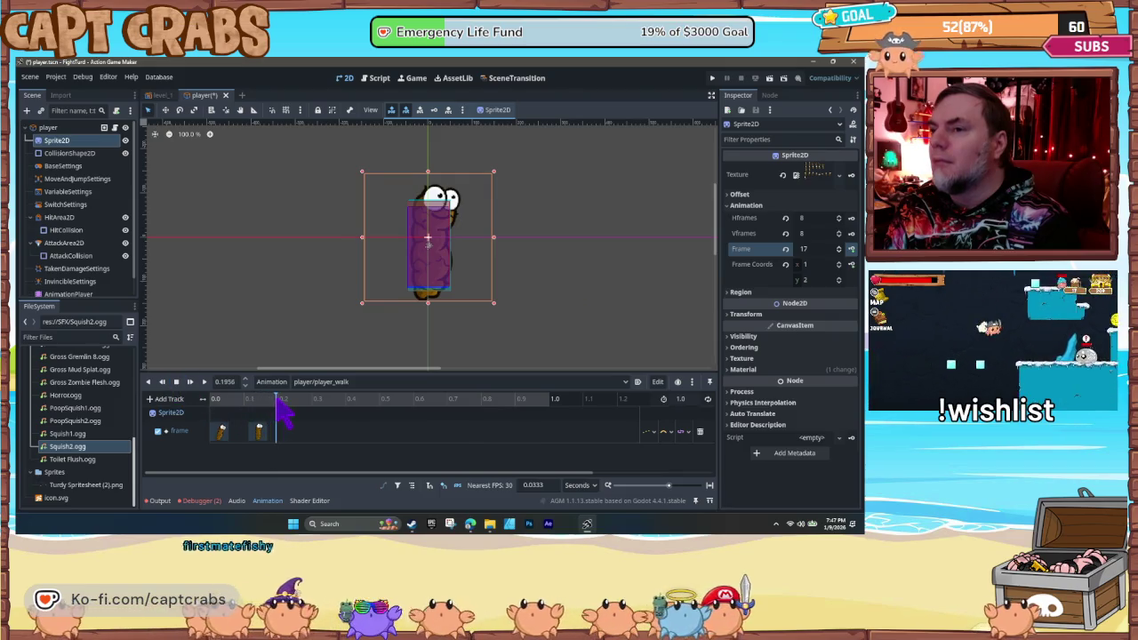
text(0.2)
key(Return)
click(708, 399)
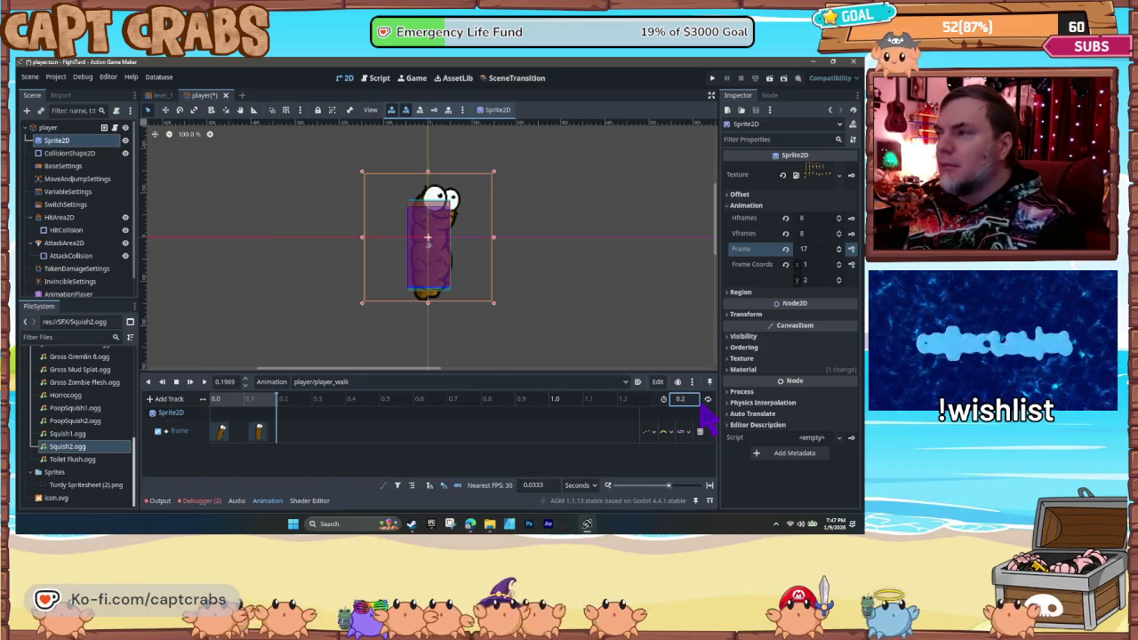
click(204, 381)
click(177, 383)
text(0.5)
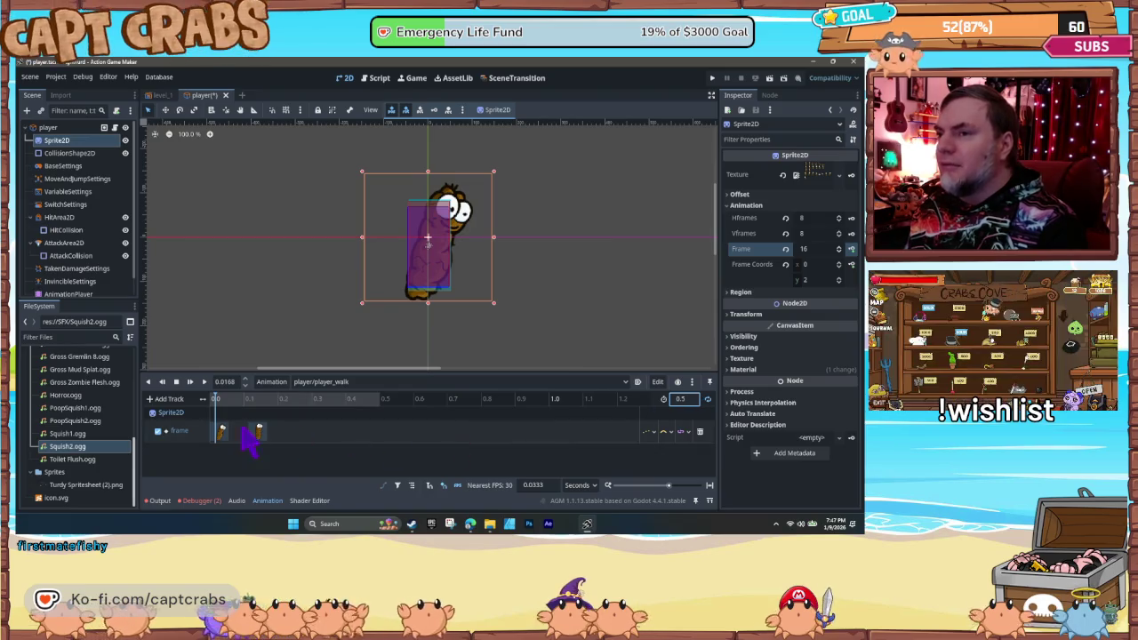
- Move player_walk's second frame key to 0.2 seconds and preview the retimed walk
drag(258, 433, 312, 434)
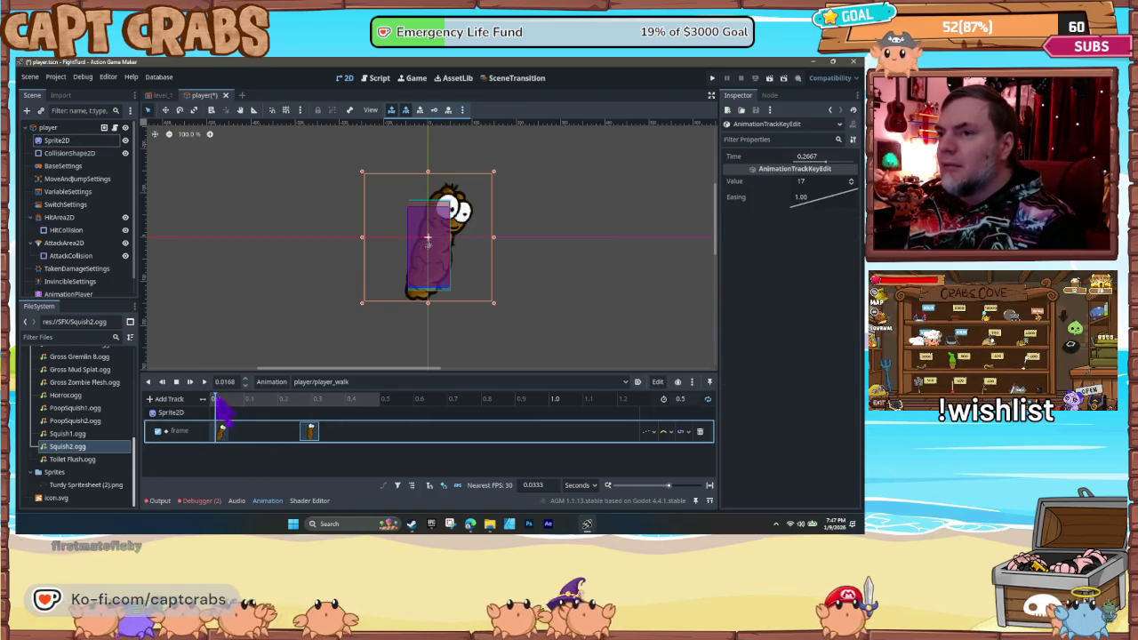
click(648, 432)
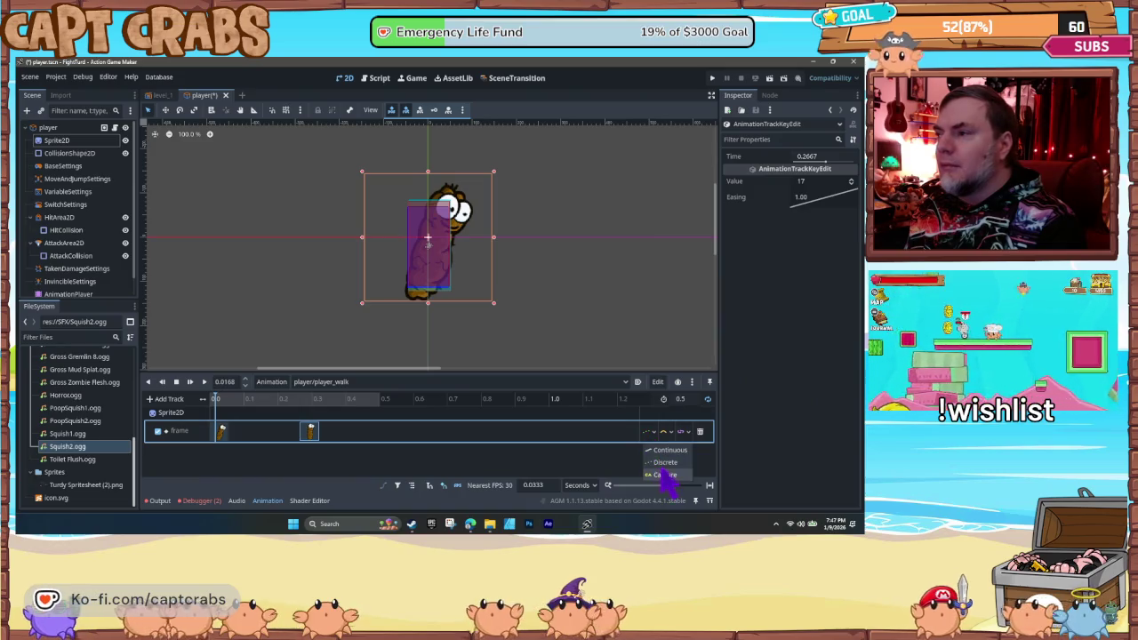
click(204, 382)
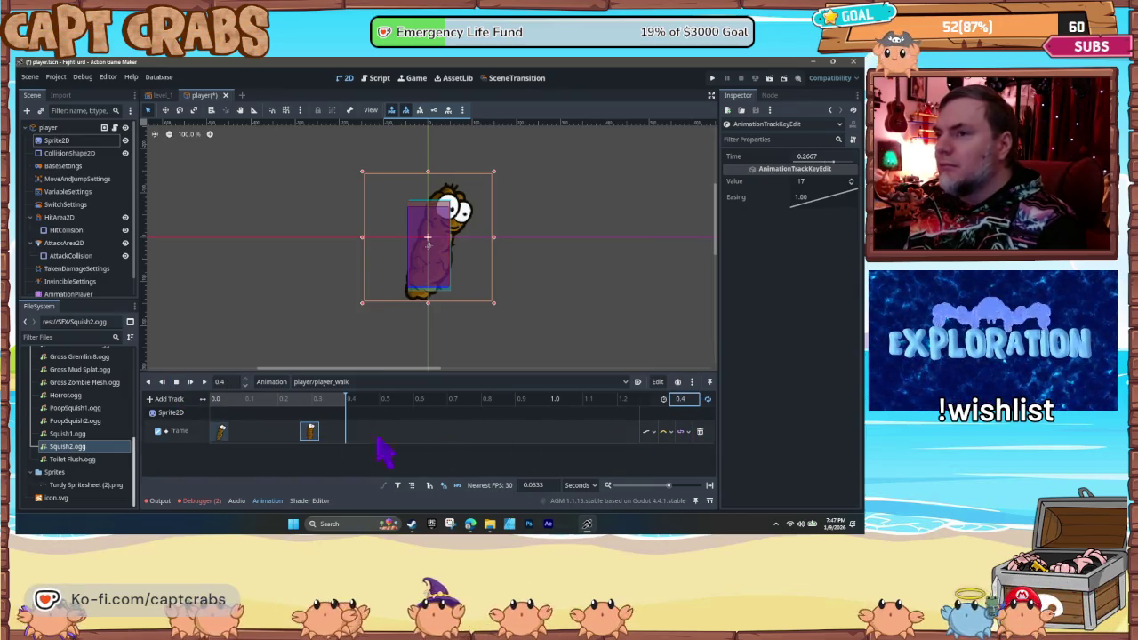
drag(311, 434, 287, 436)
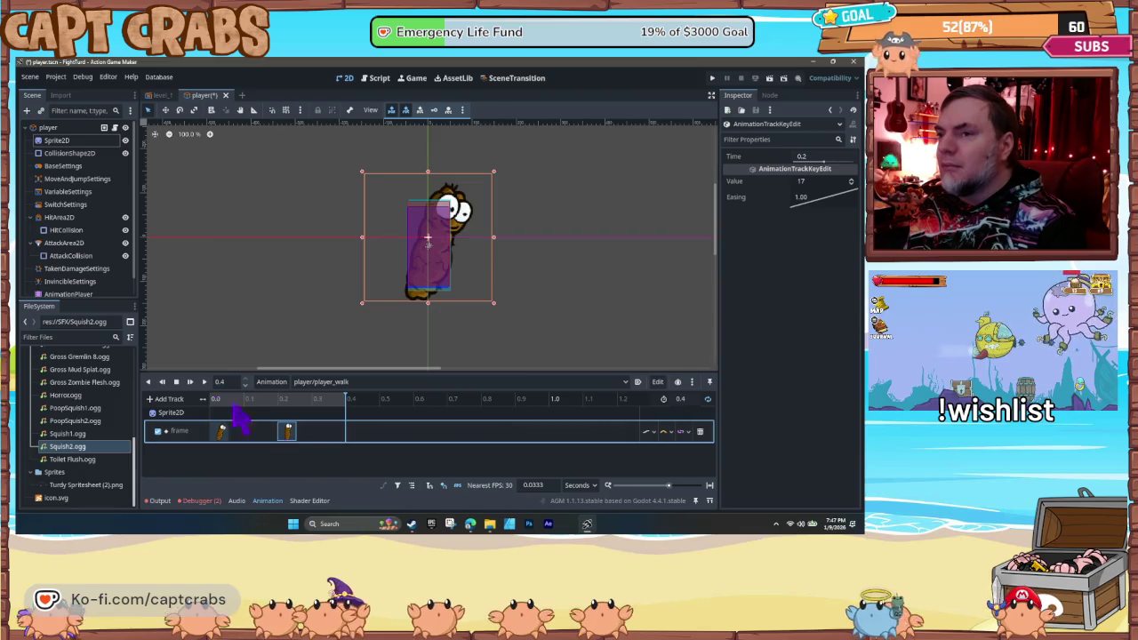
click(203, 381)
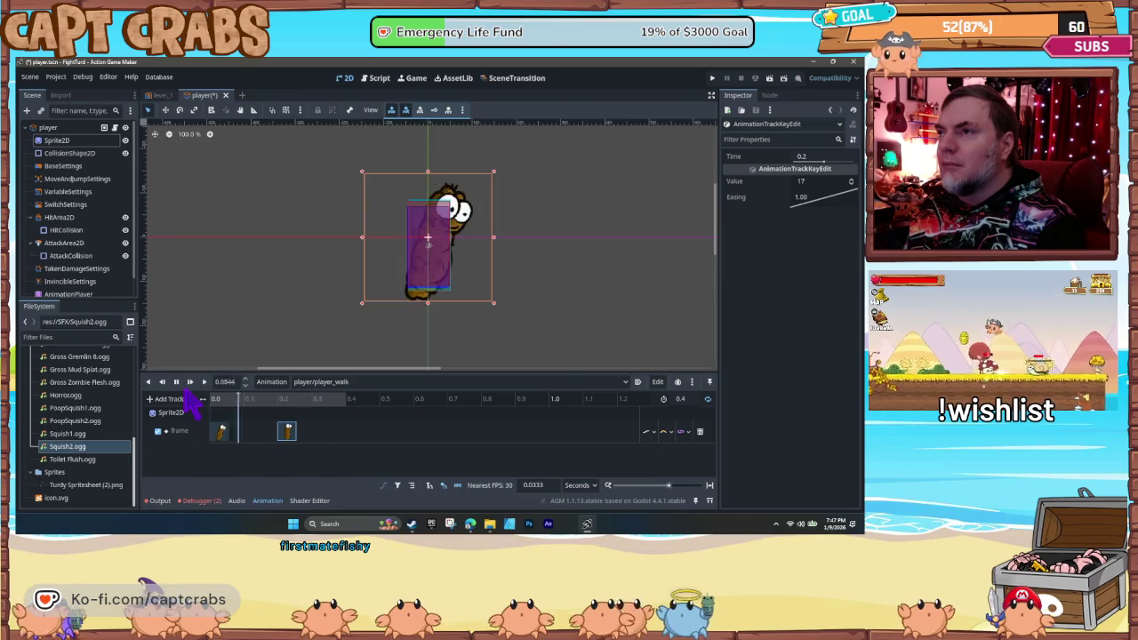
click(176, 382)
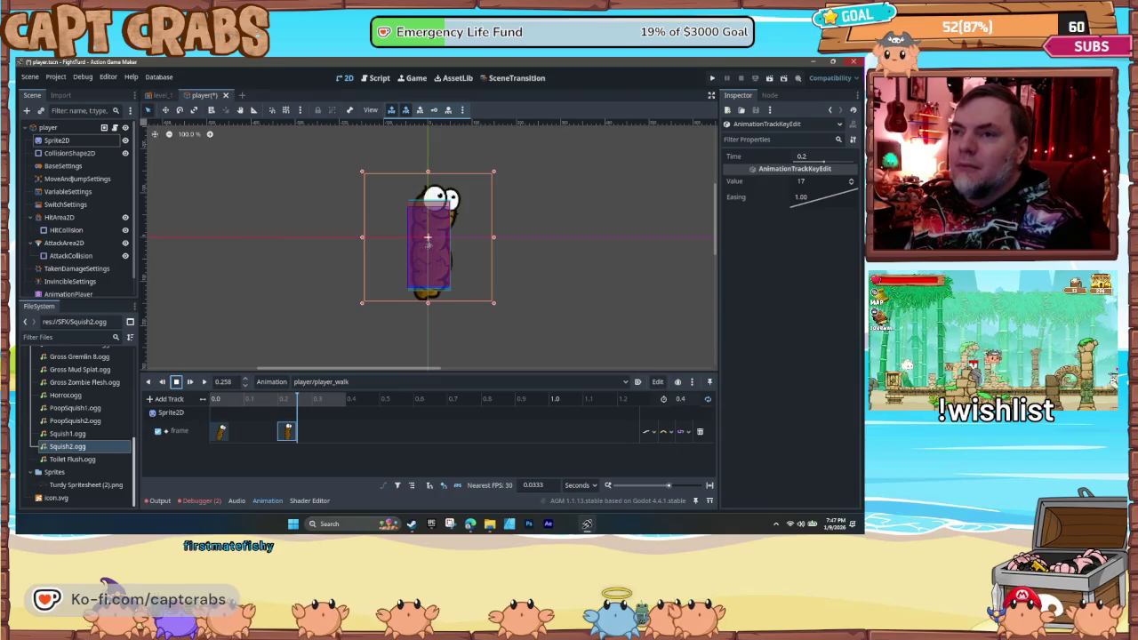
- Replay the 0.4-second walk animation from the start and save the player scene
click(293, 280)
click(203, 381)
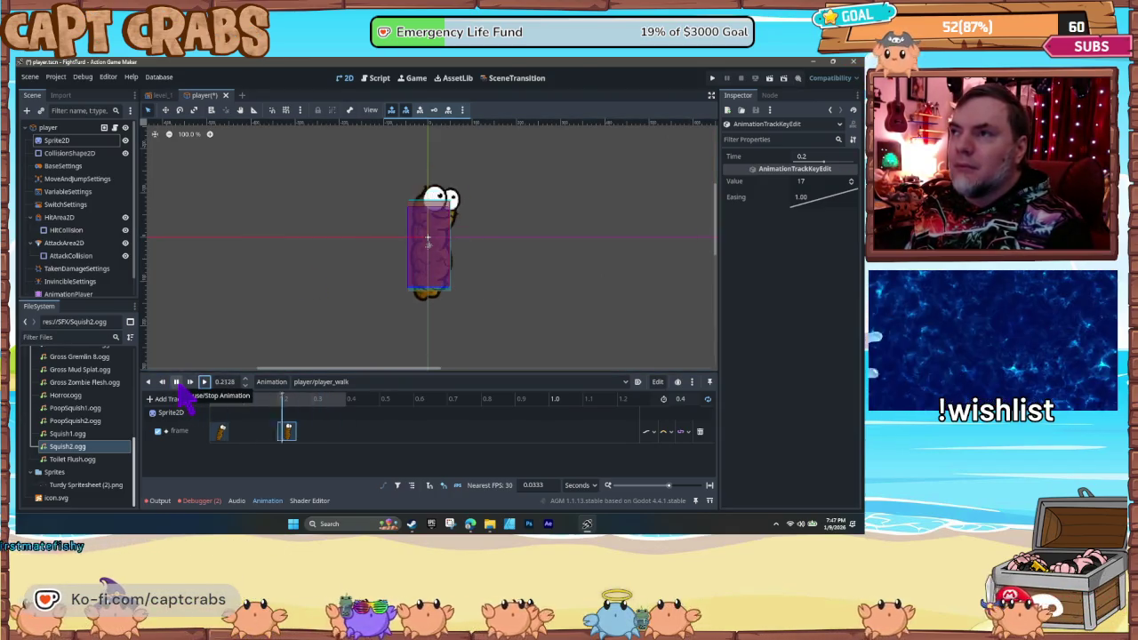
click(178, 386)
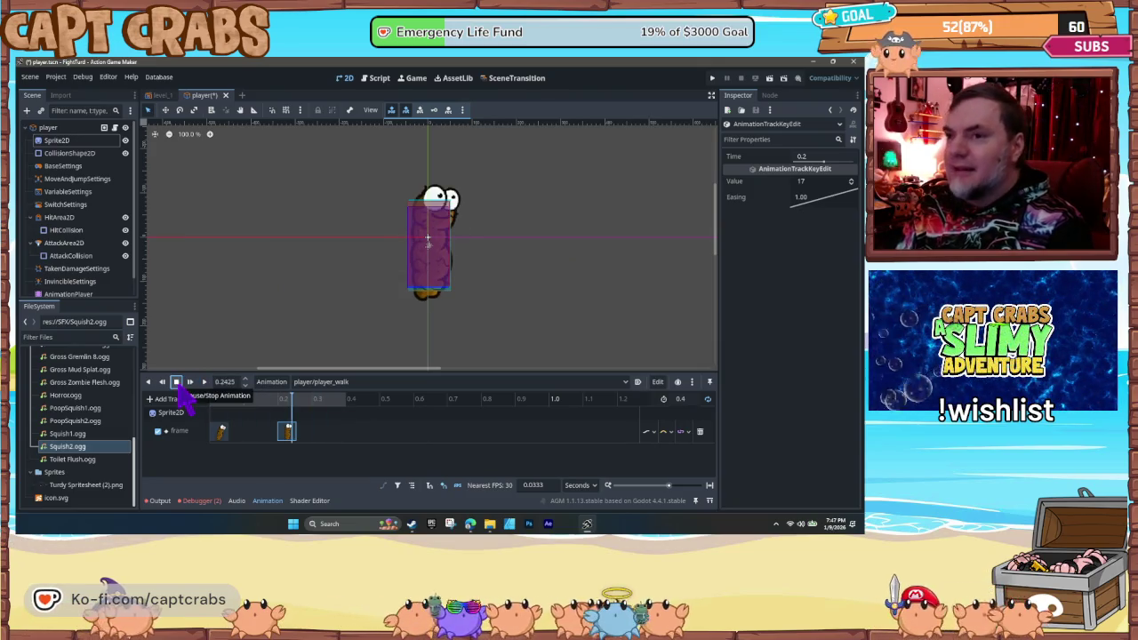
key(ctrl+s)
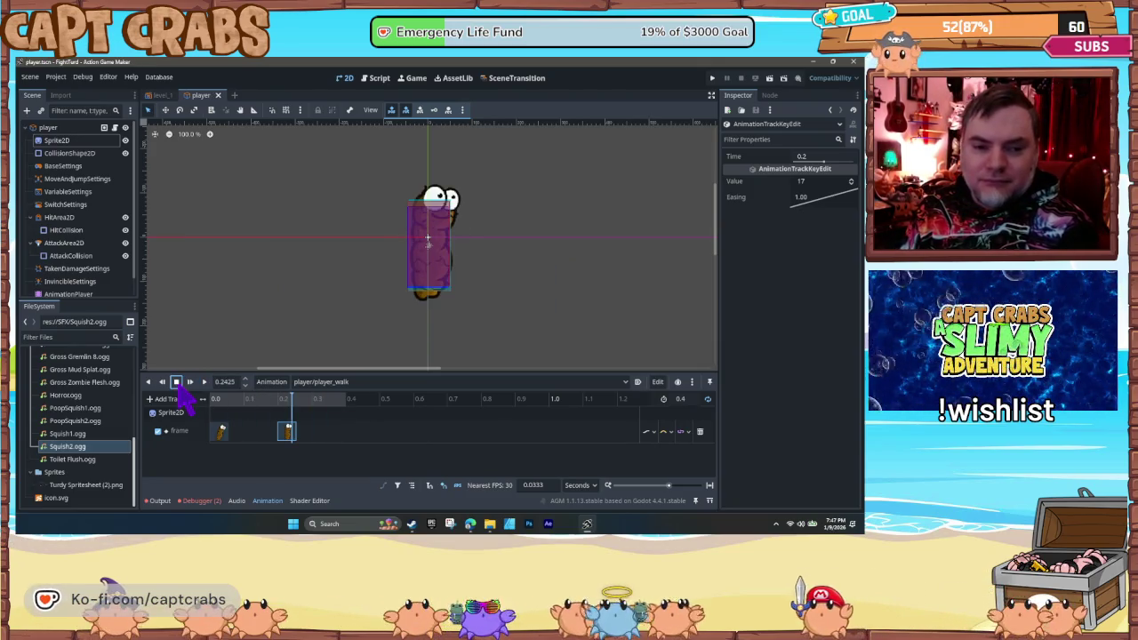
- Create a new animation named player_jump
click(274, 383)
click(293, 402)
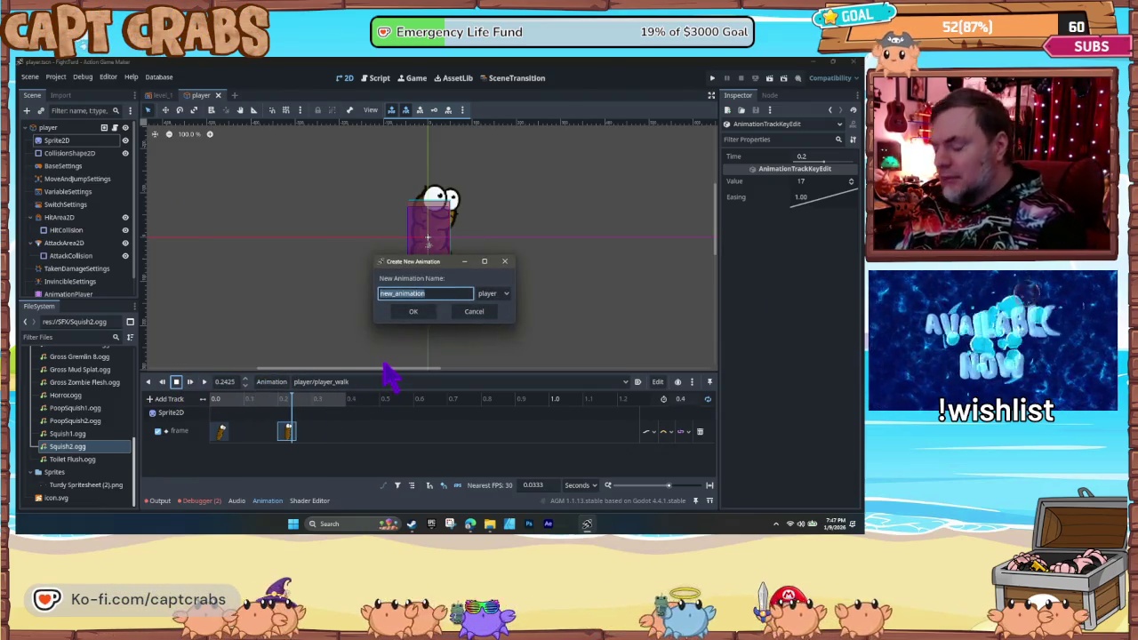
text(mp)
key(Return)
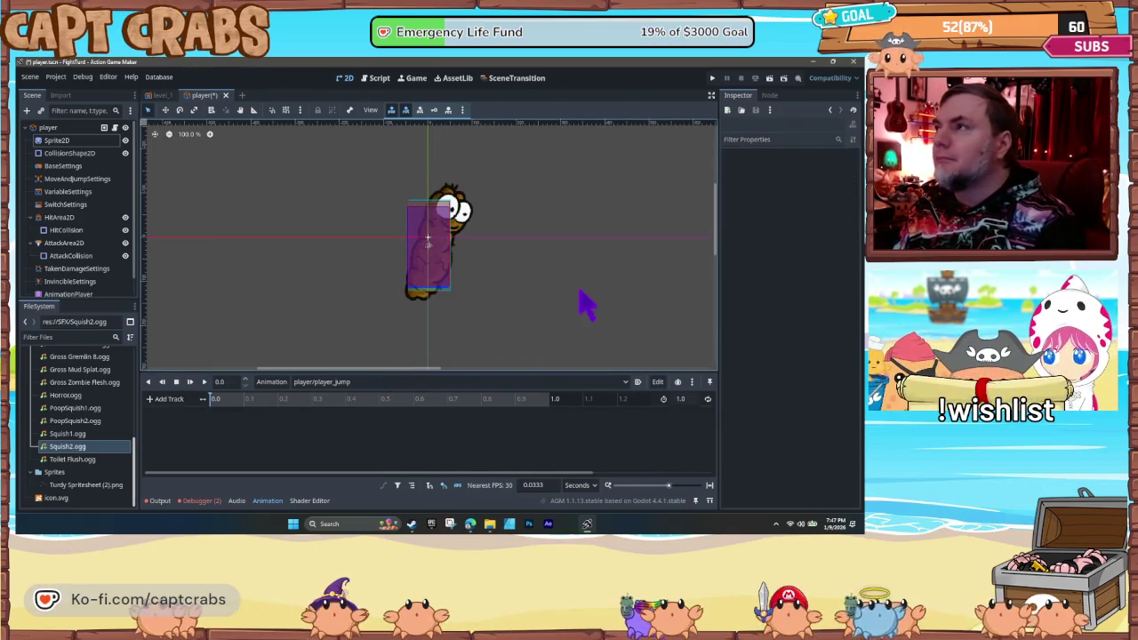
- Set the Sprite2D to frame 28 and key it onto a new frame track at the start
click(57, 141)
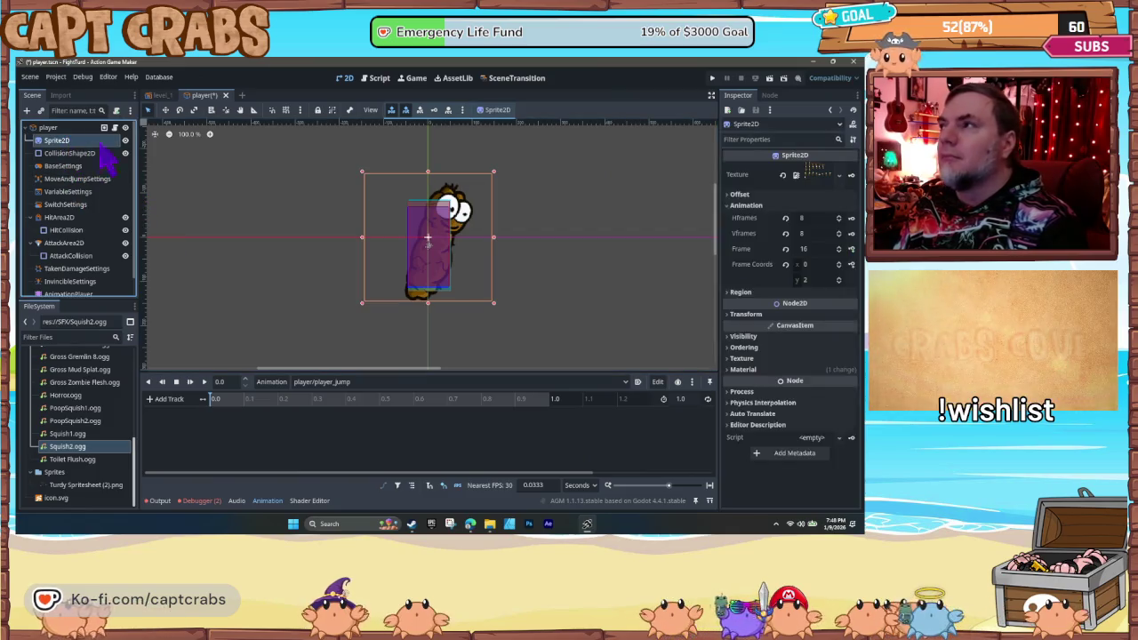
double_click(839, 246)
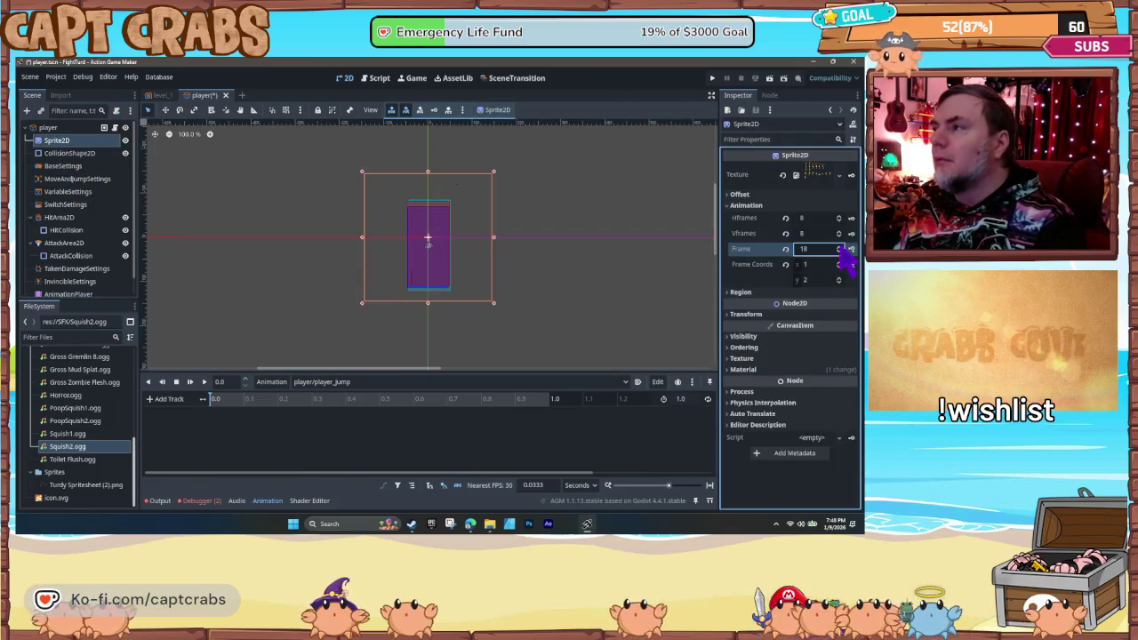
click(839, 248)
click(839, 249)
click(840, 249)
click(840, 249)
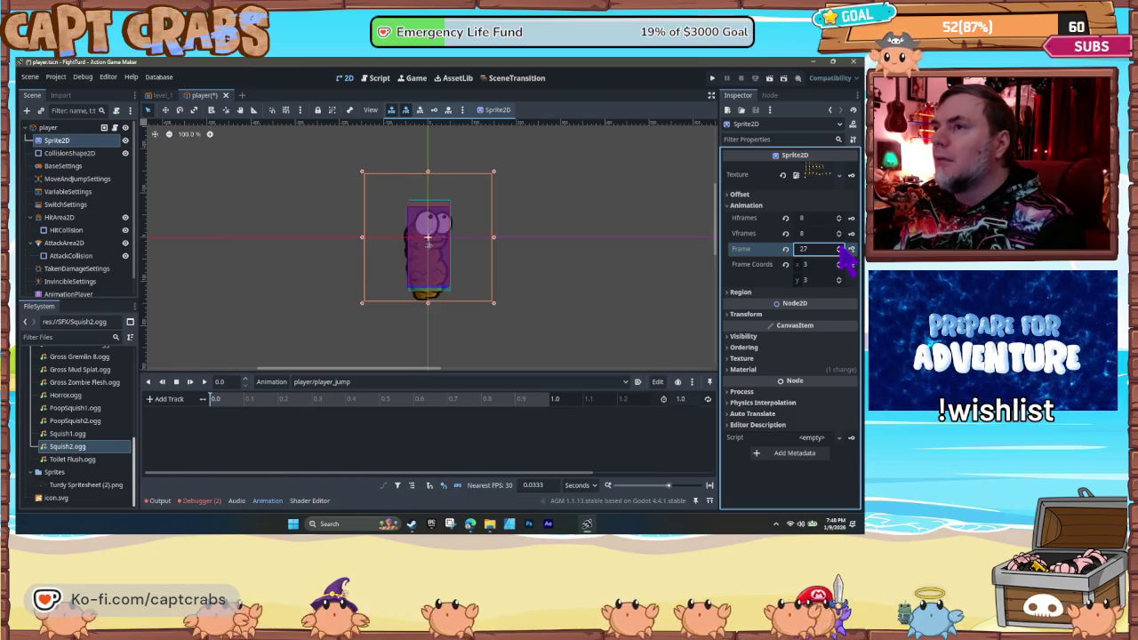
click(839, 247)
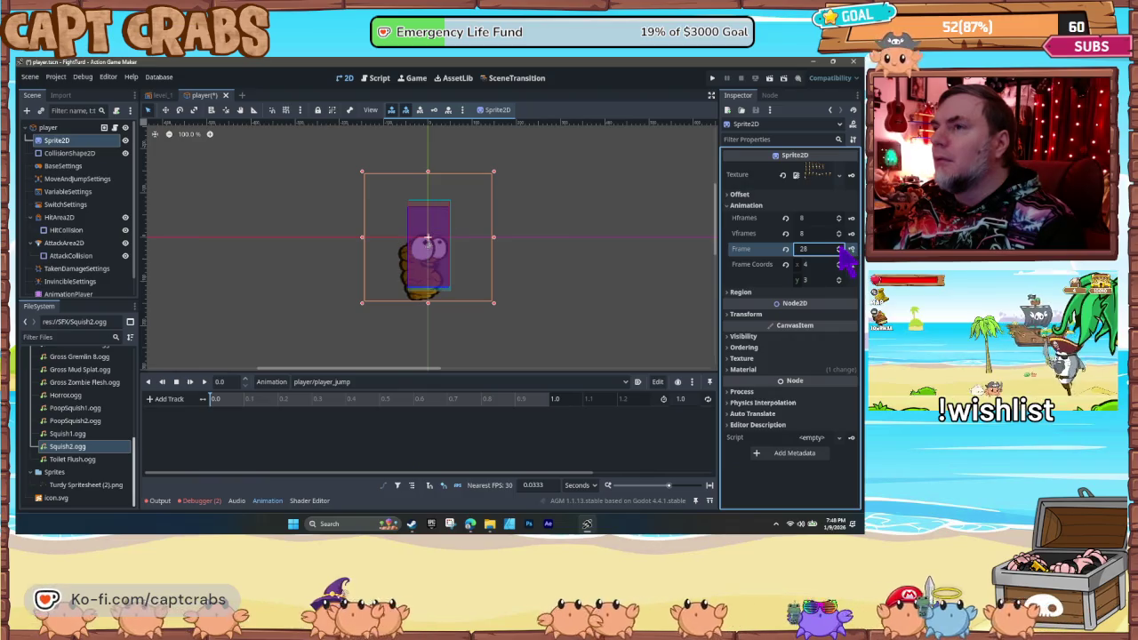
click(840, 247)
click(839, 252)
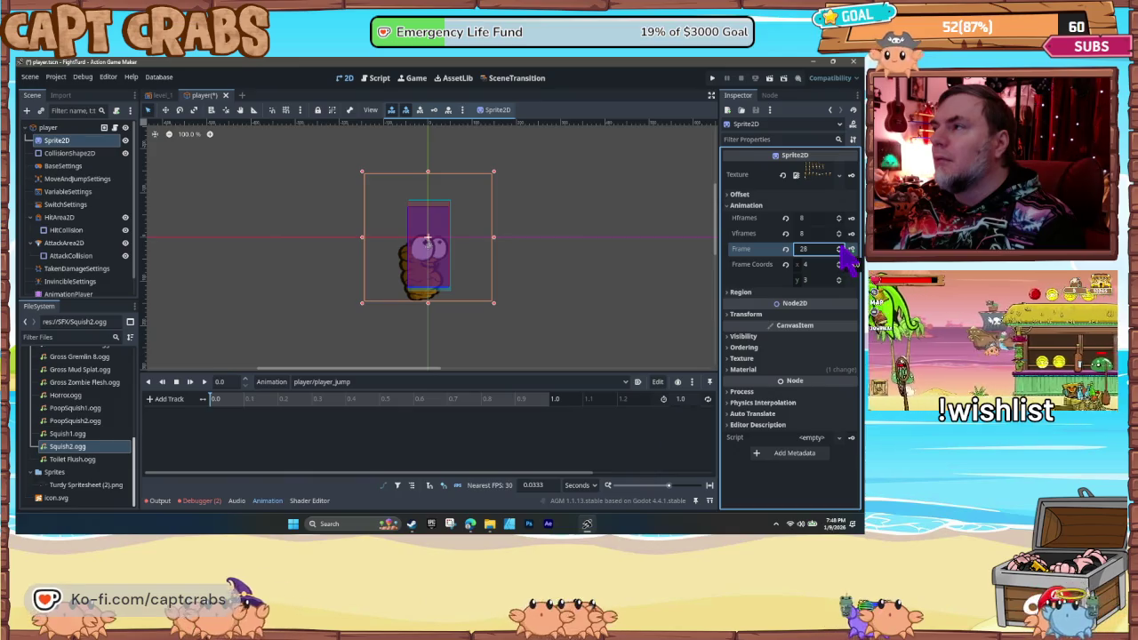
click(851, 250)
click(411, 323)
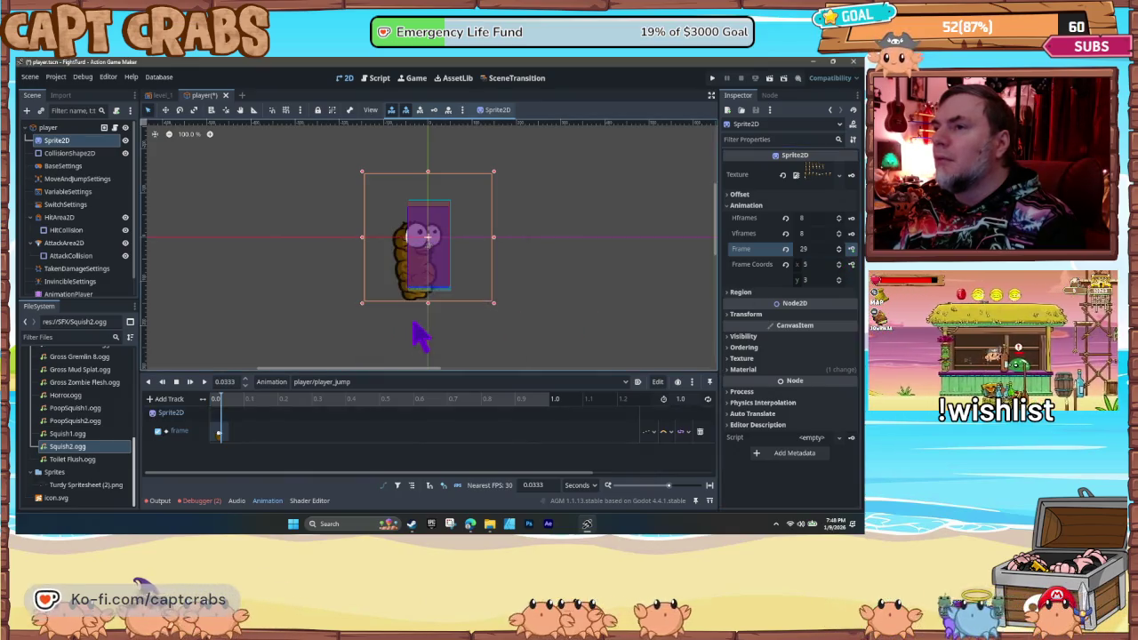
- Add frame keyframes 29, 30 and 31 at about 0.1, 0.2 and 0.35 seconds
click(251, 400)
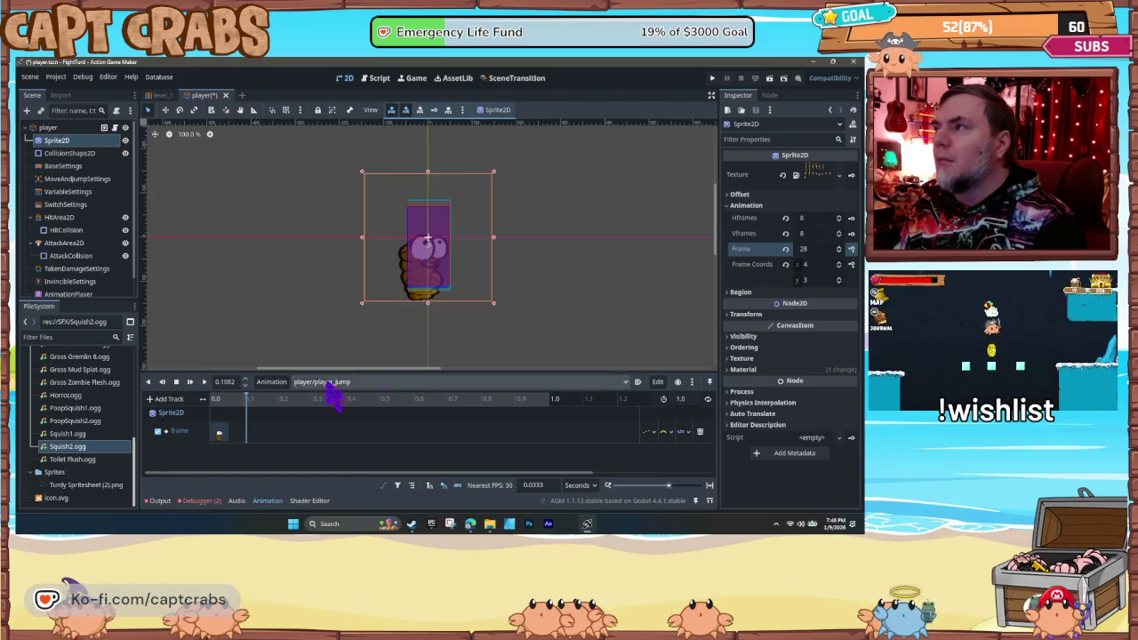
click(840, 247)
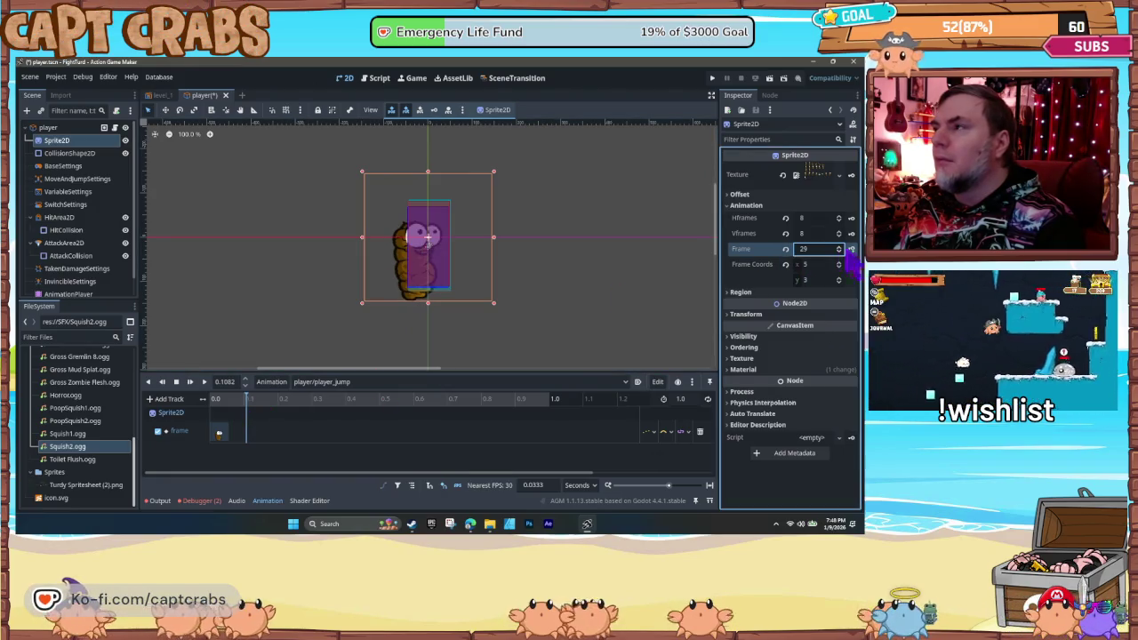
click(851, 250)
click(285, 400)
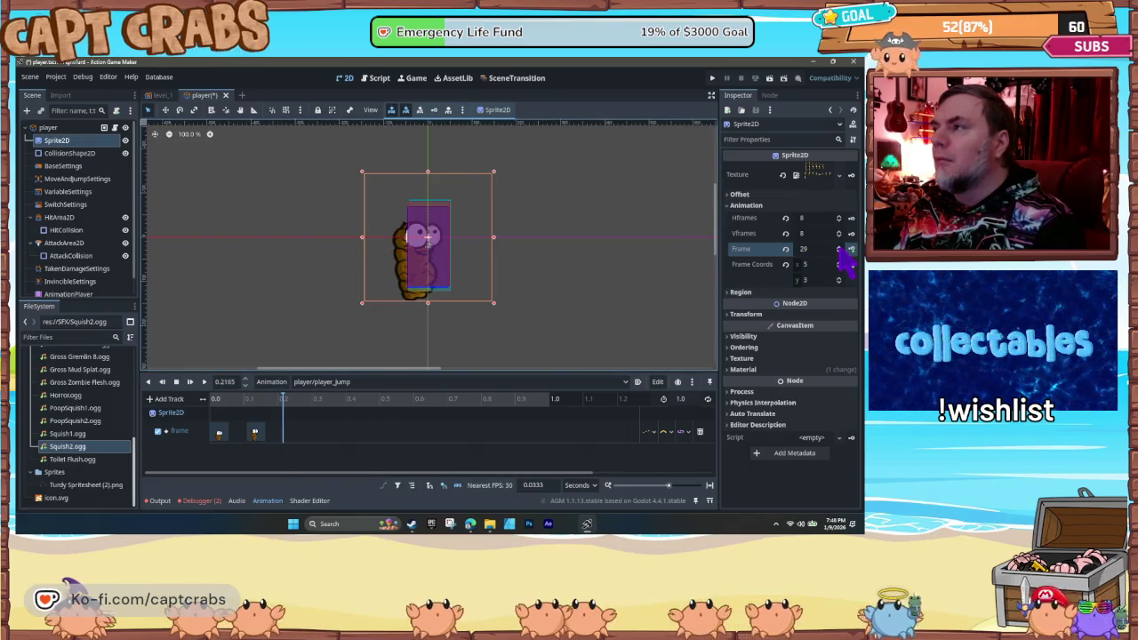
click(839, 246)
click(851, 249)
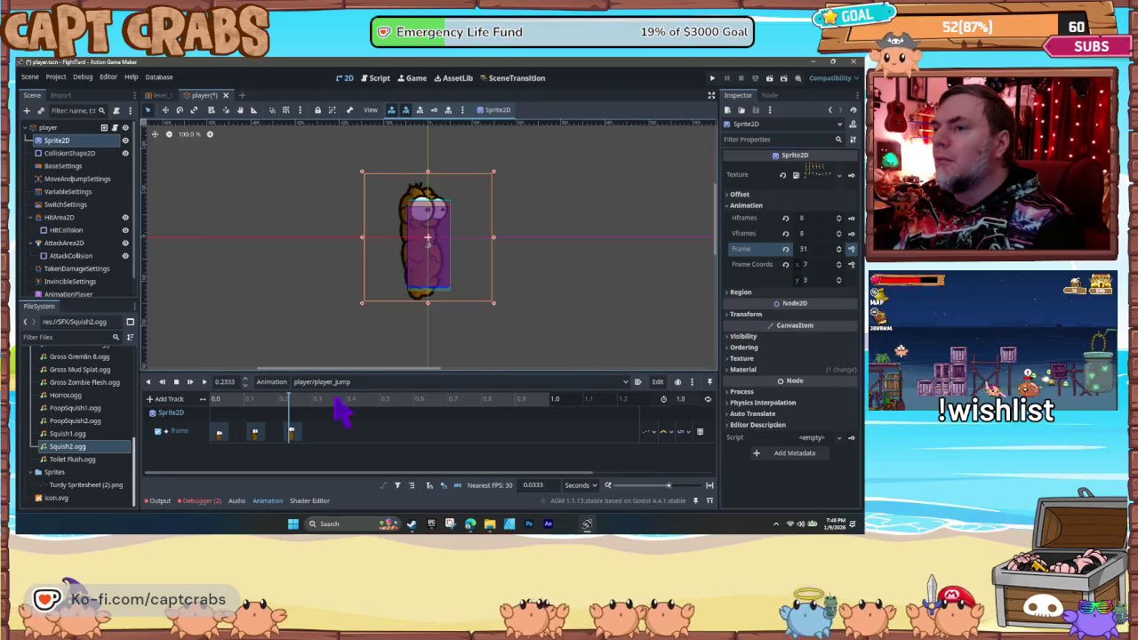
click(303, 399)
drag(320, 399, 328, 402)
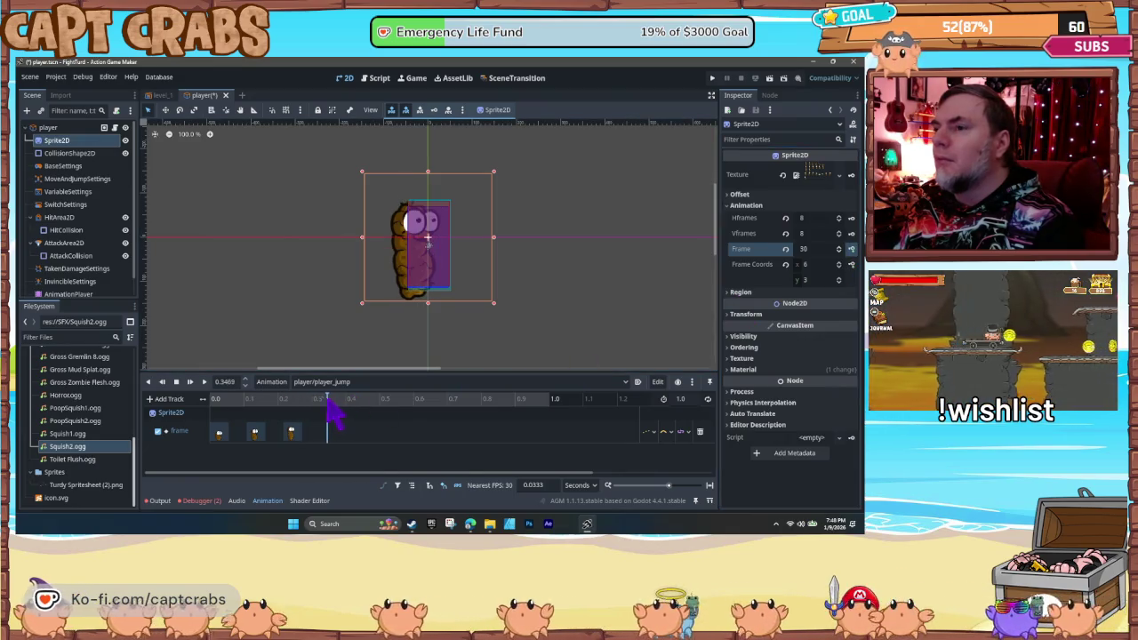
click(839, 247)
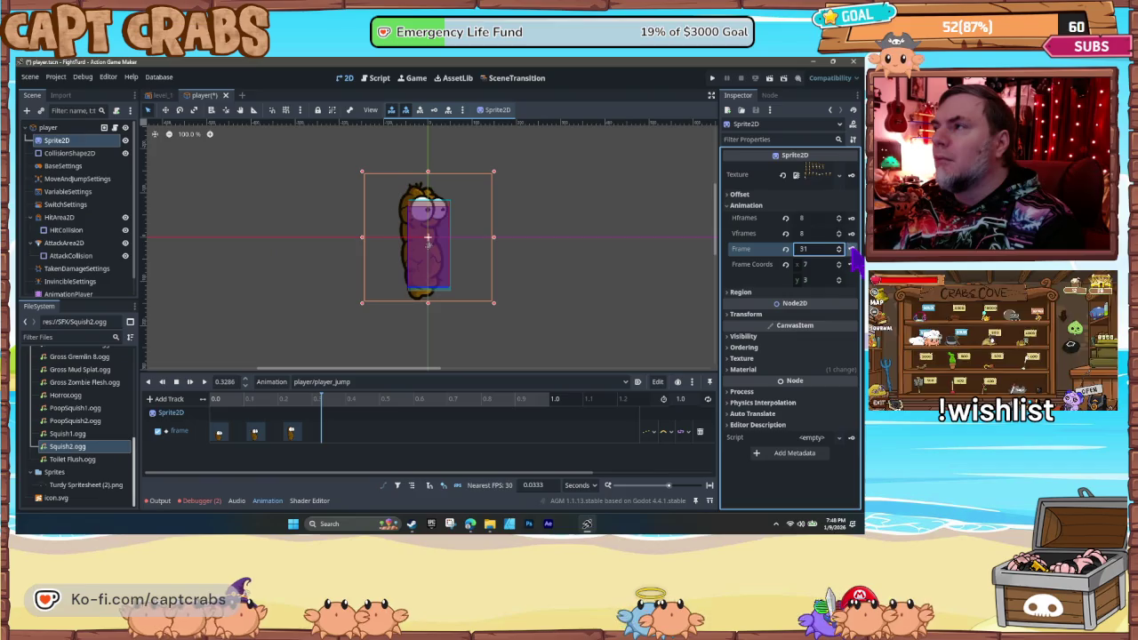
click(851, 249)
click(216, 400)
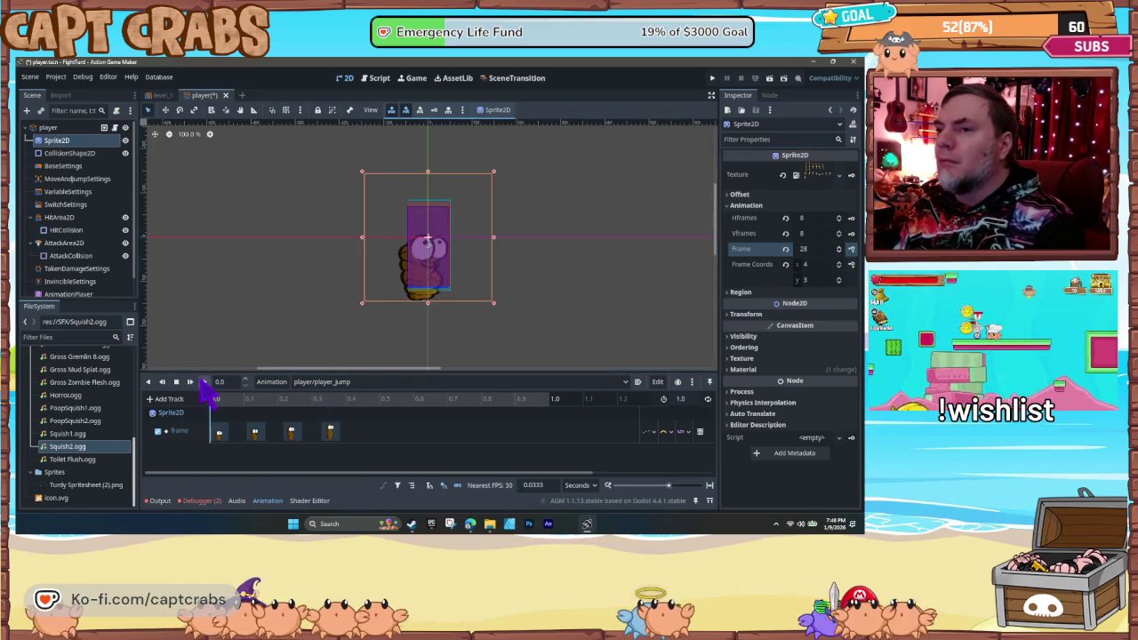
- Preview player_jump, try frames 32–33 at 0.43 seconds, then revert to 31 and reset playback
click(204, 382)
click(356, 401)
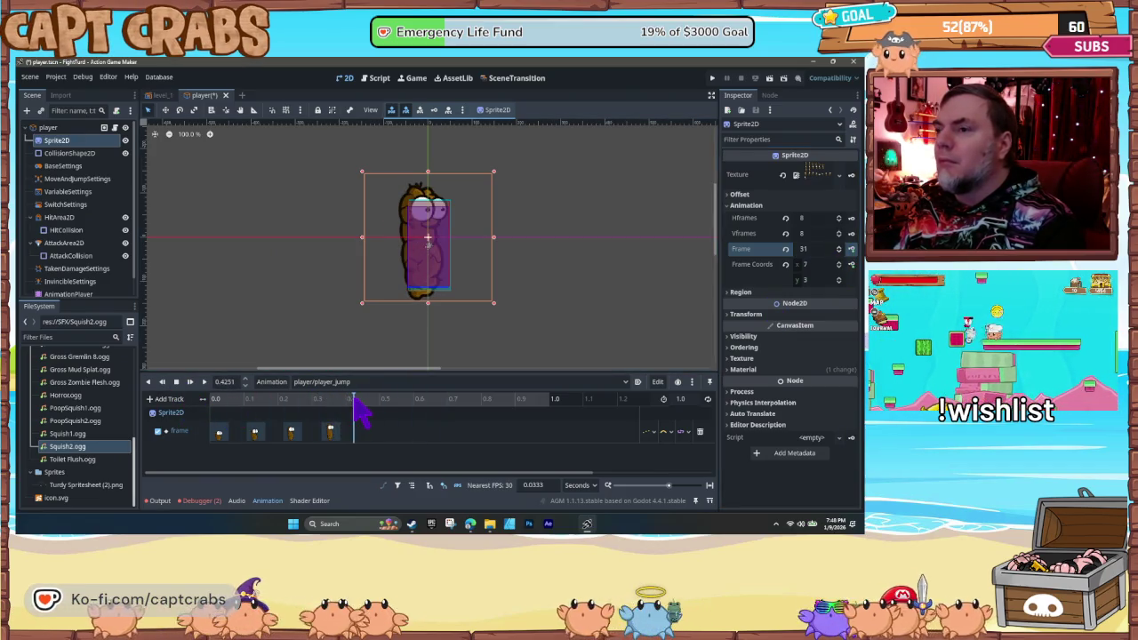
click(840, 247)
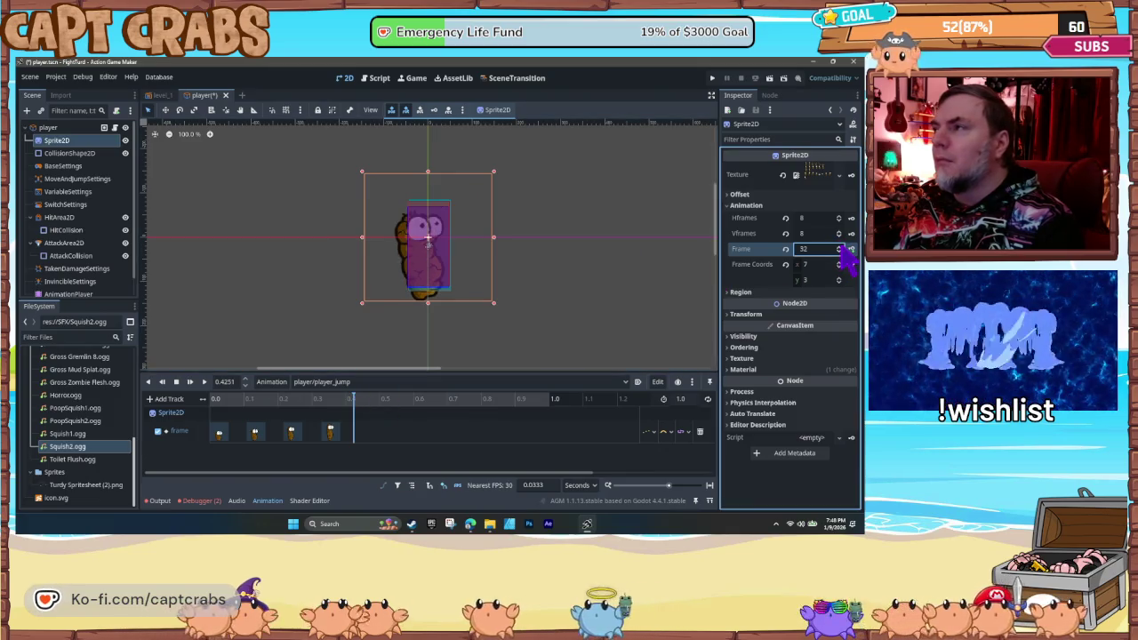
click(840, 247)
click(840, 254)
click(840, 254)
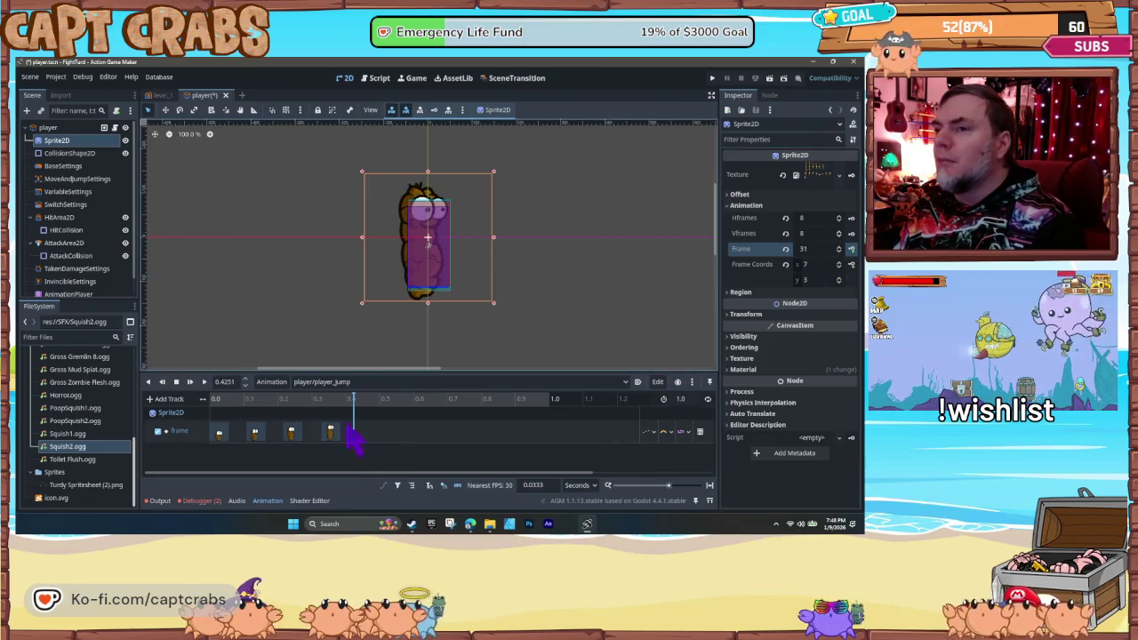
drag(294, 400, 192, 401)
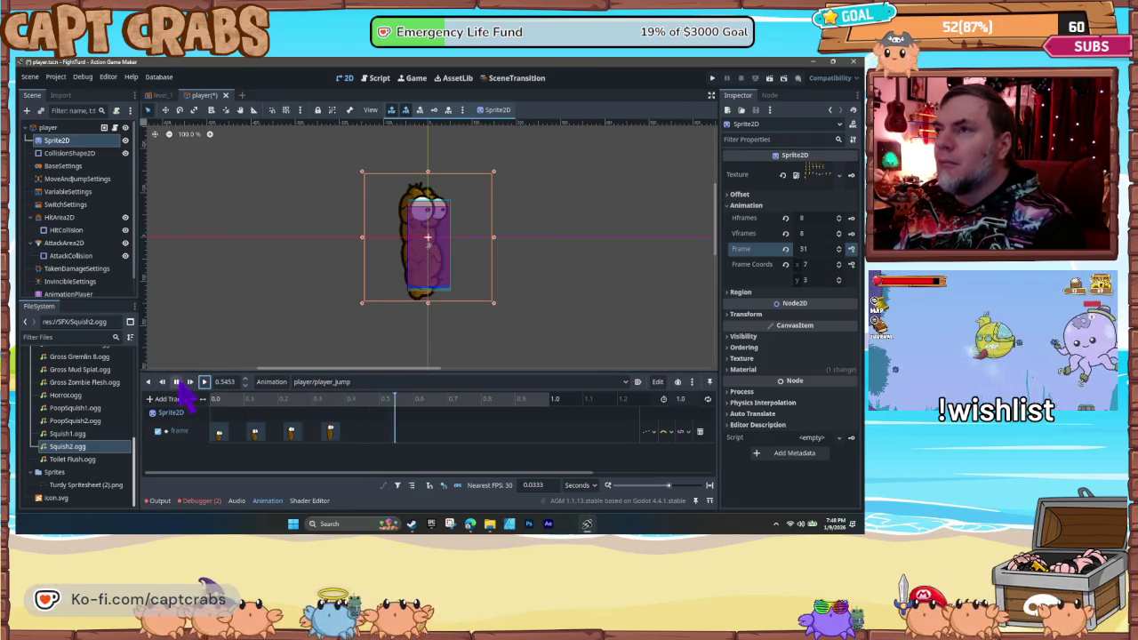
click(178, 382)
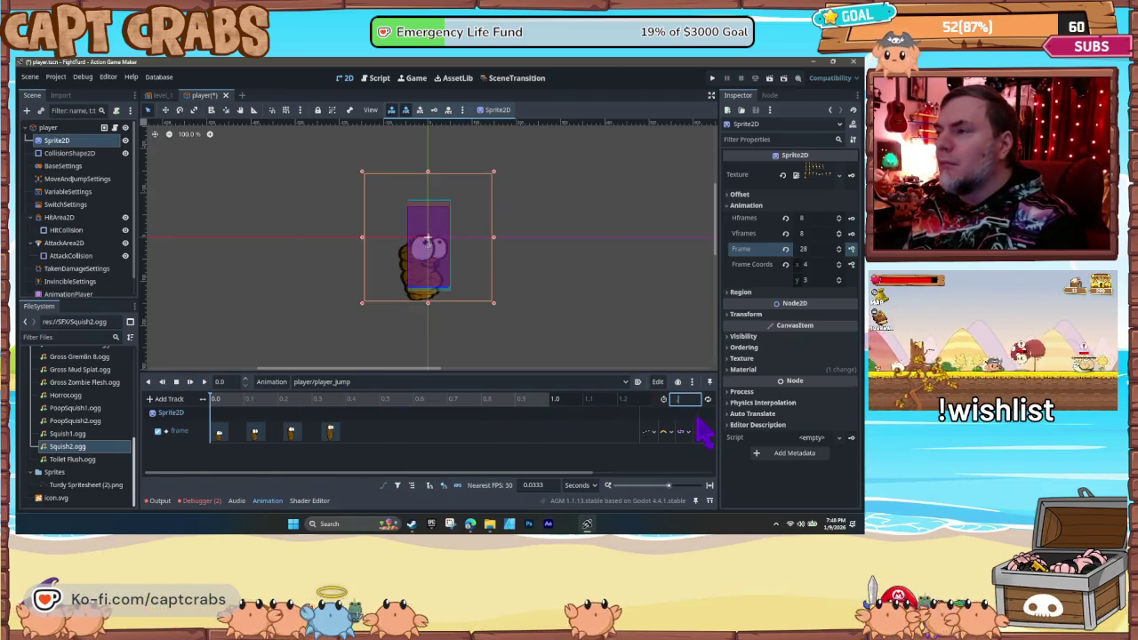
- Set player_jump's length to 0.6 seconds, preview it, and save the player scene
text(0.6)
key(Return)
click(204, 382)
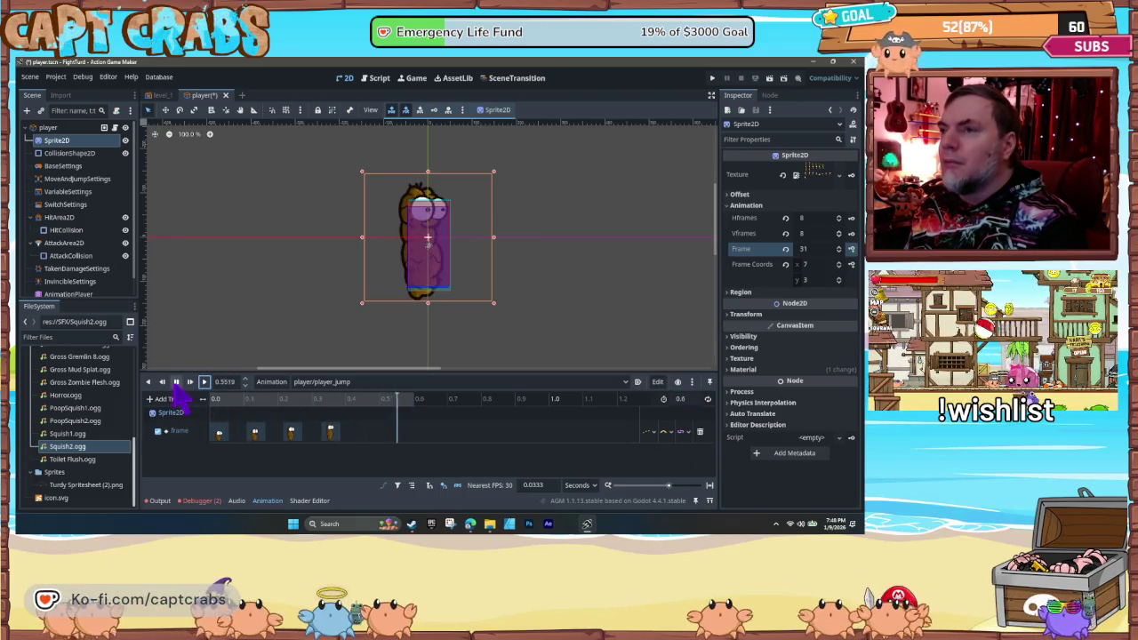
click(176, 383)
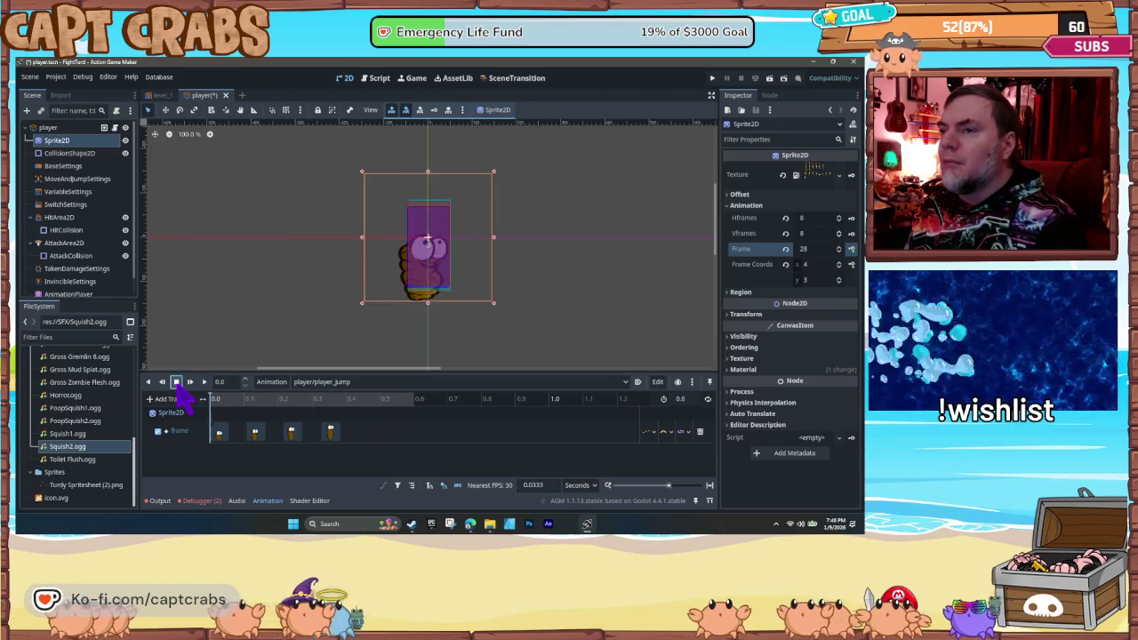
key(ctrl+s)
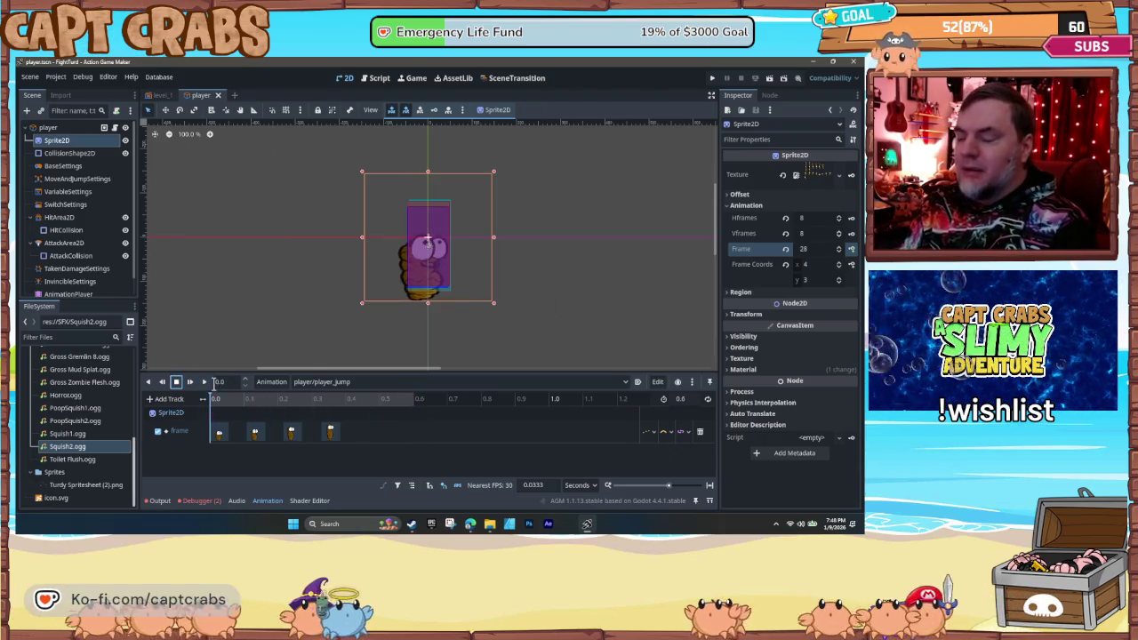
click(48, 128)
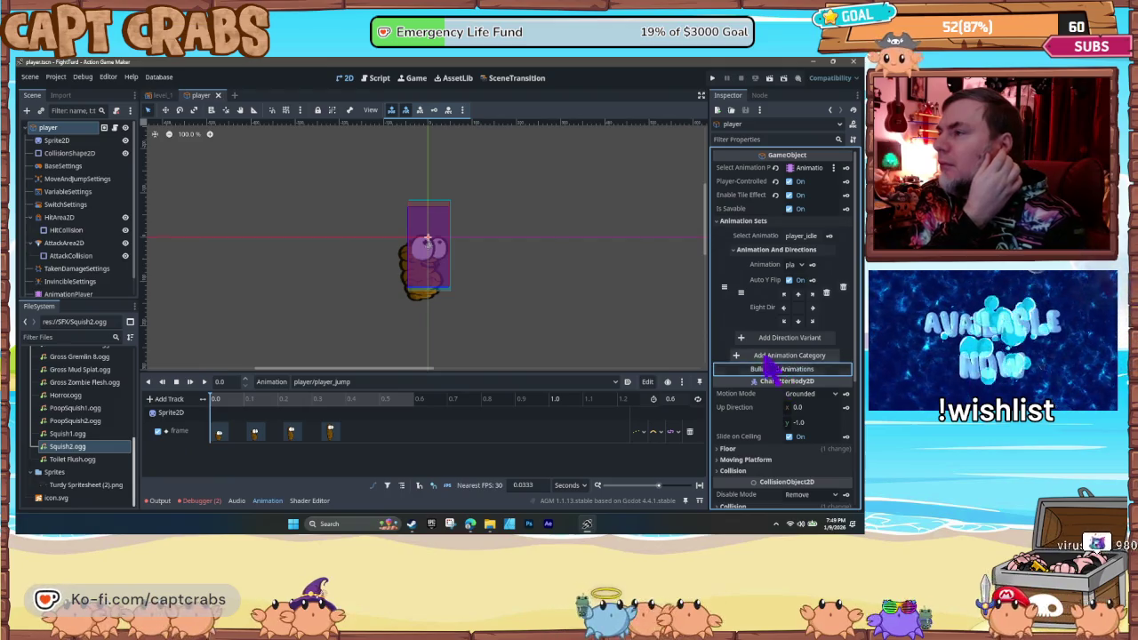
- Add a second animation category with a direction variant, save the scene, and close the editor
scroll(775, 373, down, 2)
click(776, 267)
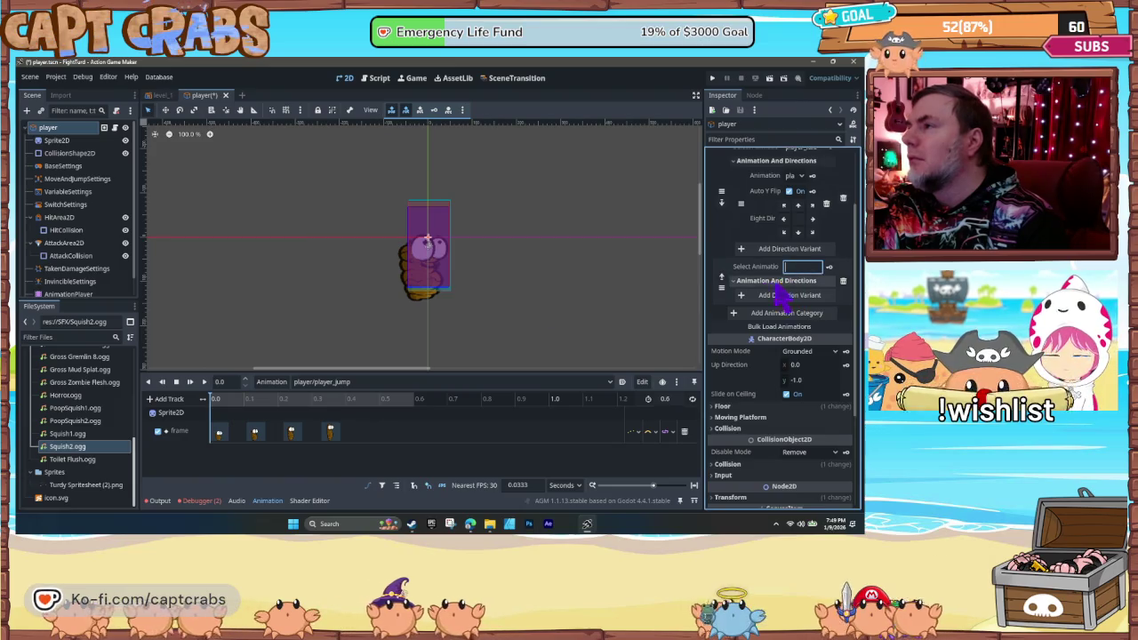
click(768, 297)
click(796, 296)
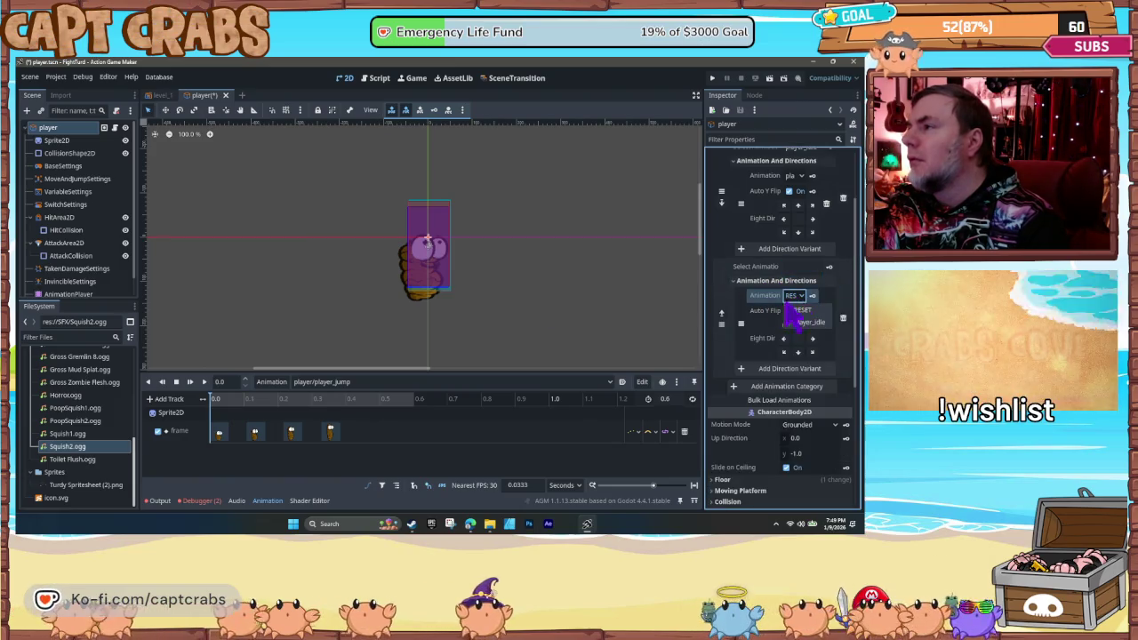
key(ctrl+s)
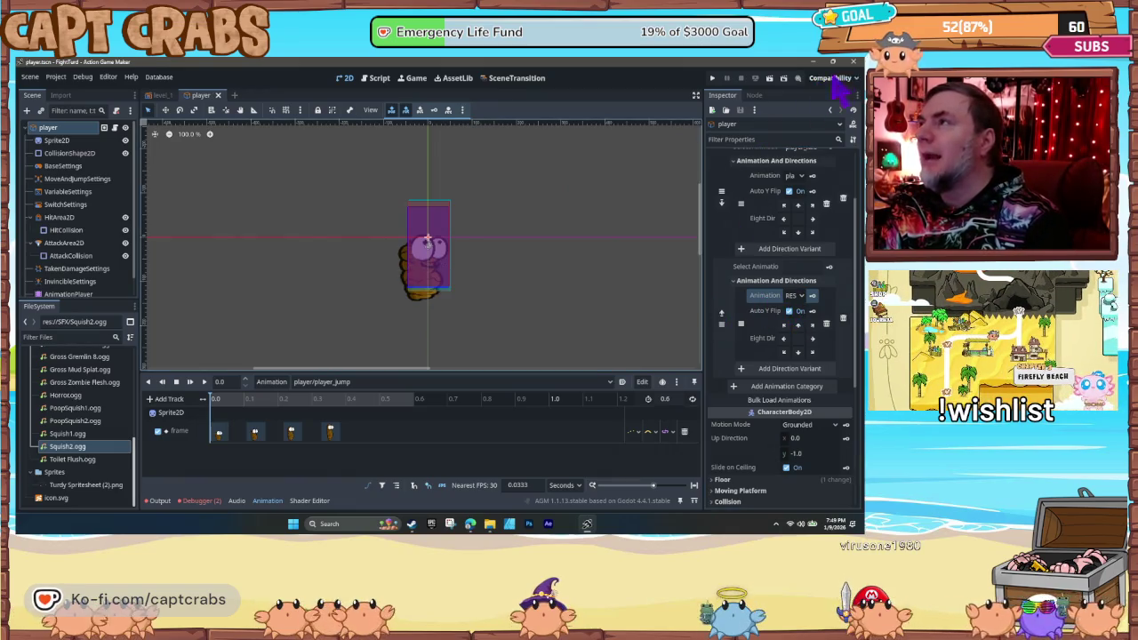
click(852, 62)
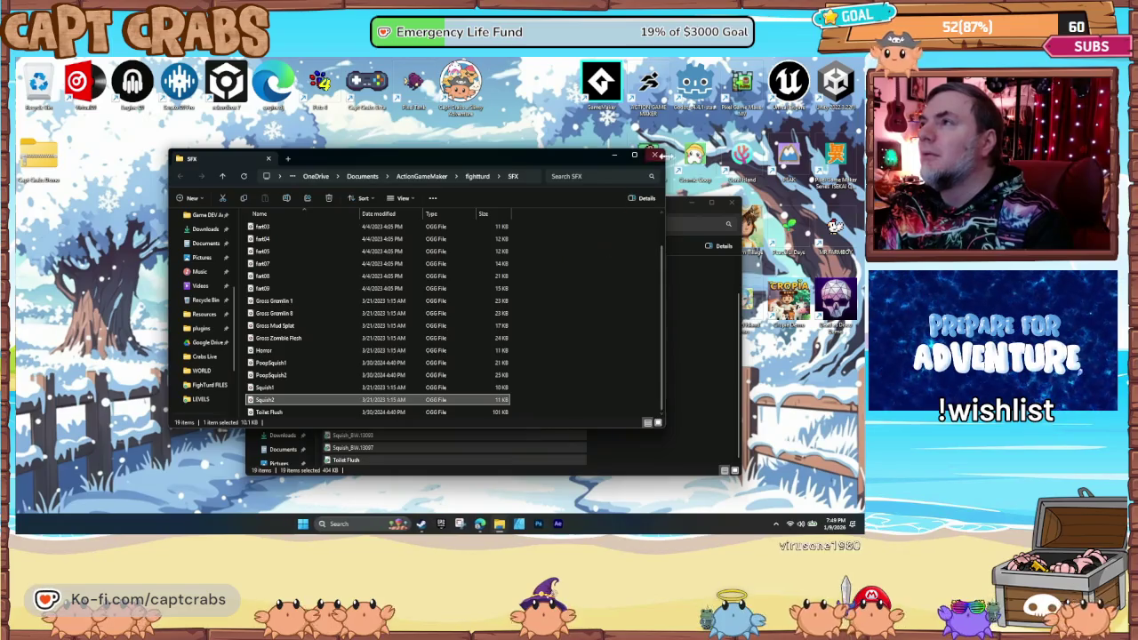
- Relaunch Action Game Maker from its desktop shortcut
double_click(650, 82)
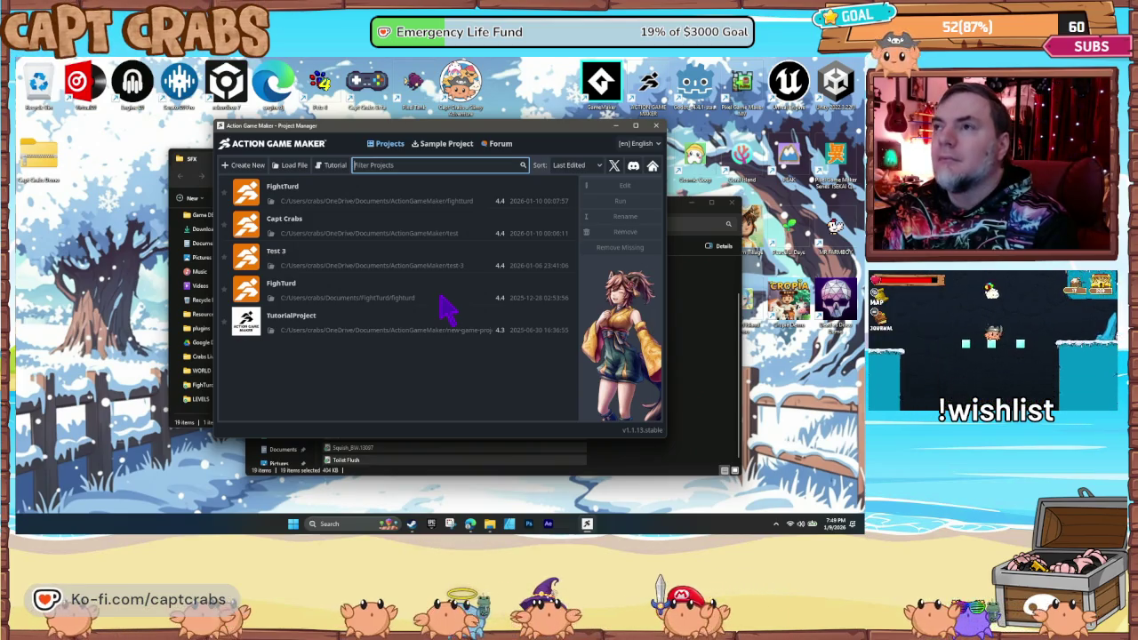
- Select the FightTurd project in the Project Manager to open it
click(465, 201)
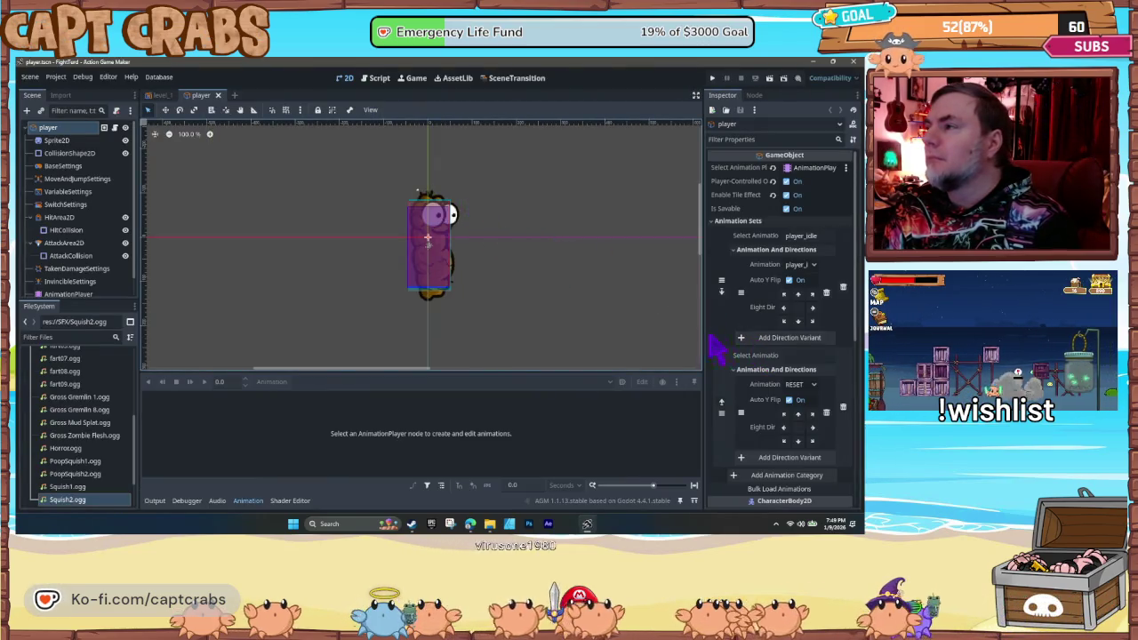
- Recreate the second animation category with a player_ direction variant, then select AnimationPlayer
scroll(747, 356, down, 5)
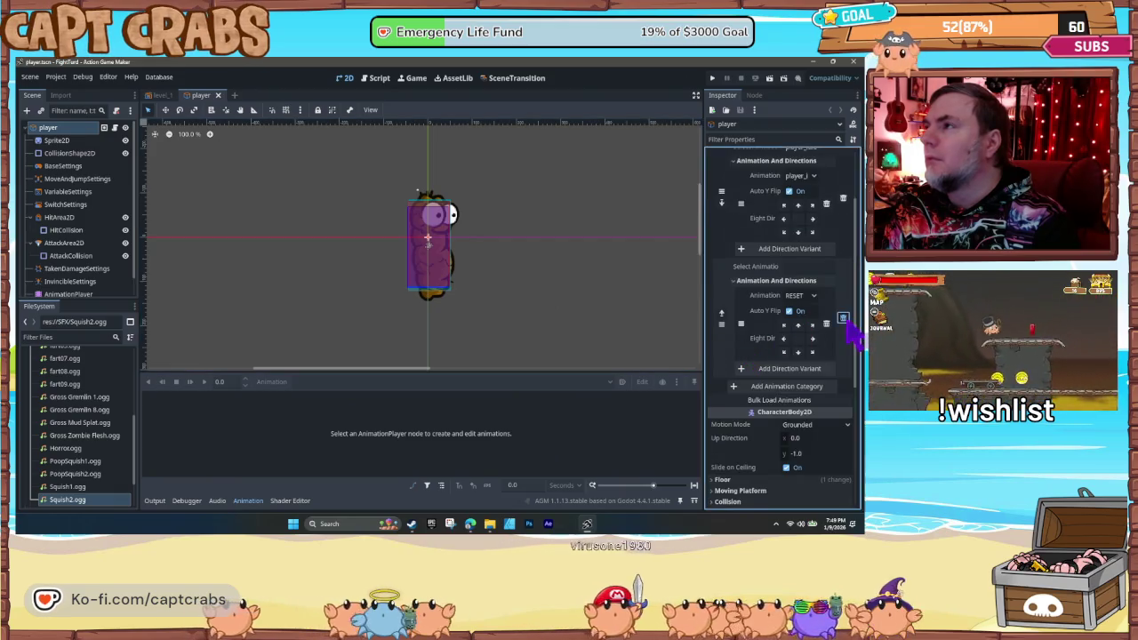
click(772, 281)
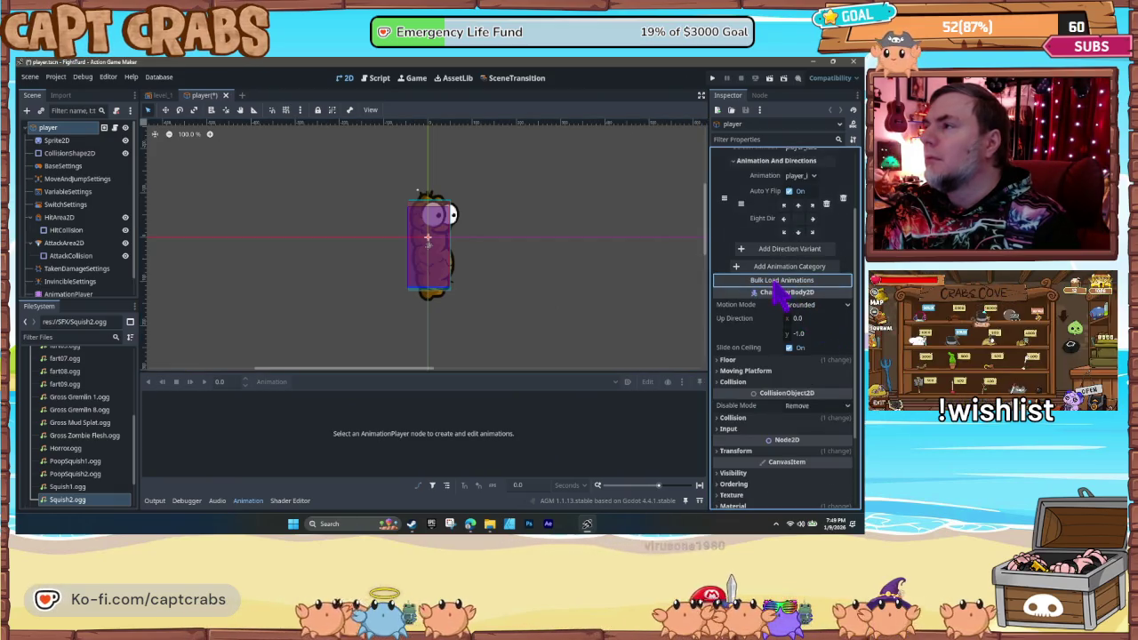
scroll(758, 302, up, 1)
click(769, 313)
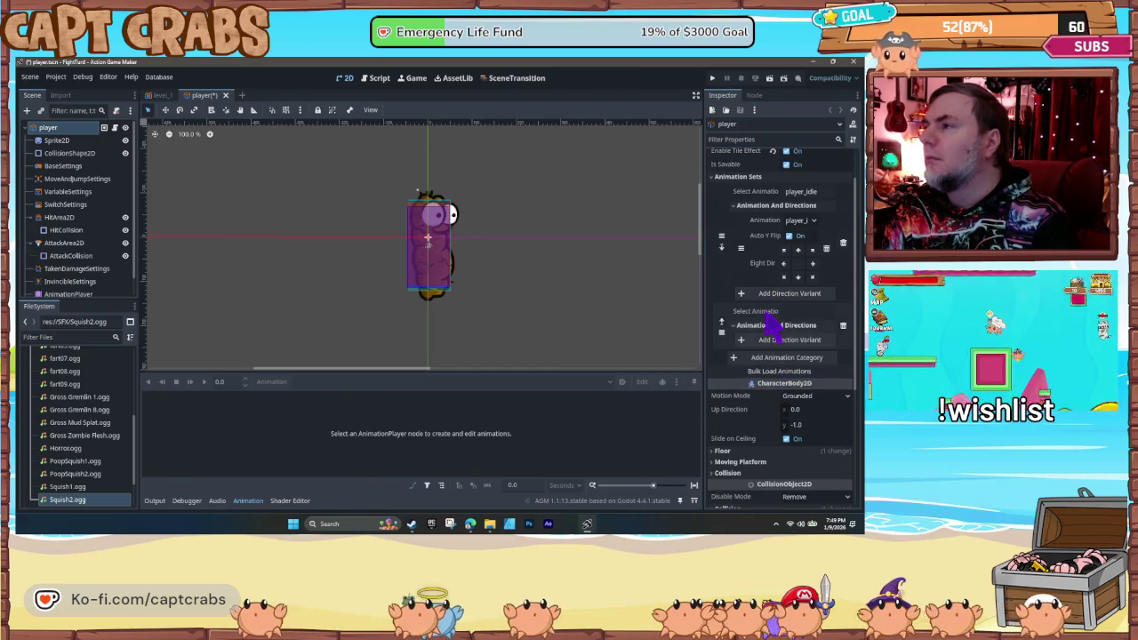
click(765, 341)
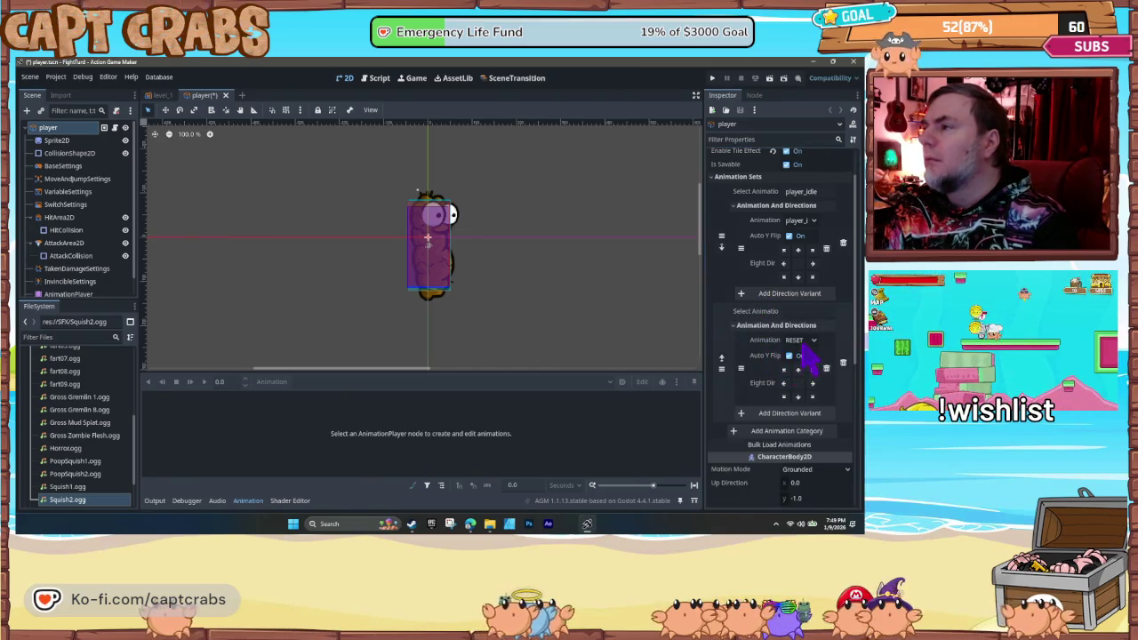
click(802, 341)
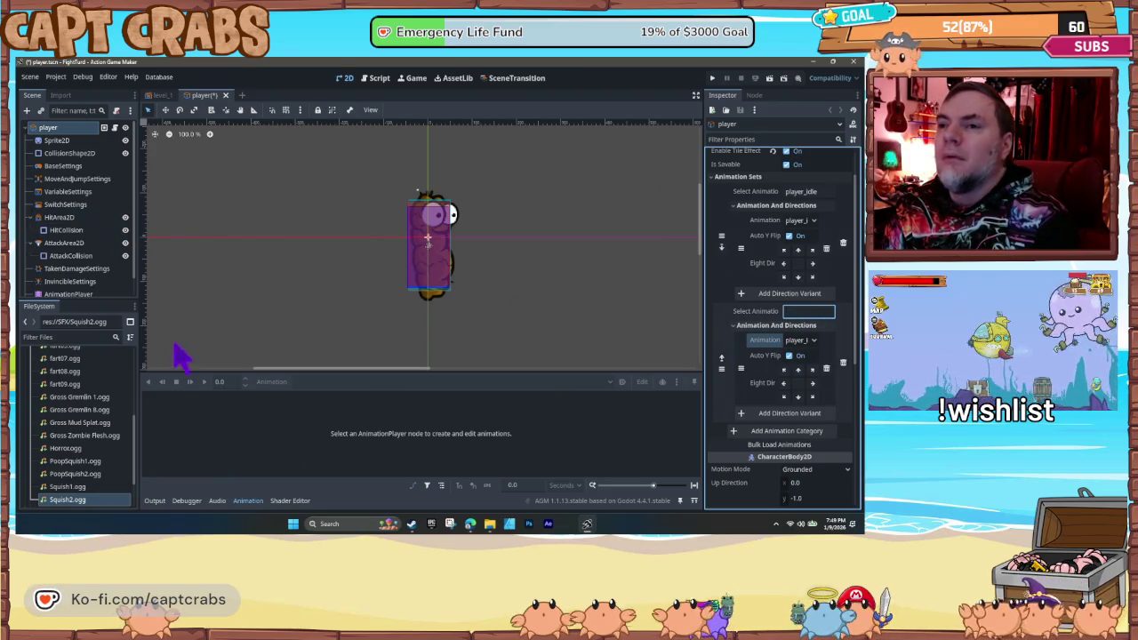
click(84, 294)
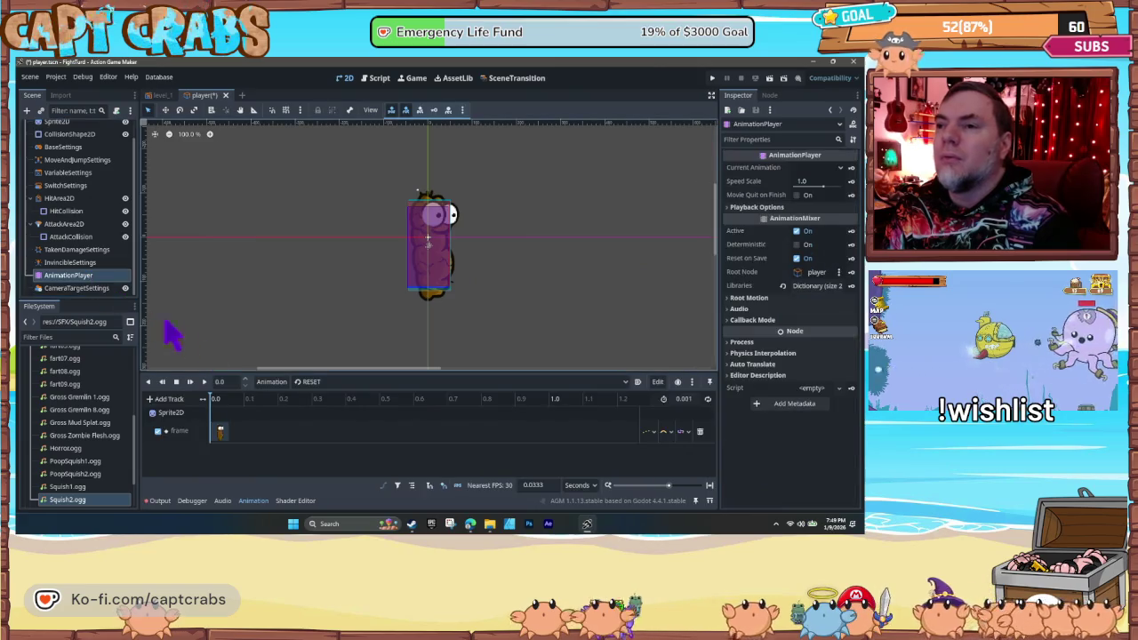
- Switch to player_jump and save it as player_jump.res in res://Animations
click(326, 382)
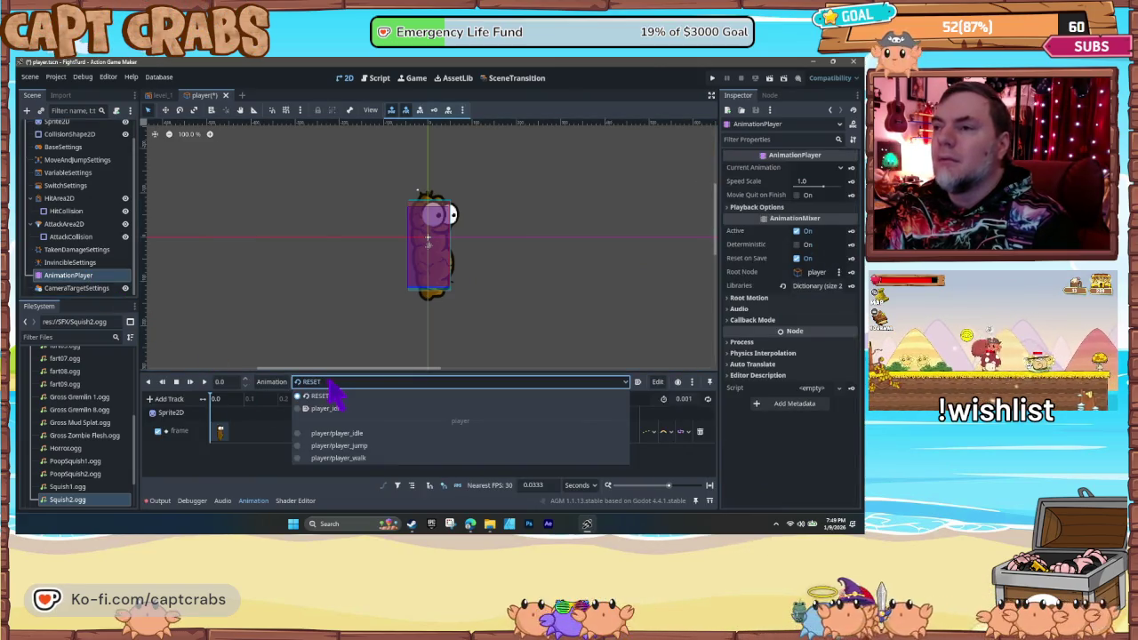
click(380, 446)
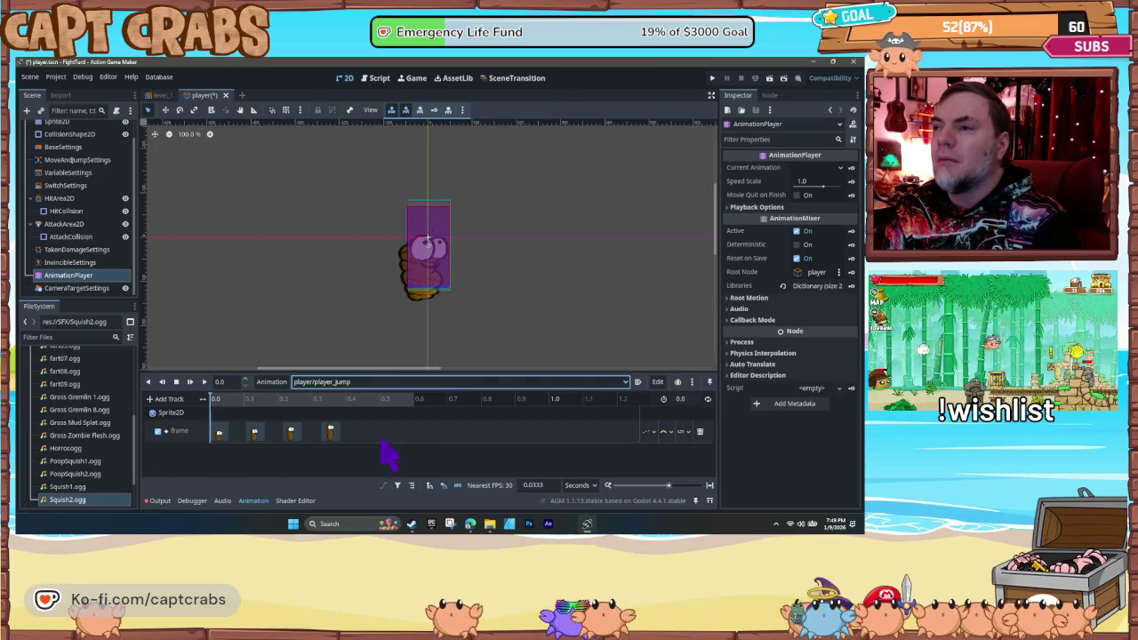
click(269, 382)
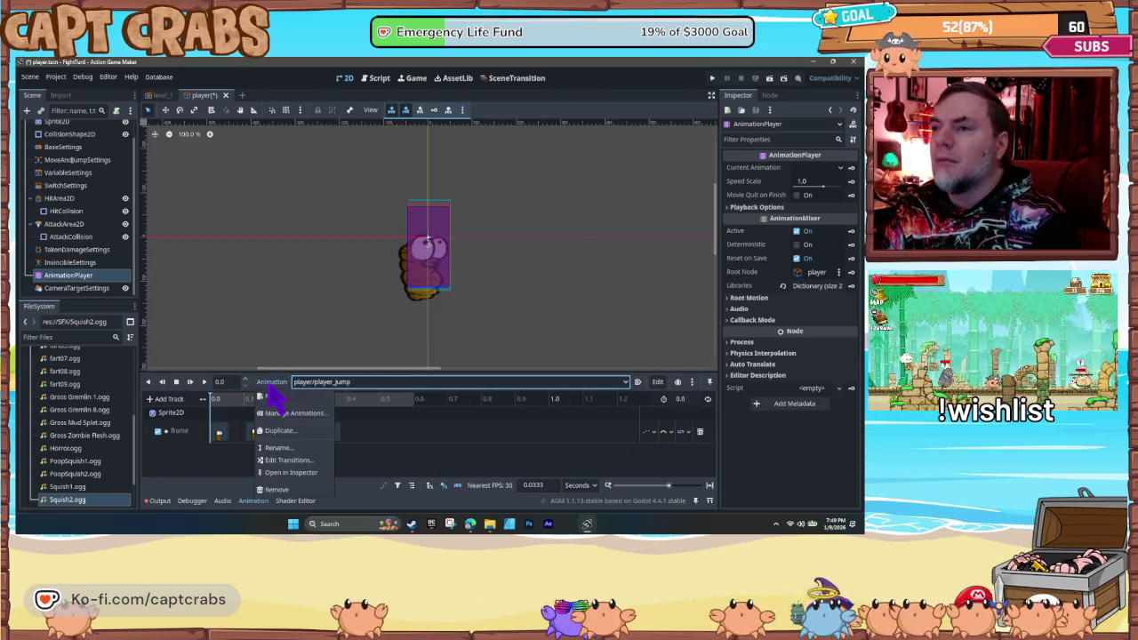
click(302, 414)
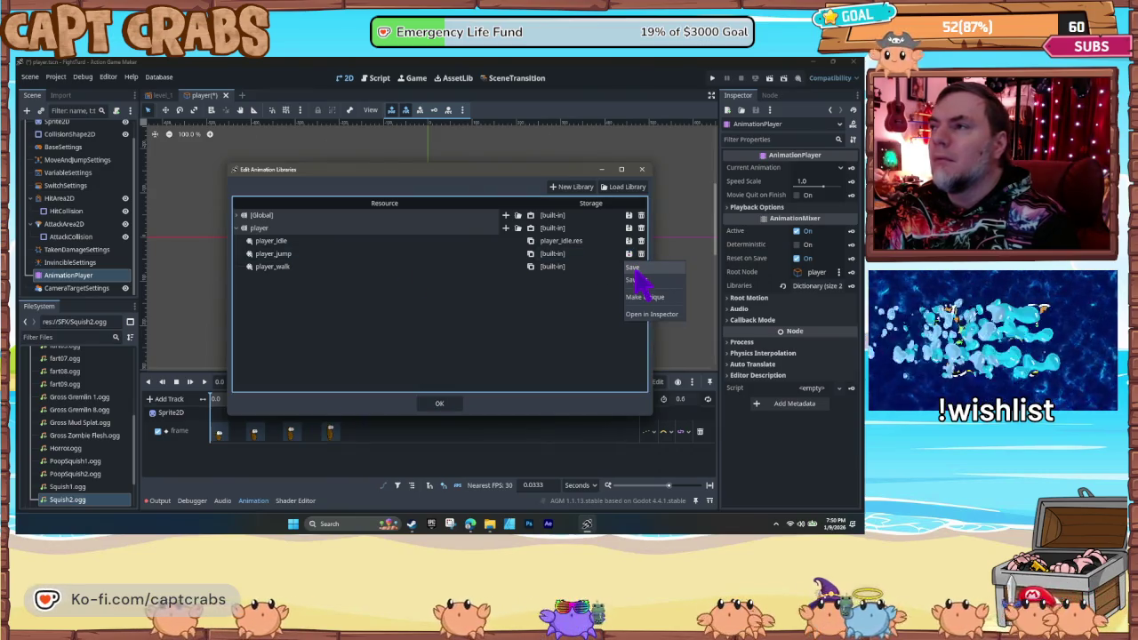
click(637, 268)
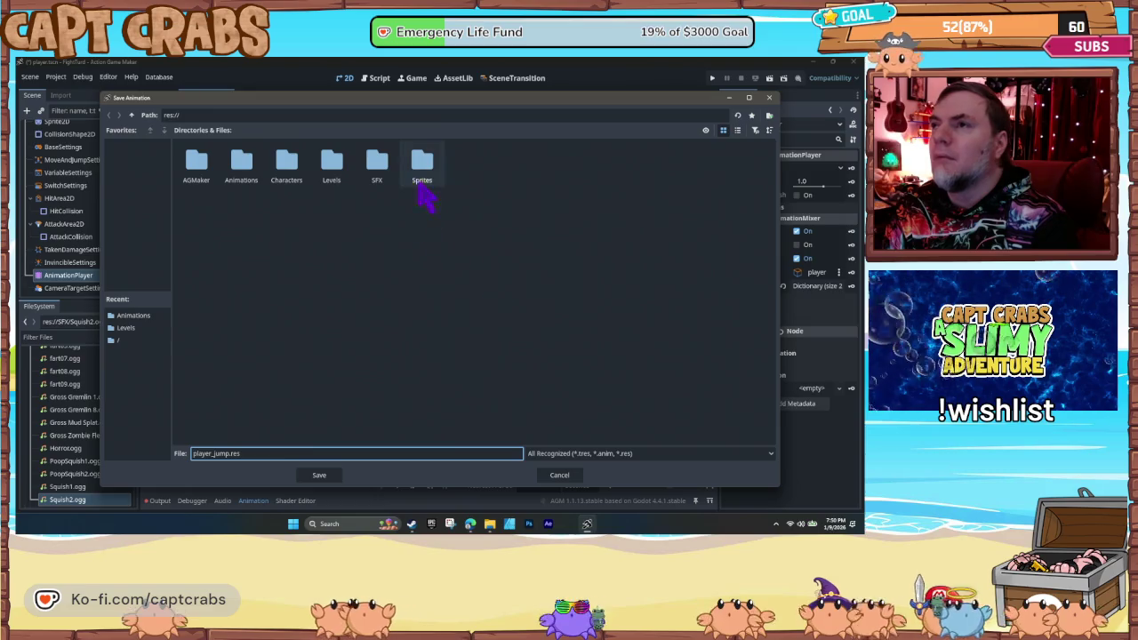
double_click(243, 173)
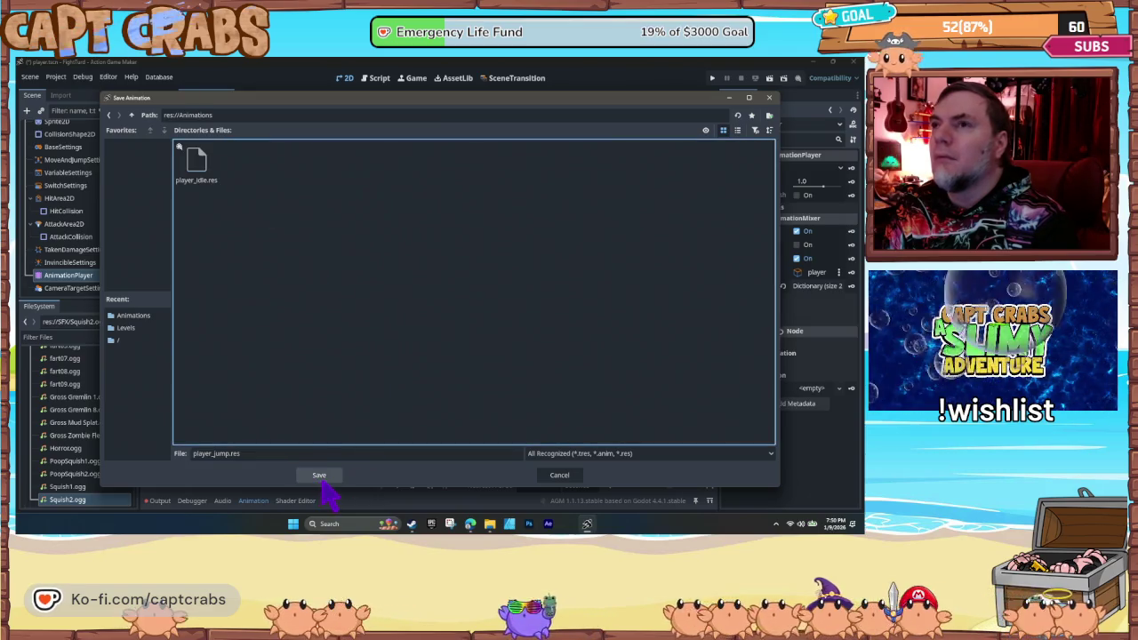
click(320, 475)
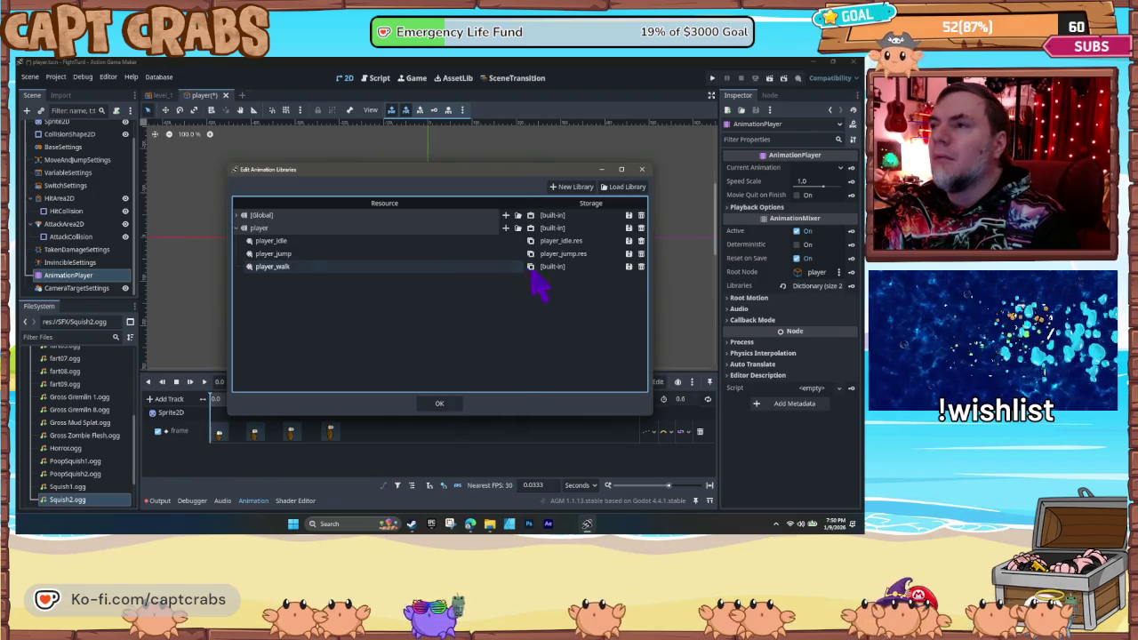
- Save player_walk as player_walk.res and close the animation libraries window
click(628, 267)
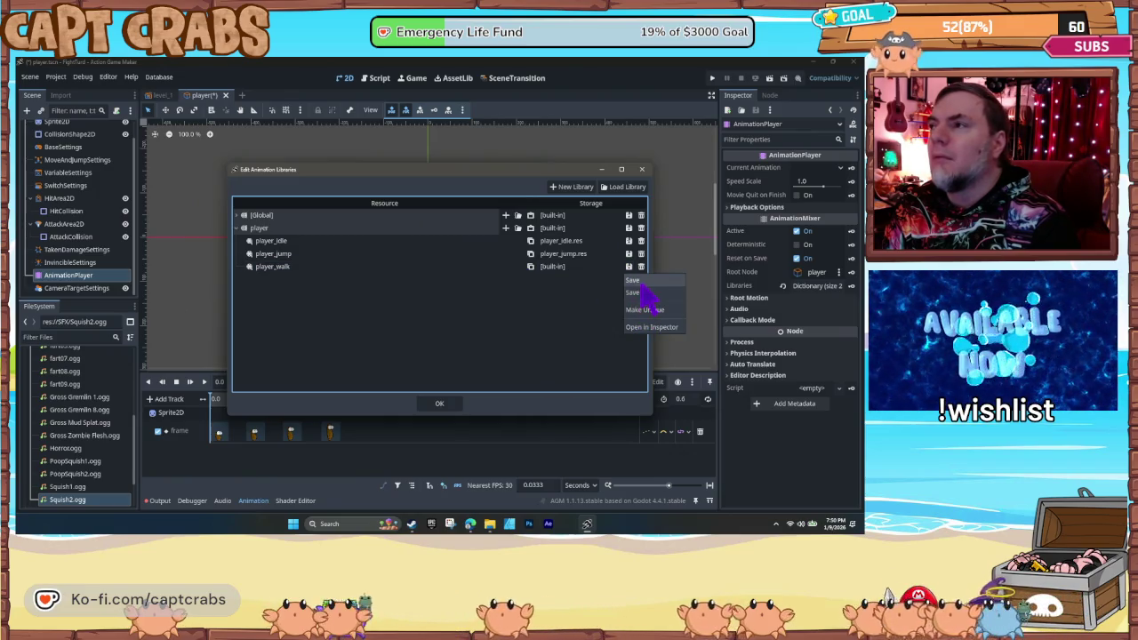
click(641, 292)
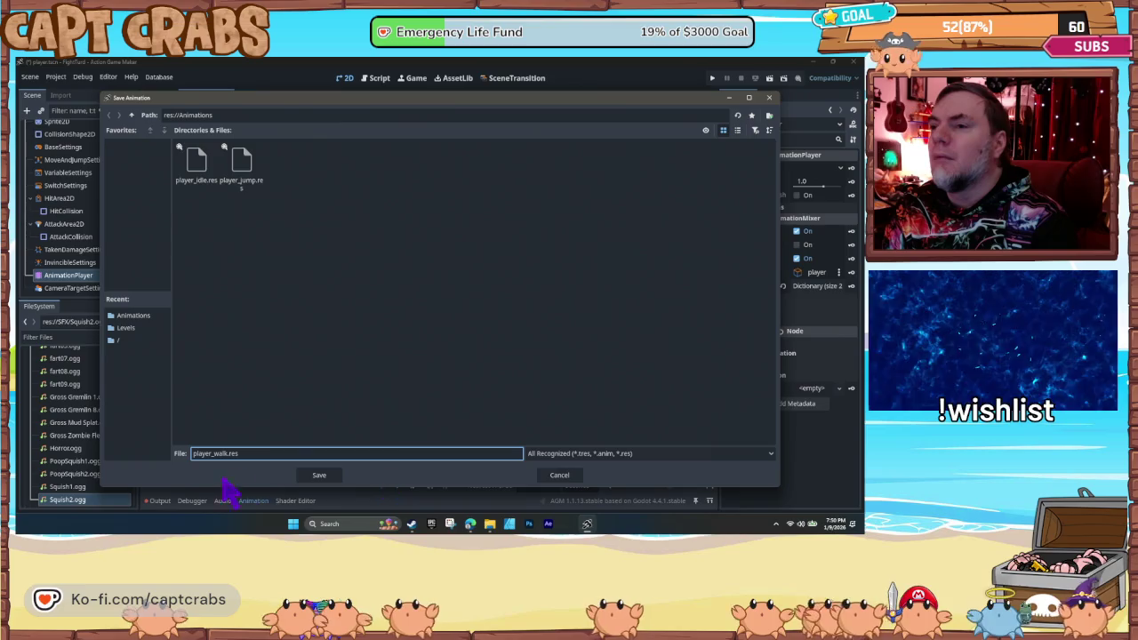
click(319, 476)
click(439, 404)
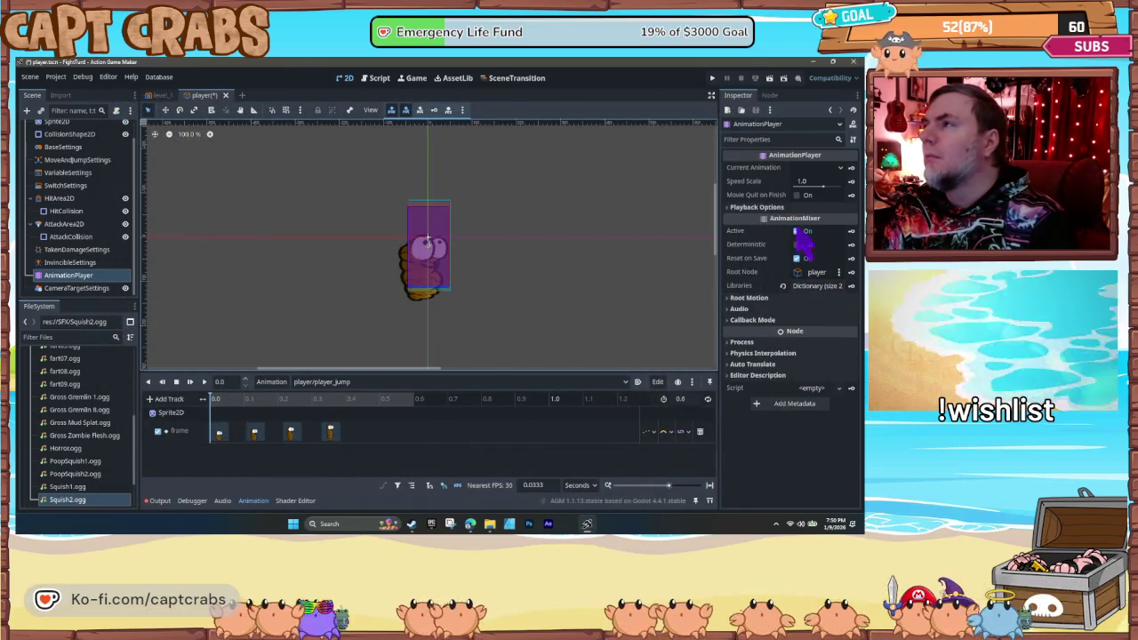
- Select the root player node, review the second animation set's fields, then close the player scene
scroll(75, 156, up, 2)
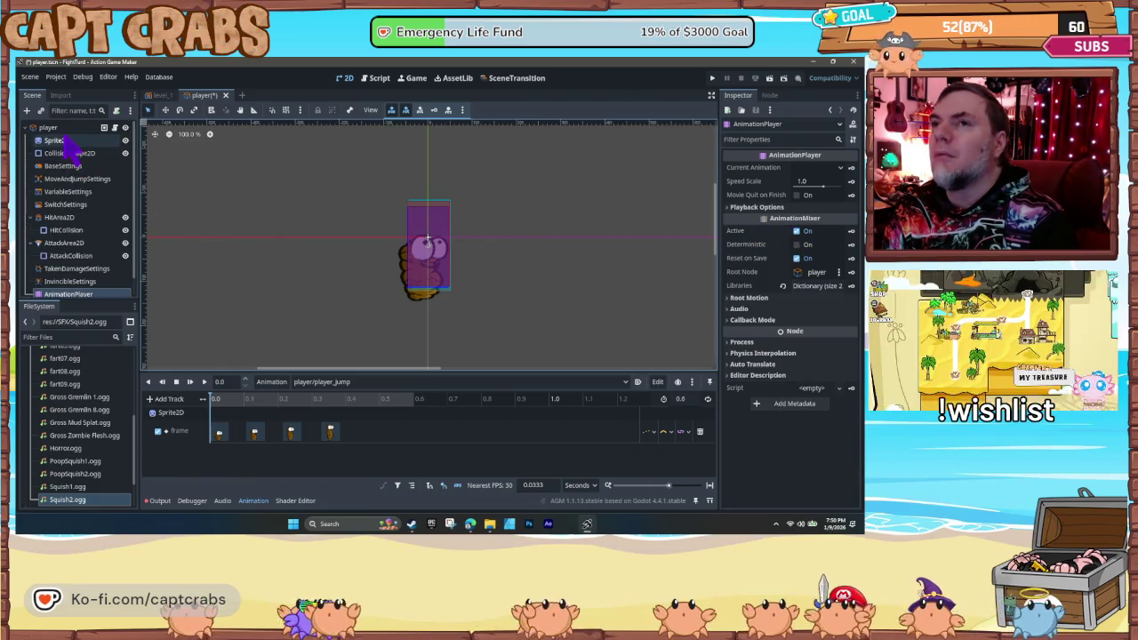
click(48, 127)
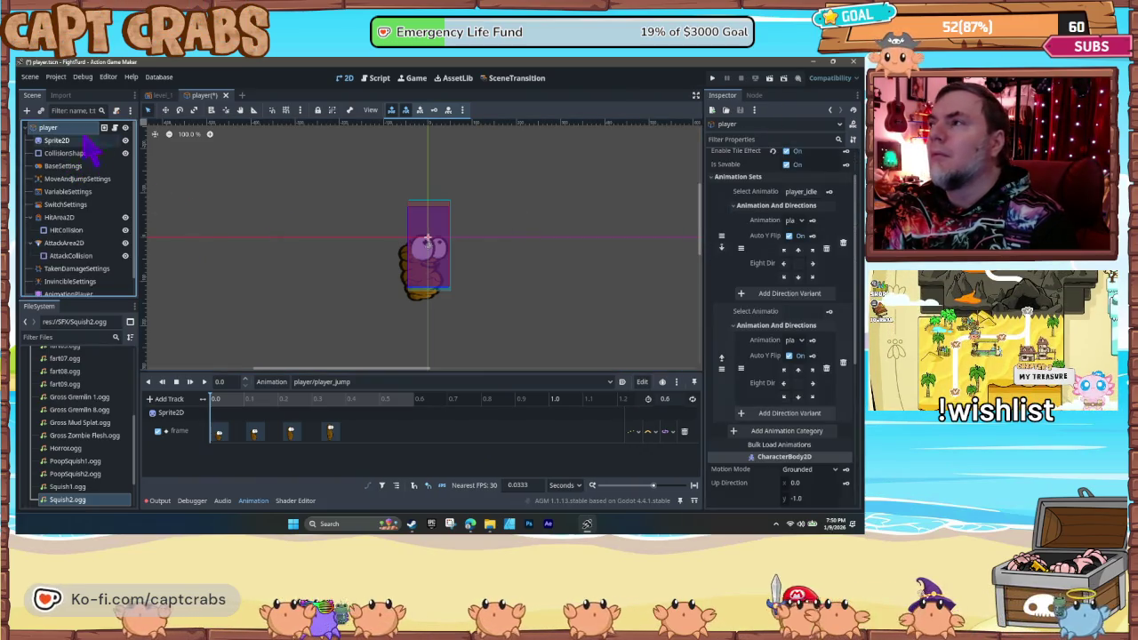
click(796, 341)
click(799, 311)
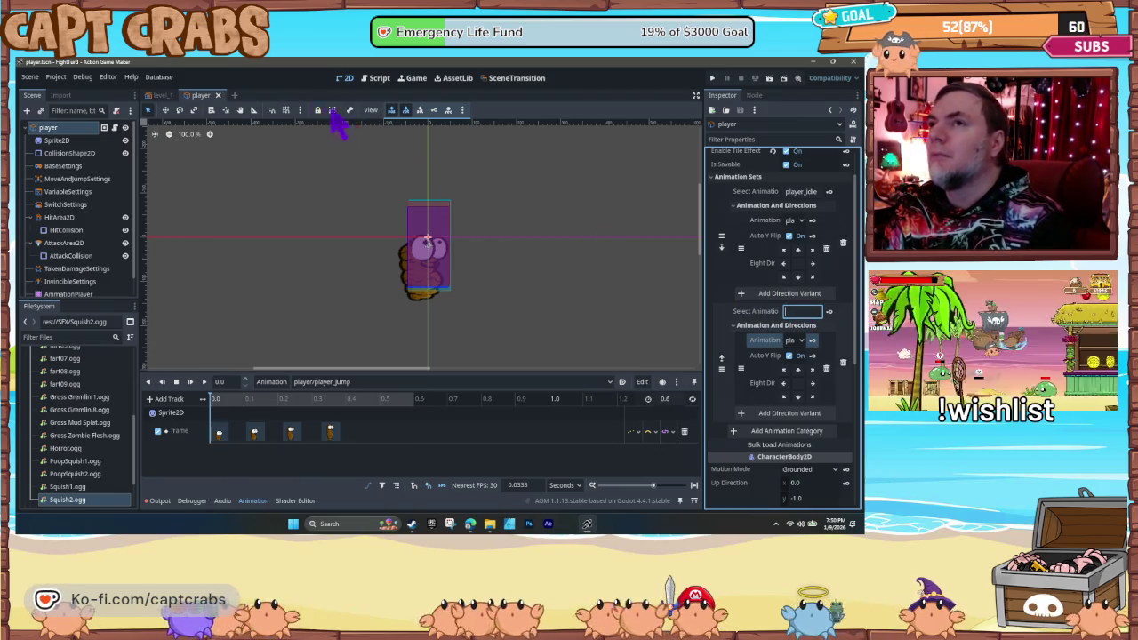
click(218, 96)
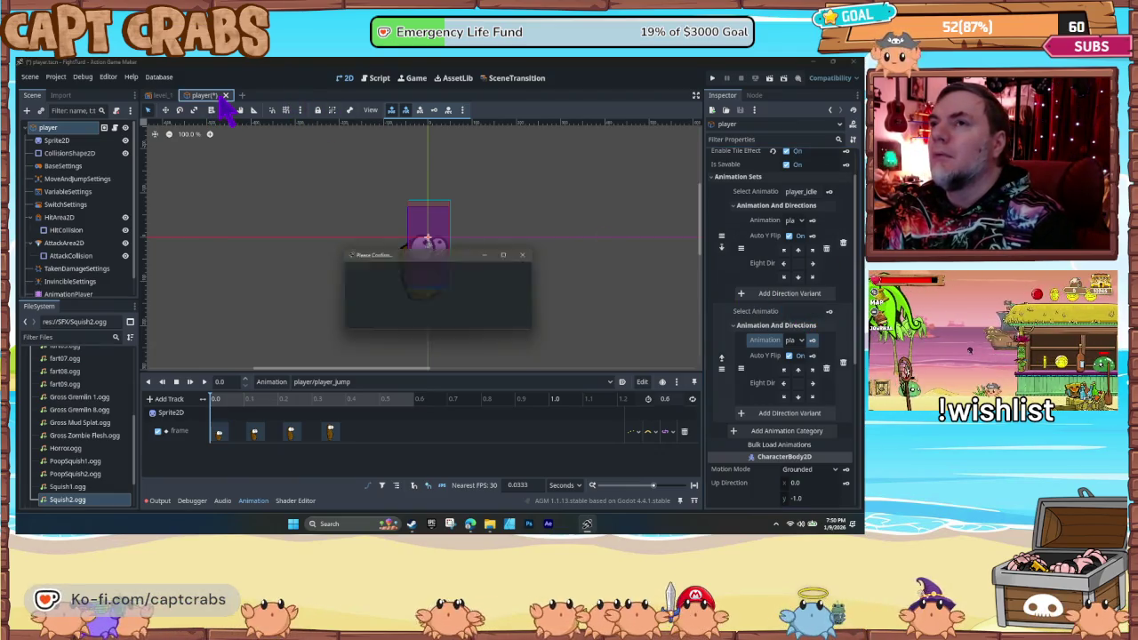
- Save the player scene on closing, then reopen player.tscn from res://Characters
click(381, 321)
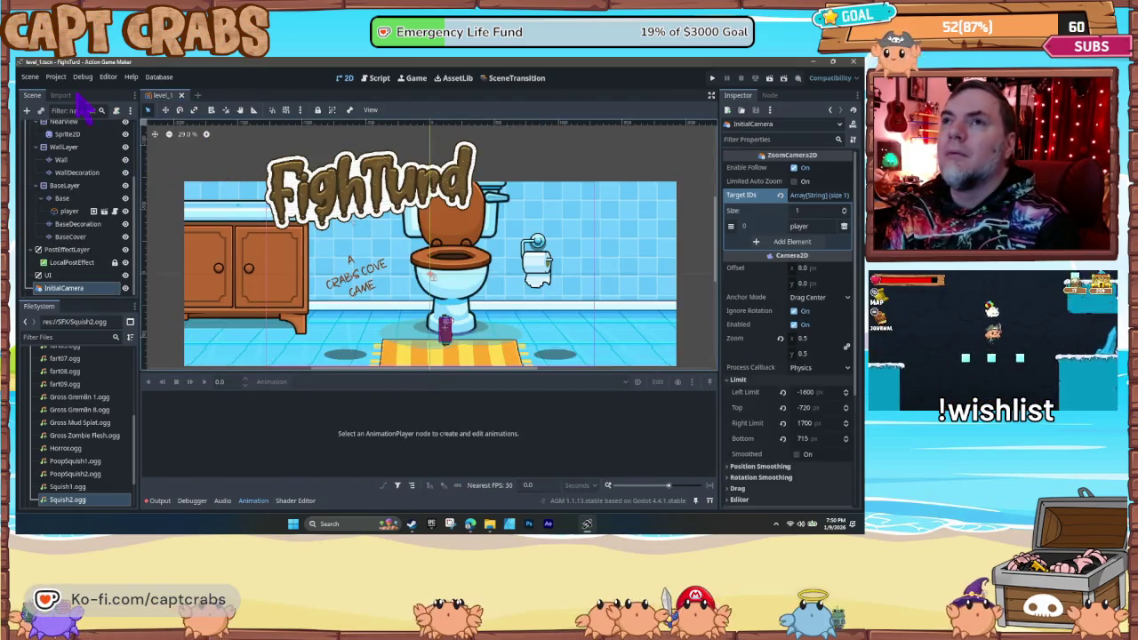
click(31, 77)
click(53, 116)
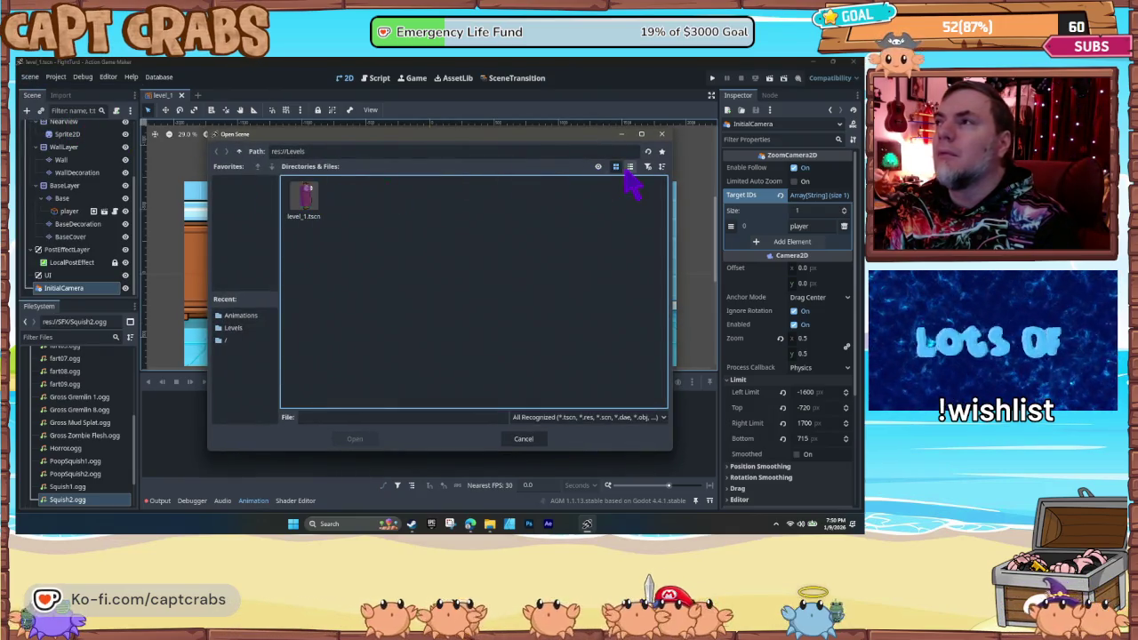
click(238, 152)
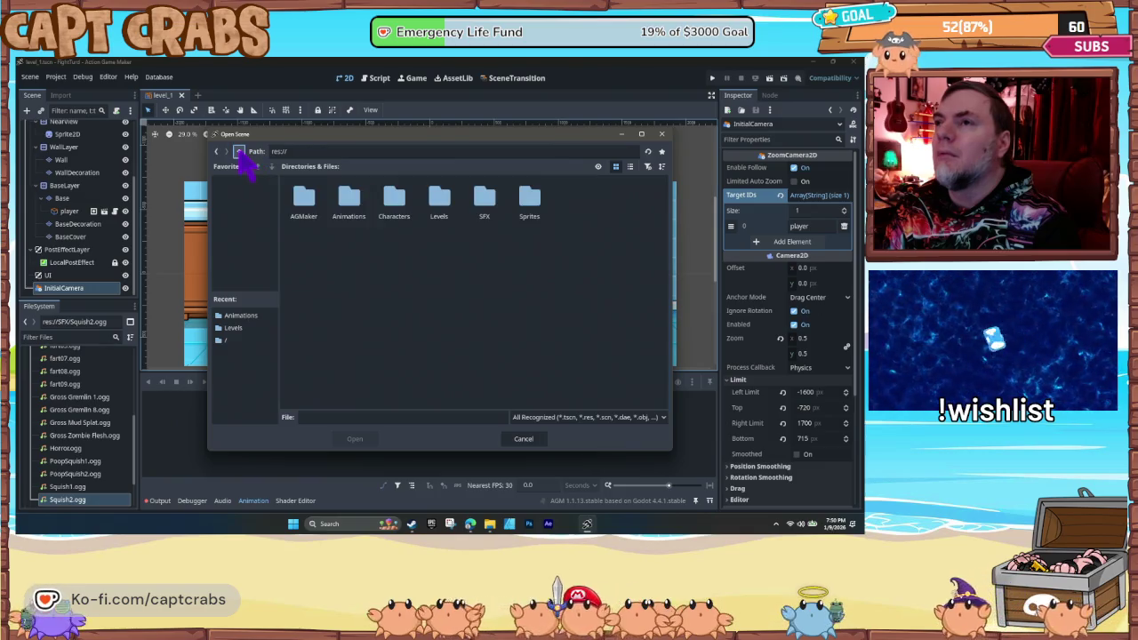
double_click(398, 197)
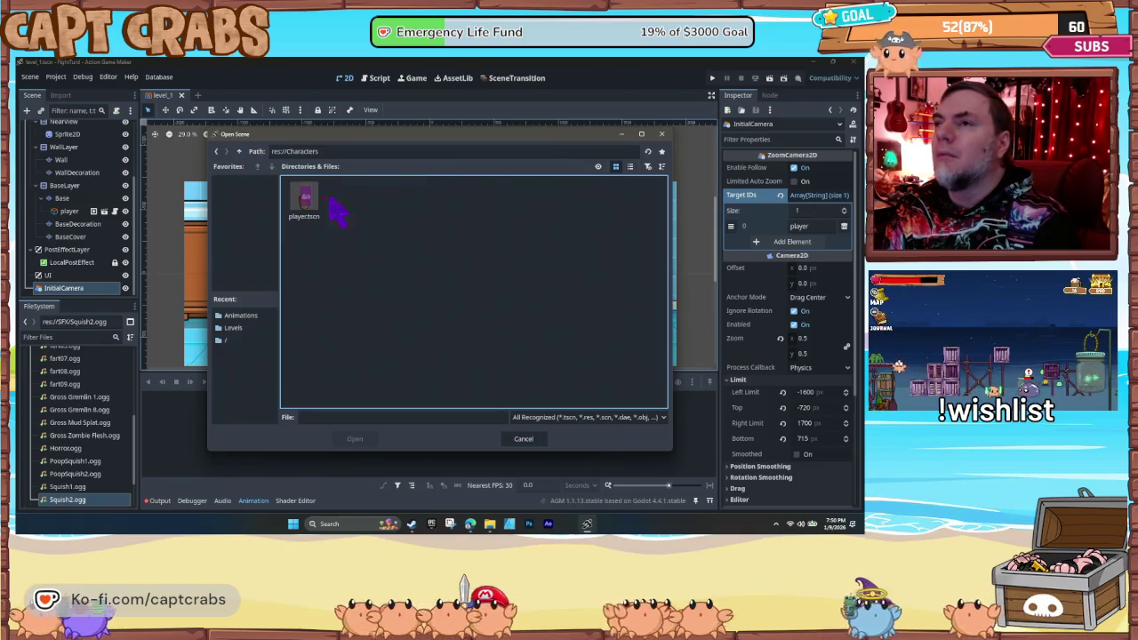
double_click(304, 199)
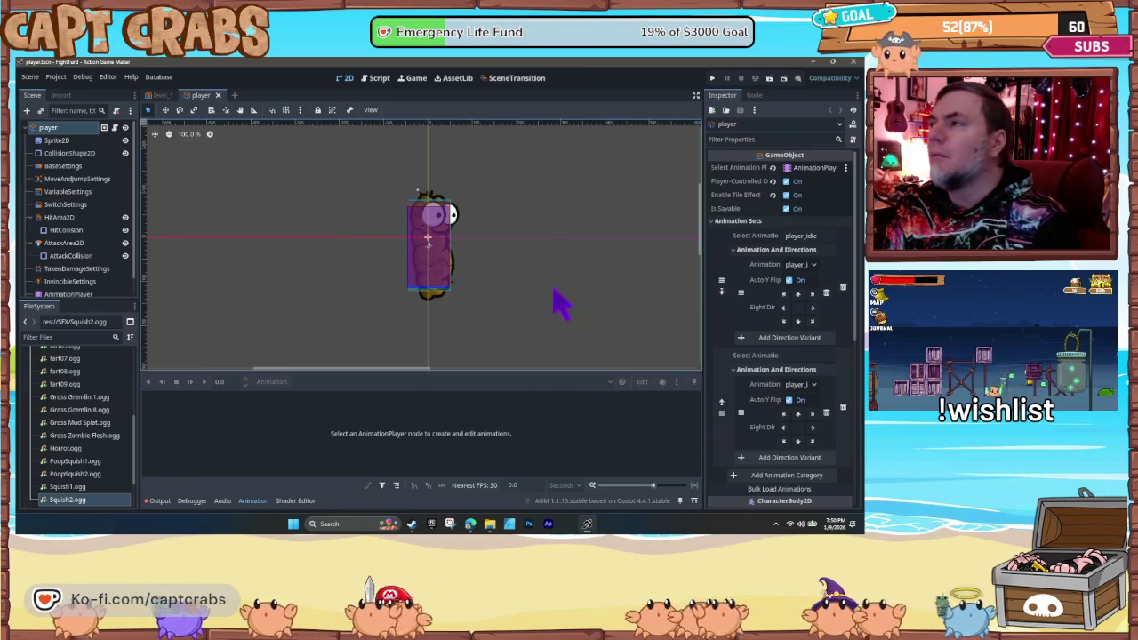
- Remove the player's second animation set after reviewing its animation options
click(811, 384)
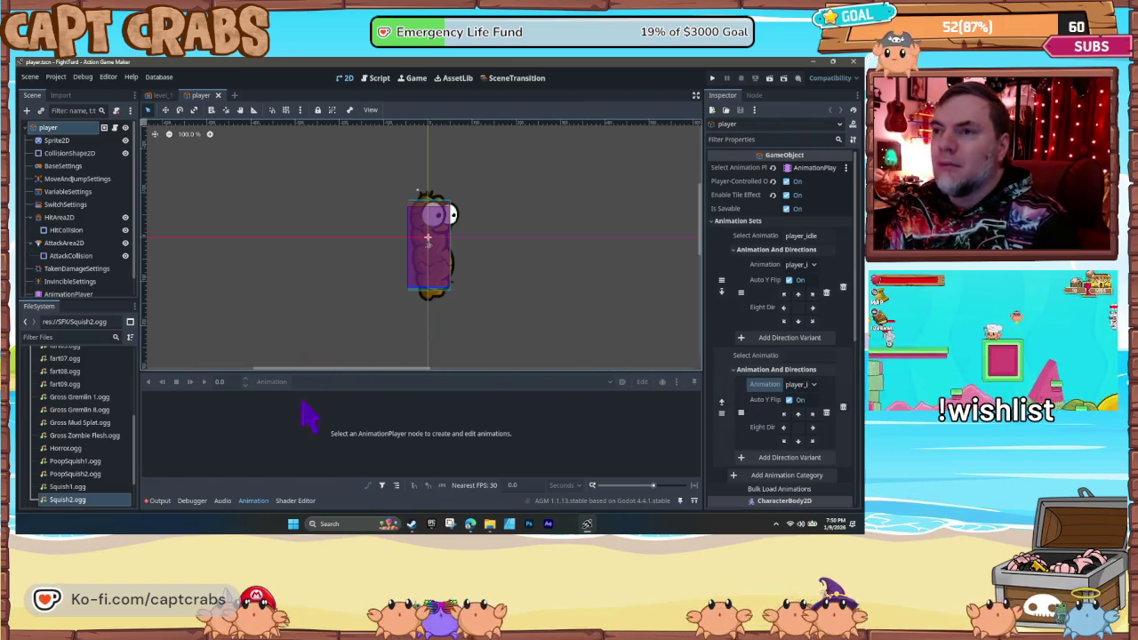
click(78, 295)
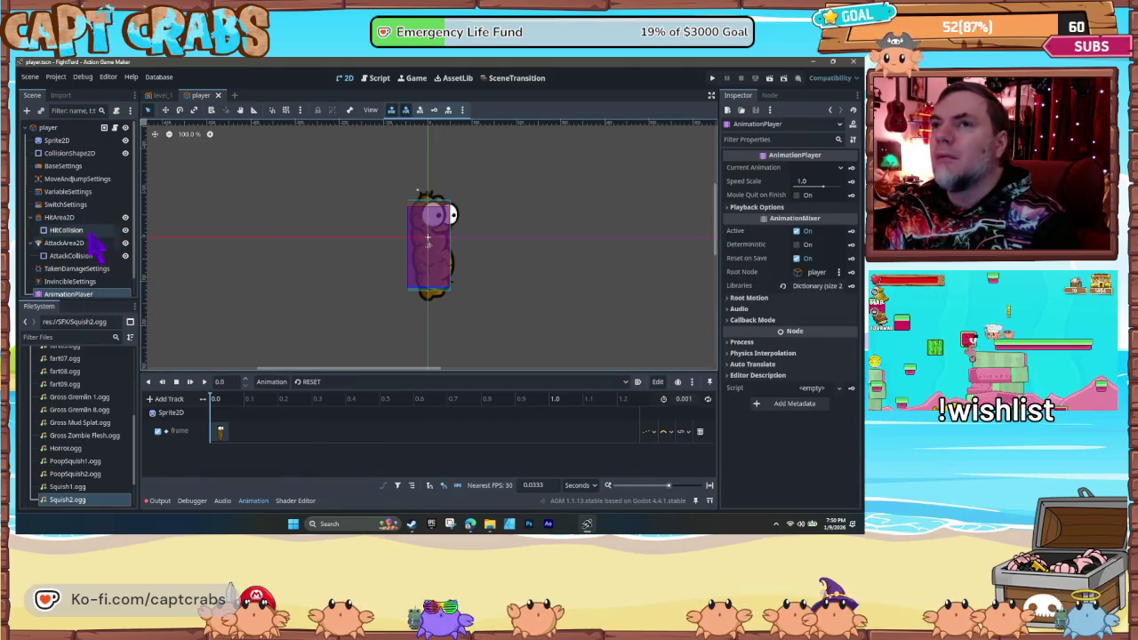
click(50, 128)
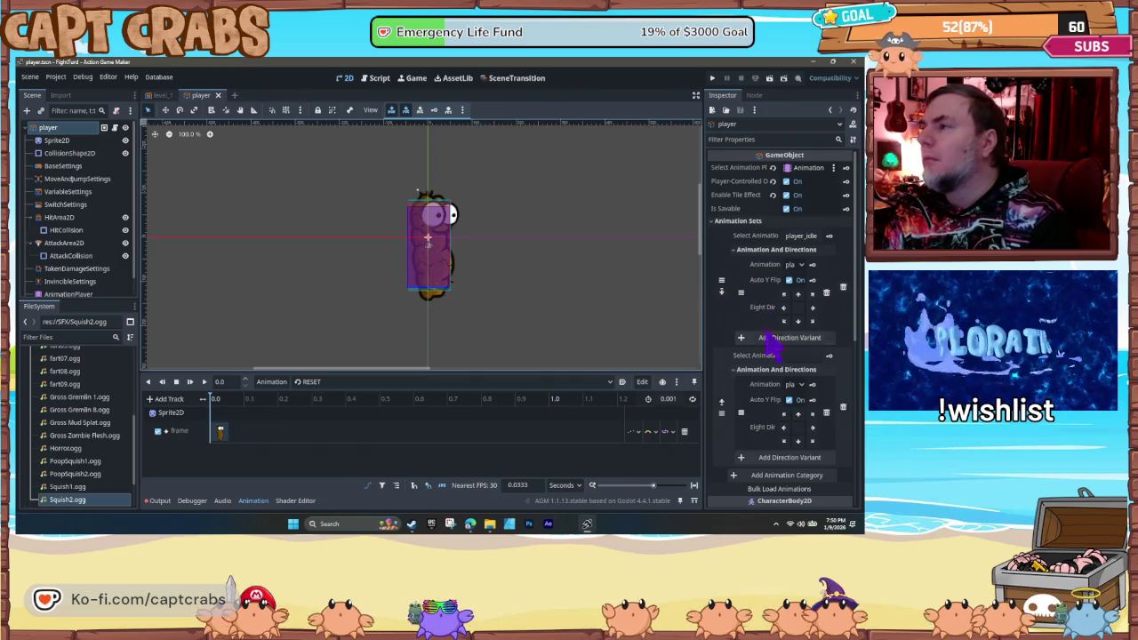
click(843, 406)
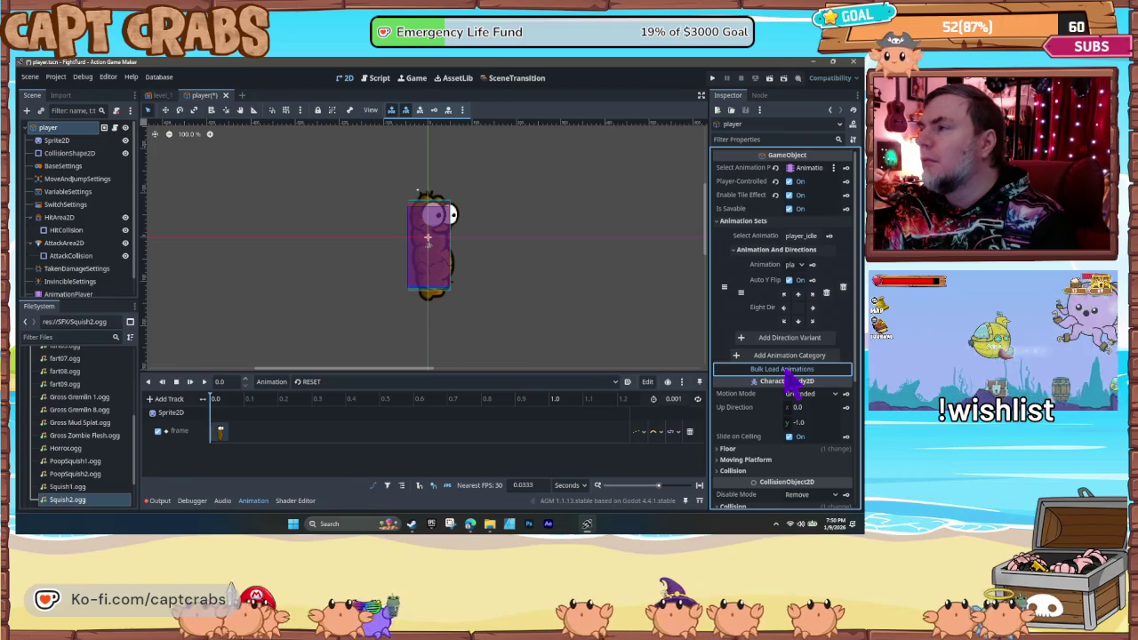
- Add a direction variant and a new category, and name the animation set player_idle
click(797, 265)
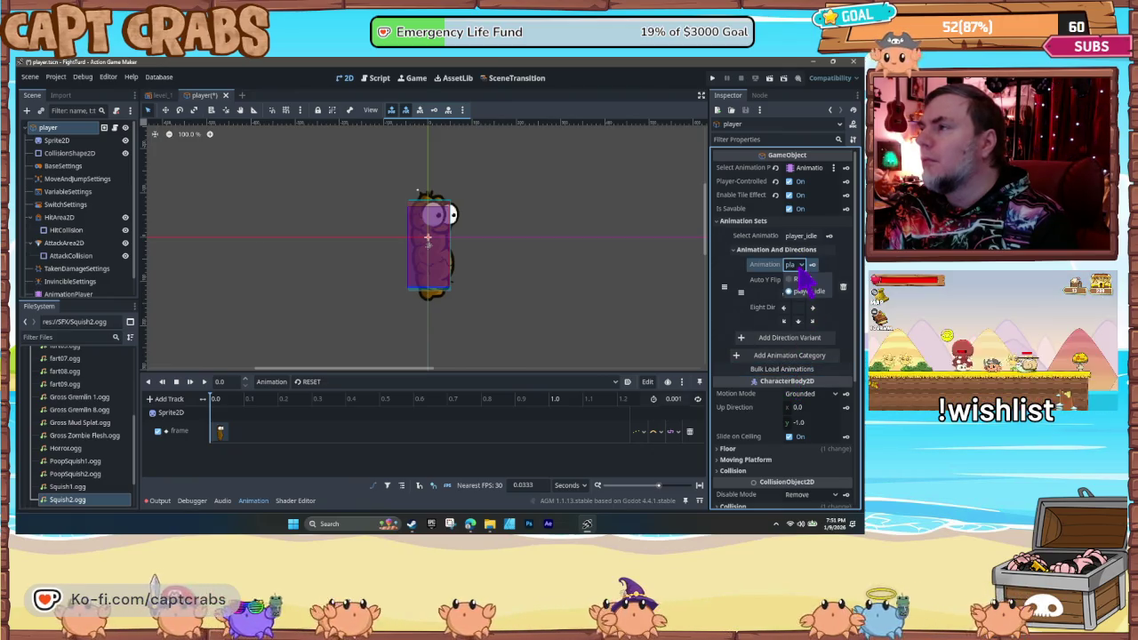
click(802, 341)
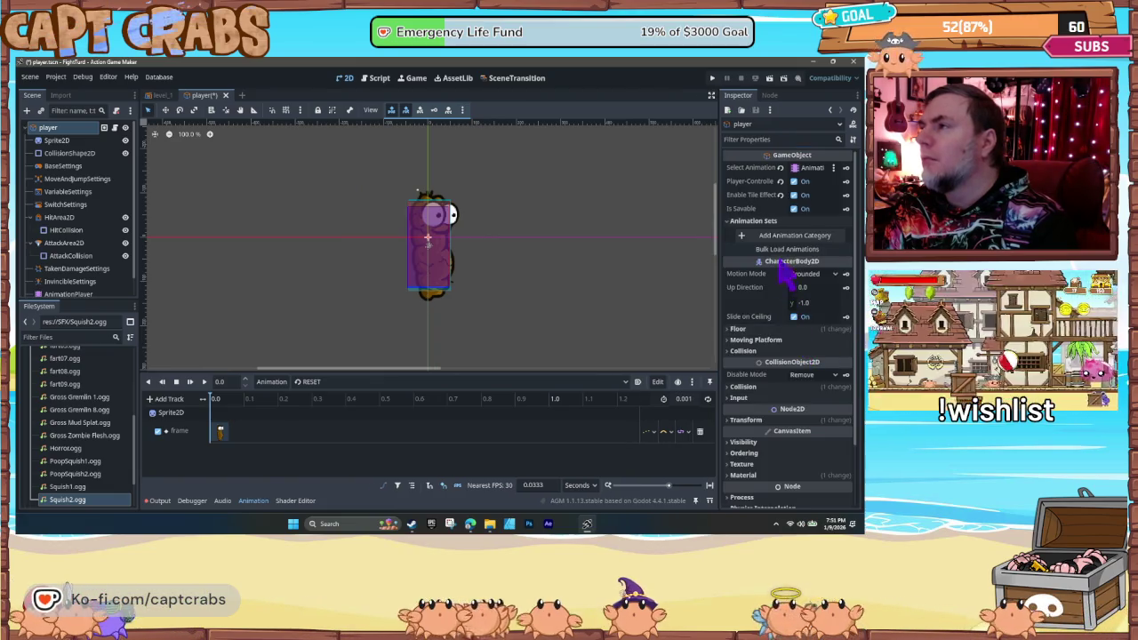
click(788, 237)
click(787, 266)
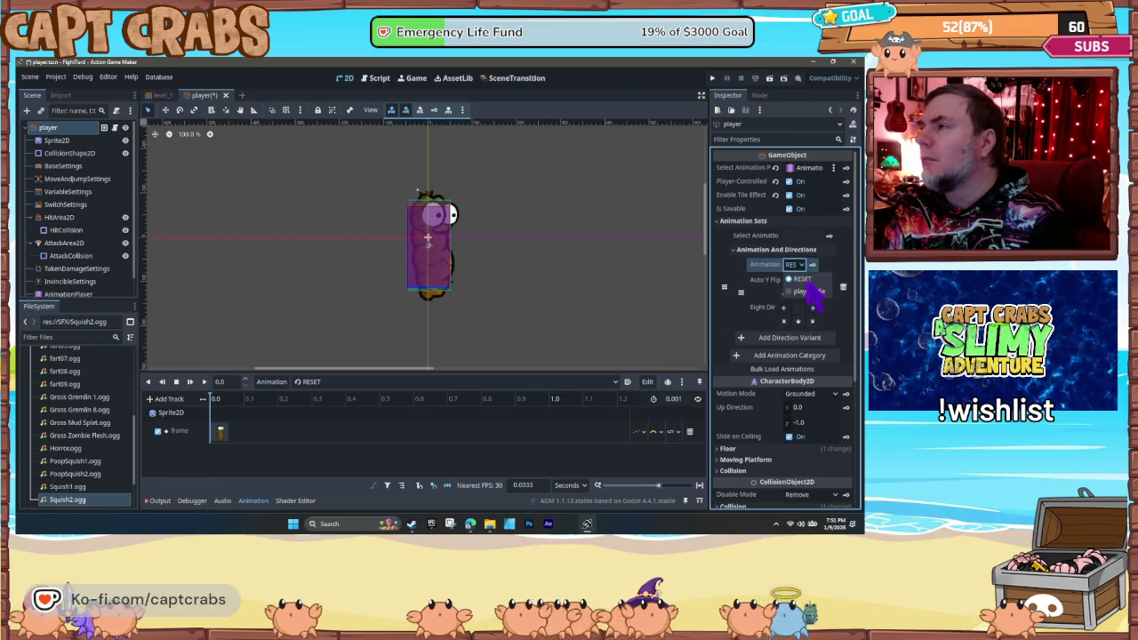
click(796, 236)
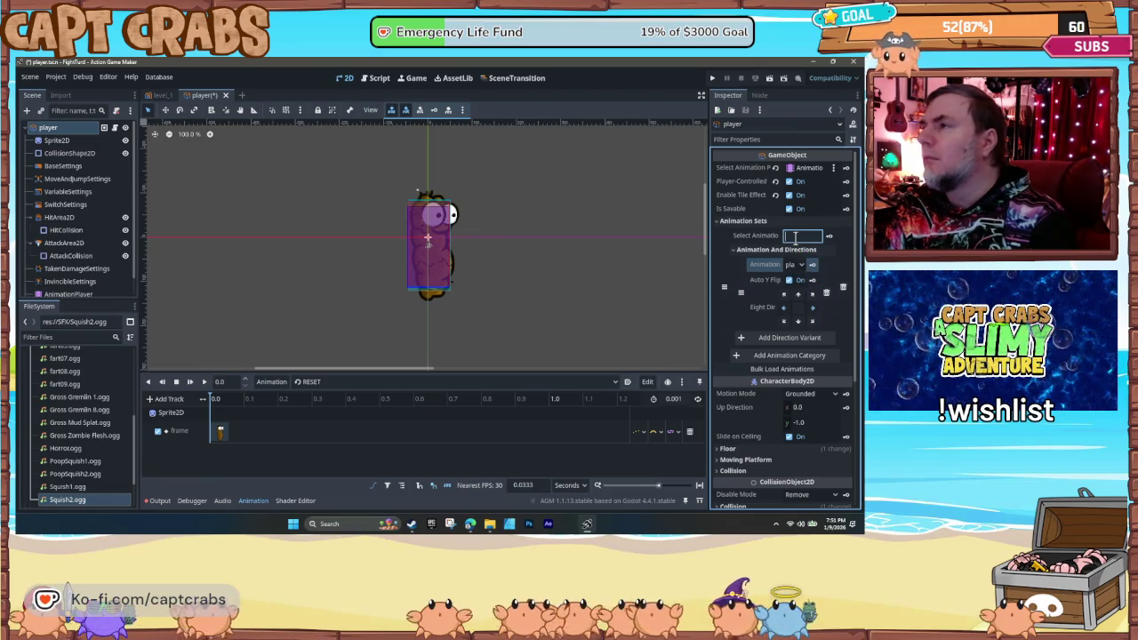
text(player)
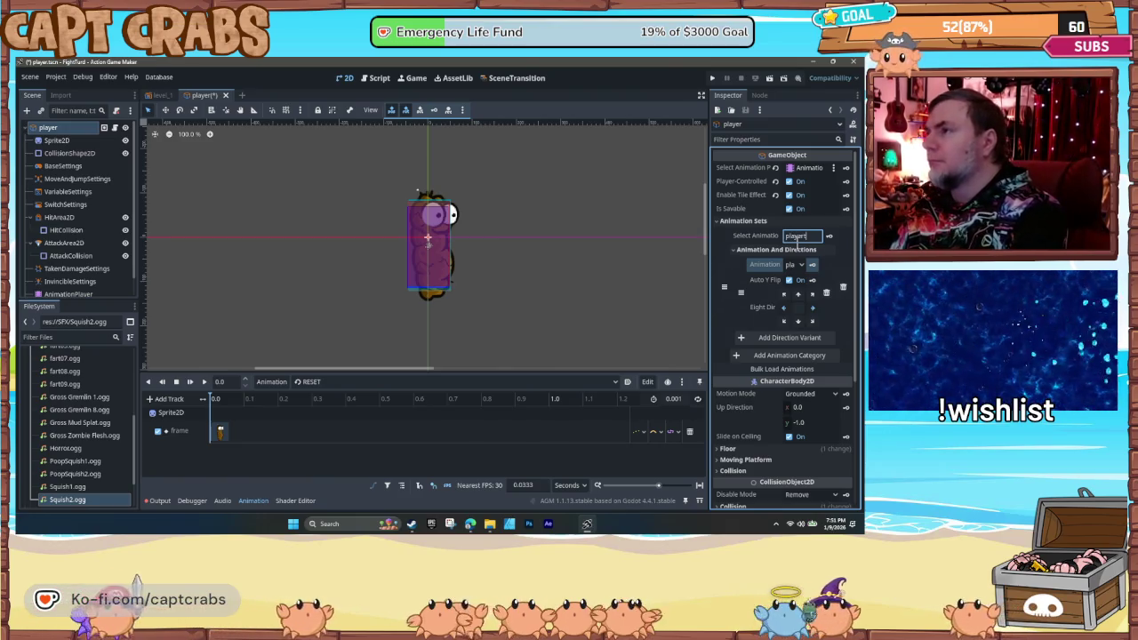
text(_idle)
key(Return)
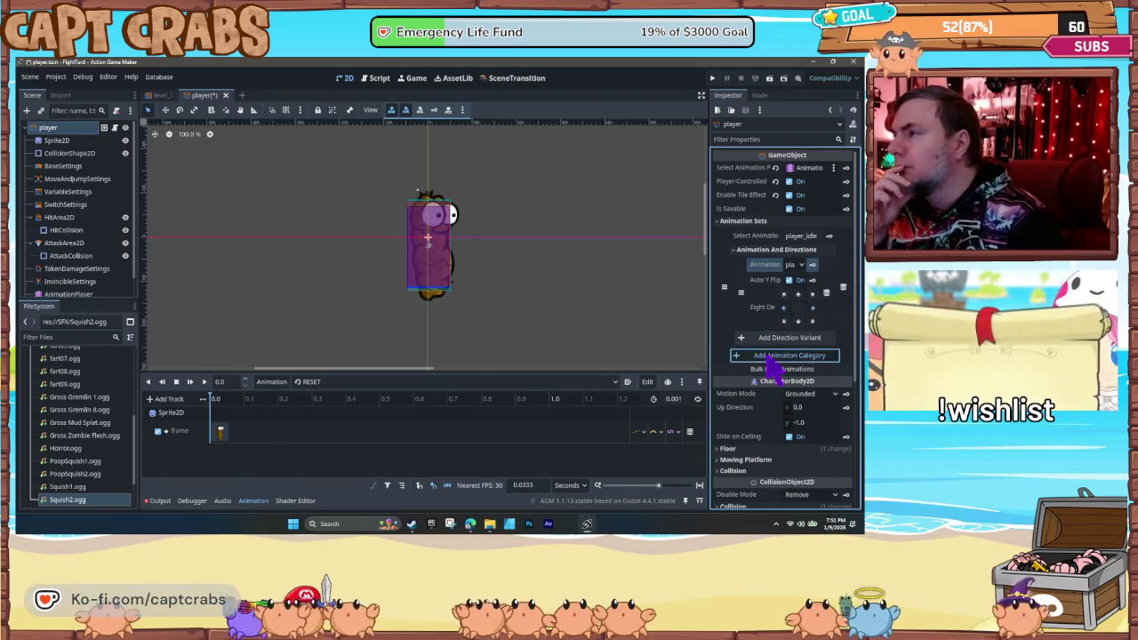
- Add a second category with a direction variant, save the player scene, and return to level_1
click(769, 356)
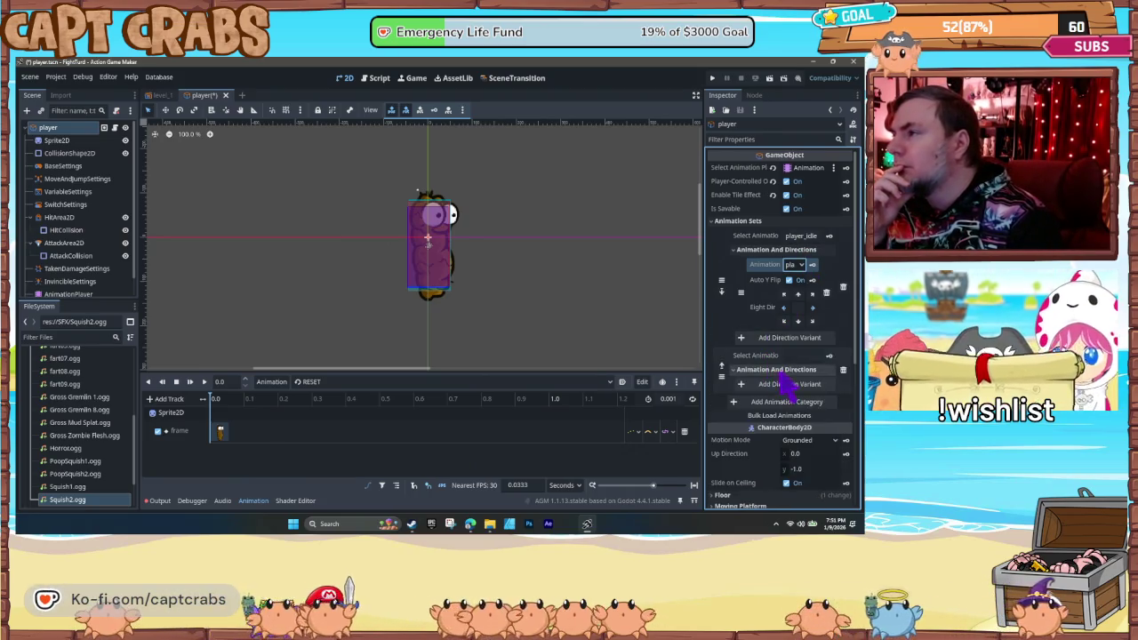
click(783, 386)
click(797, 386)
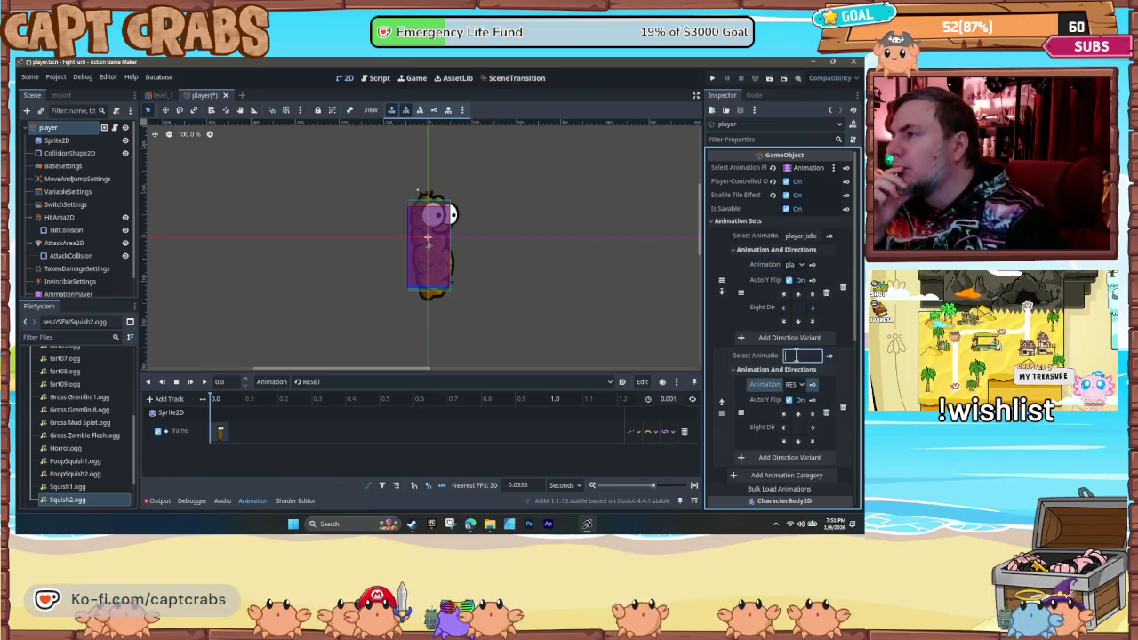
key(ctrl+s)
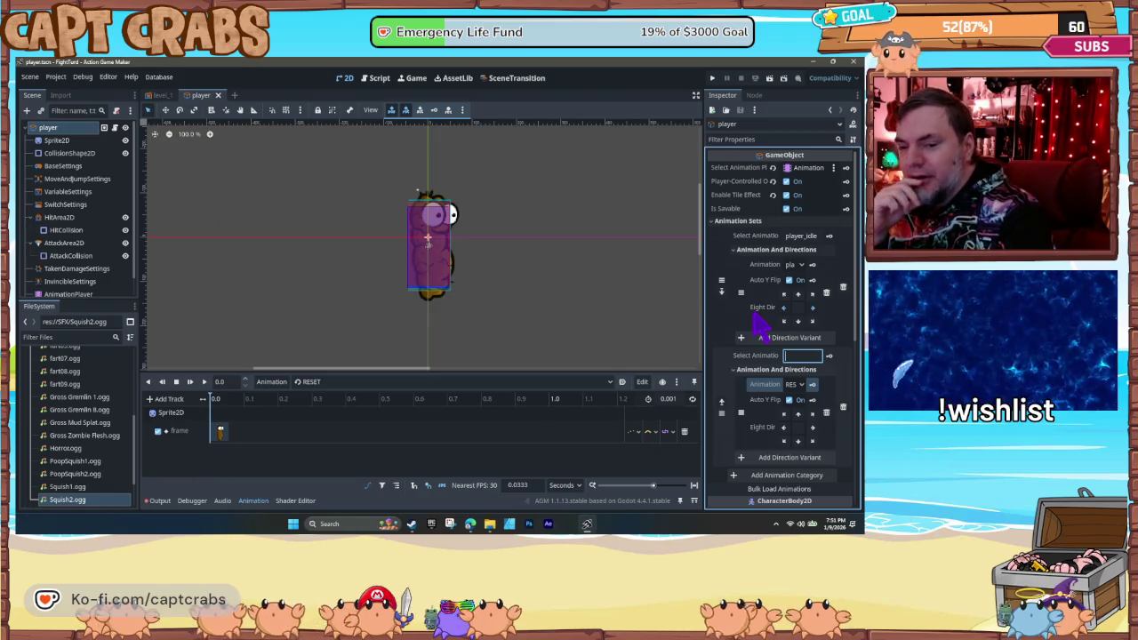
click(164, 96)
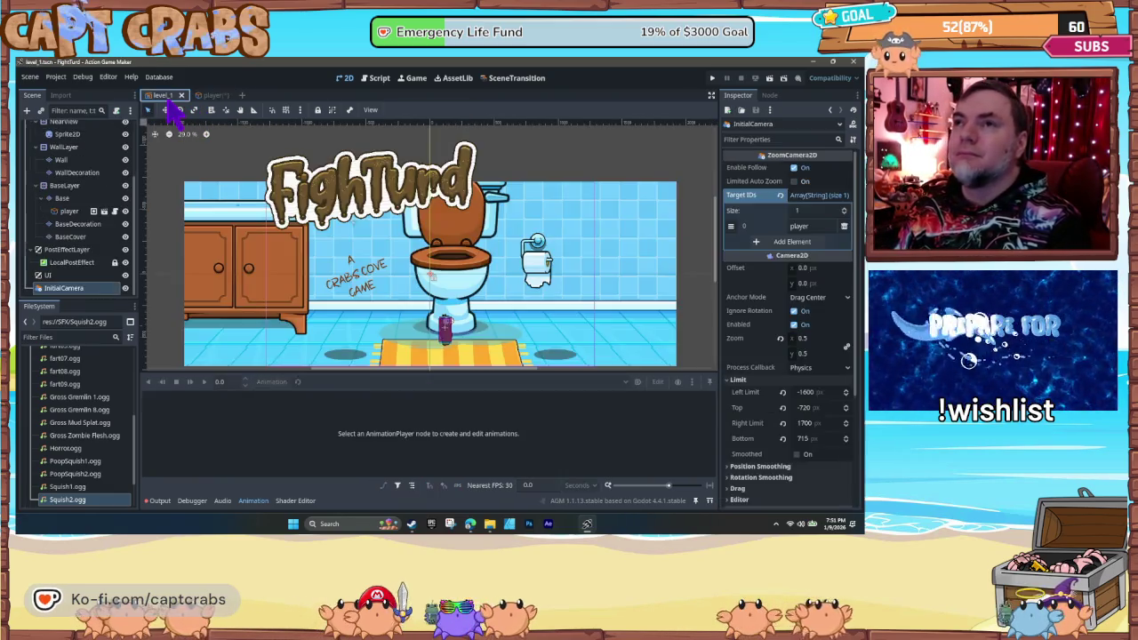
- Save level_1 and playtest, walking the player between the toilet and the cabinet
key(ctrl+s)
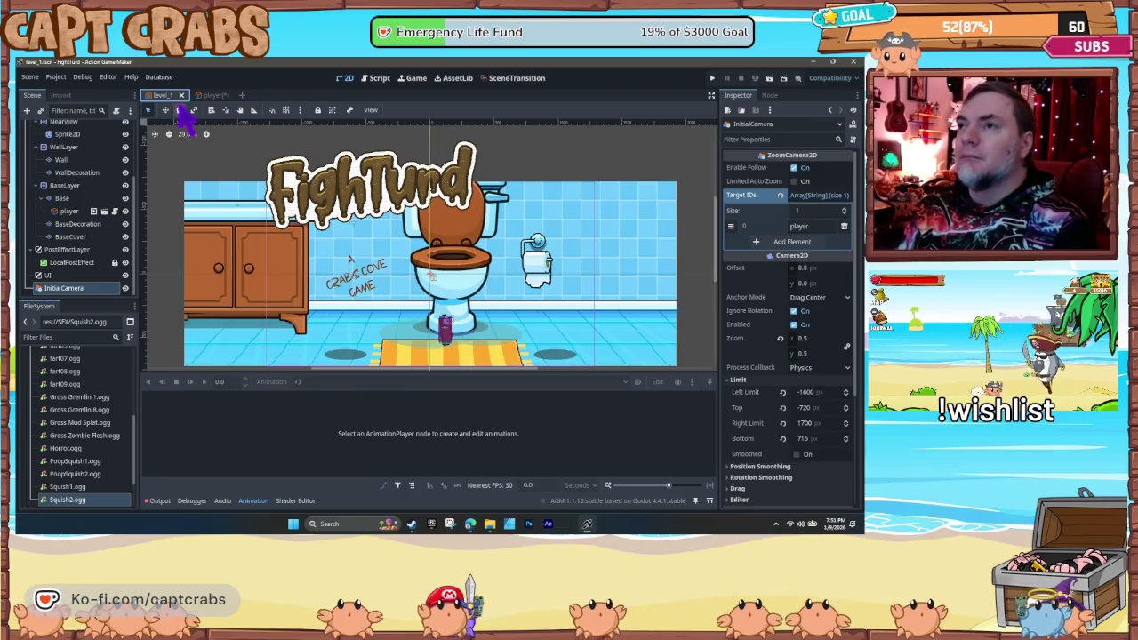
key(F5)
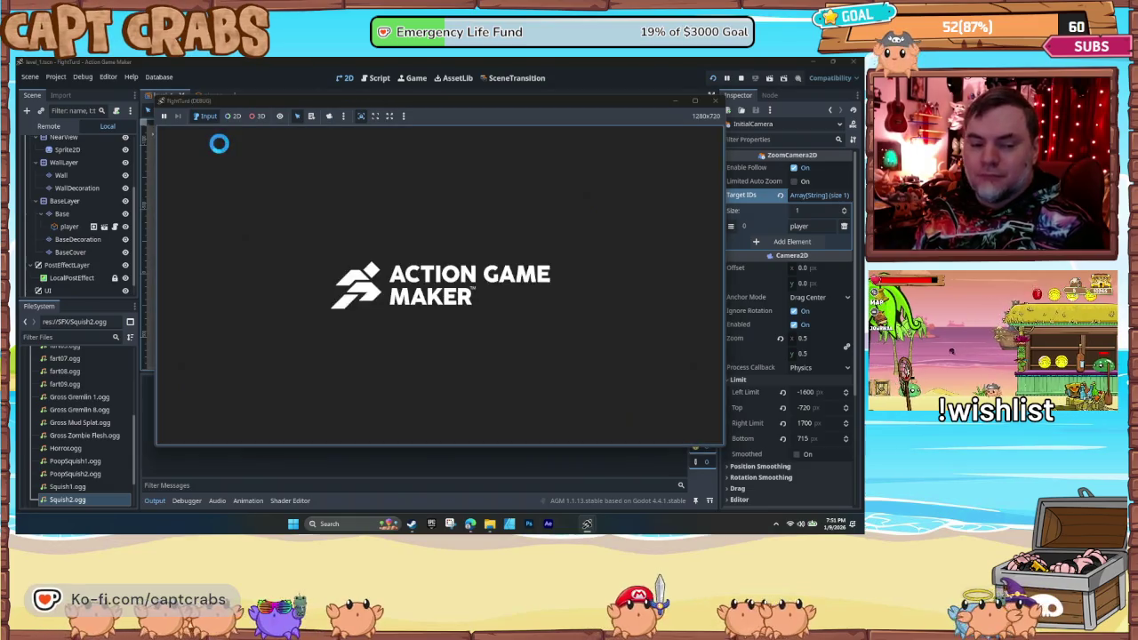
key(Right)
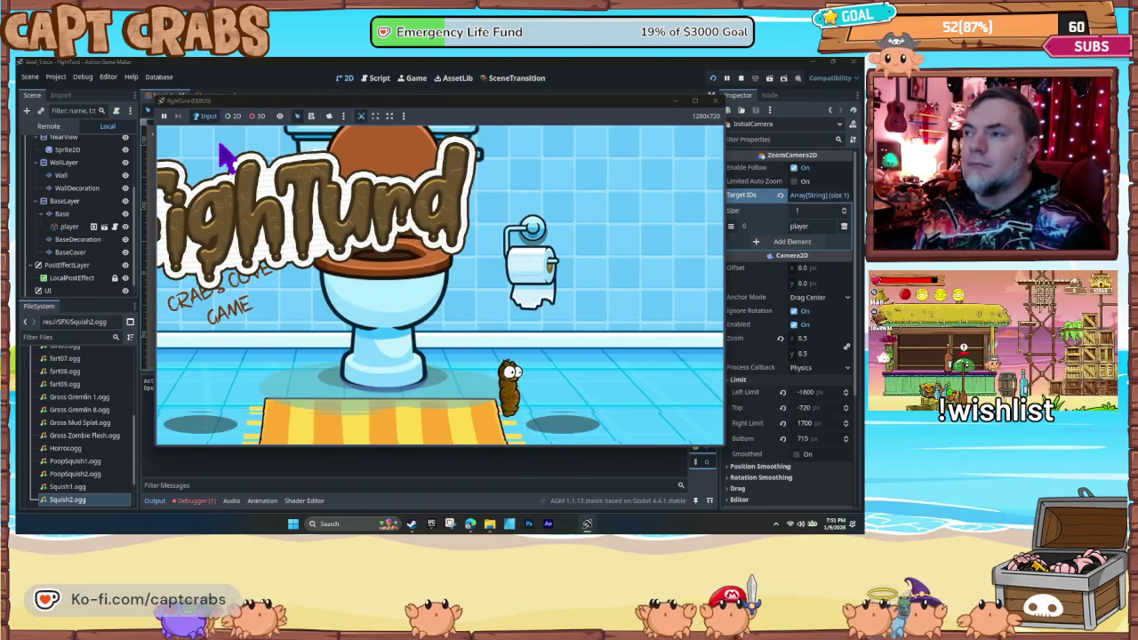
key(Left)
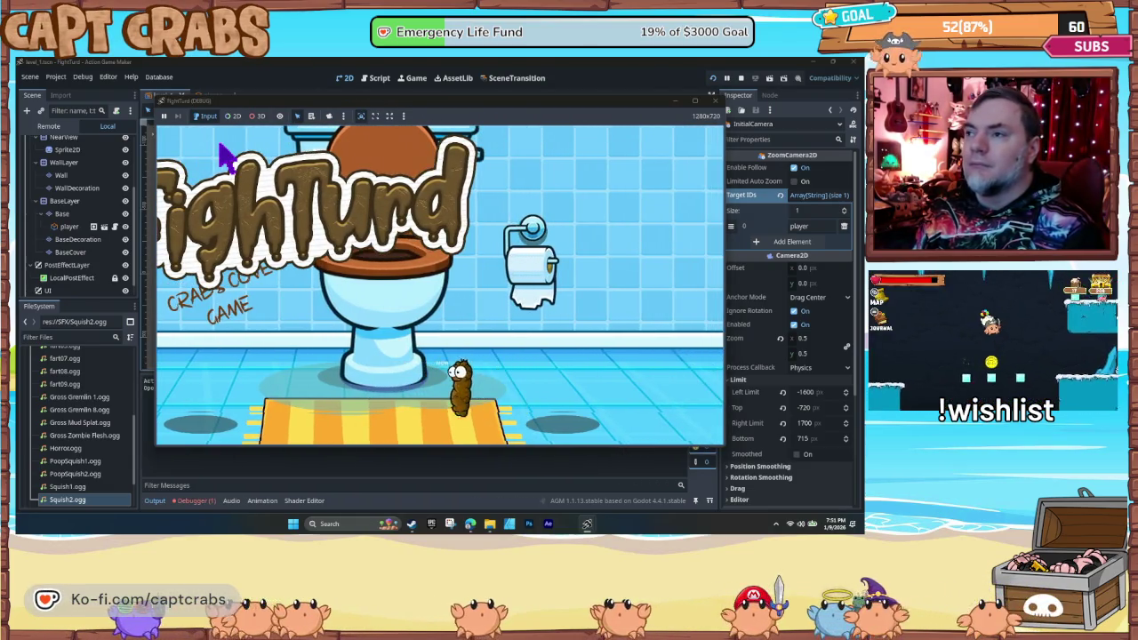
key(Left)
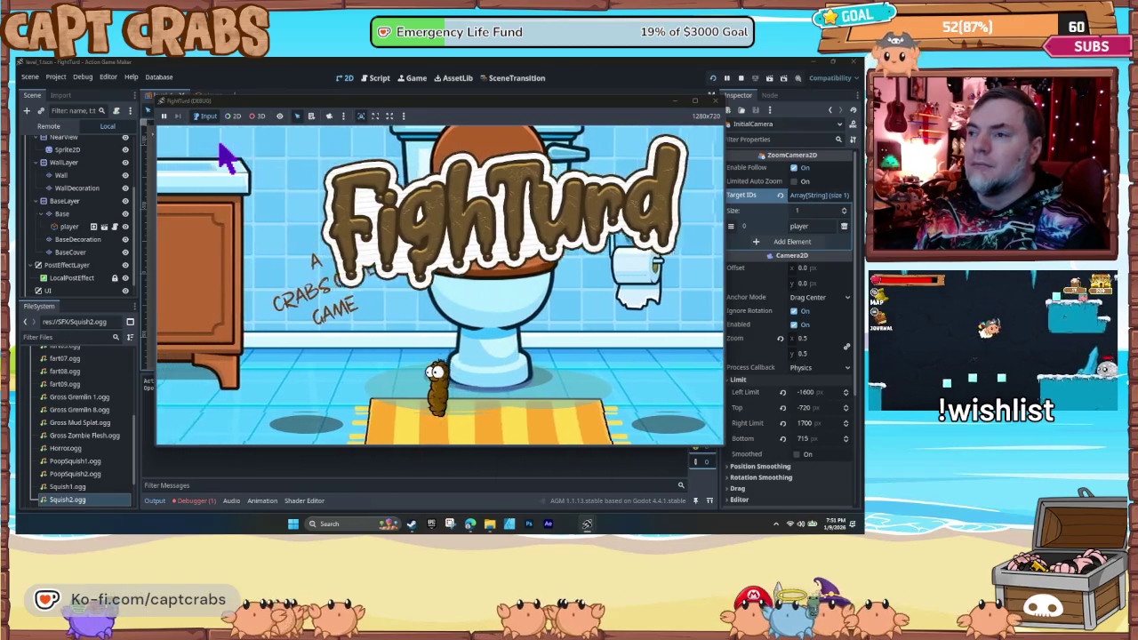
key(Right)
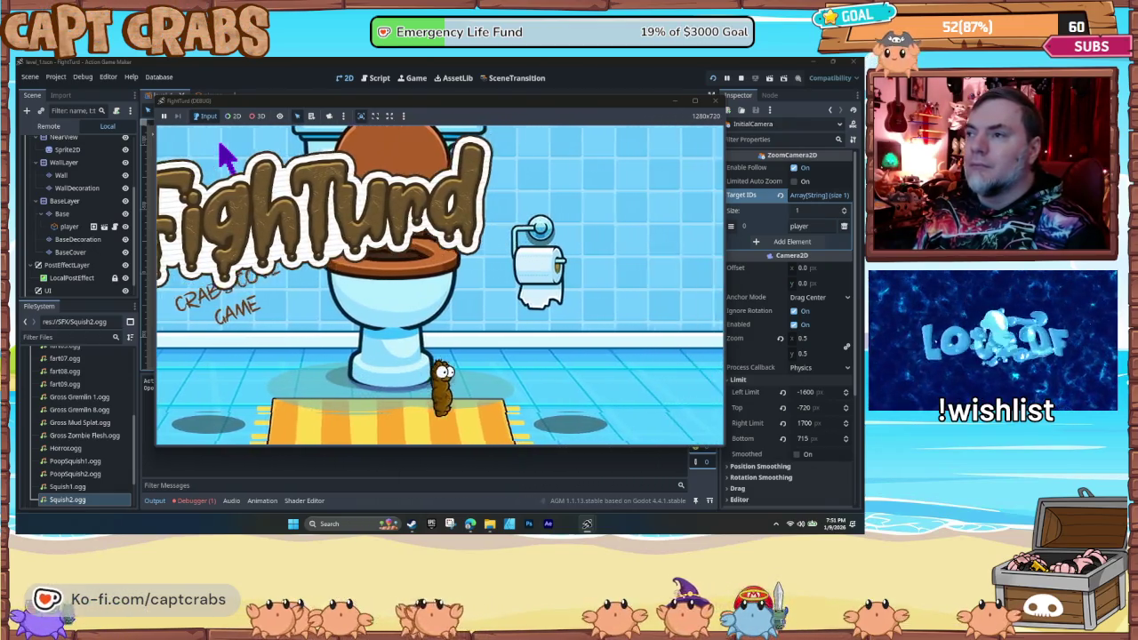
key(Right)
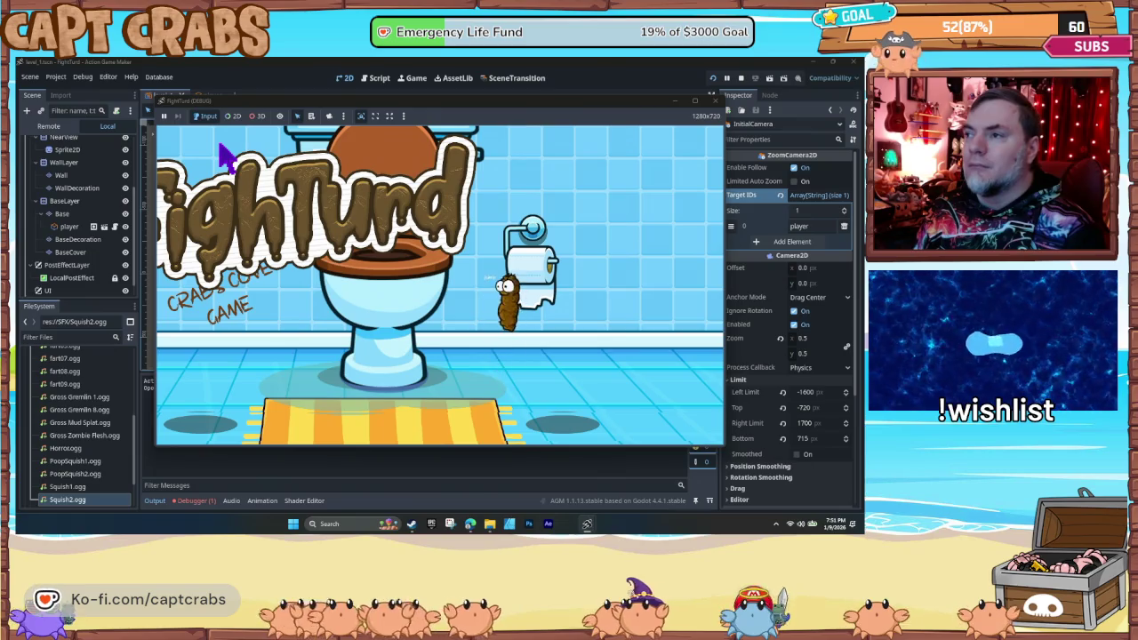
key(Left)
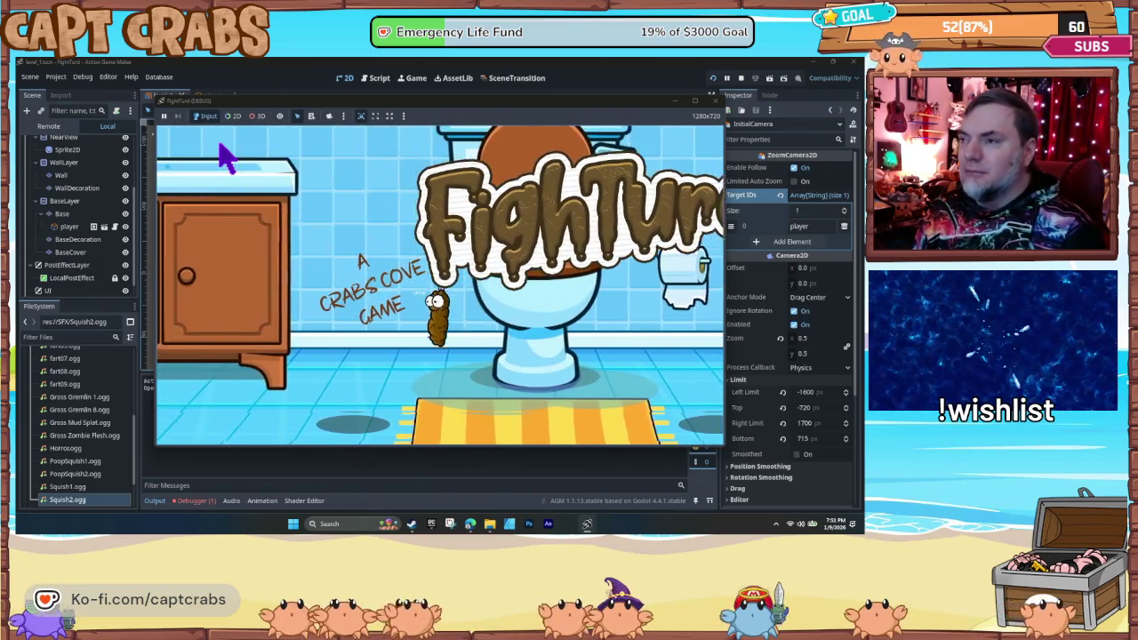
key(Right)
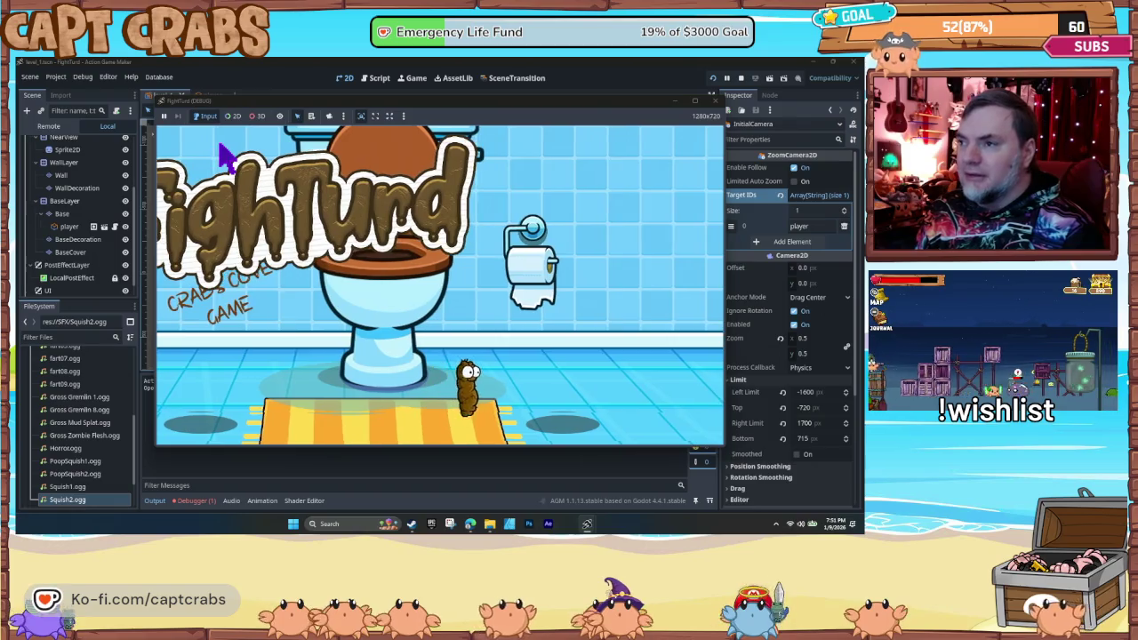
key(Left)
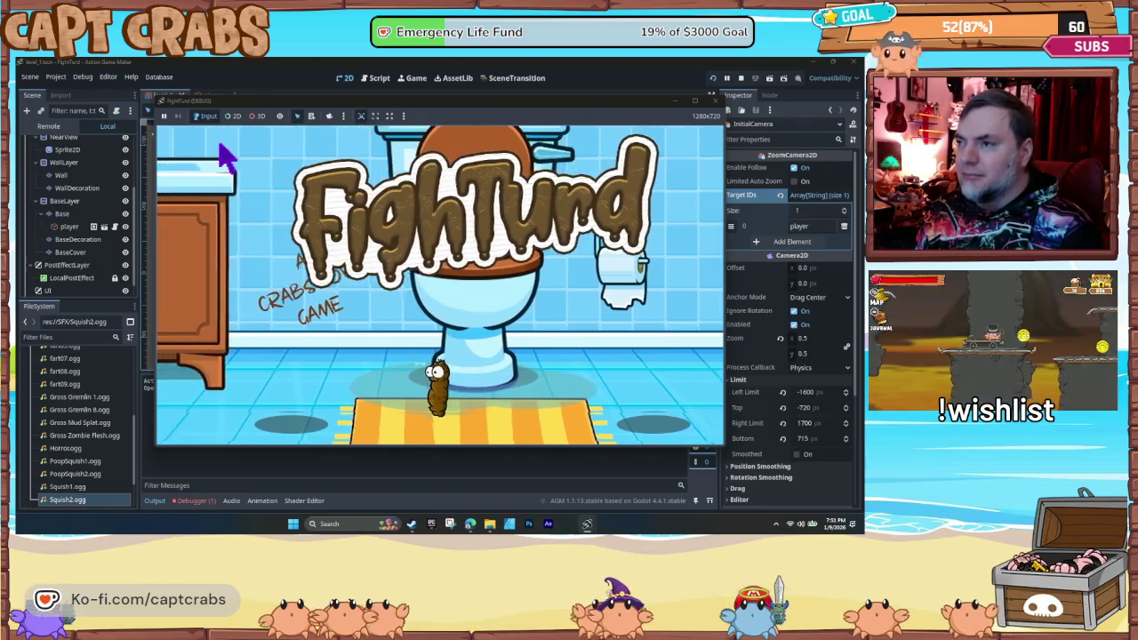
key(Right)
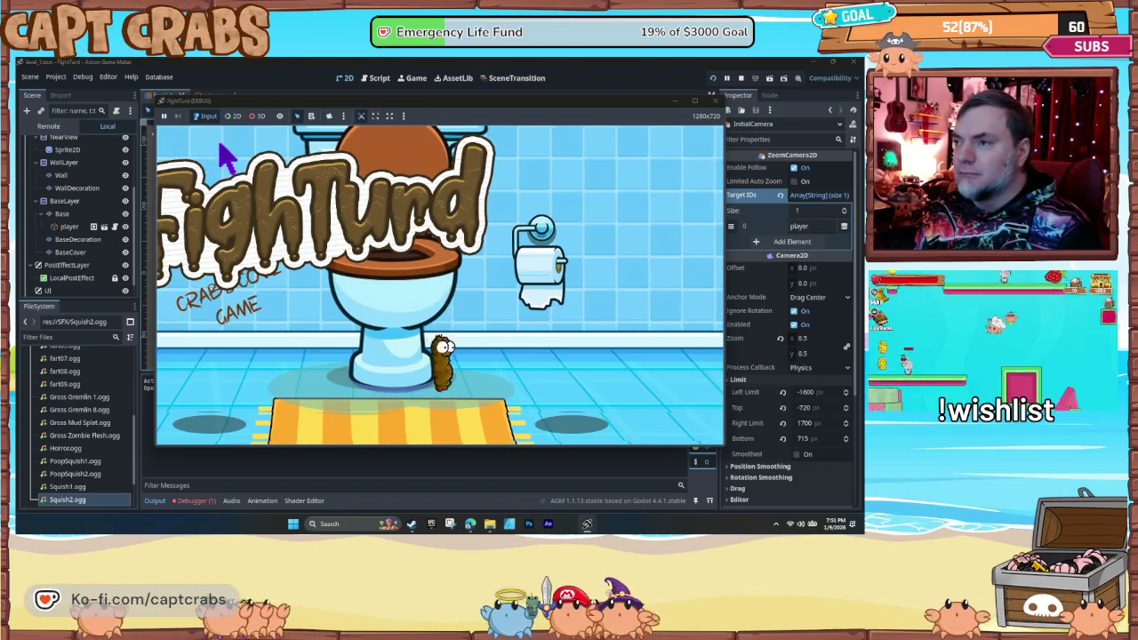
key(Left)
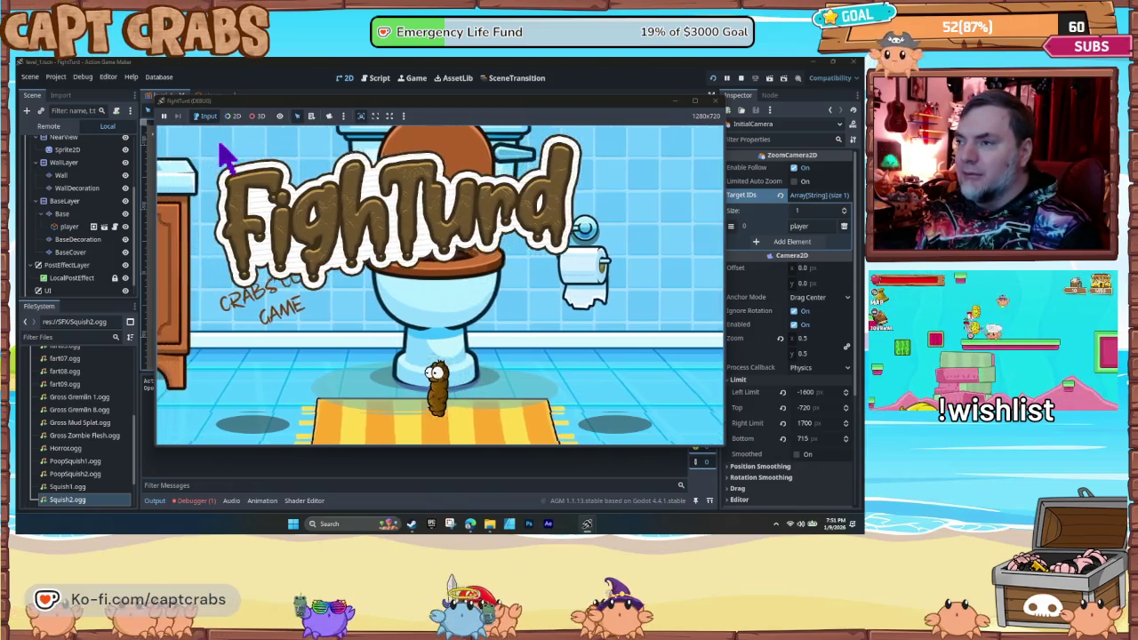
- Make the player jump while moving left and right, then stop the game
key(space)
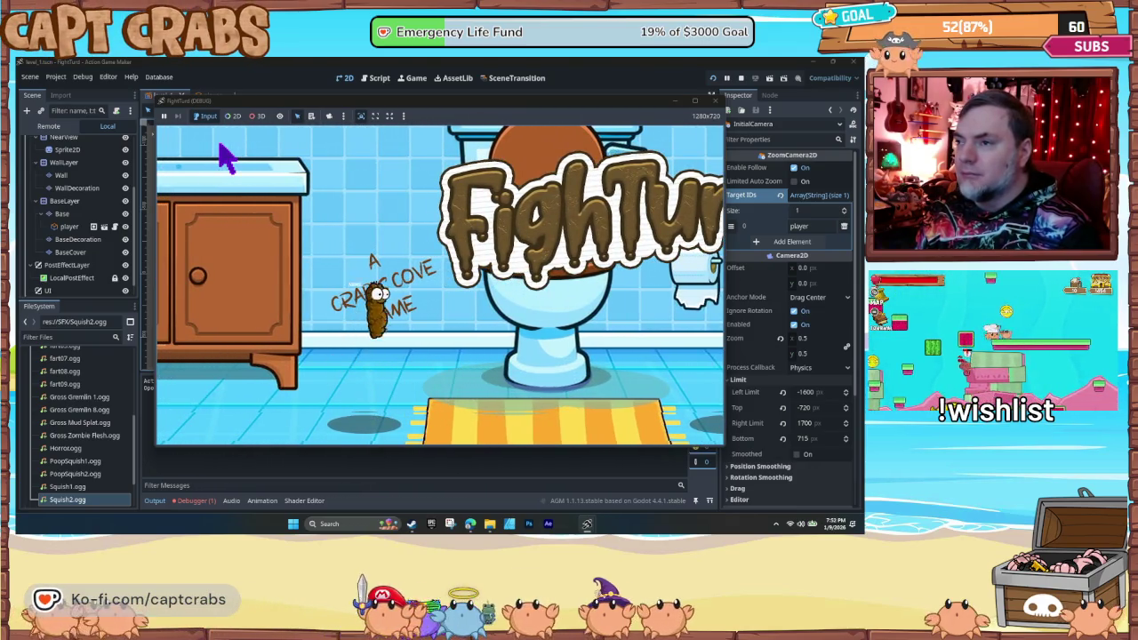
key(Right)
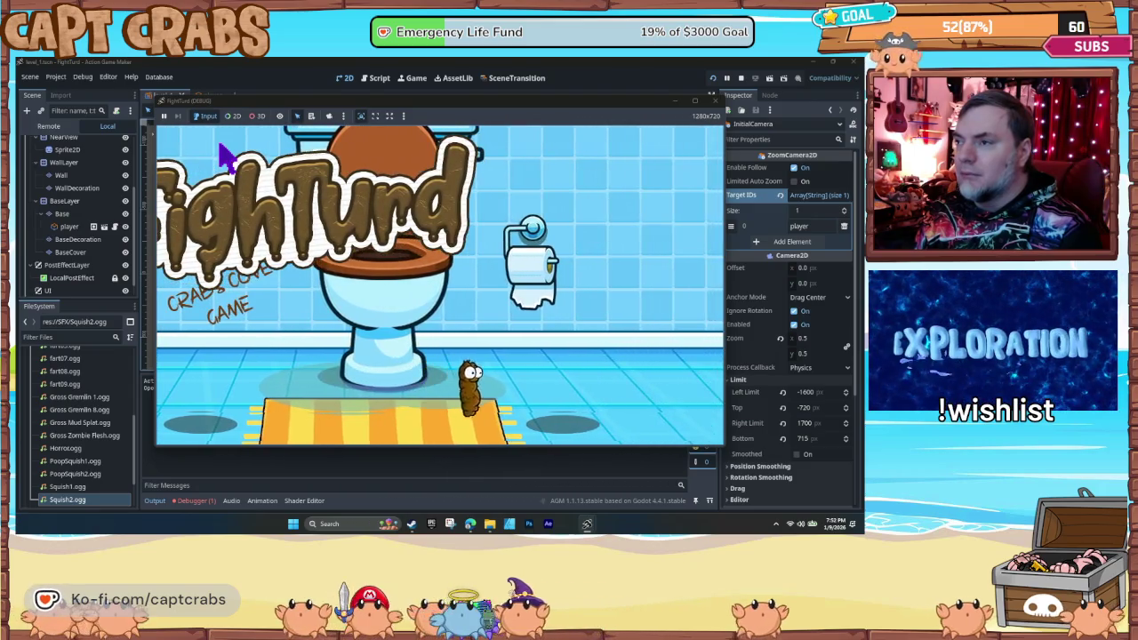
key(space)
key(Left)
key(Left)
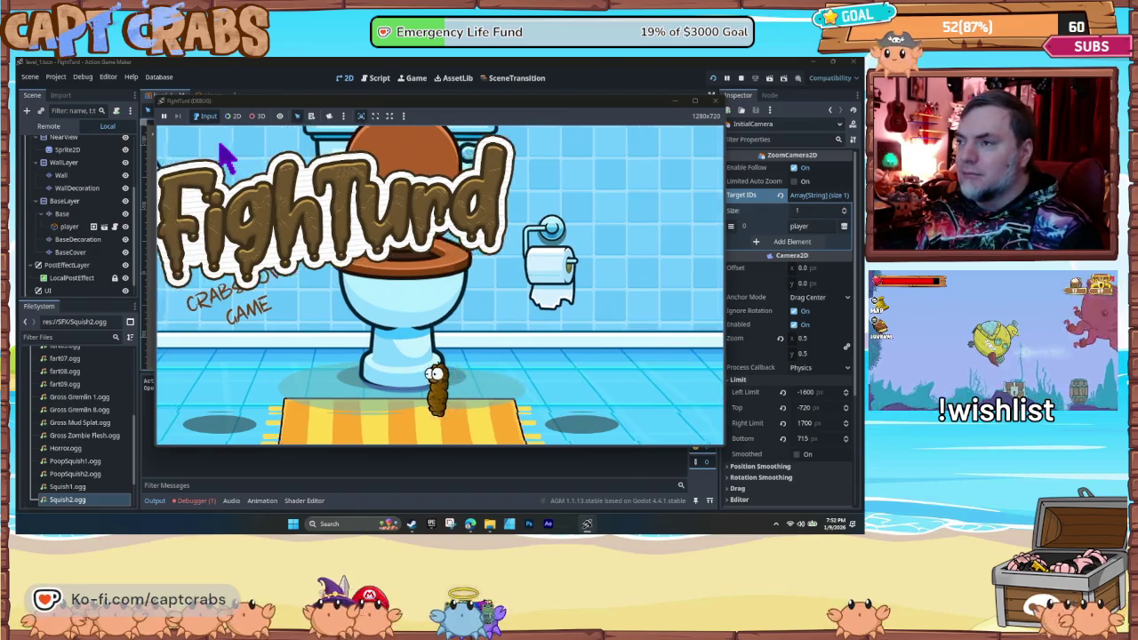
key(Left)
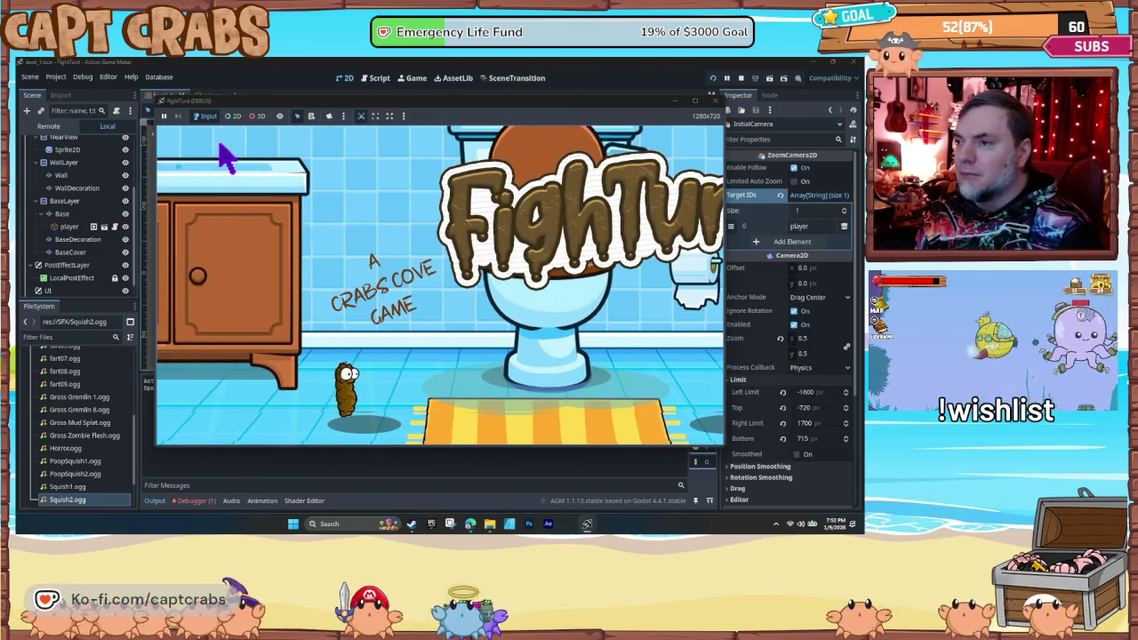
key(Right)
key(Right)
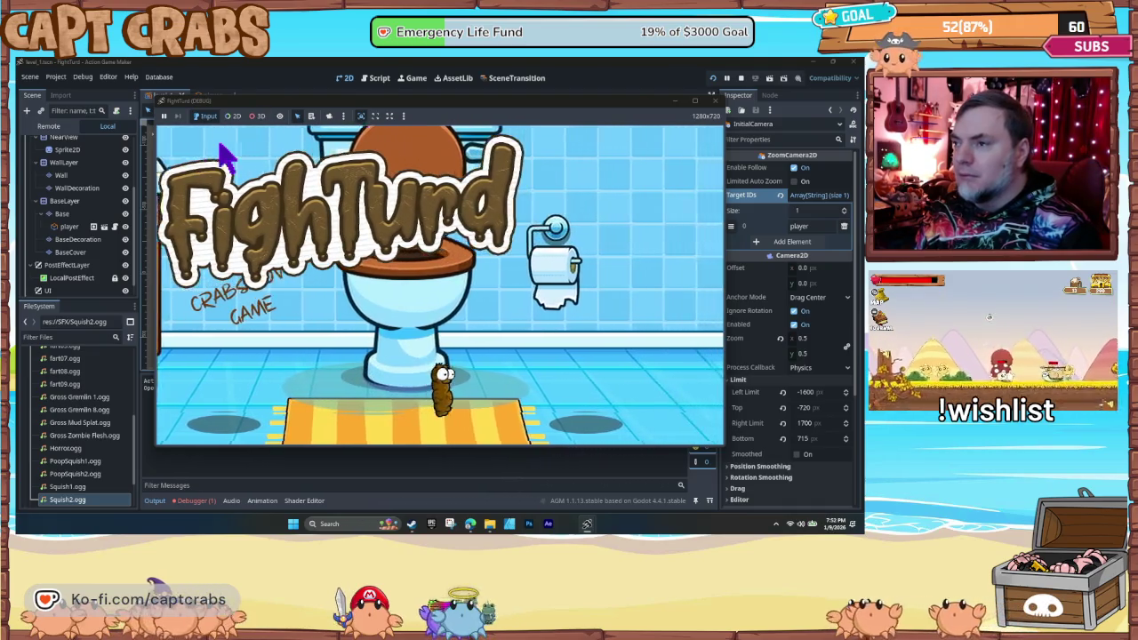
key(Right)
key(space)
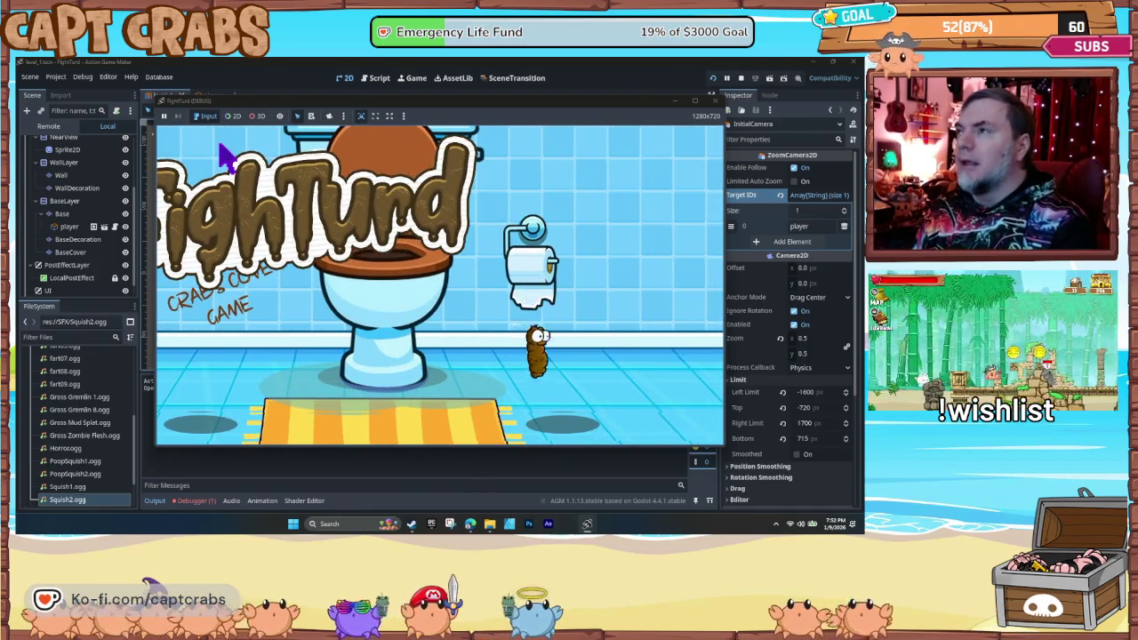
click(712, 100)
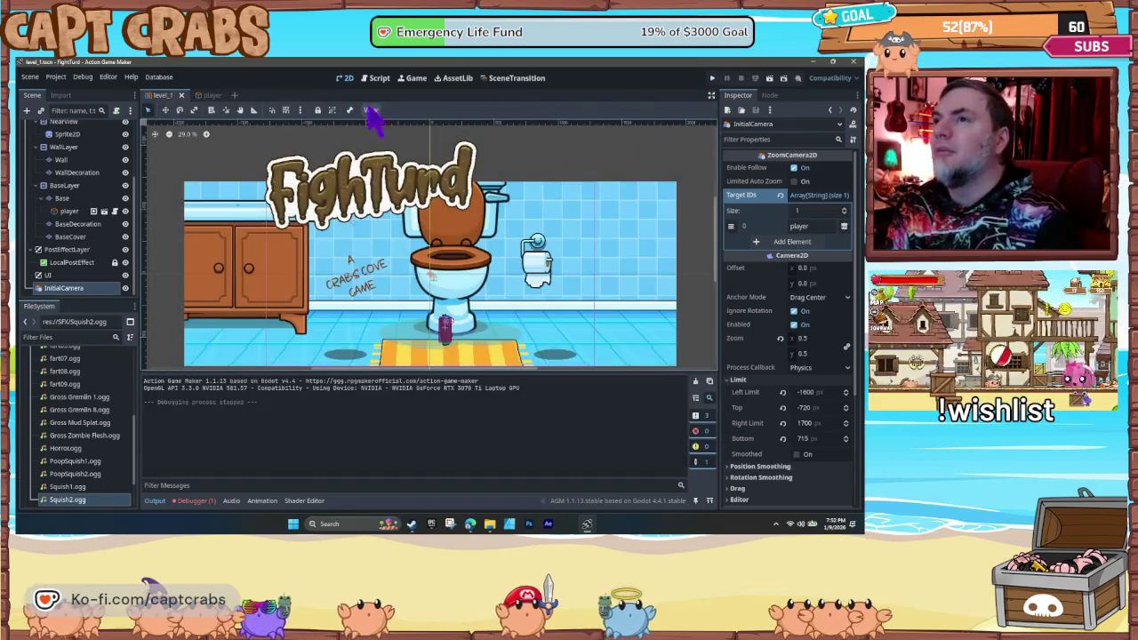
- In the Script tab, set the Walk→Jump link's Input Method to Moment Pressed
click(373, 79)
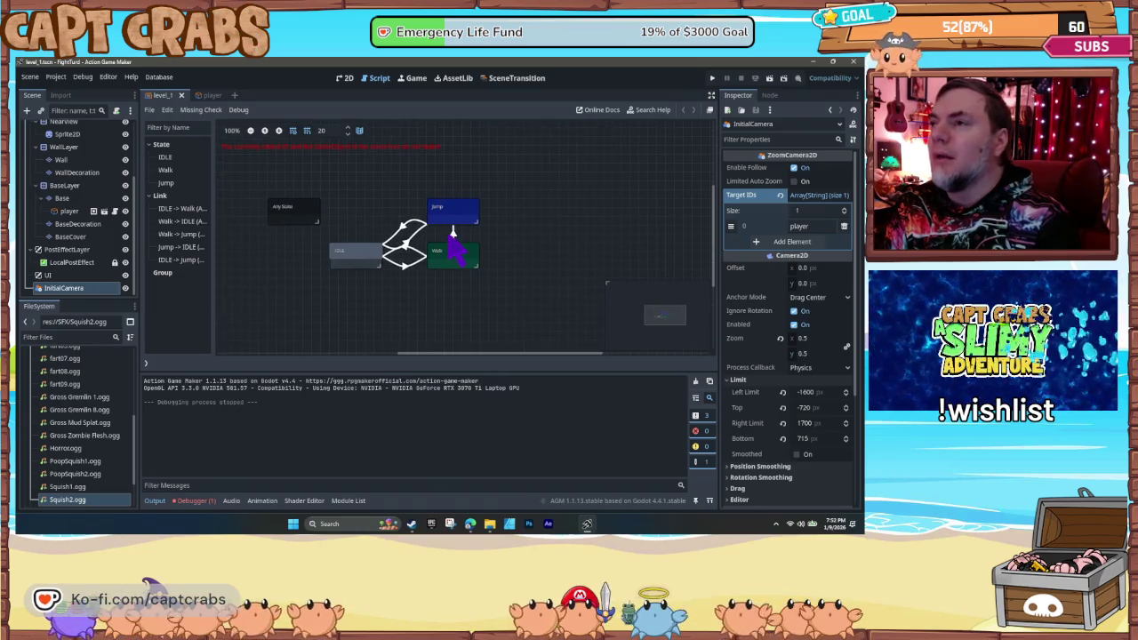
click(452, 233)
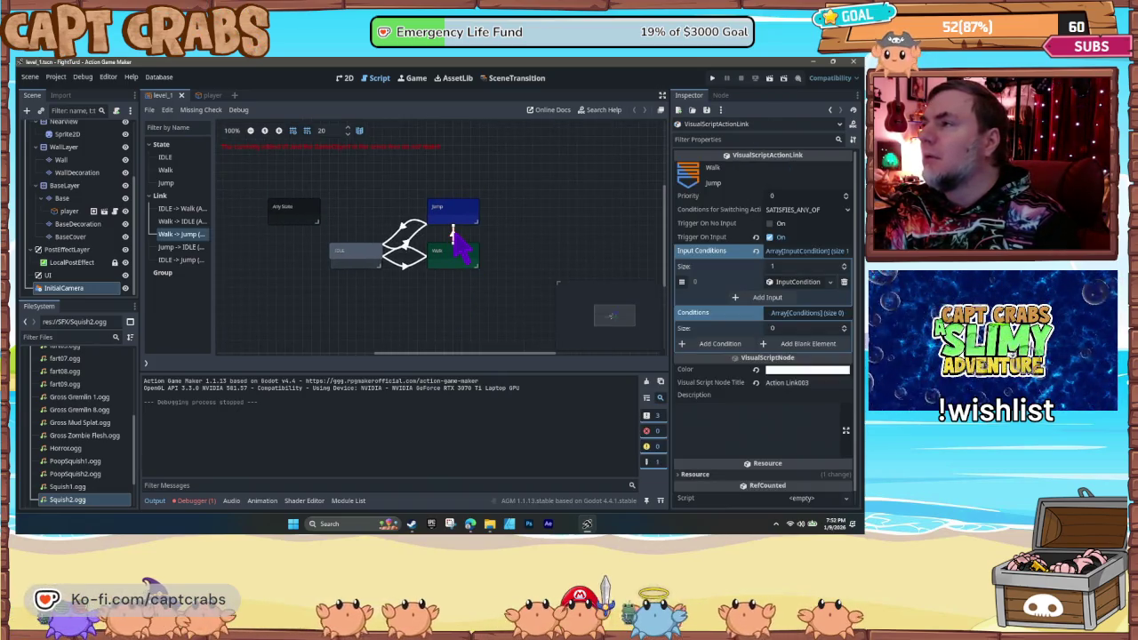
click(794, 284)
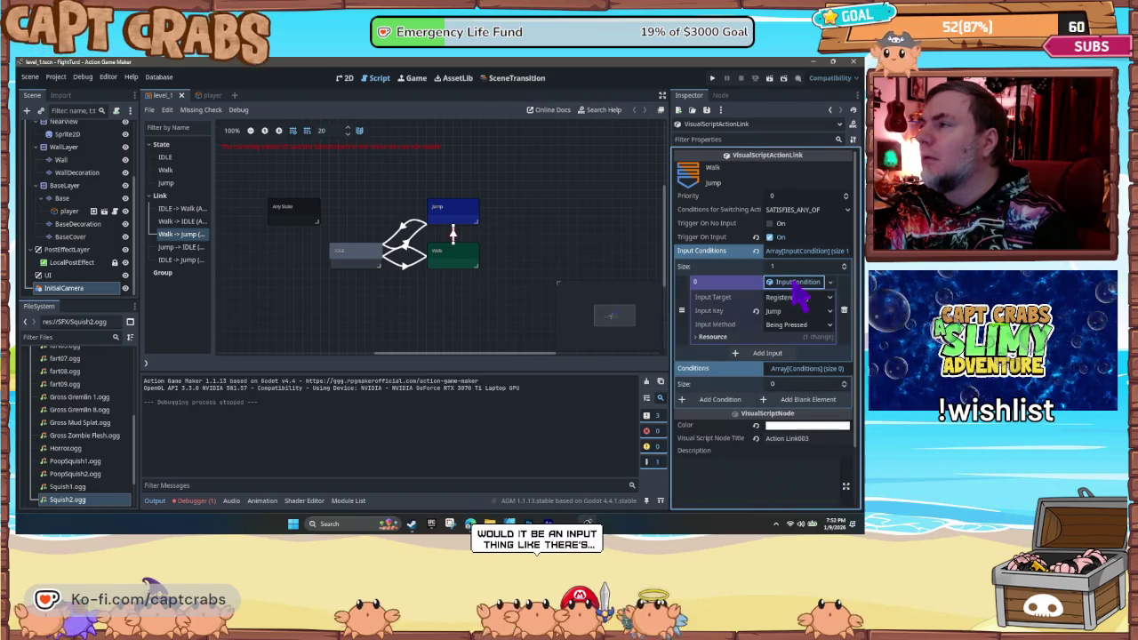
click(791, 325)
click(796, 355)
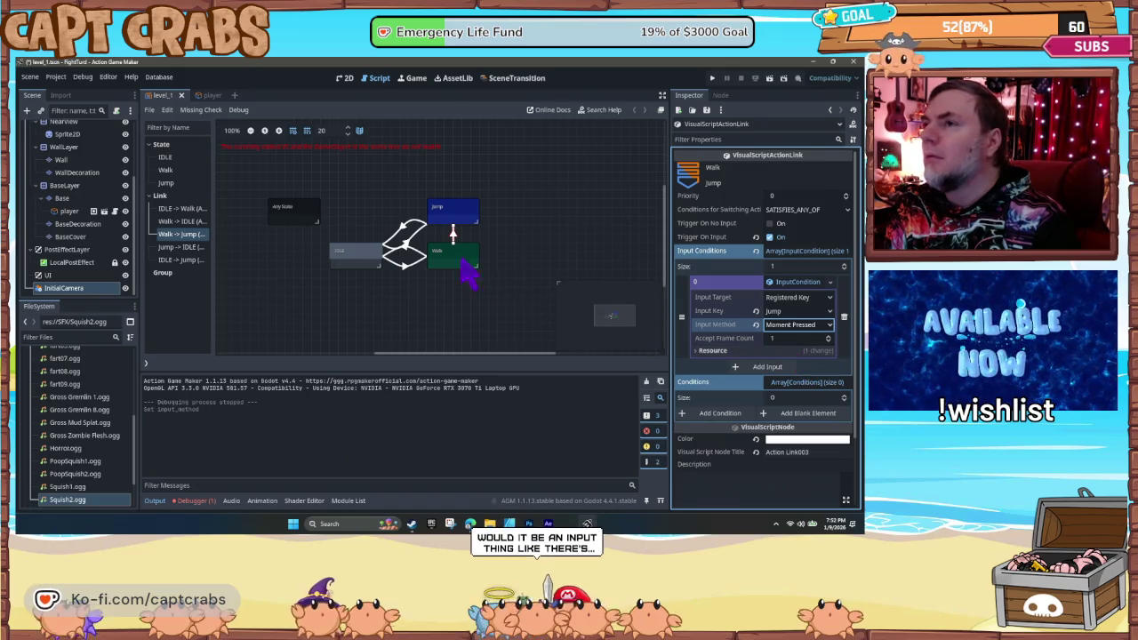
- Set the IDLE→Jump link's Input Method to Moment Pressed, then review the Jump state
click(409, 254)
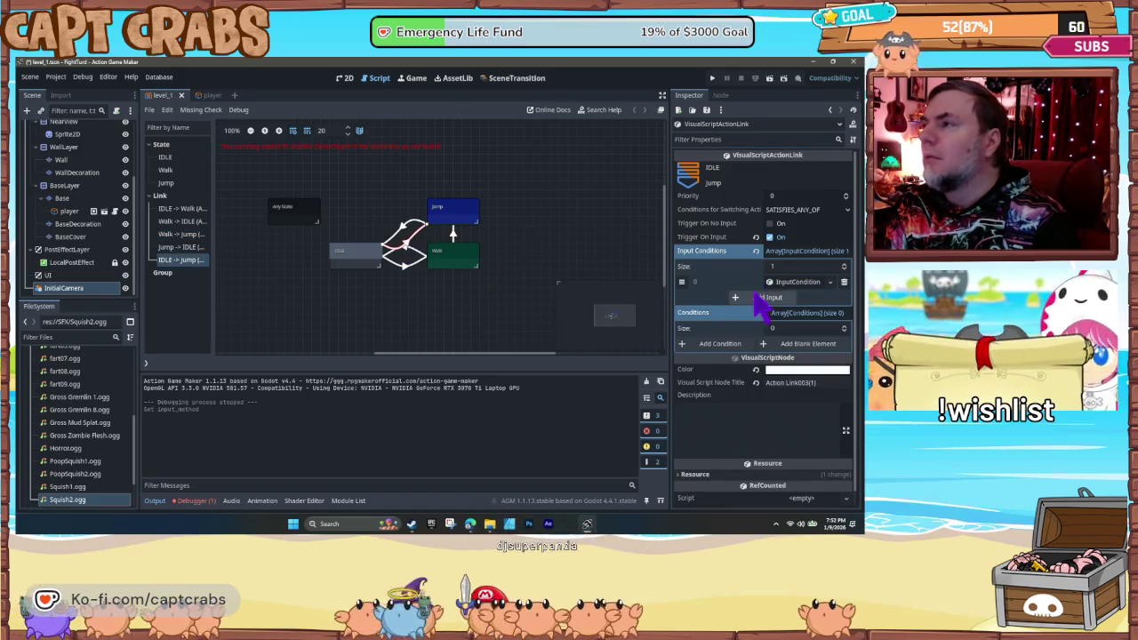
click(796, 282)
click(794, 326)
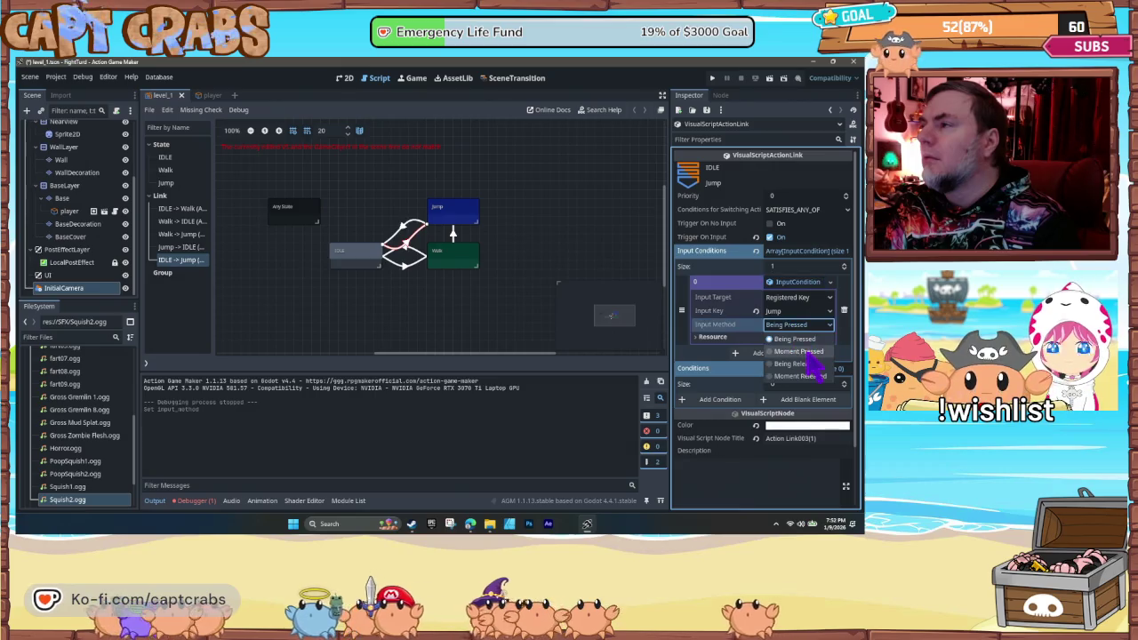
click(797, 352)
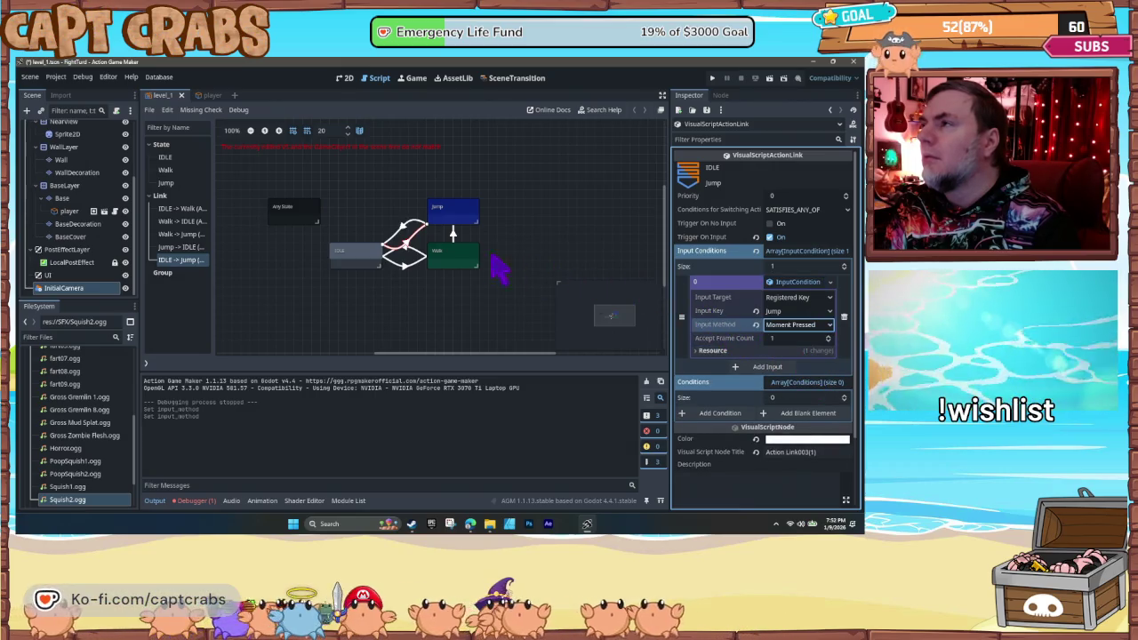
click(453, 233)
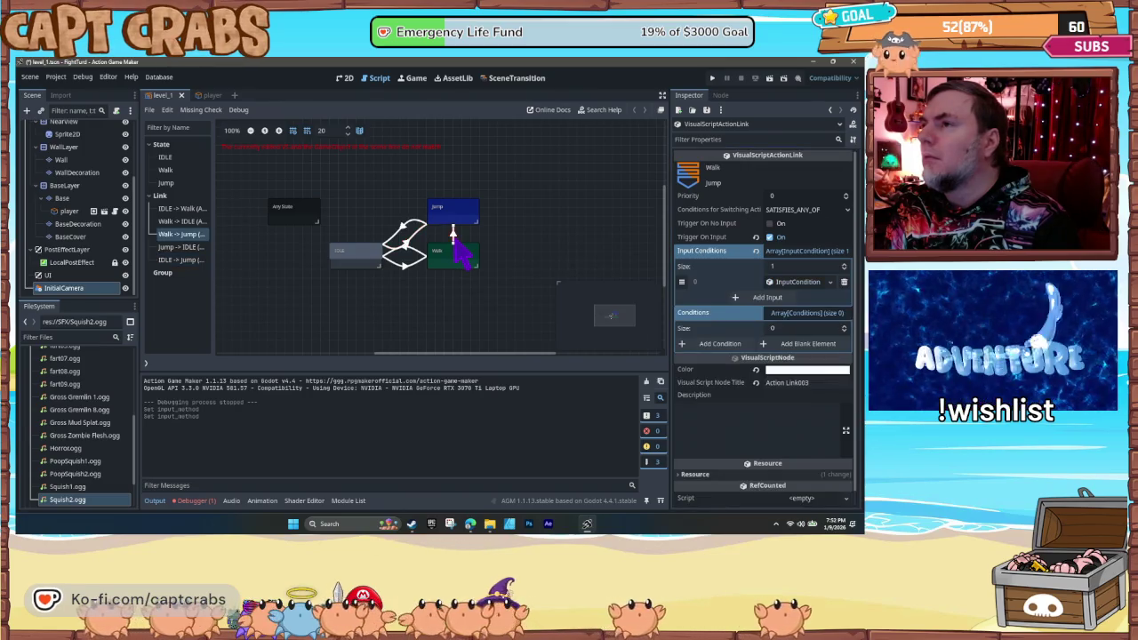
click(454, 216)
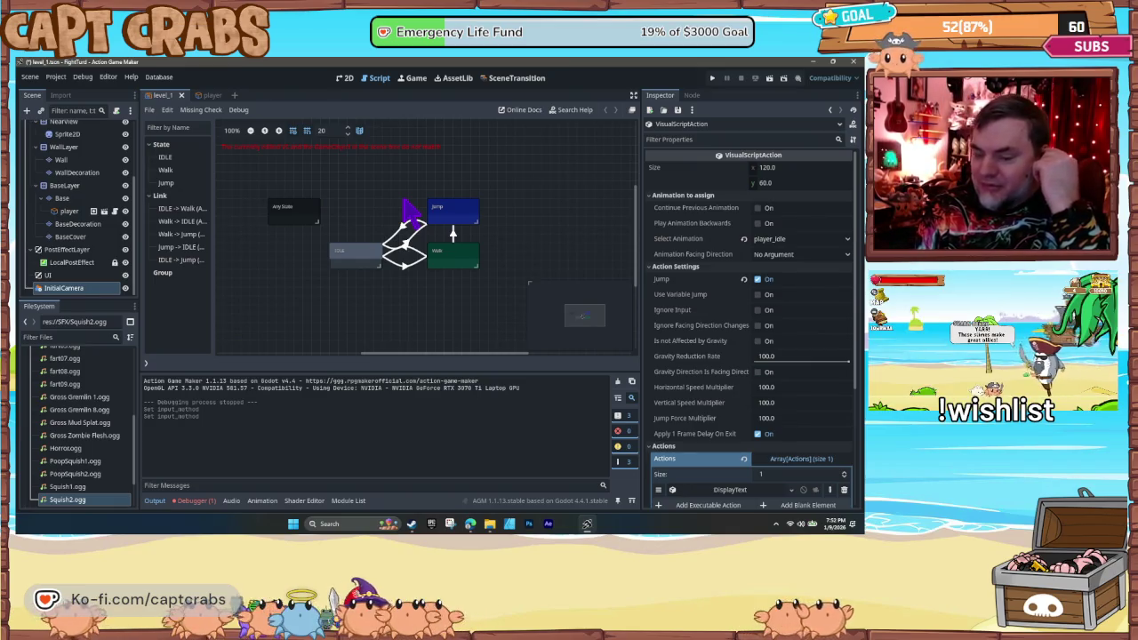
- Launch the game and walk the turd between the cabinet and the toilet
key(F5)
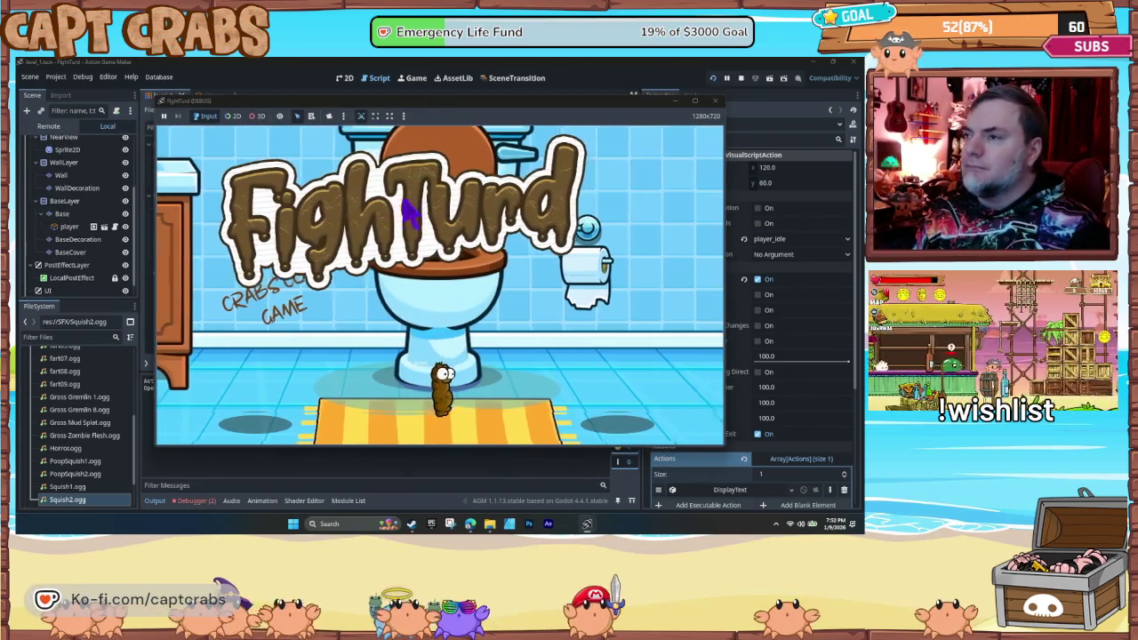
key(Right)
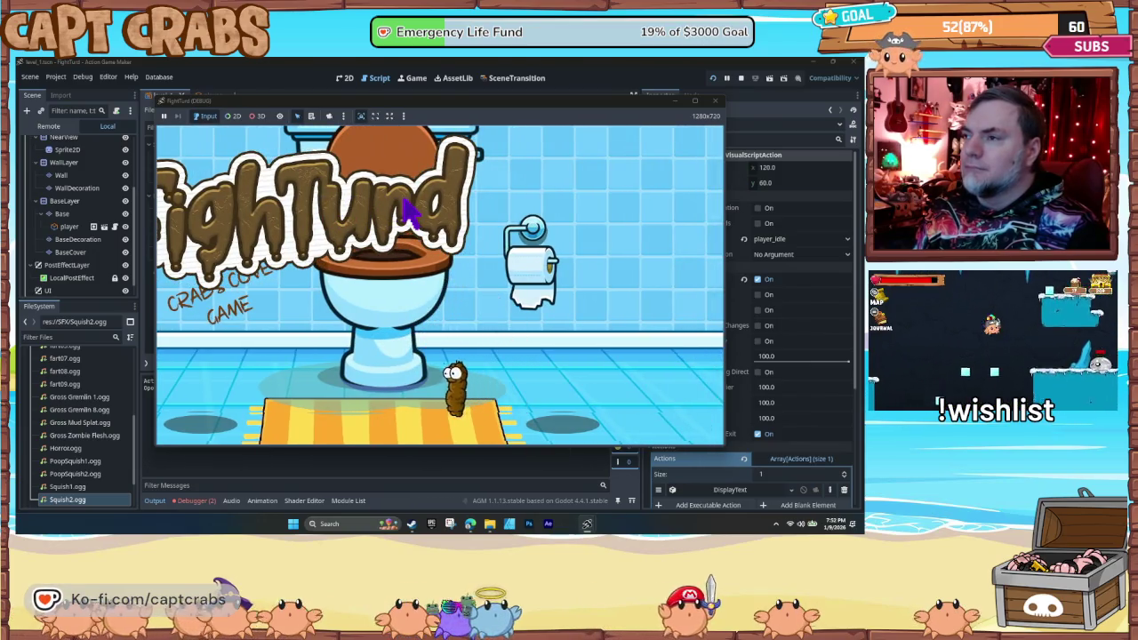
key(Left)
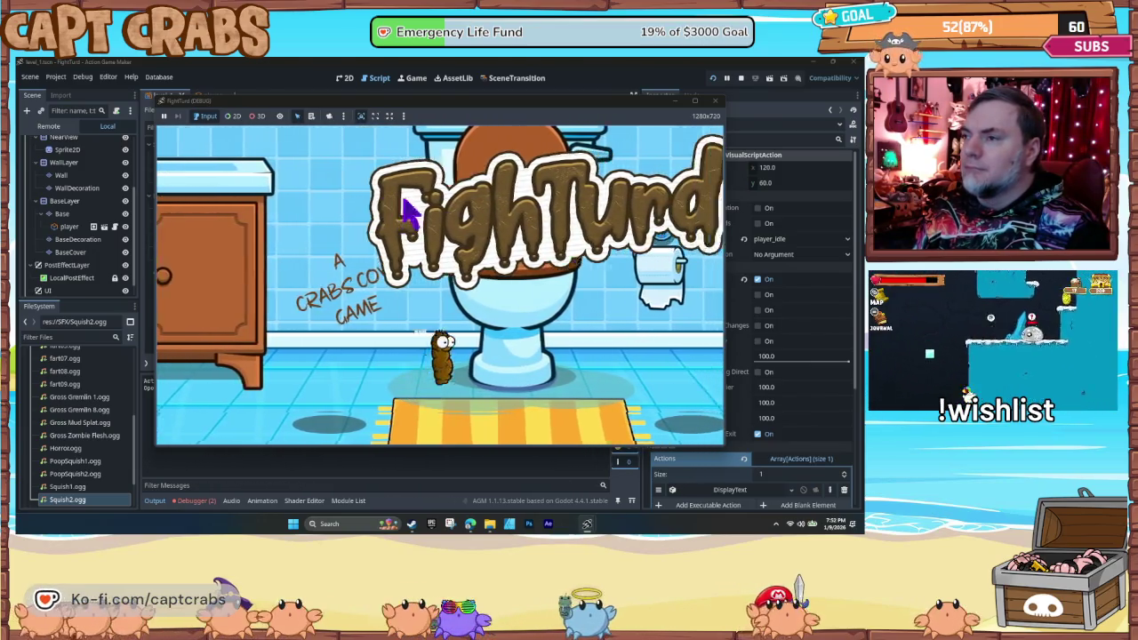
key(Right)
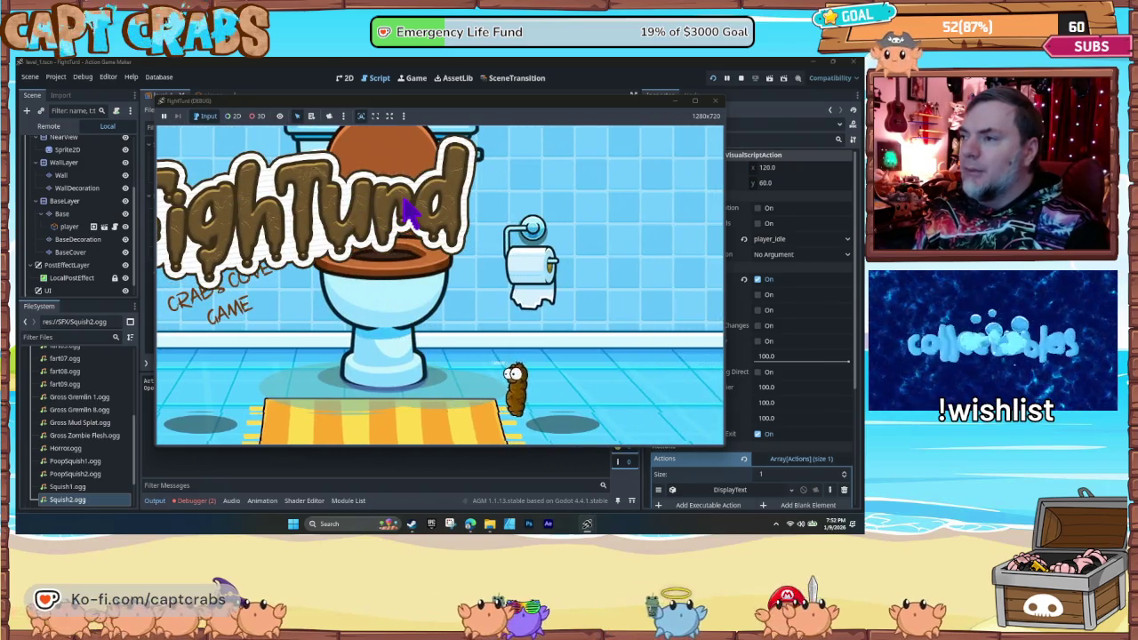
key(Left)
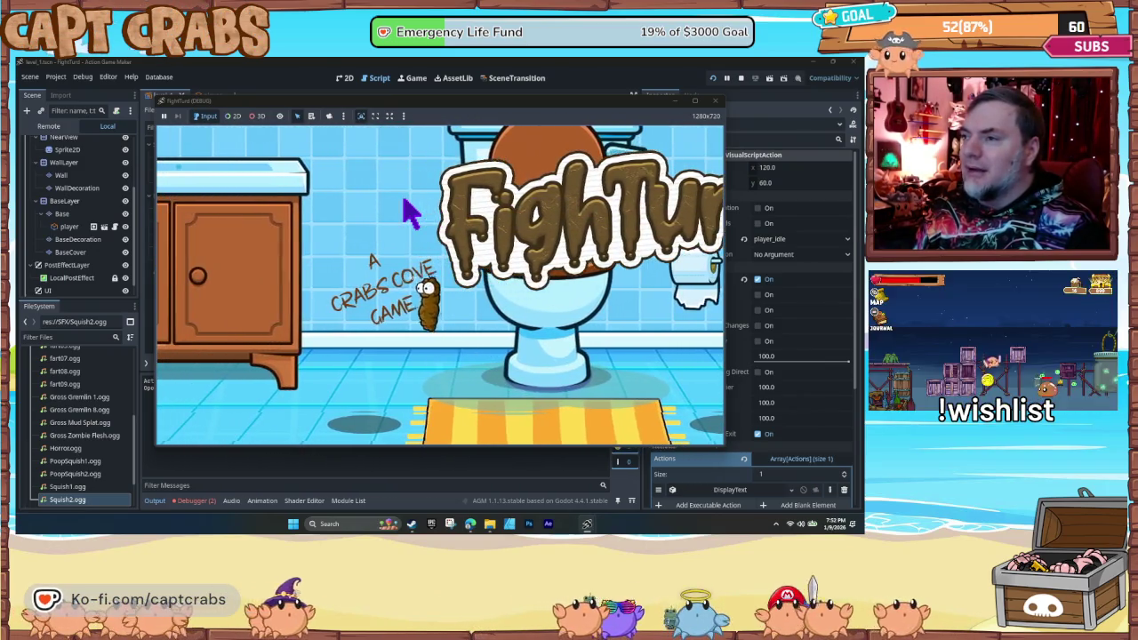
key(Left)
key(Right)
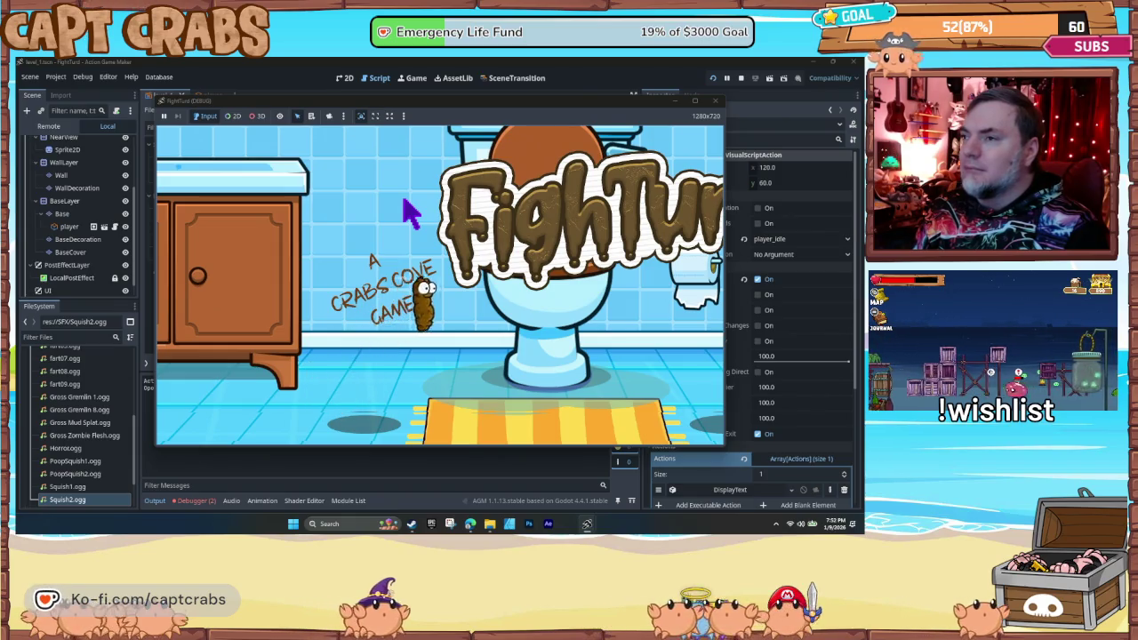
key(Right)
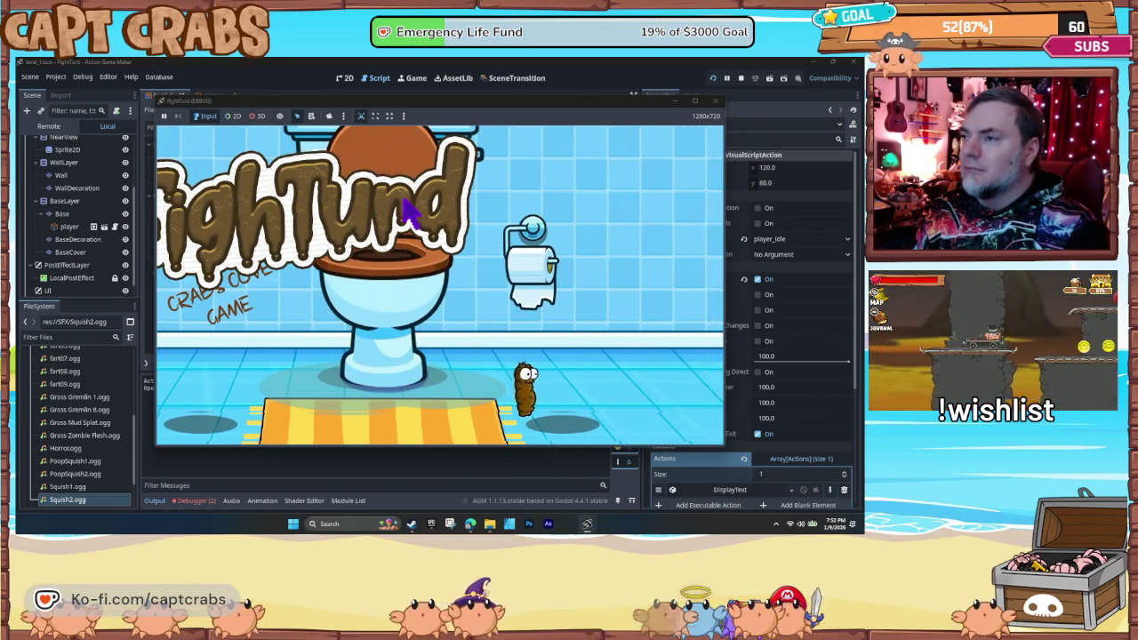
- Jump the turd character left and right across the bathroom to test the new jump
key(Left)
key(space)
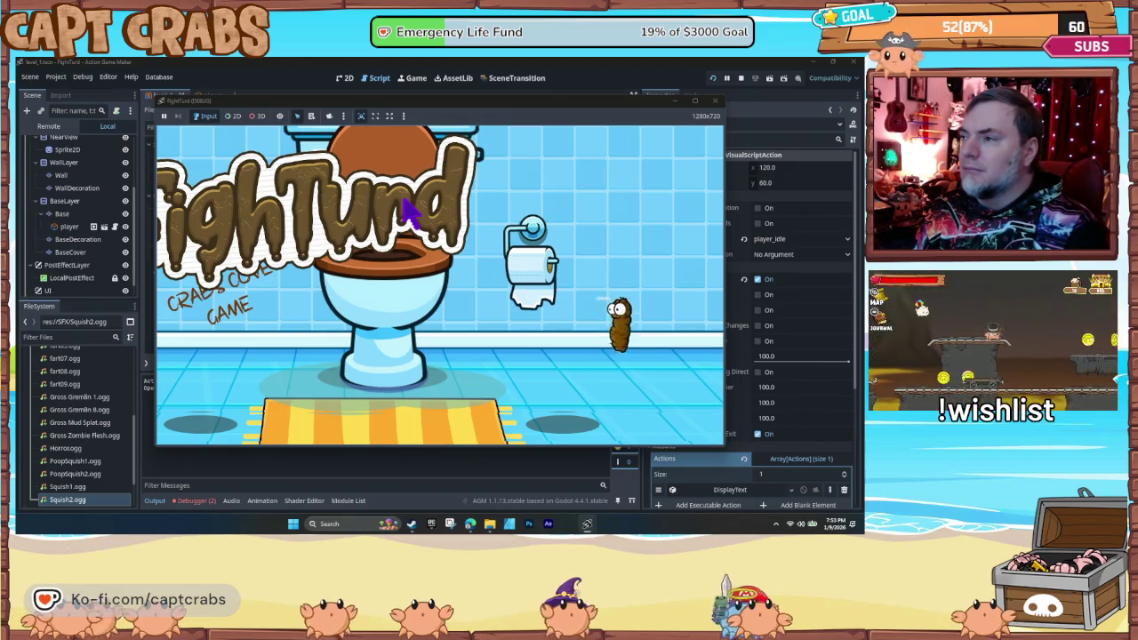
key(Right)
key(space)
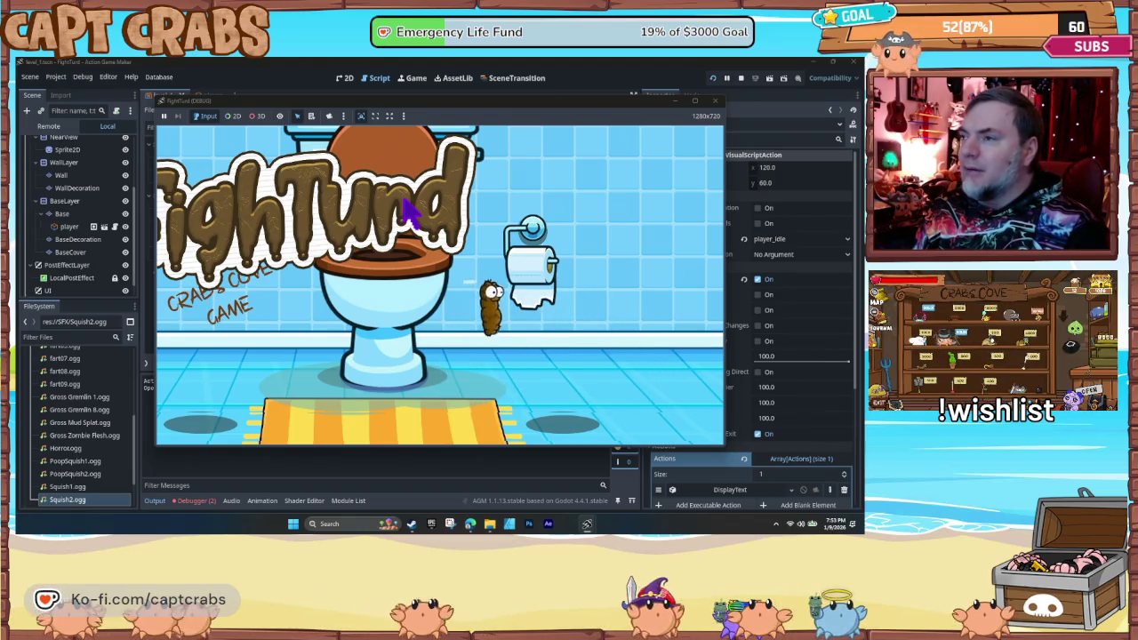
key(Left)
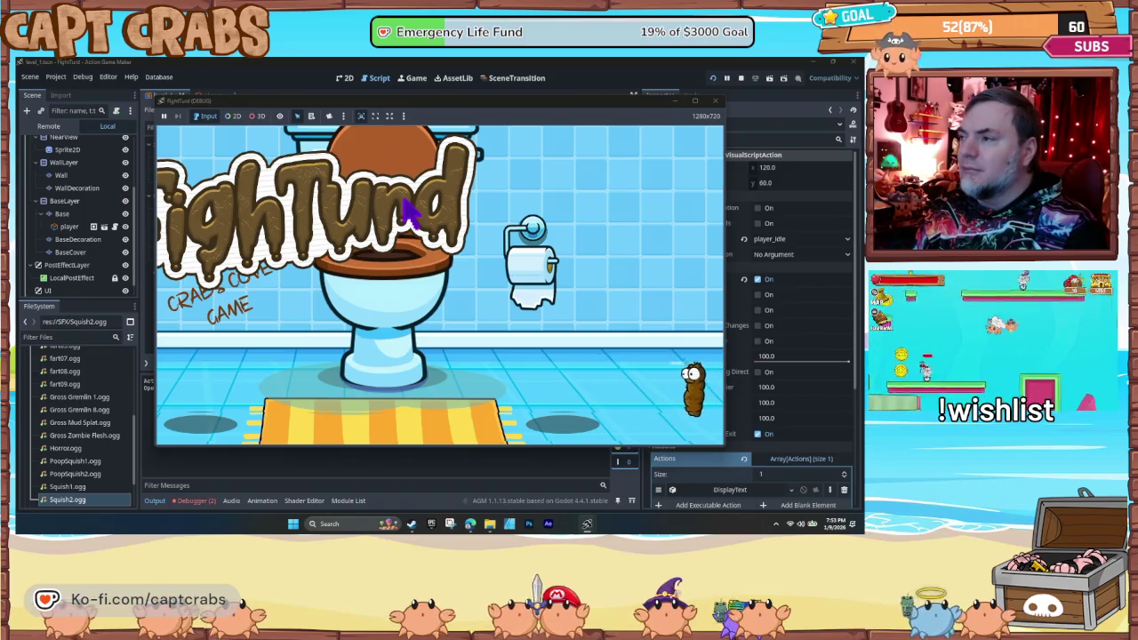
key(space)
key(Left)
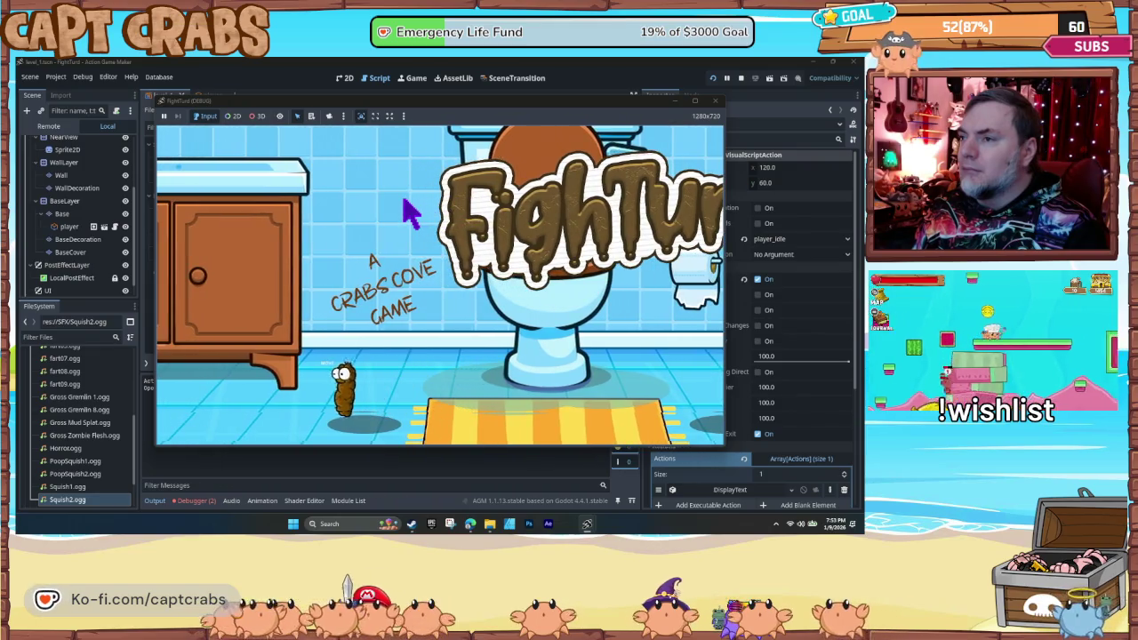
key(Right)
key(space)
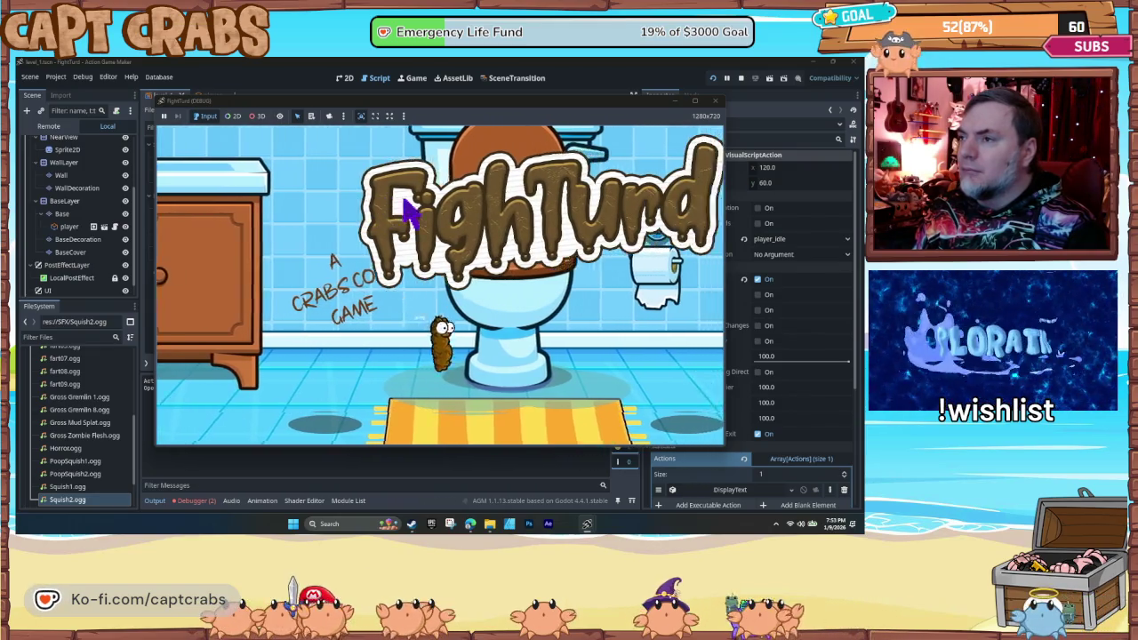
key(Right)
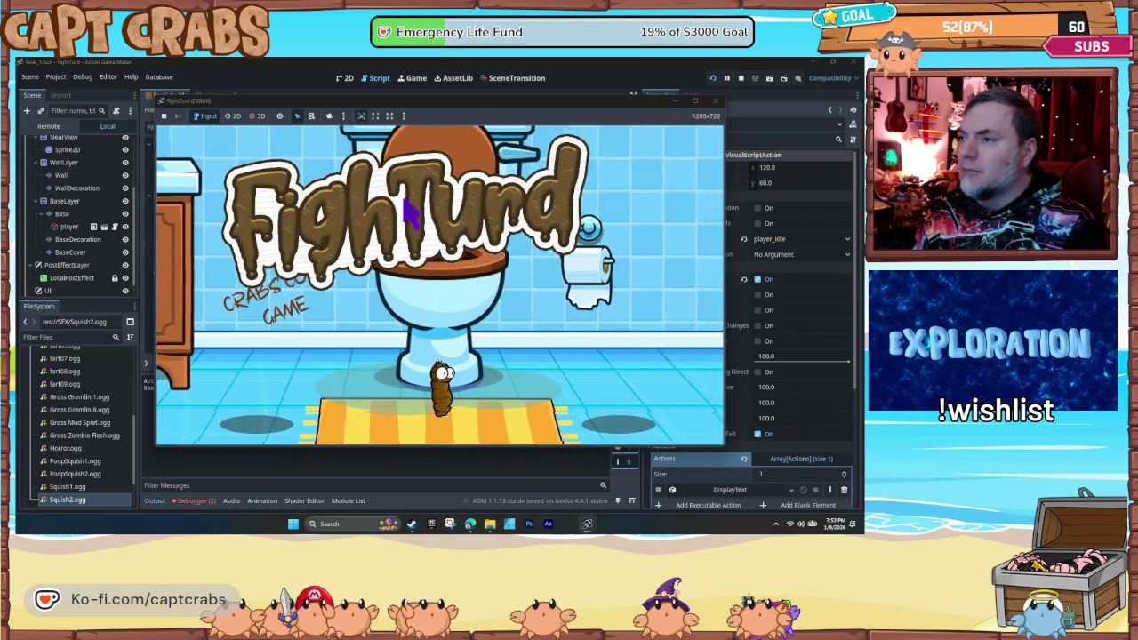
key(Right)
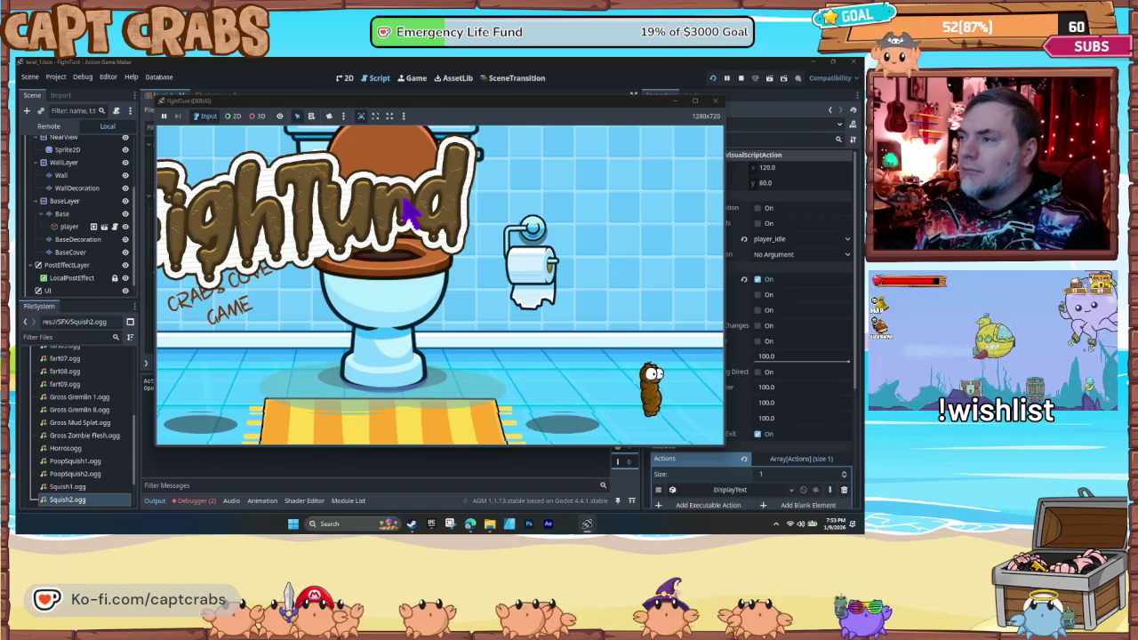
key(Left)
key(space)
- Walk the character from the sink cabinet to the toilet-paper holder, then stop the game
key(Left)
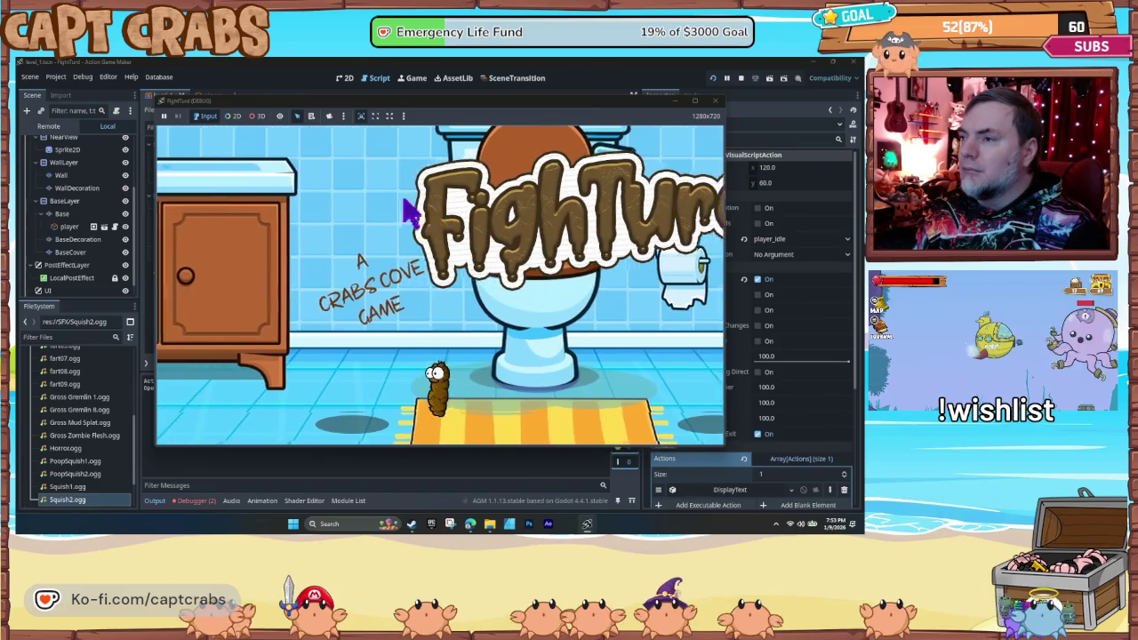
key(Left)
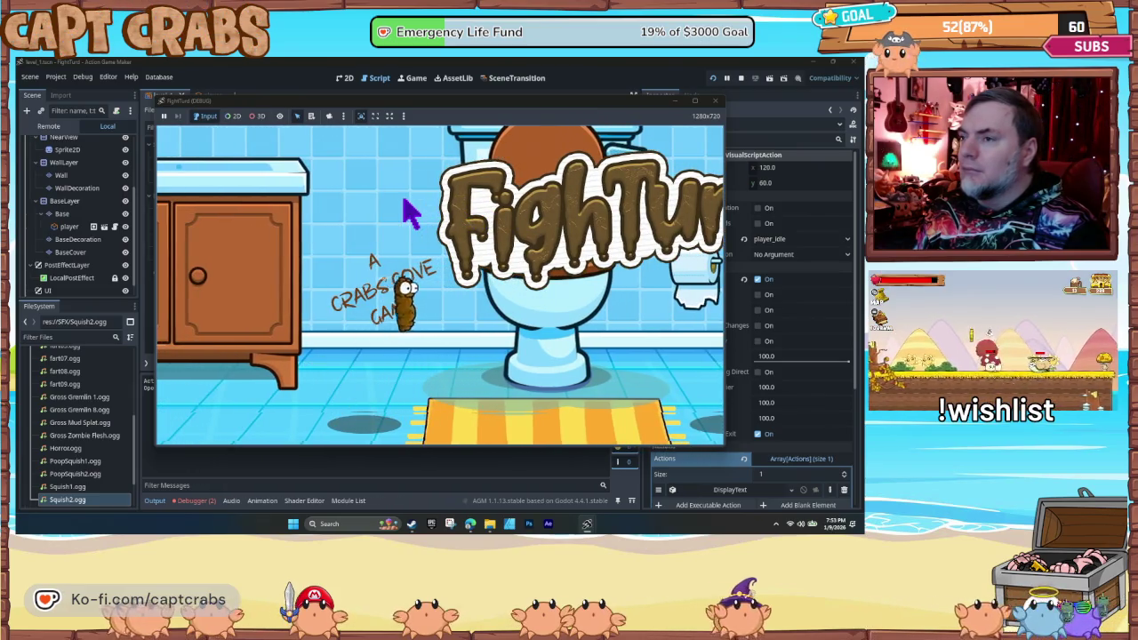
key(Right)
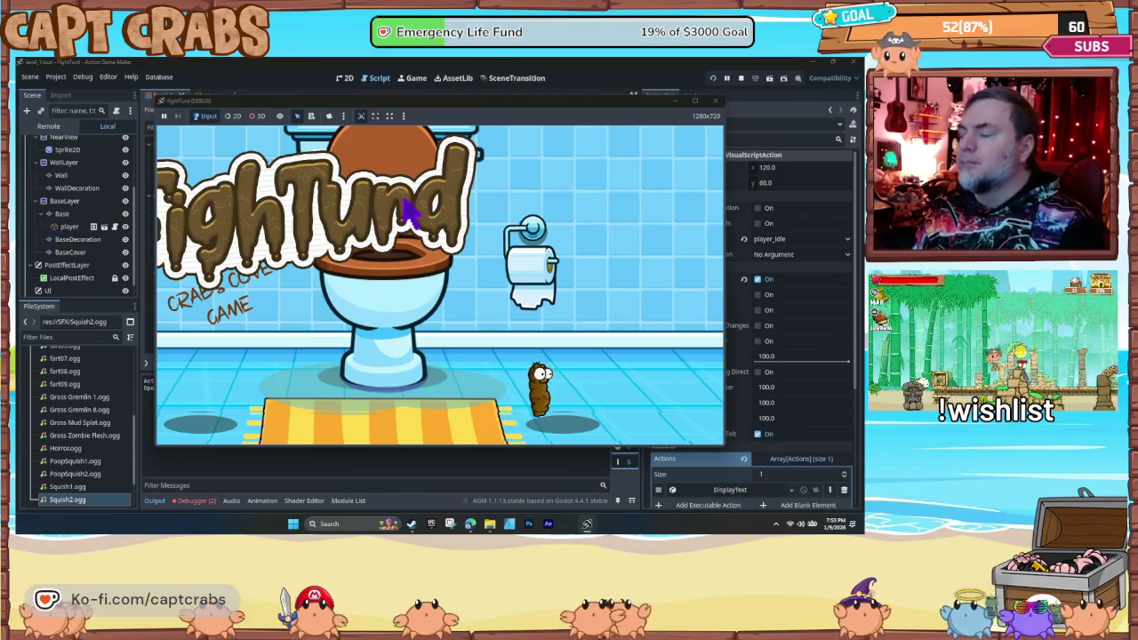
click(717, 104)
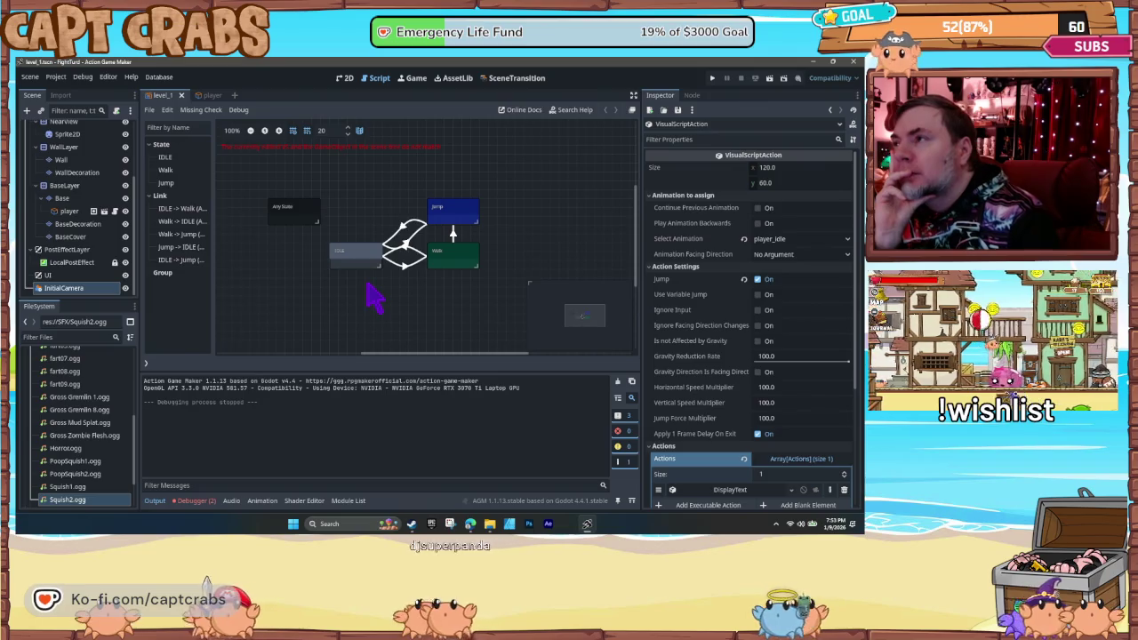
- Check the animations chosen for the Walk, IDLE and Jump states, then start another test run
click(462, 263)
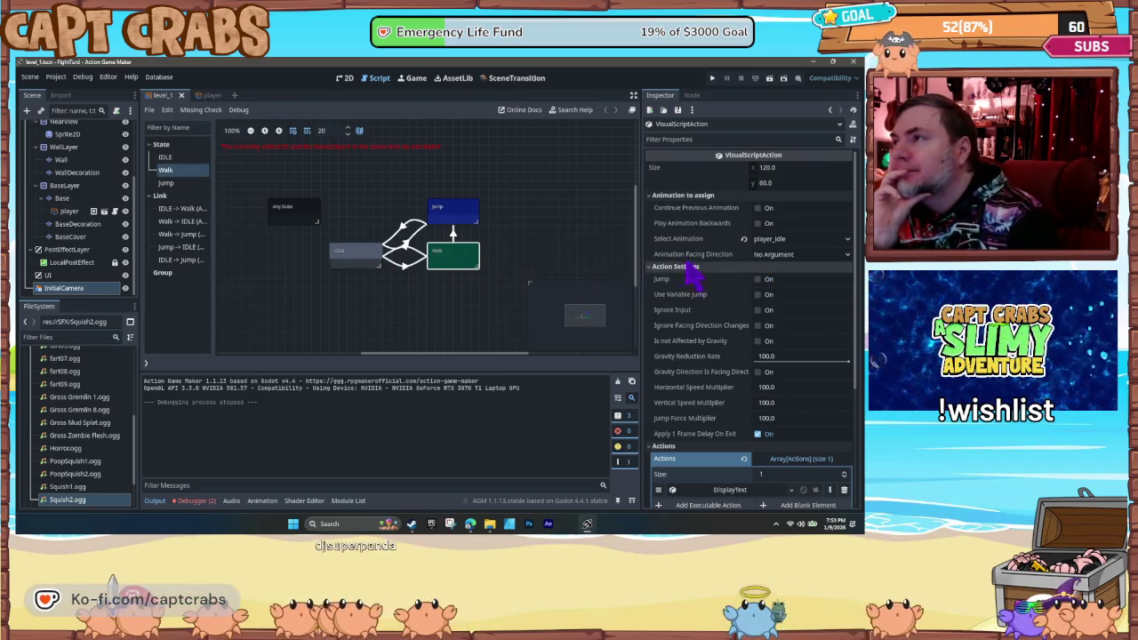
click(790, 240)
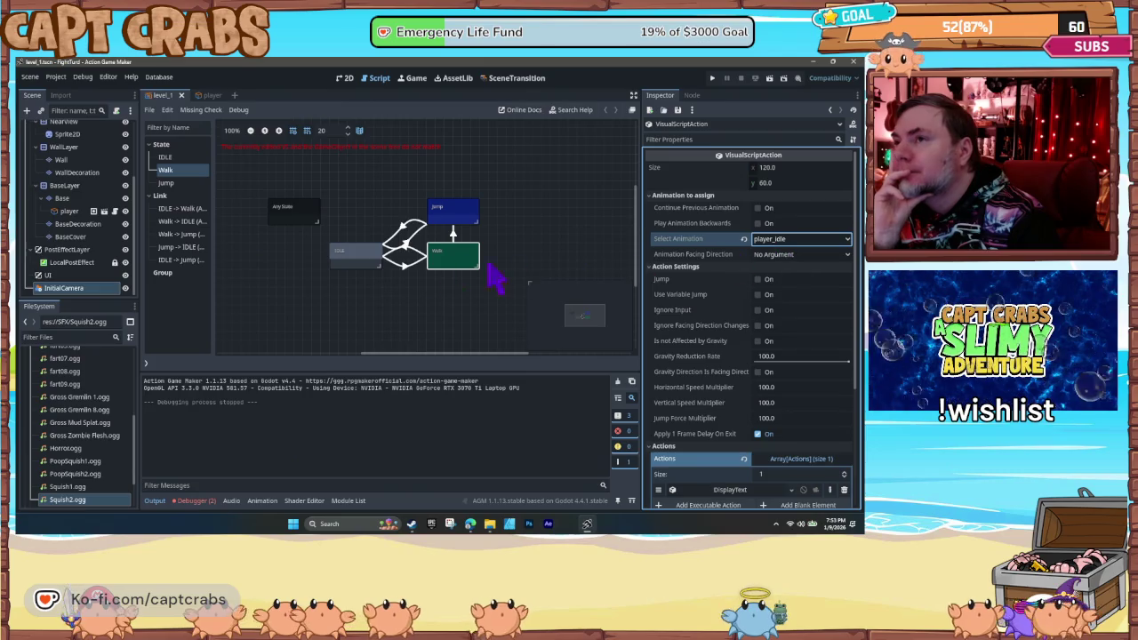
click(355, 262)
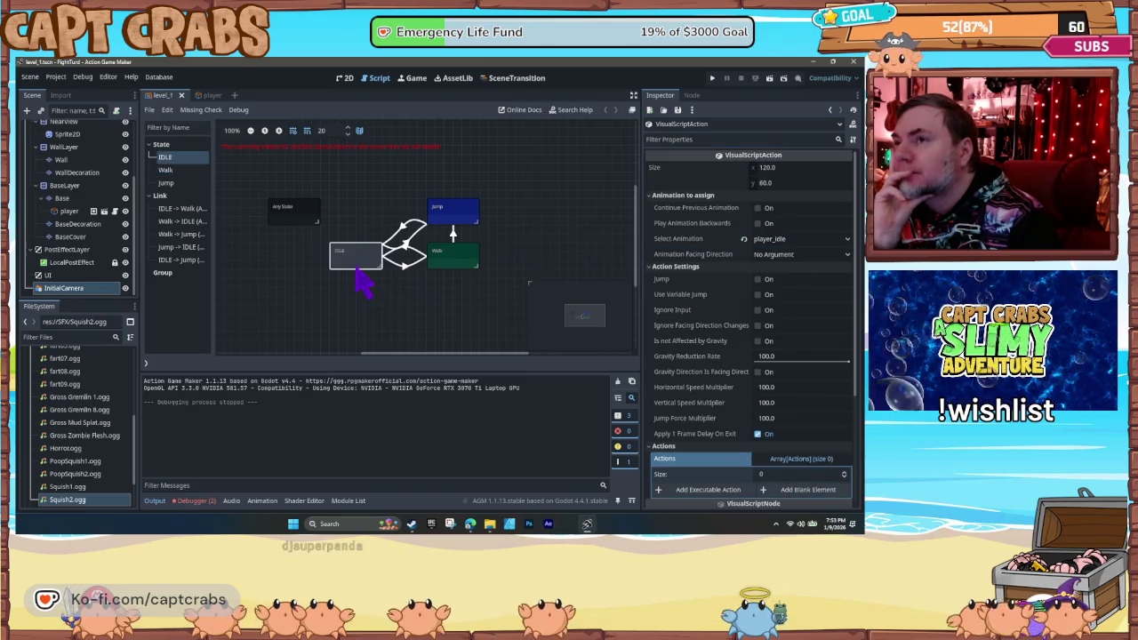
click(450, 219)
click(770, 242)
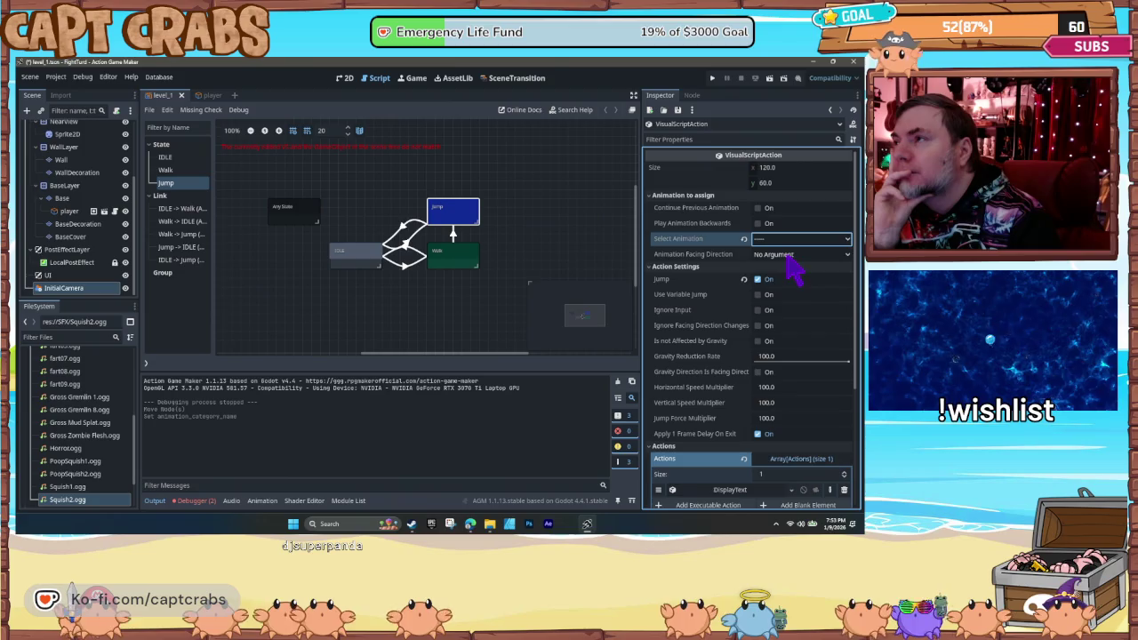
click(450, 267)
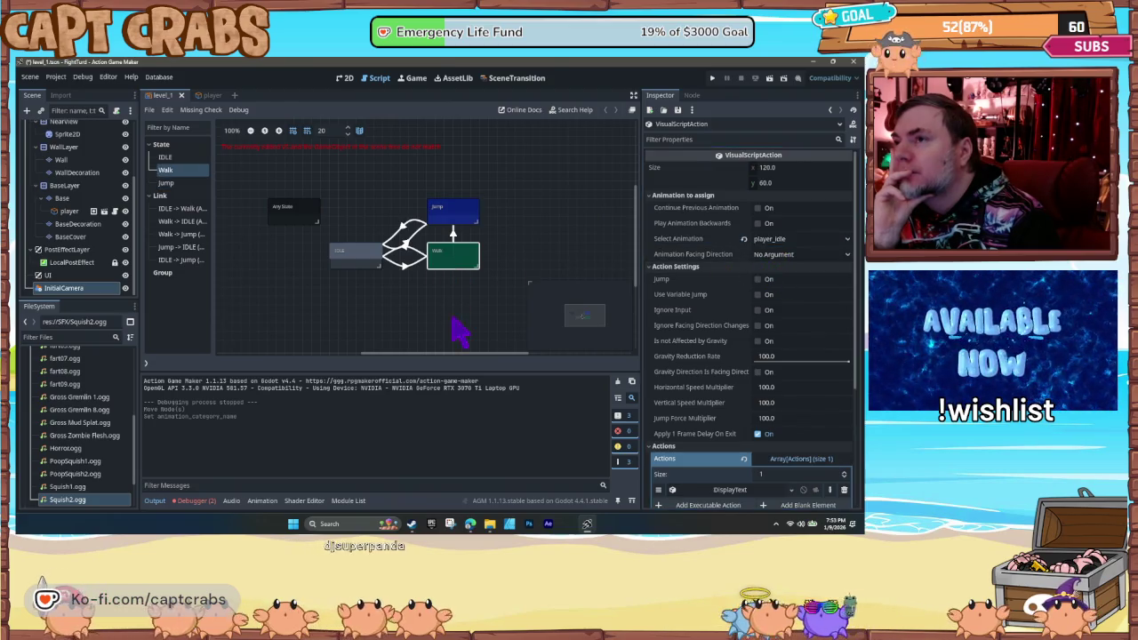
key(F5)
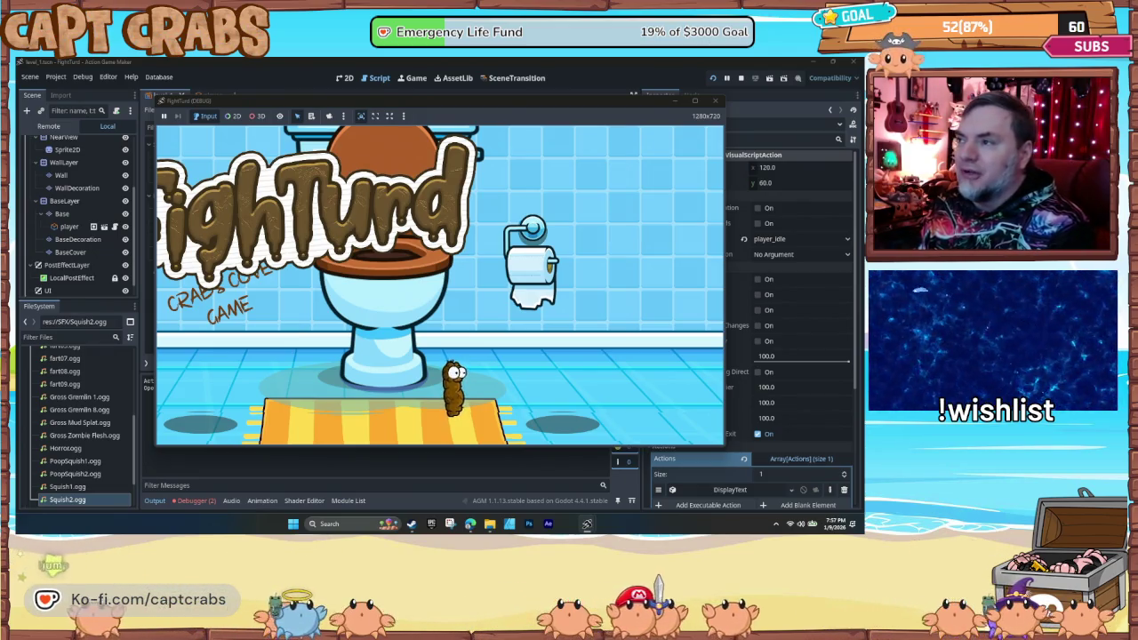
click(715, 100)
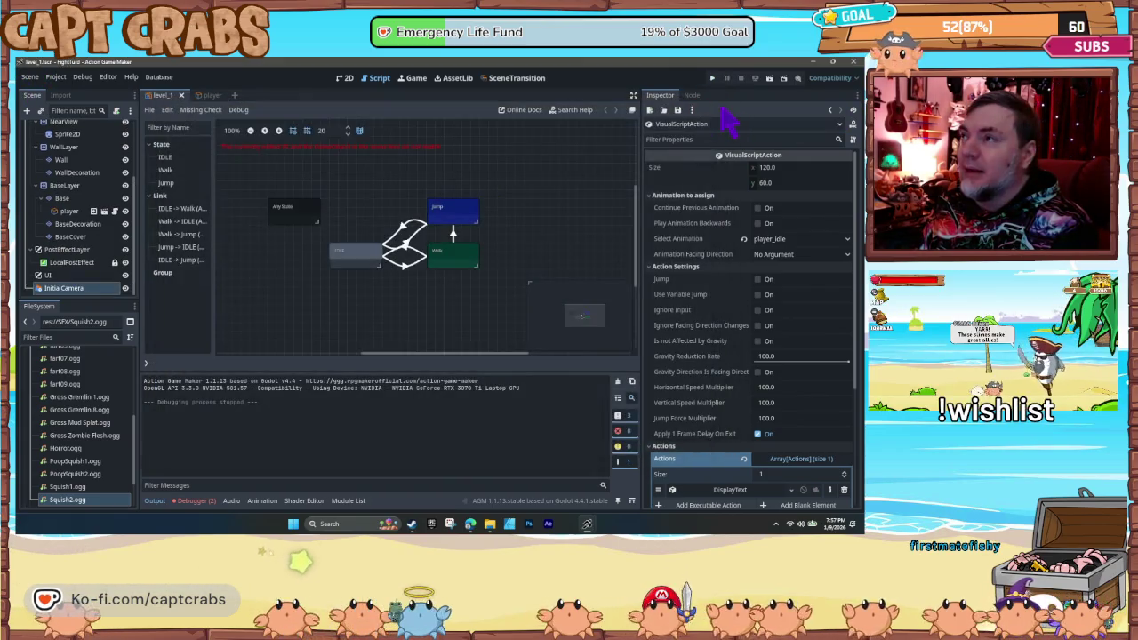
- Close Action Game Maker and the SFX folder window, minimize the other, and launch Pixel Game Maker MV
click(853, 62)
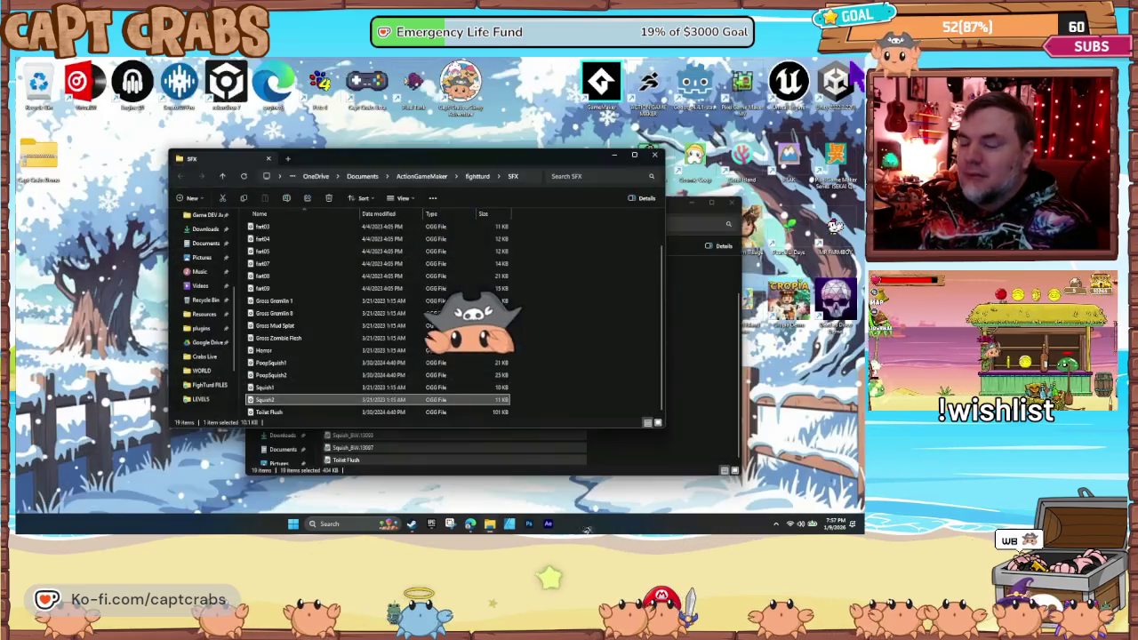
click(654, 155)
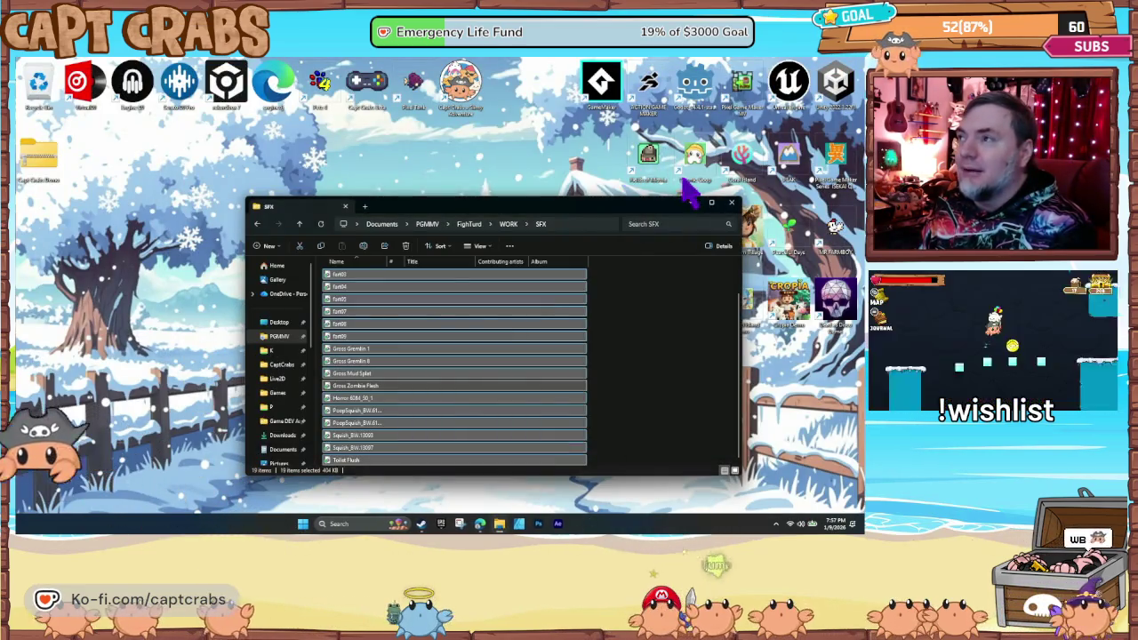
click(690, 202)
double_click(745, 87)
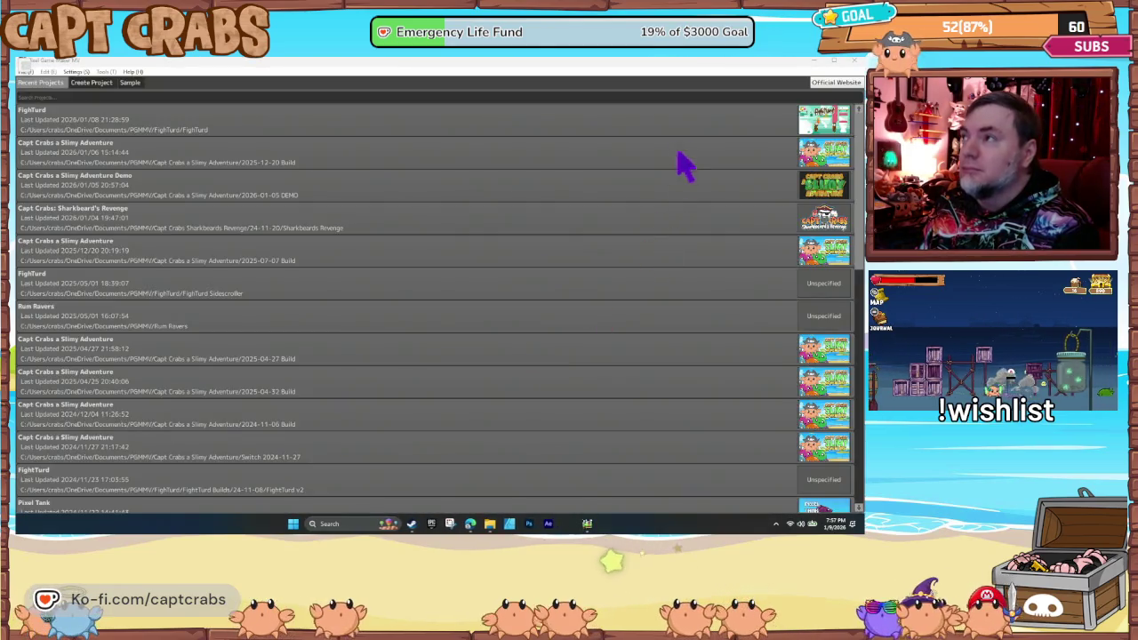
- Load the top FightTurd entry from Recent Projects
double_click(663, 121)
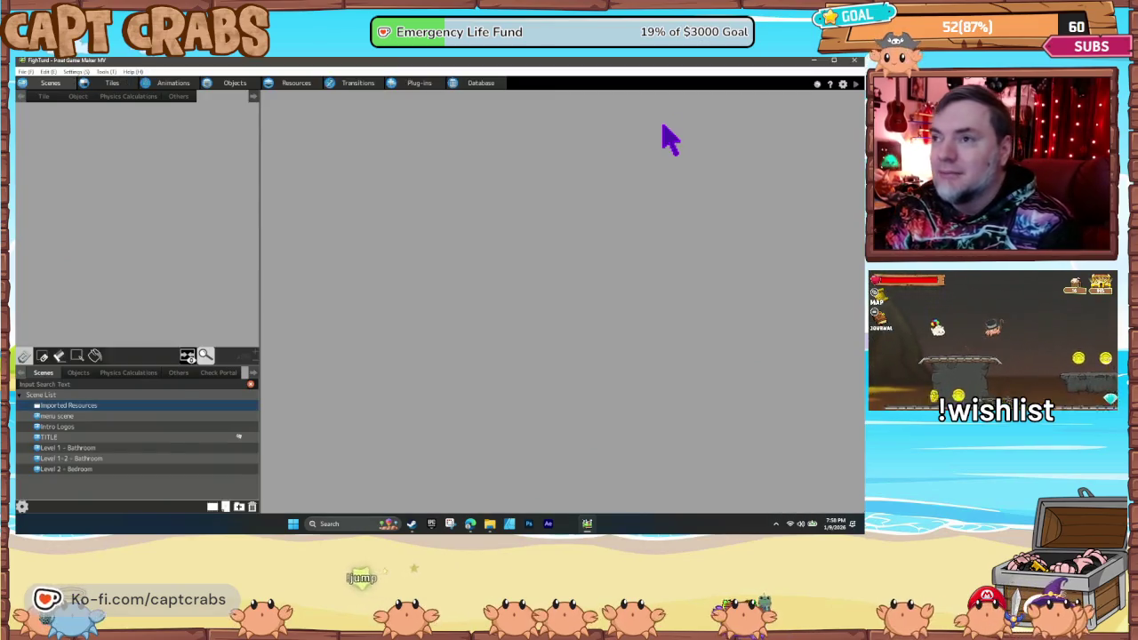
- Open the TITLE scene and pan over to the toilet title art
double_click(123, 437)
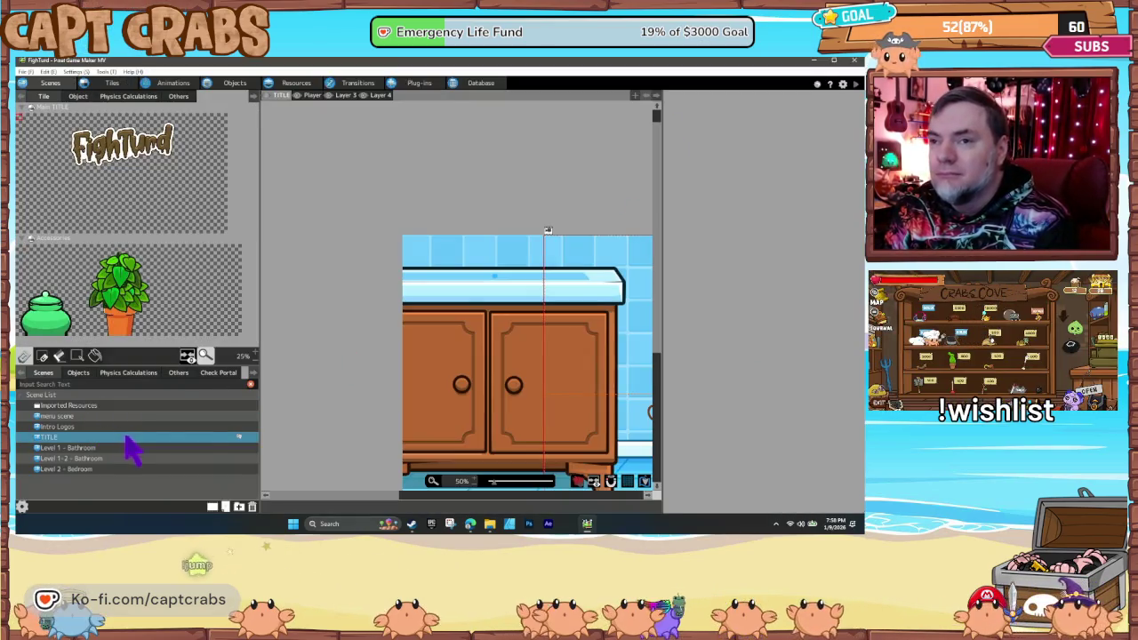
scroll(427, 384, down, 2)
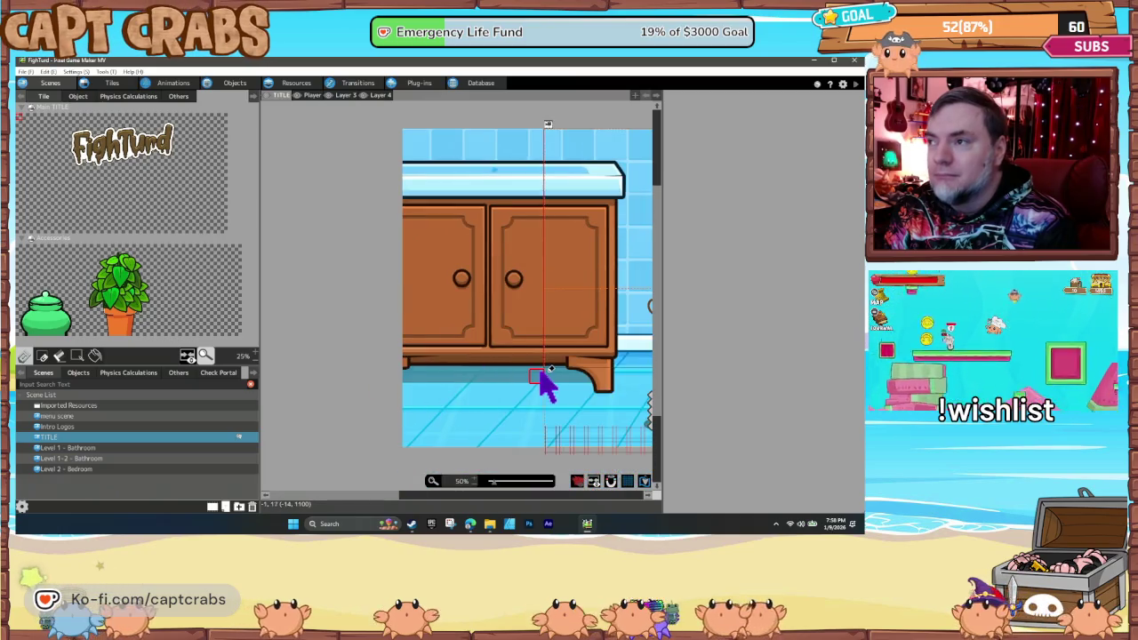
drag(541, 382, 287, 399)
mouse_move(475, 394)
mouse_down()
mouse_move(338, 383)
mouse_move(478, 382)
mouse_up()
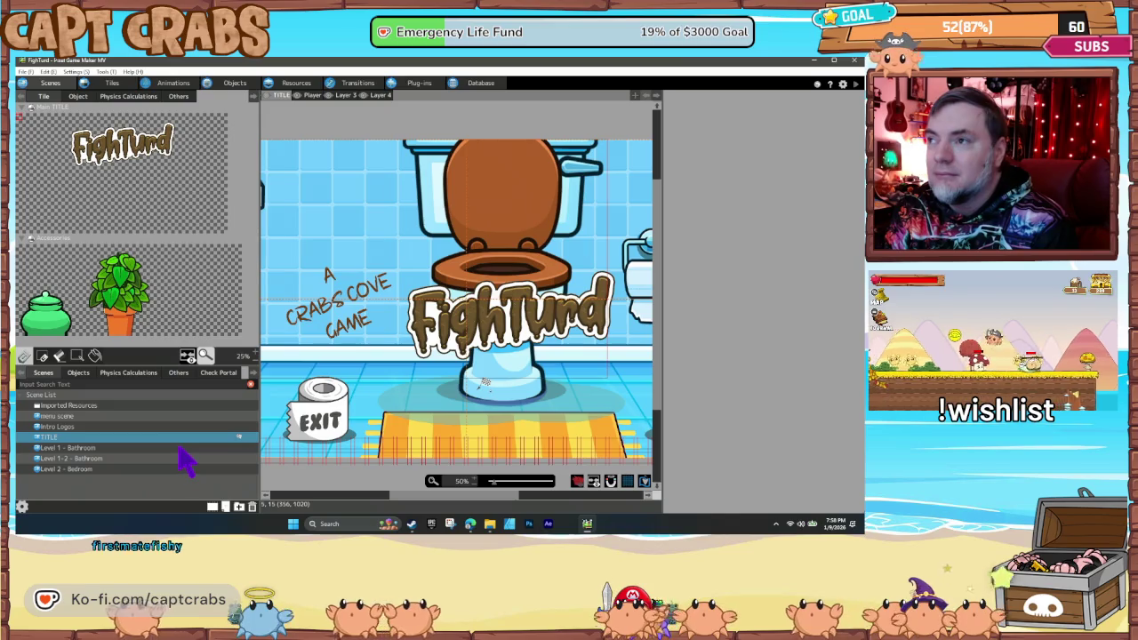
- Open Level 1 - Bathroom and pan through it to the toilet paper and sign, then back
click(178, 449)
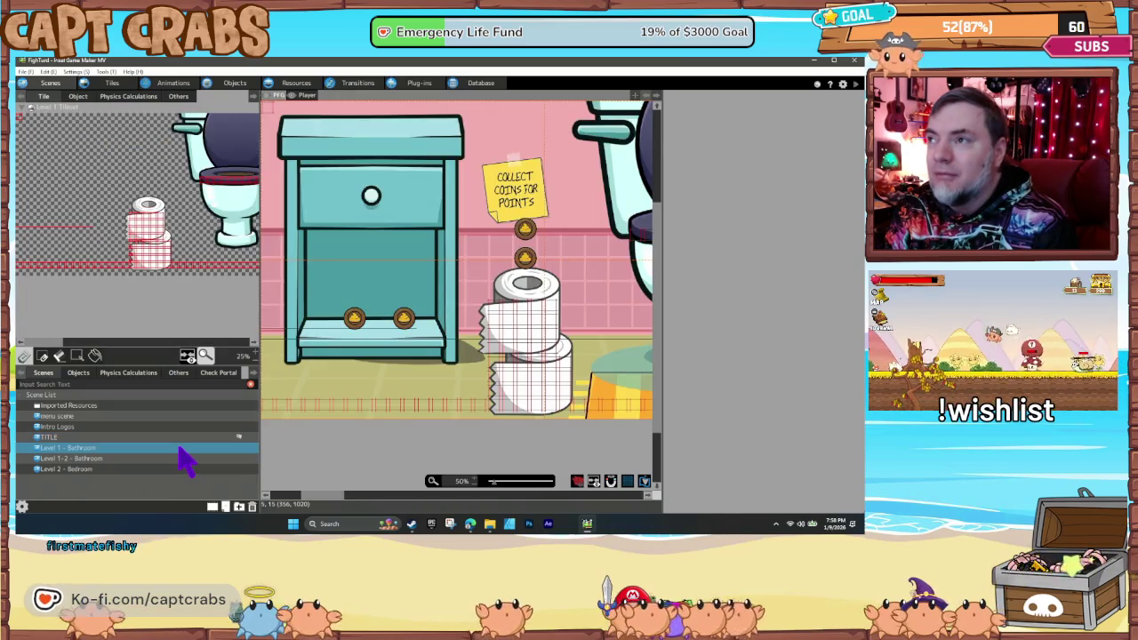
drag(541, 386, 388, 399)
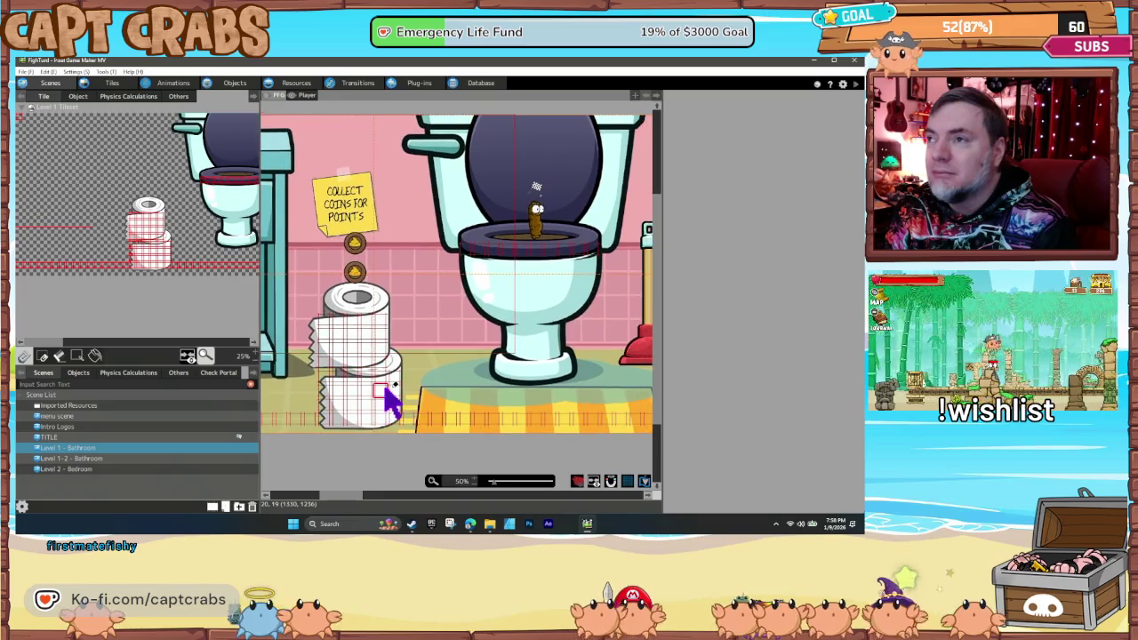
drag(495, 399, 405, 414)
drag(585, 405, 356, 406)
drag(544, 422, 373, 418)
mouse_move(455, 424)
mouse_down()
mouse_move(341, 427)
mouse_move(440, 418)
mouse_up()
drag(347, 383, 508, 381)
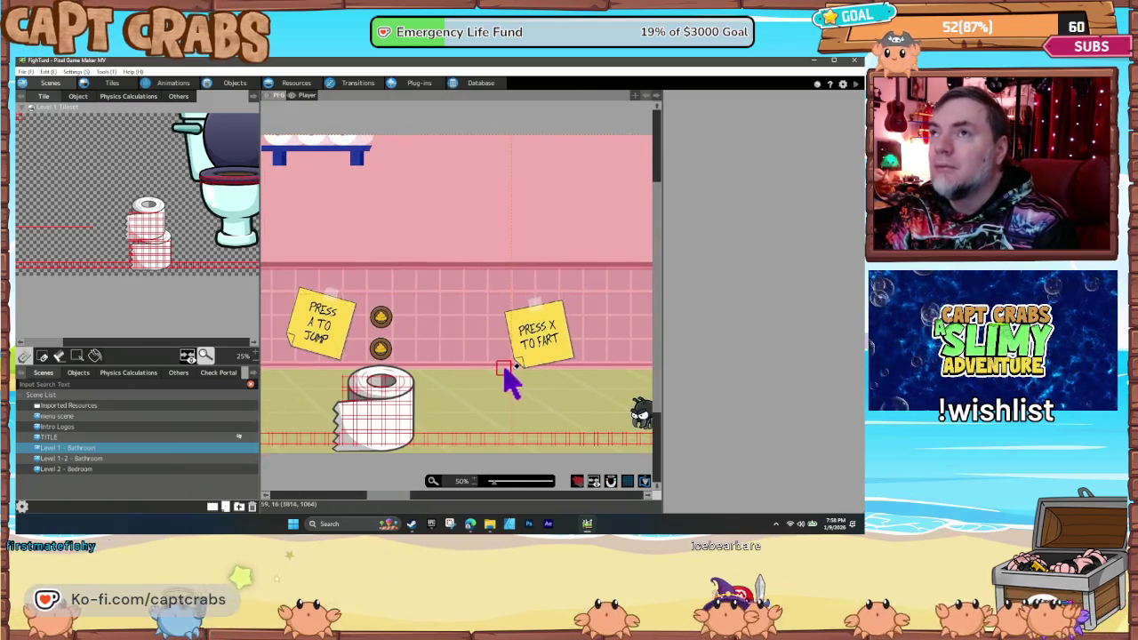
click(227, 82)
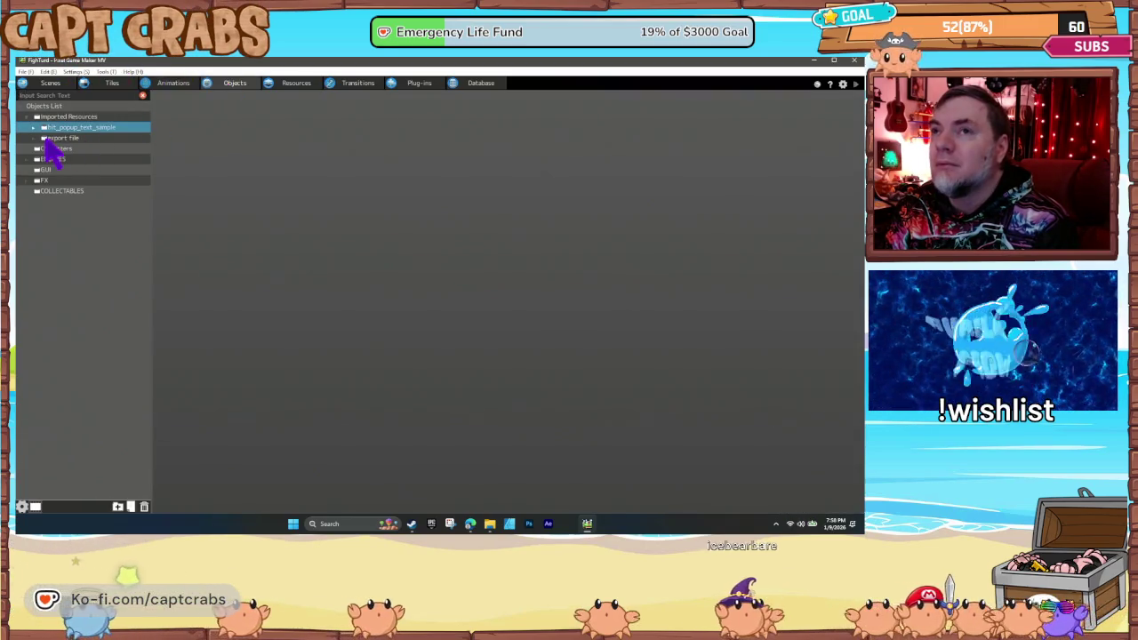
- Review the Turdy character's state machine and movement settings, then start a test play
click(37, 149)
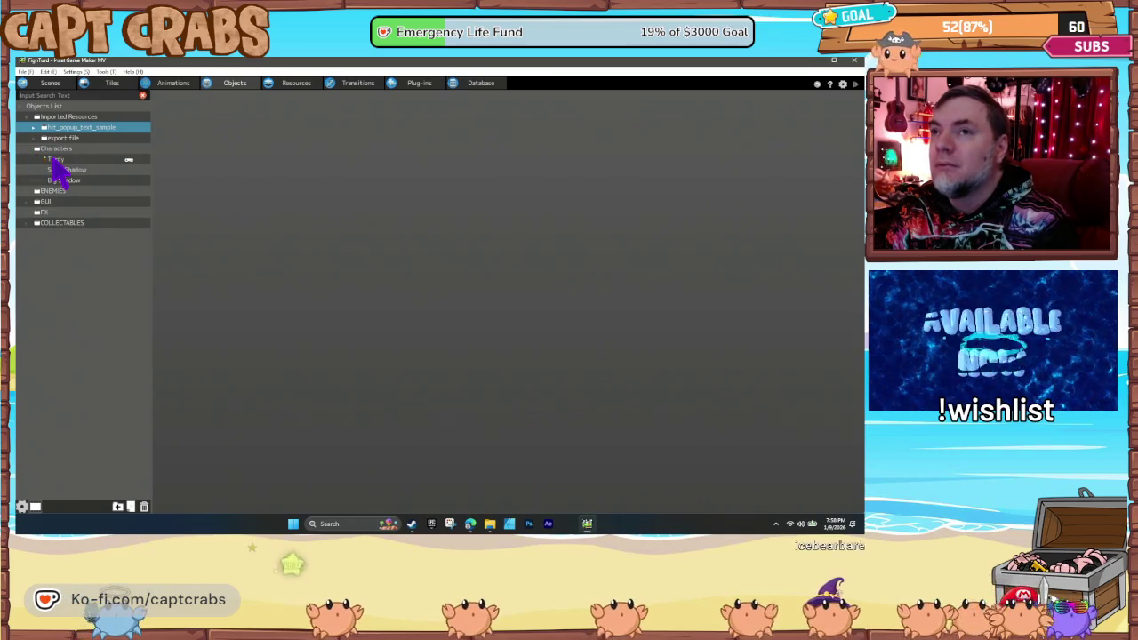
click(55, 159)
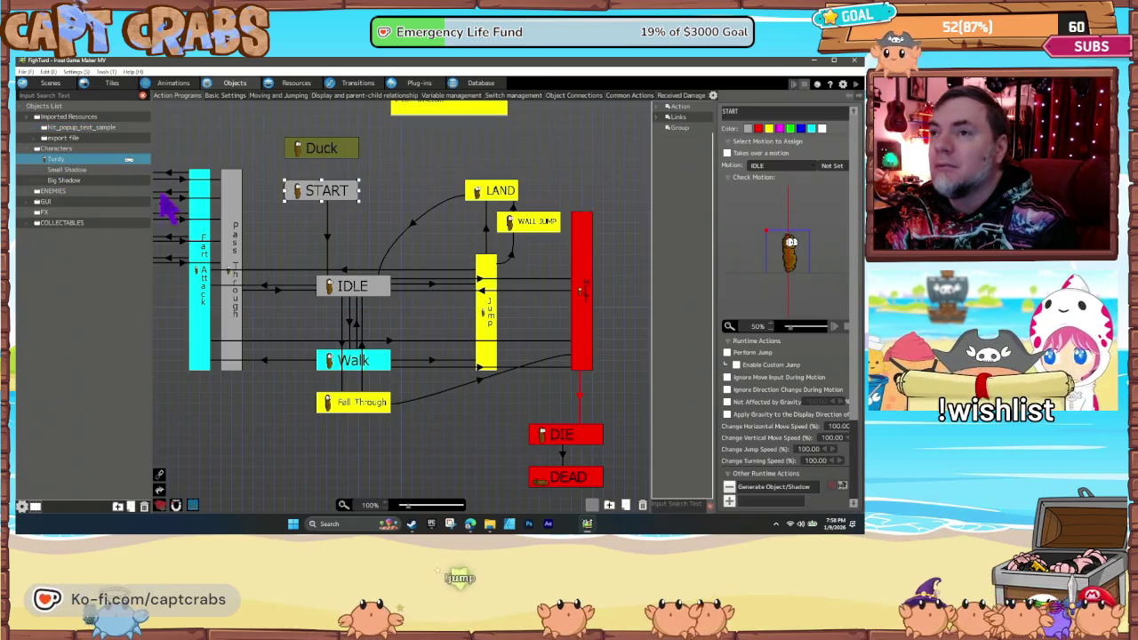
mouse_move(279, 343)
mouse_down()
mouse_move(310, 326)
mouse_move(365, 329)
mouse_move(340, 304)
mouse_up()
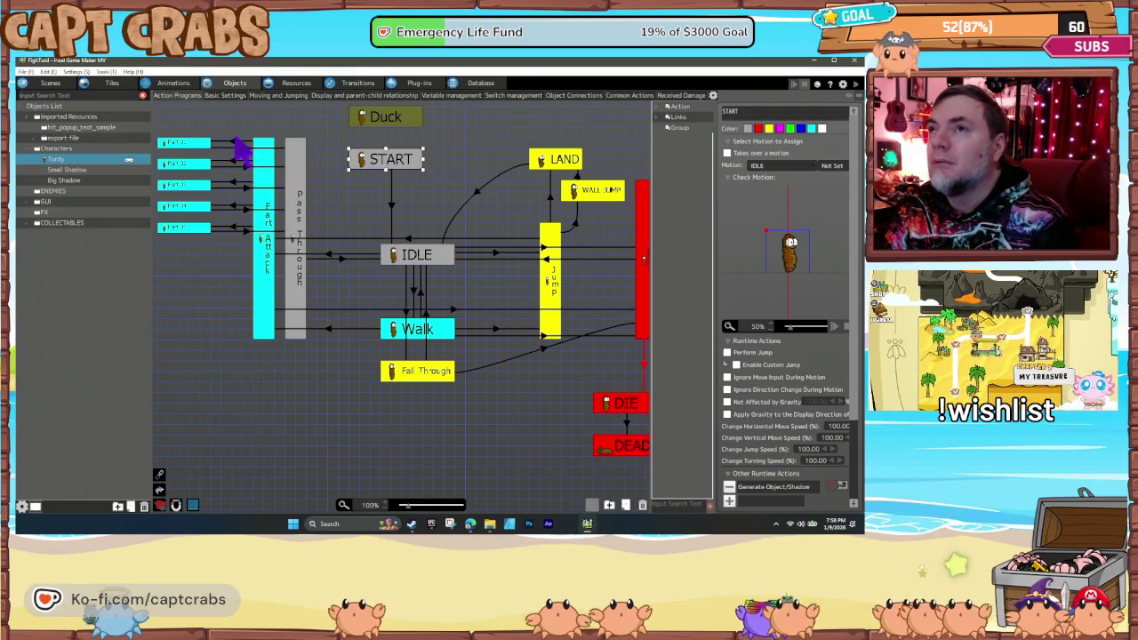
click(273, 96)
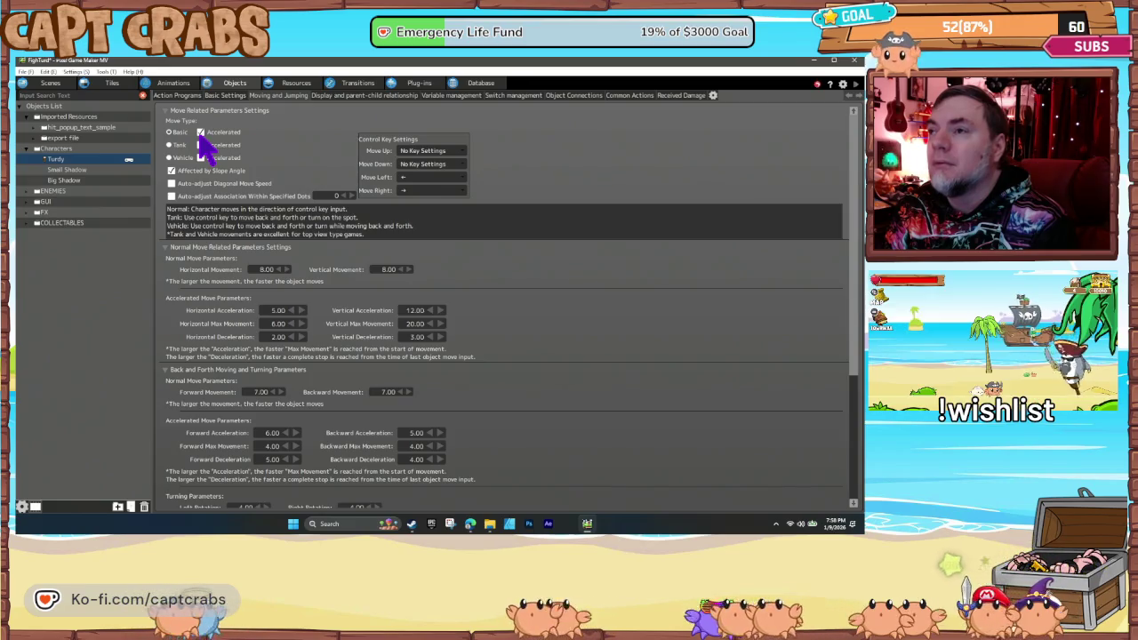
click(402, 193)
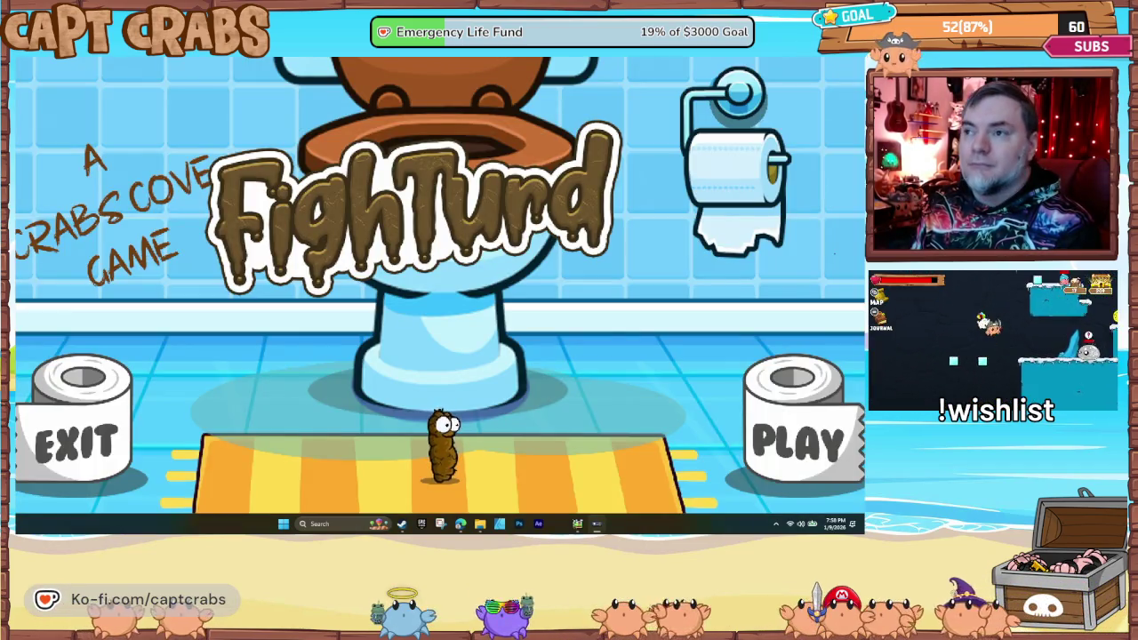
- Walk and jump the character across the title screen past the toilet into the PLAY roll
key(Right)
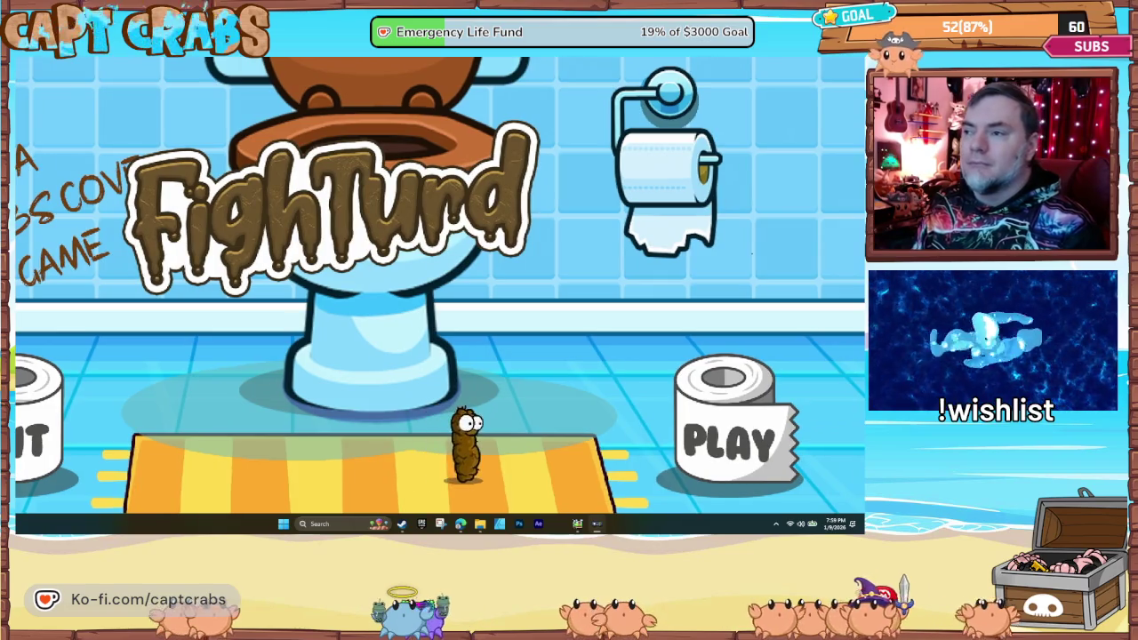
key(Left)
key(Left)
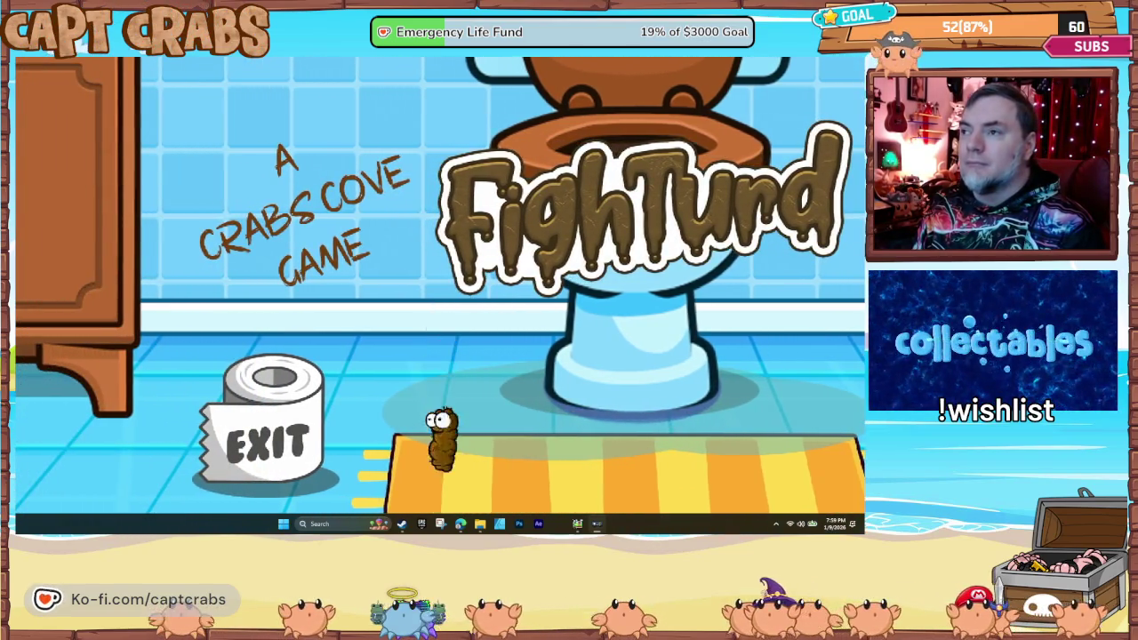
key(space)
key(Right)
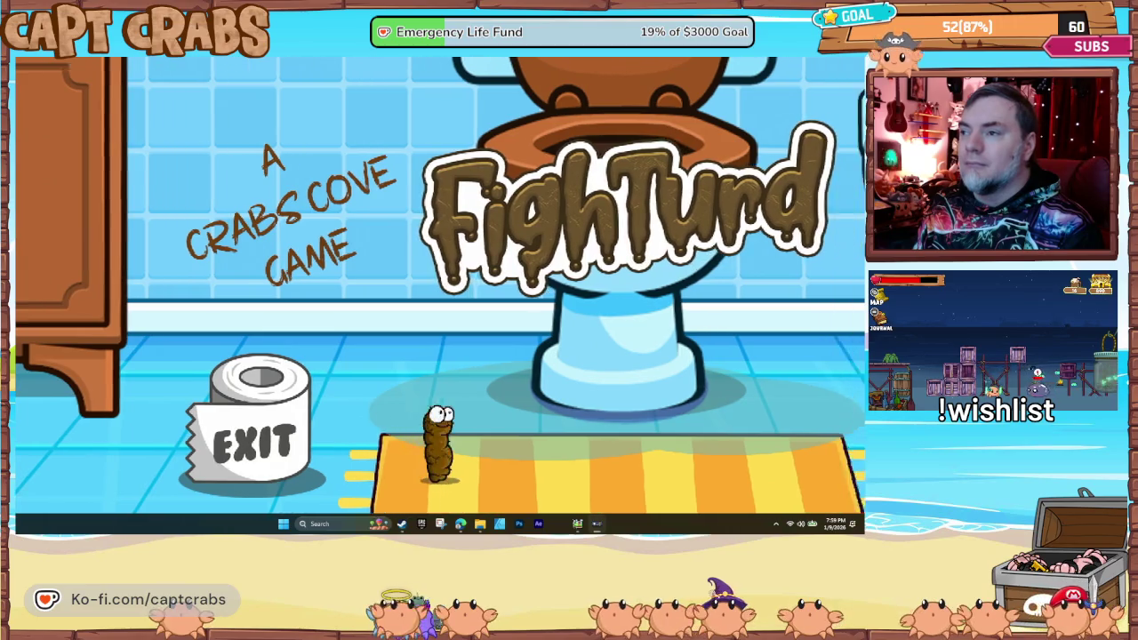
key(space)
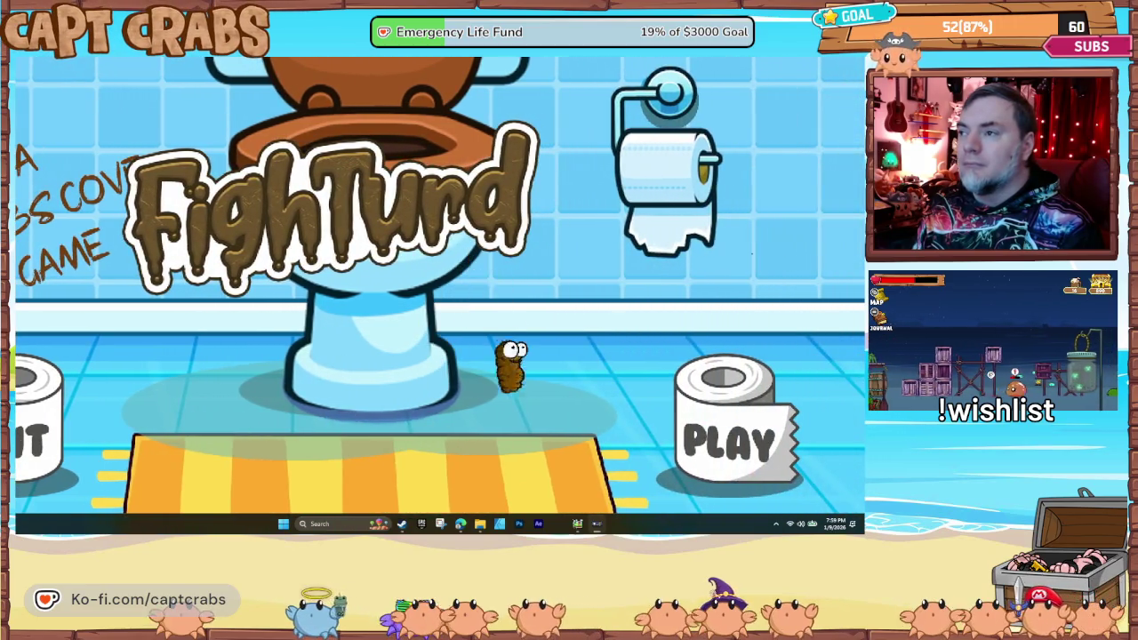
key(Right)
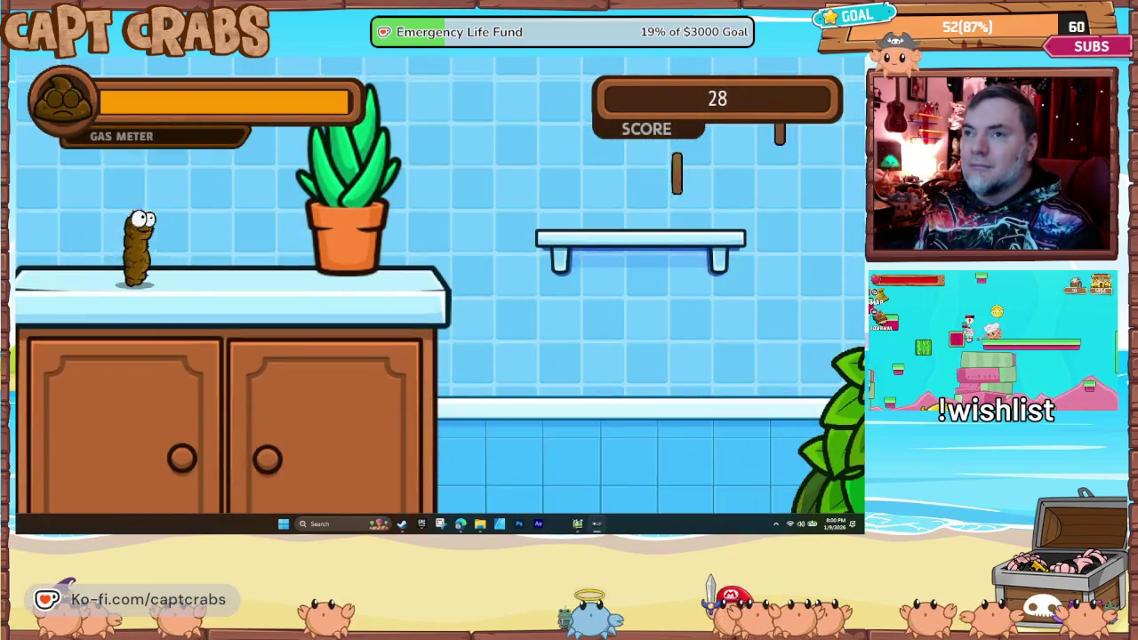
- Jump across the counter and cabinet shelves collecting coins to a score of 37, then close the test play
key(space)
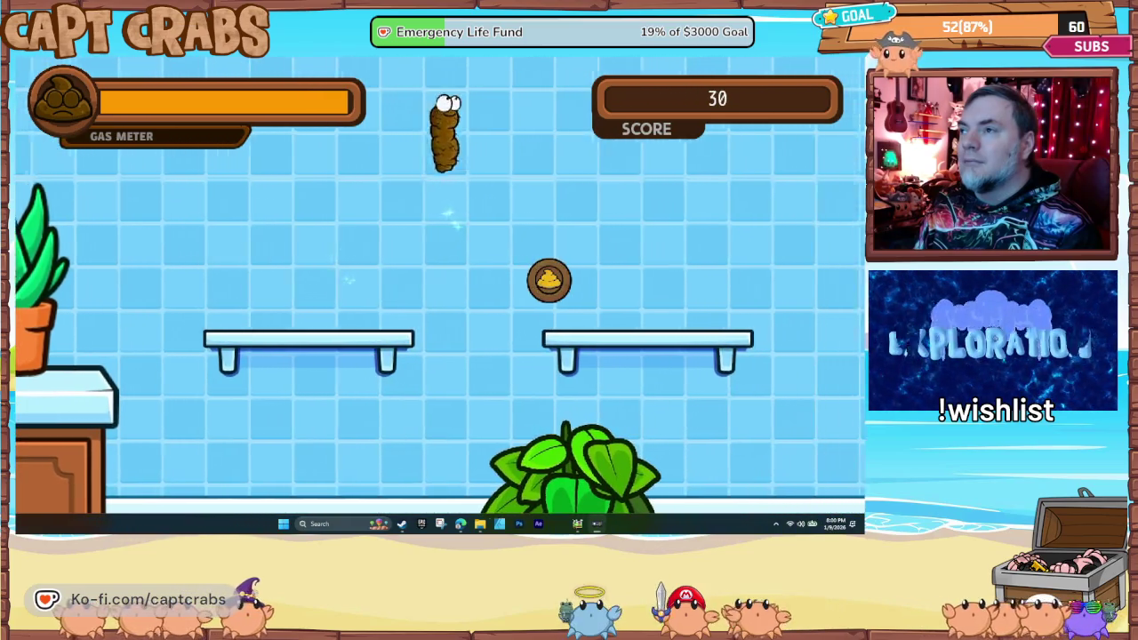
key(Right)
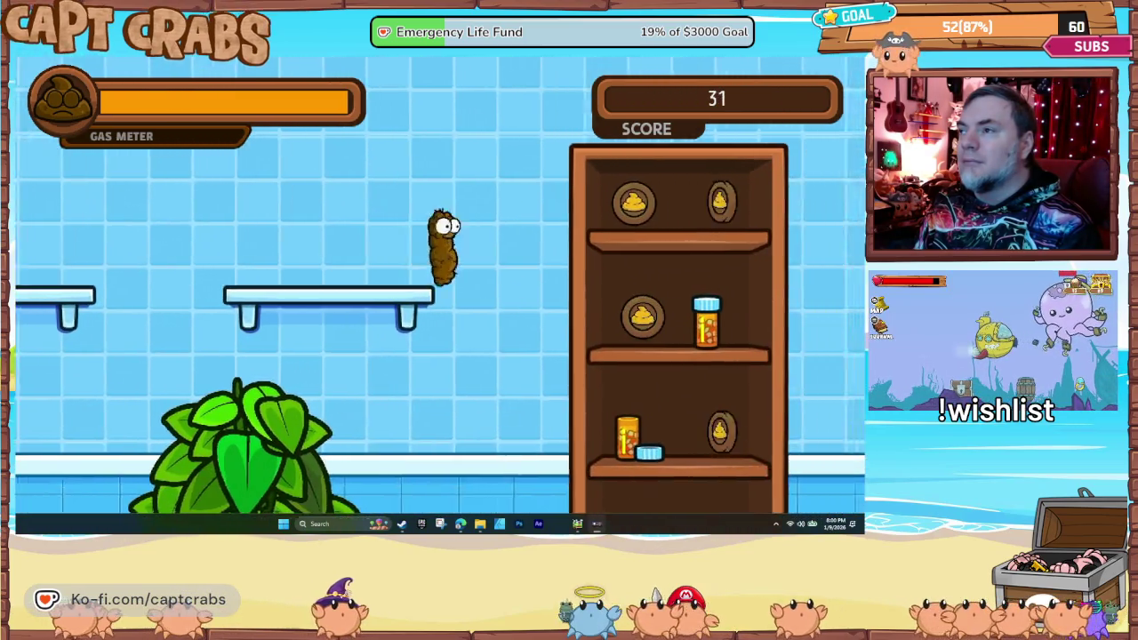
key(space)
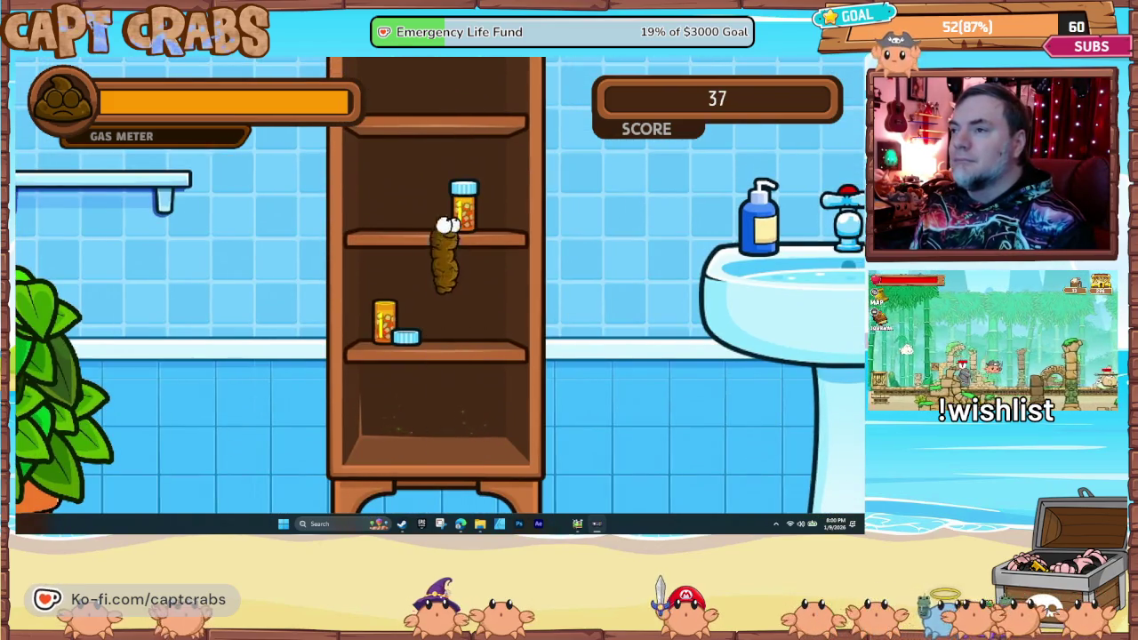
key(space)
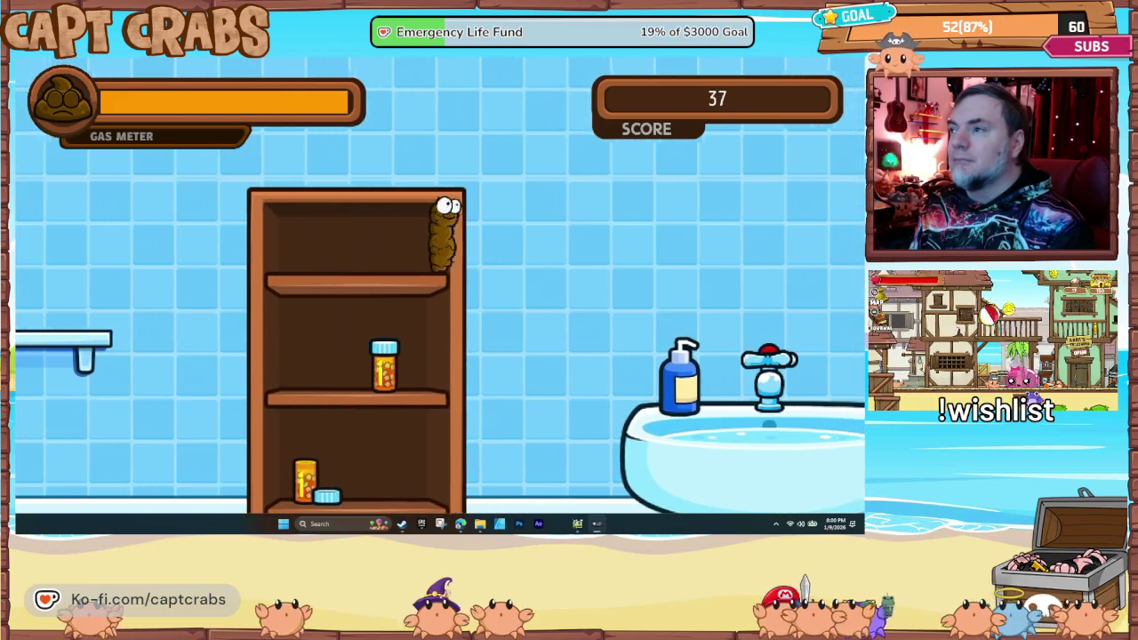
key(space)
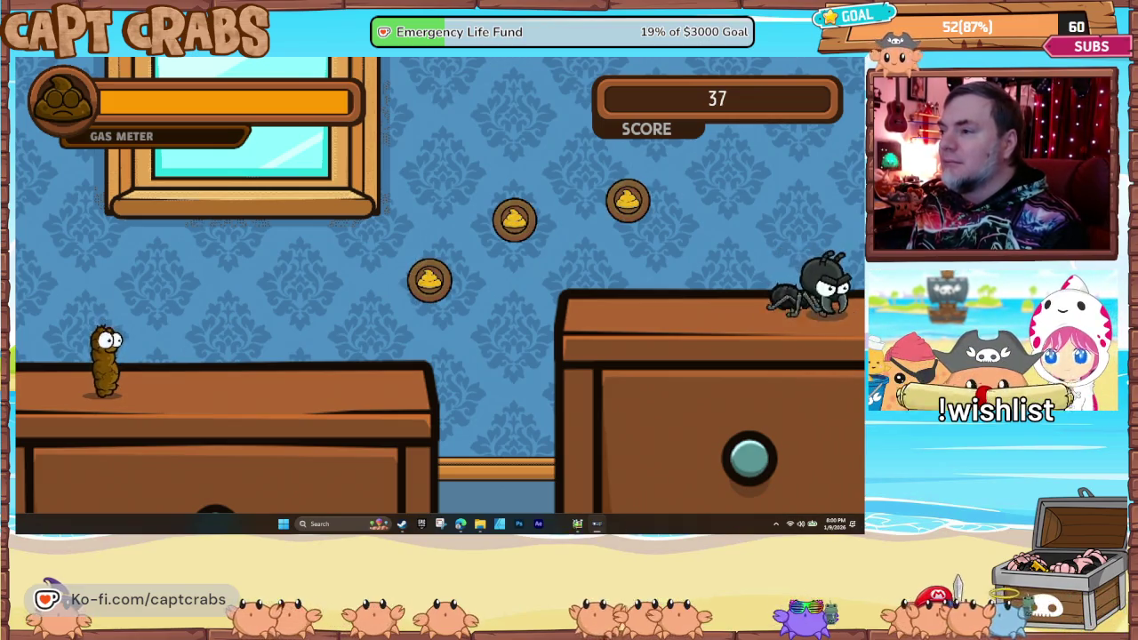
right_click(597, 524)
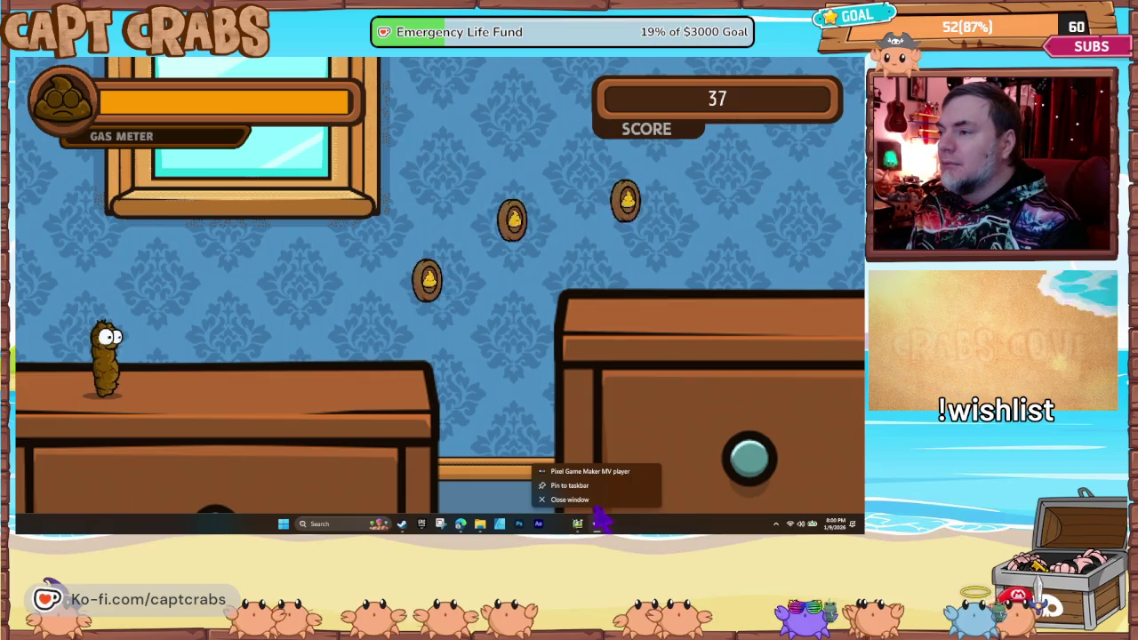
click(600, 506)
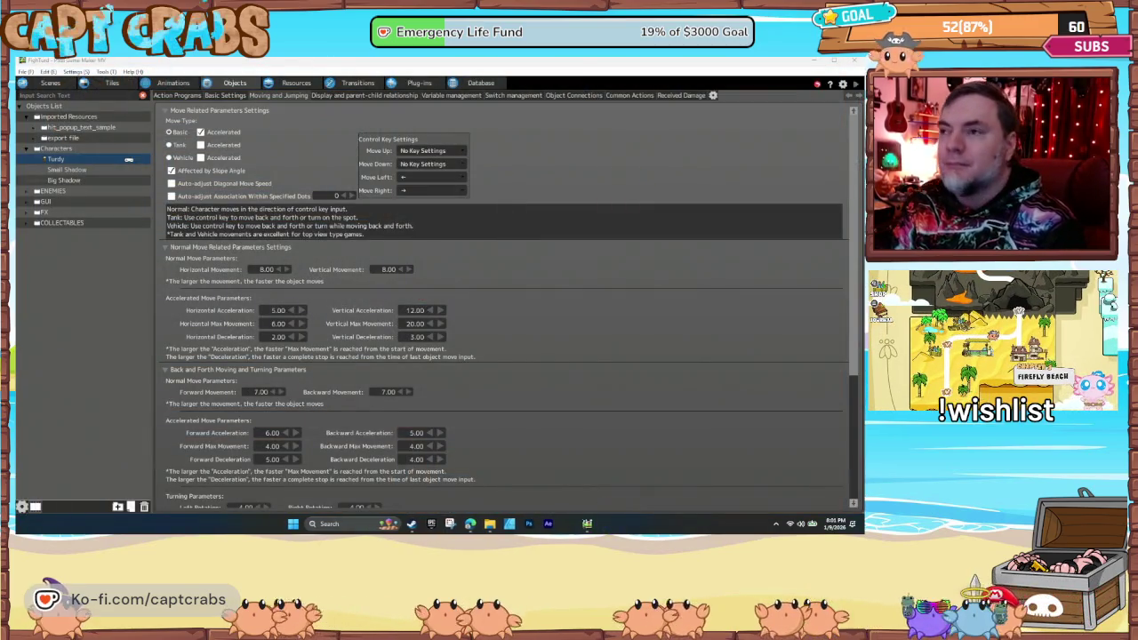
- In the scene transition graph, select the Level 1-2 to Level 2 - Bedroom link and untick its switch condition
click(359, 83)
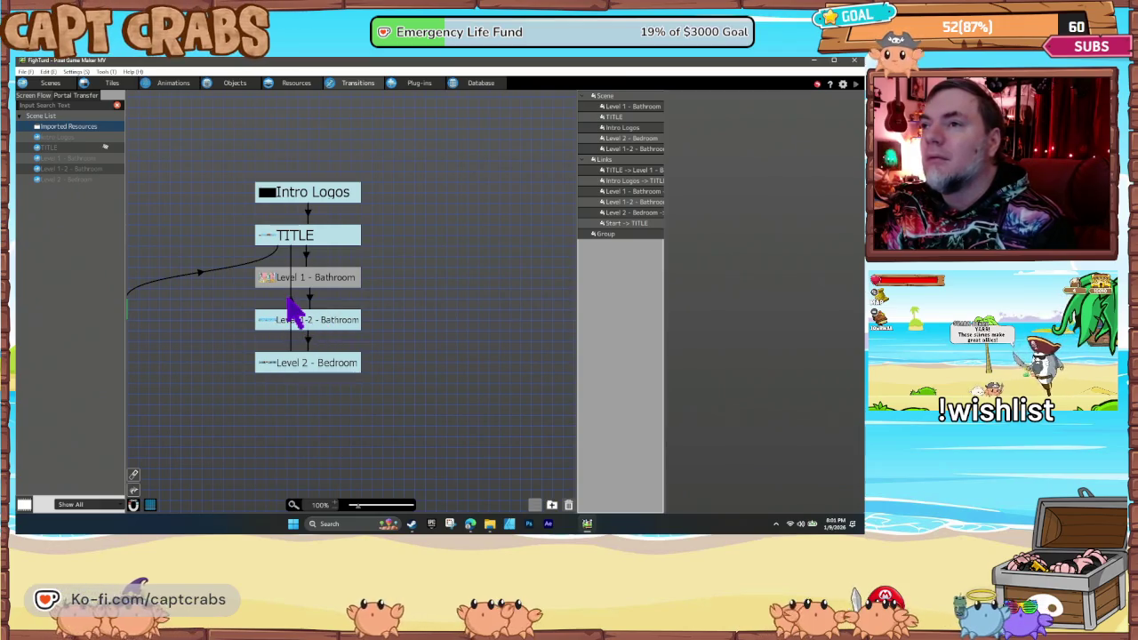
click(291, 300)
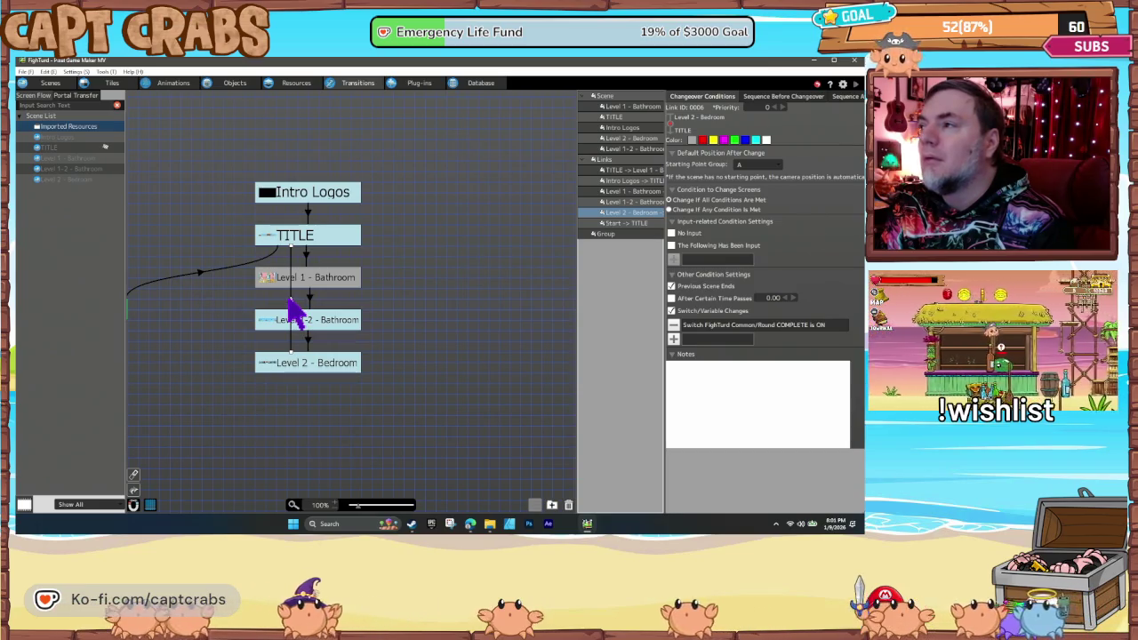
click(305, 252)
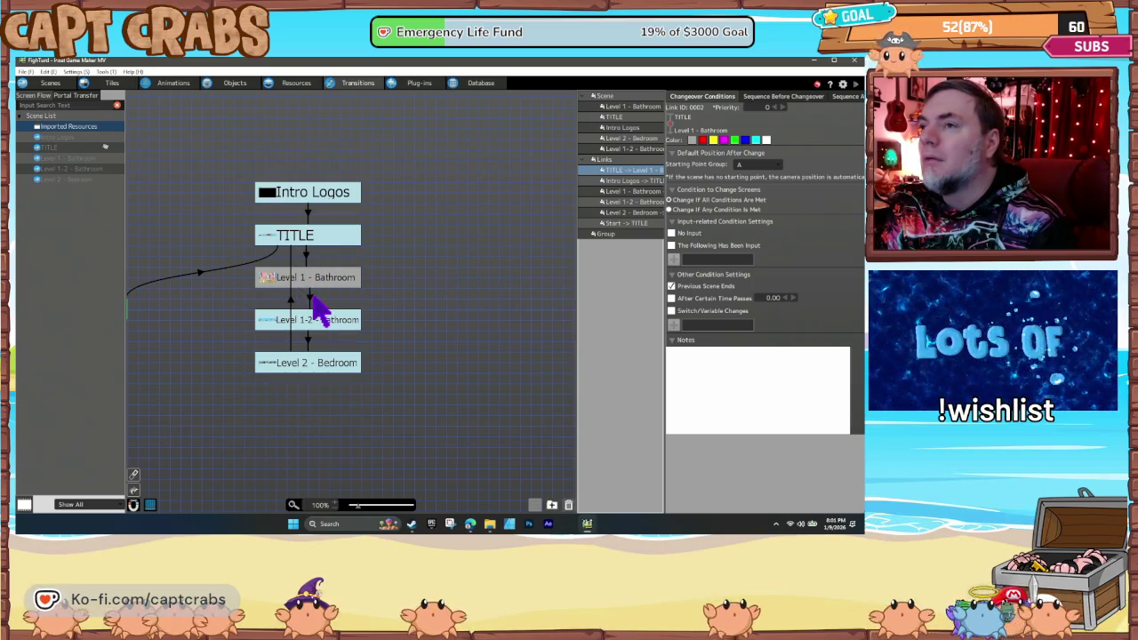
click(309, 297)
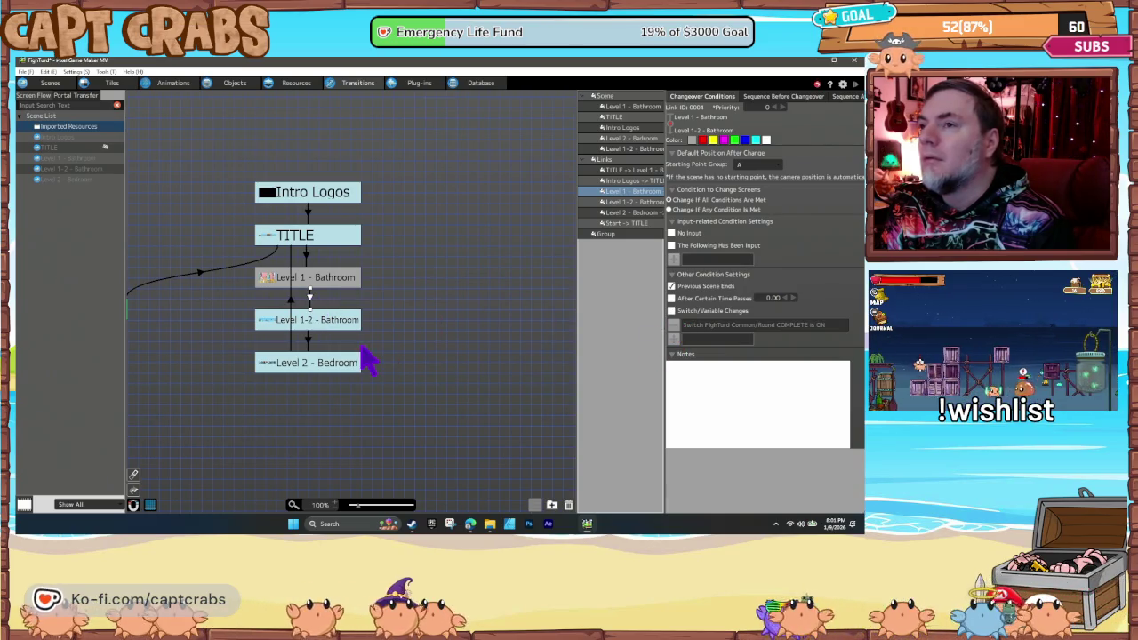
click(309, 340)
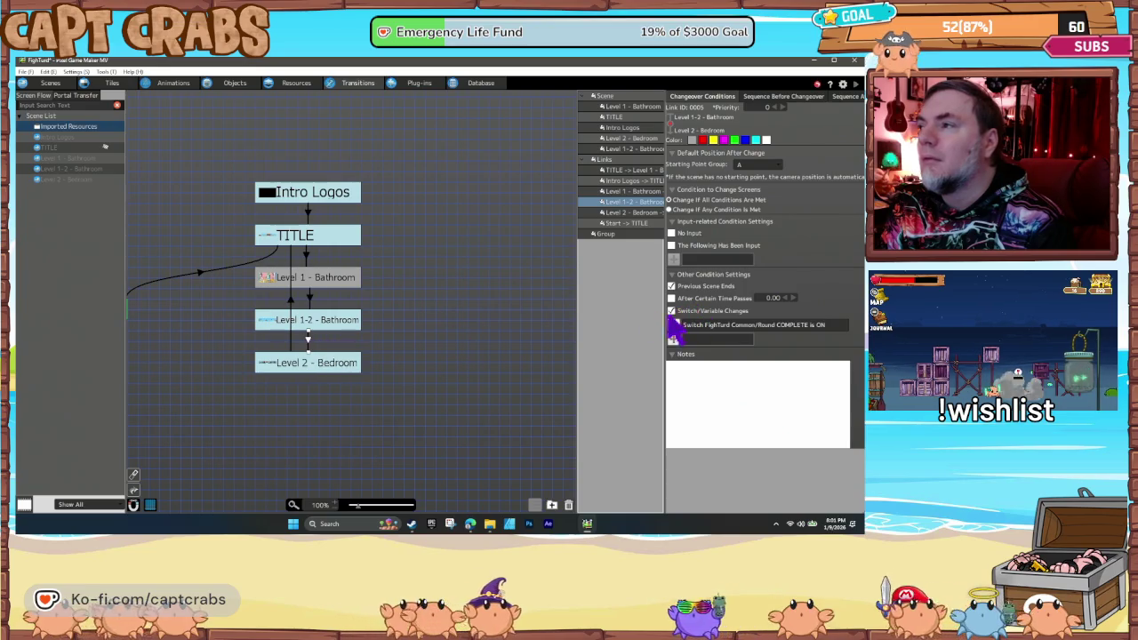
click(672, 311)
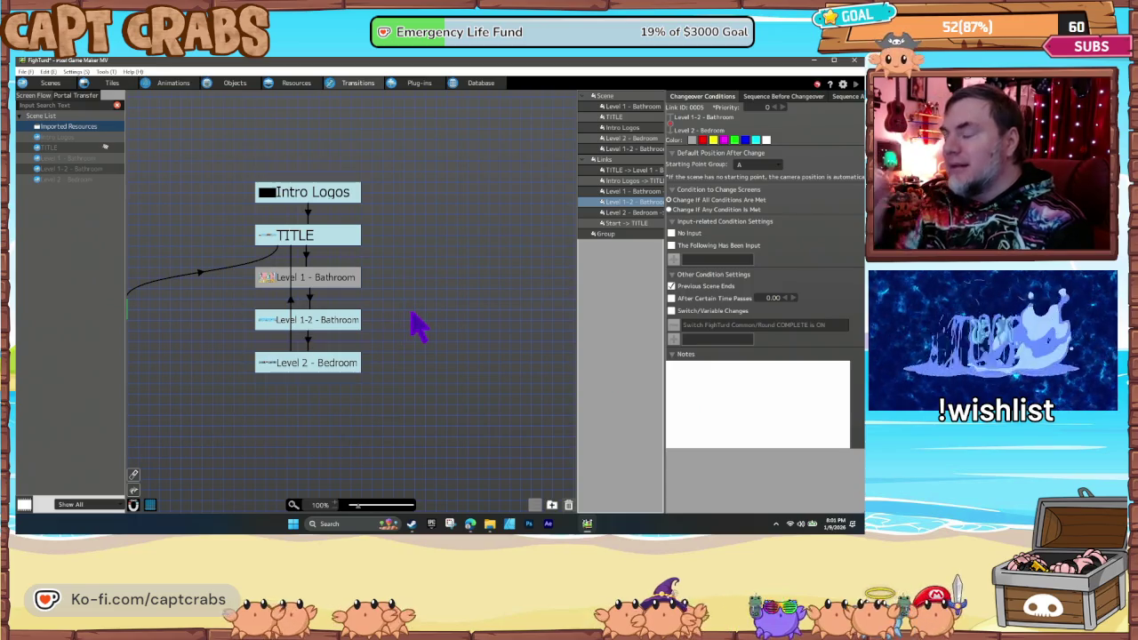
- Save the project with Ctrl+S and compare the link's Sequence Before Changeover and Changeover Conditions tabs
key(ctrl+s)
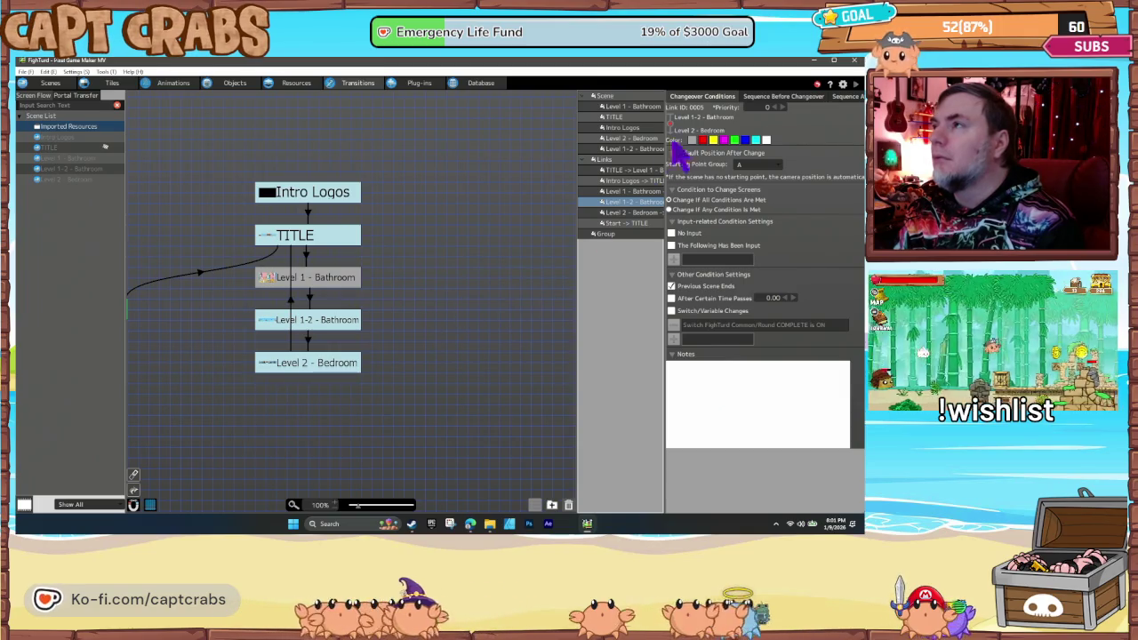
click(758, 96)
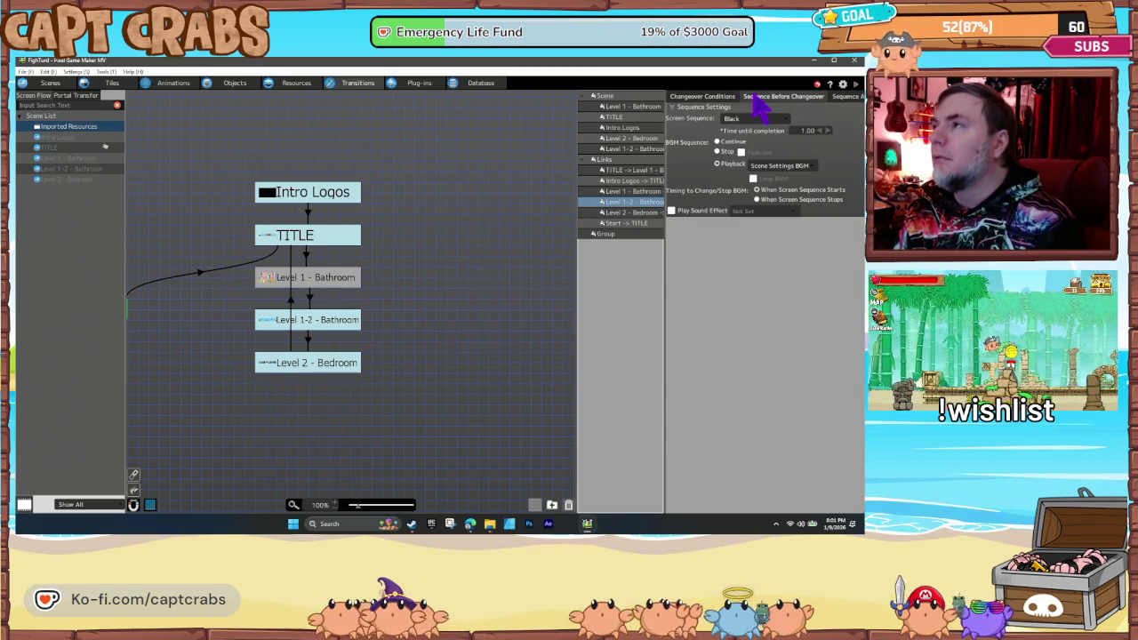
click(701, 97)
click(763, 98)
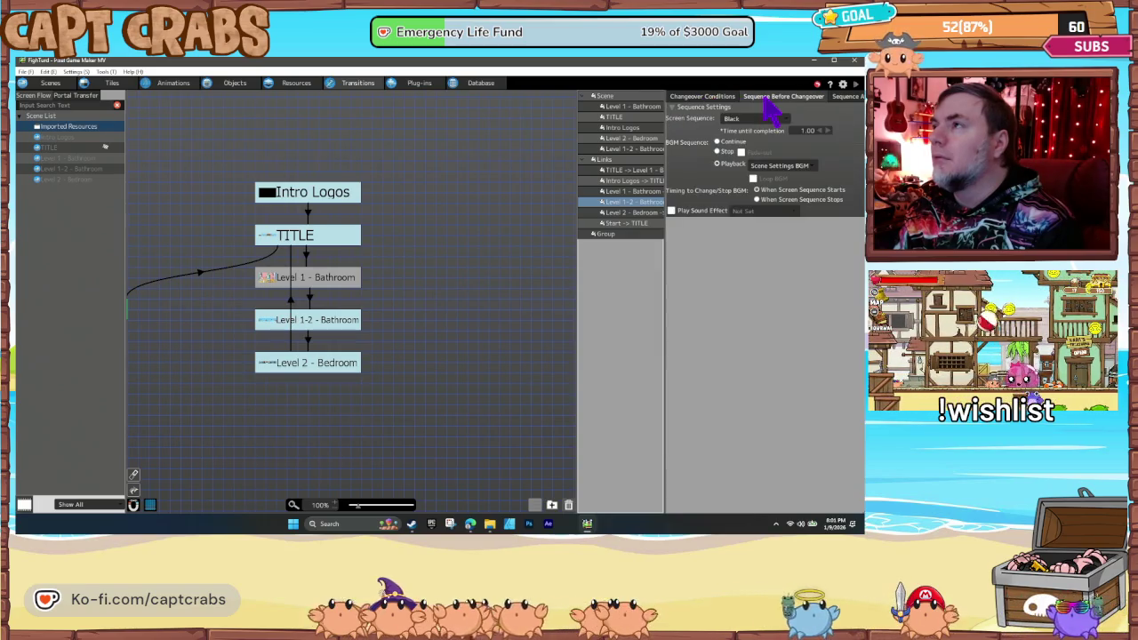
click(712, 100)
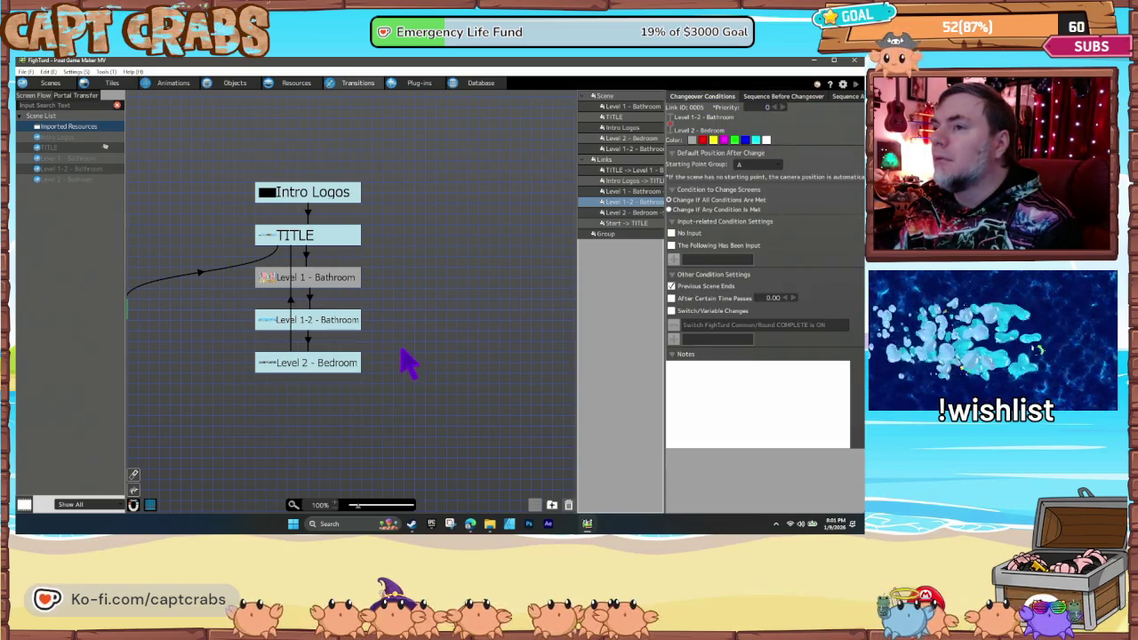
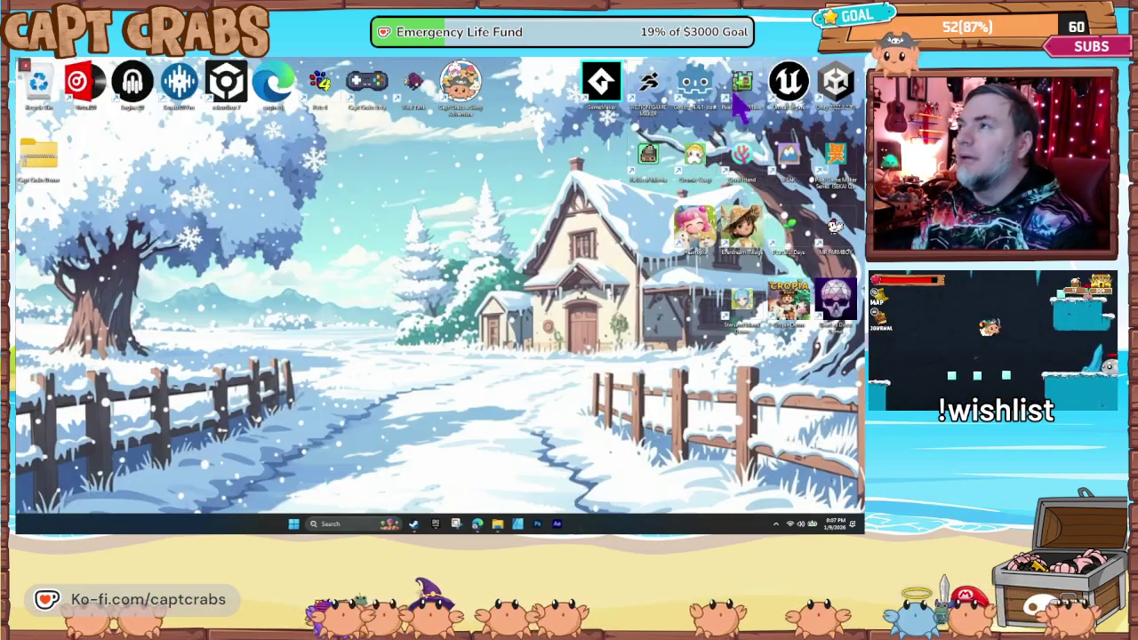
- Open the Capt Crabs 2025-12-20 build project, inspect its Level 4 transitions, then close the editor
double_click(742, 85)
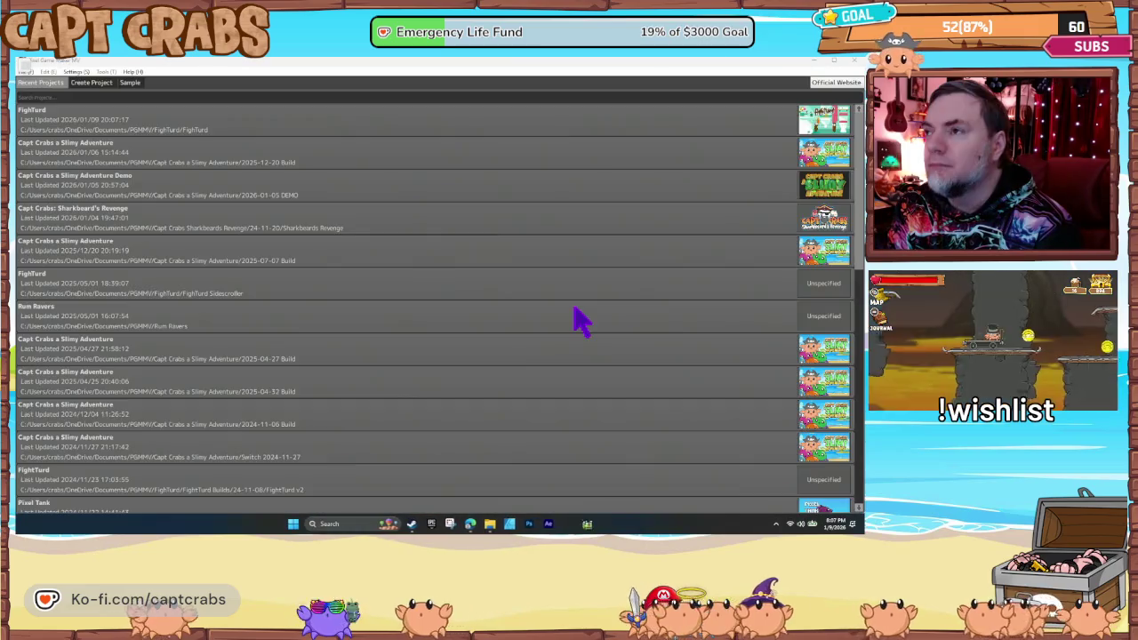
double_click(642, 156)
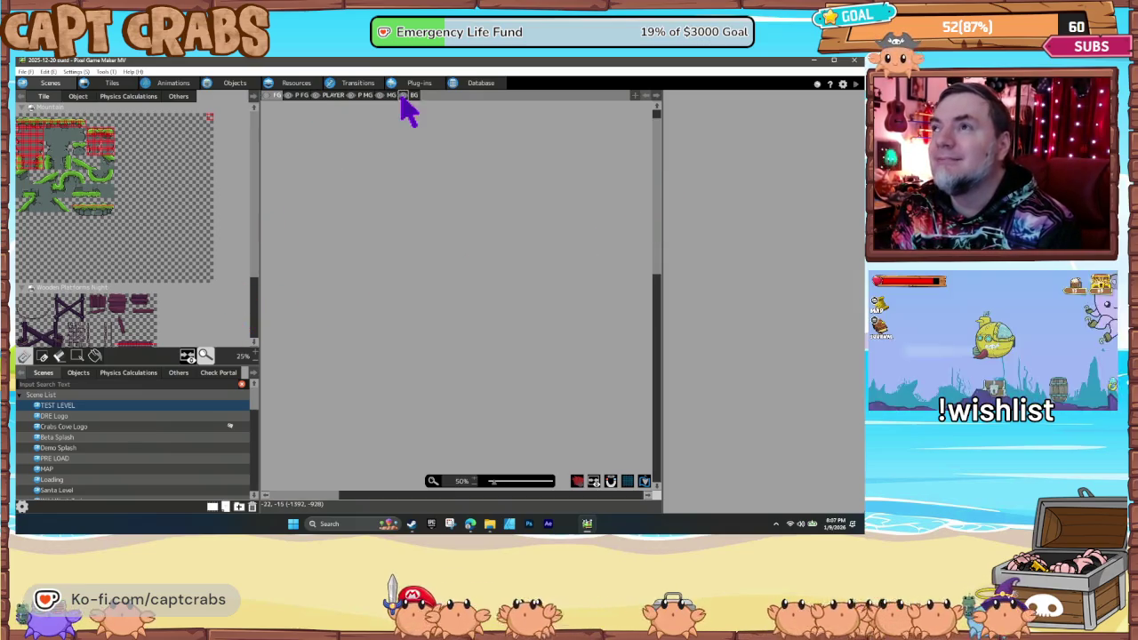
click(357, 85)
mouse_move(422, 342)
mouse_down()
mouse_move(305, 330)
mouse_move(191, 352)
mouse_up()
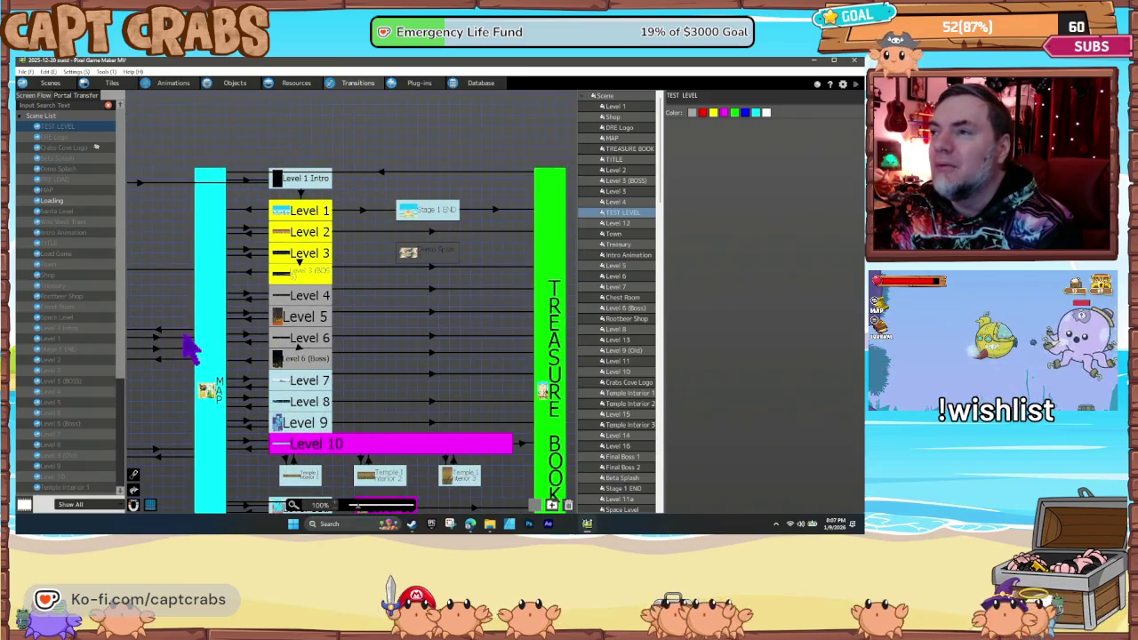
click(430, 291)
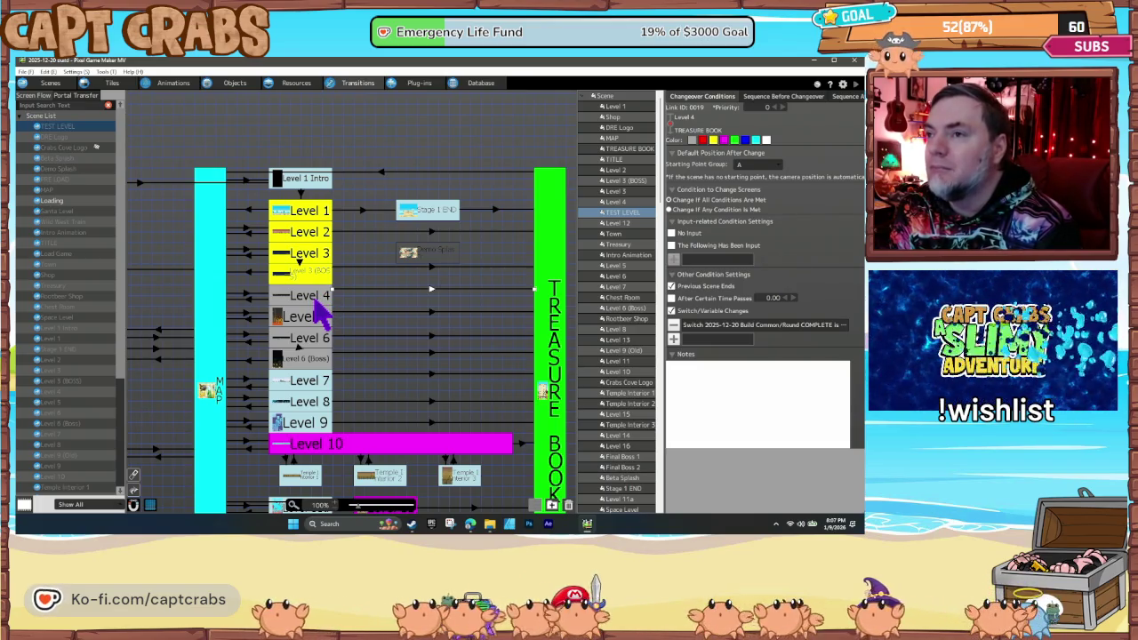
click(315, 302)
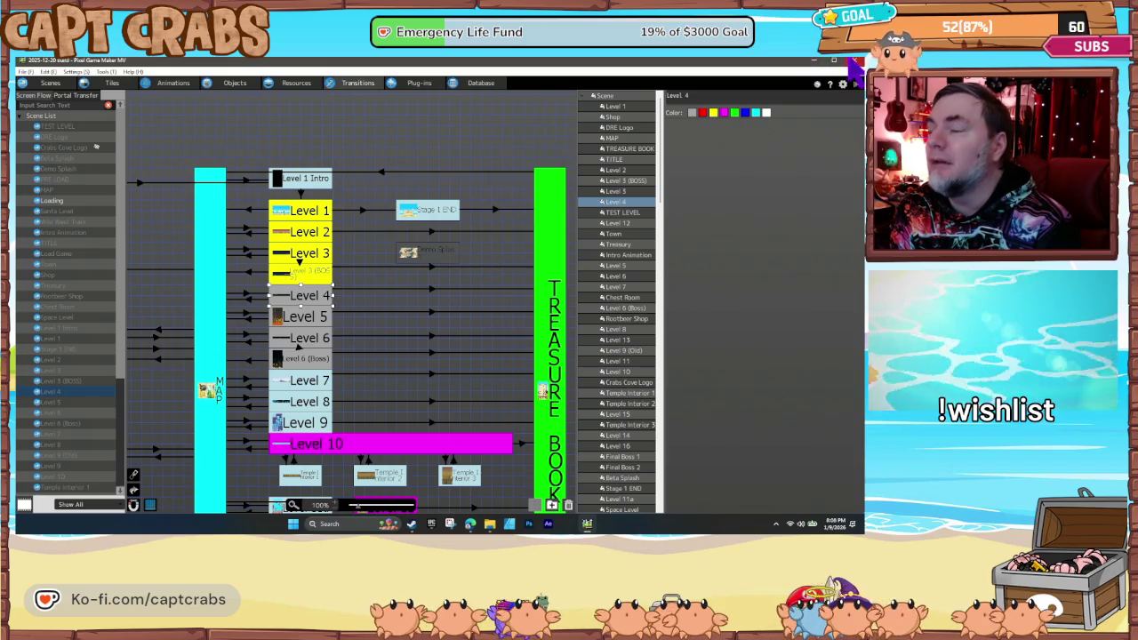
click(852, 62)
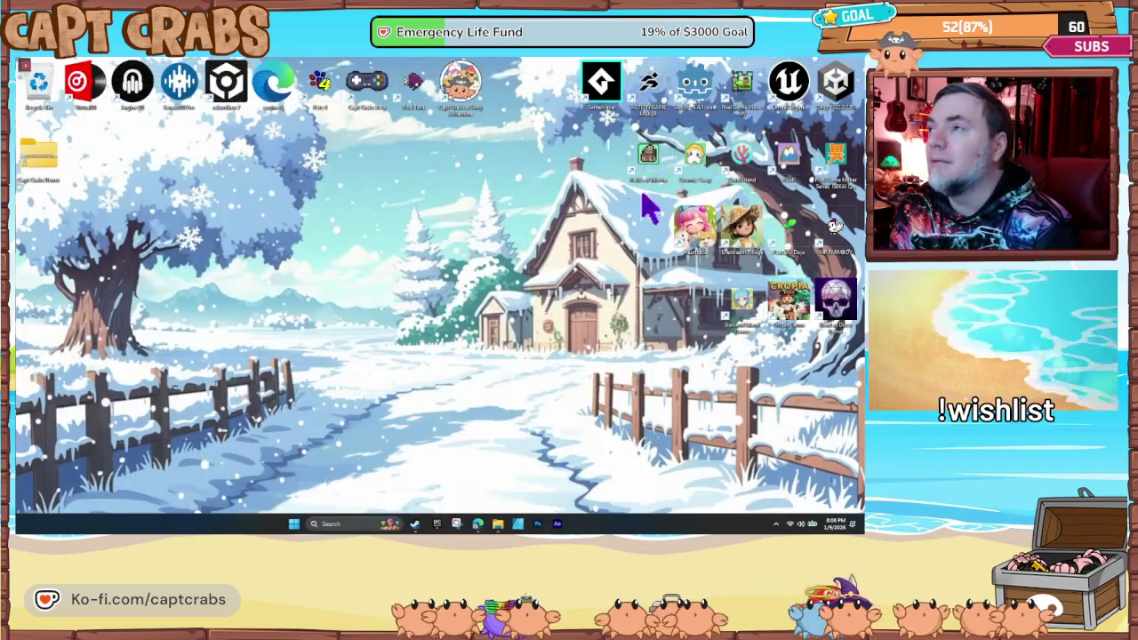
- Open FightTurd and require the Round COMPLETE switch on the Level 1 - Bathroom to Level 1-2 transition
double_click(745, 87)
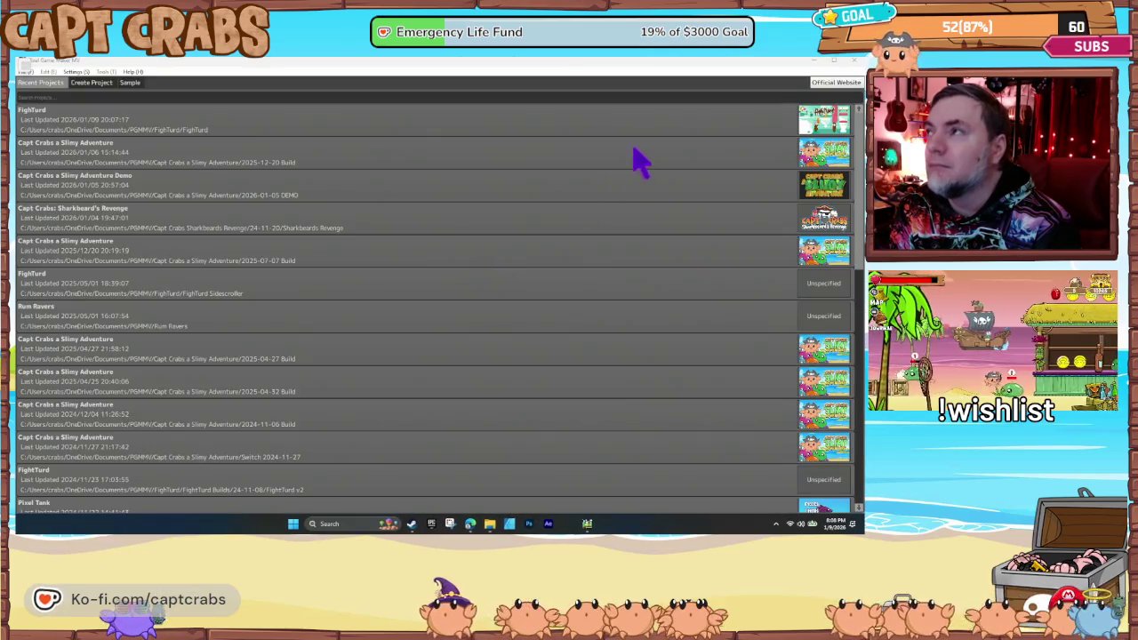
double_click(637, 117)
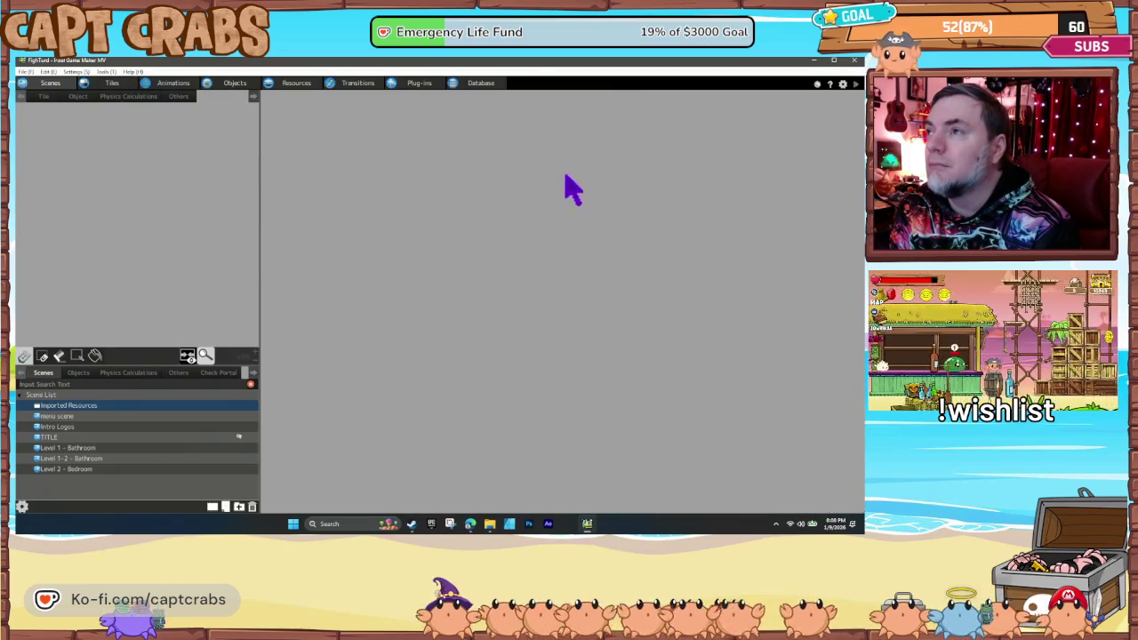
click(360, 83)
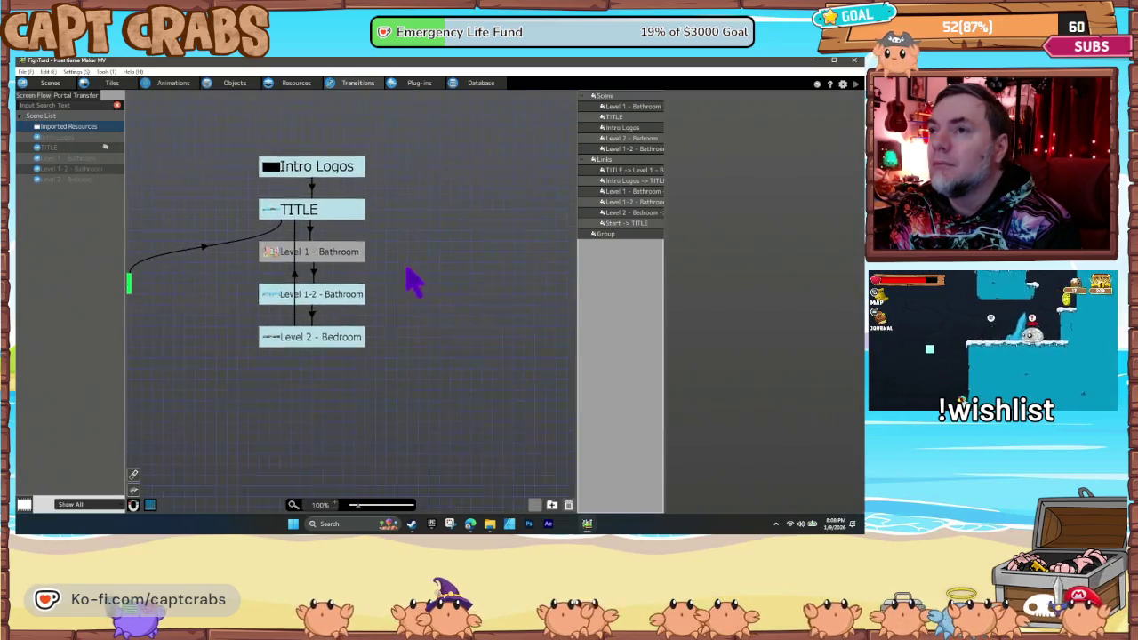
click(363, 266)
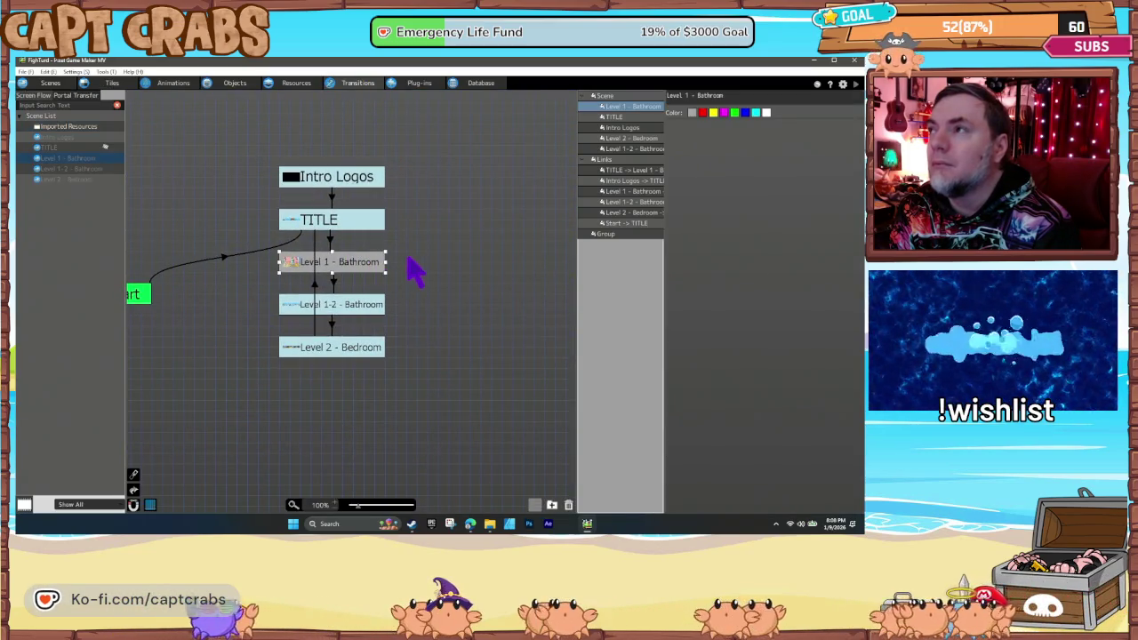
click(336, 285)
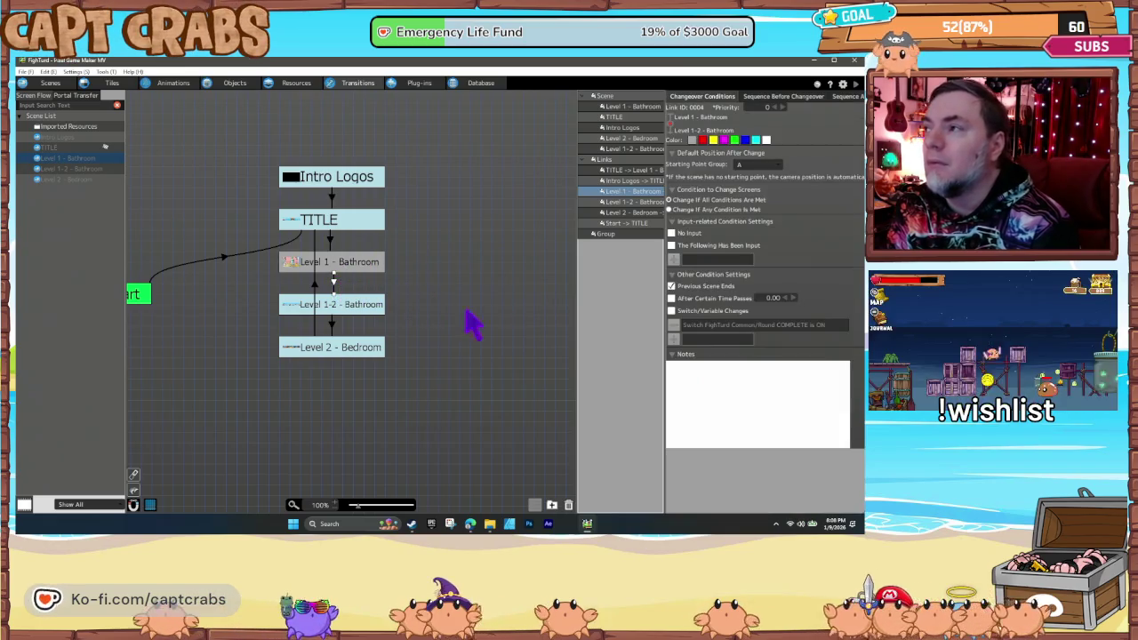
click(672, 311)
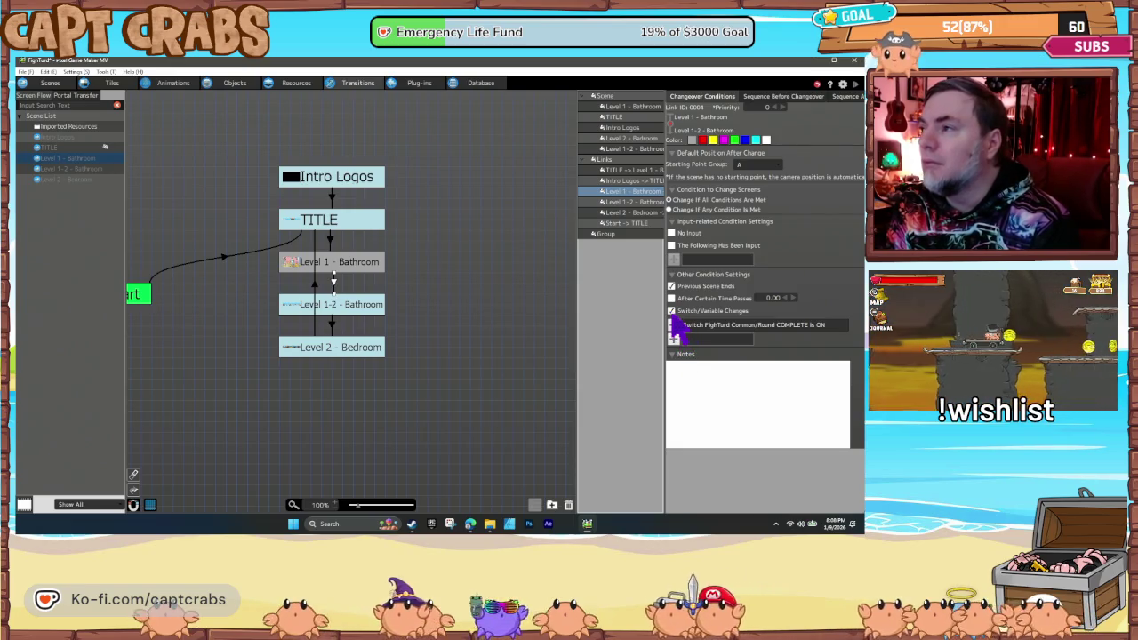
click(673, 322)
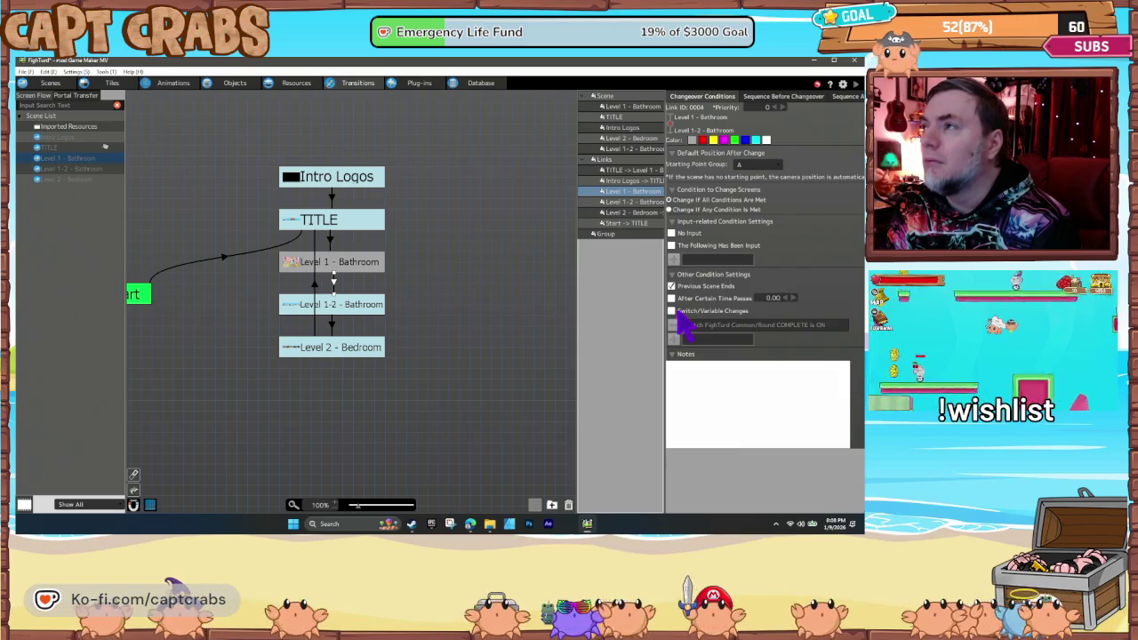
click(674, 313)
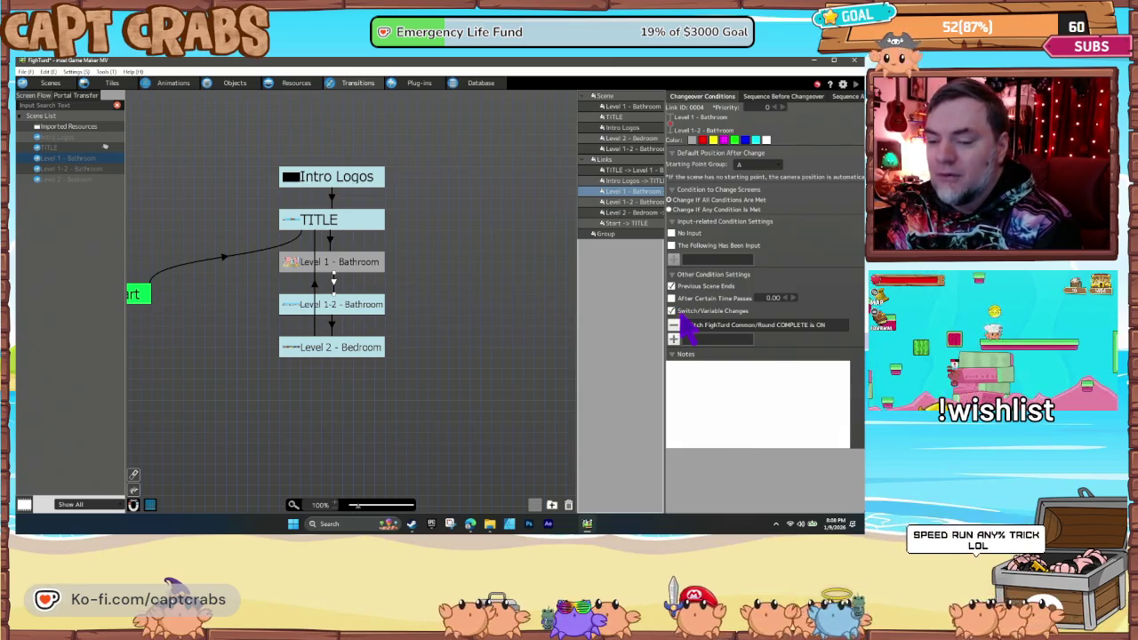
- Require the Round COMPLETE switch on the Level 1-2 to Level 2 - Bedroom transition as well
click(332, 325)
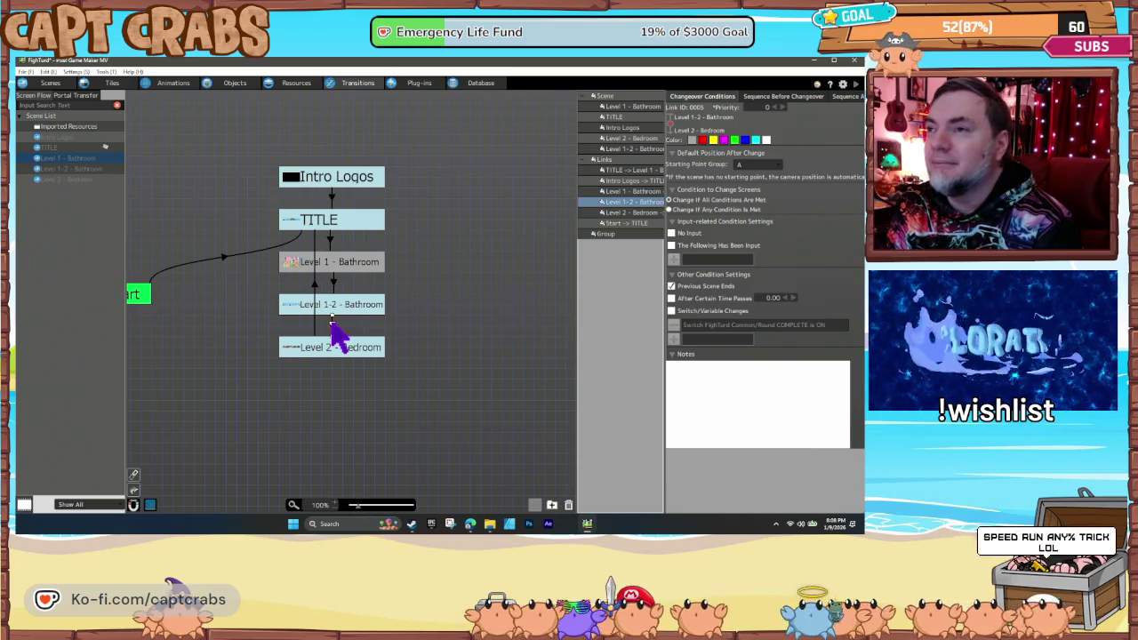
click(686, 312)
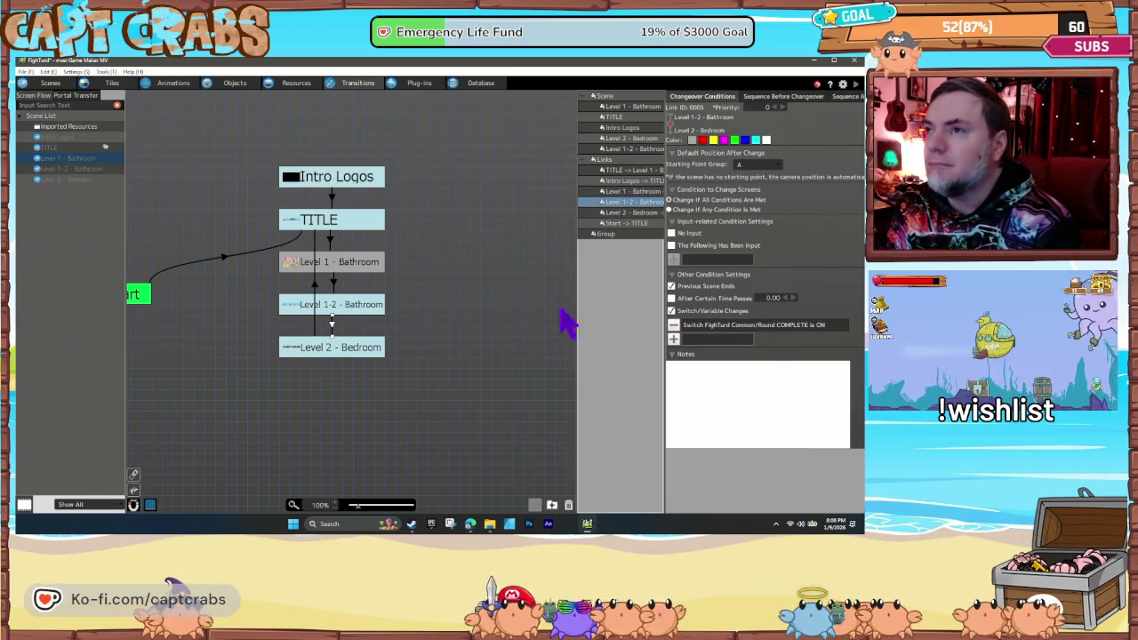
double_click(733, 326)
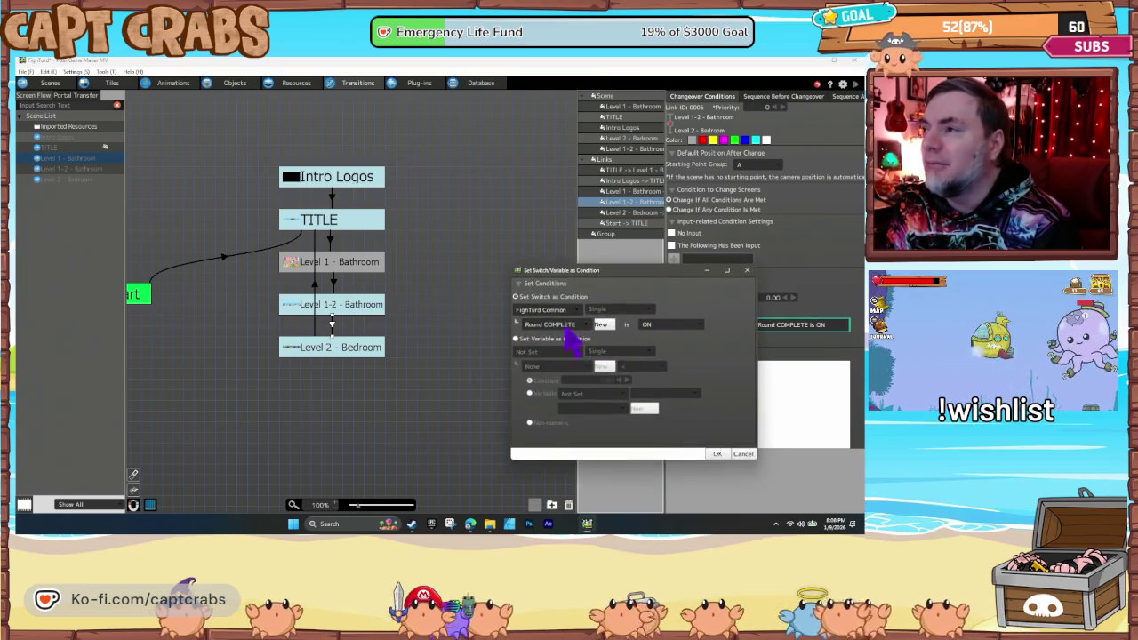
click(742, 453)
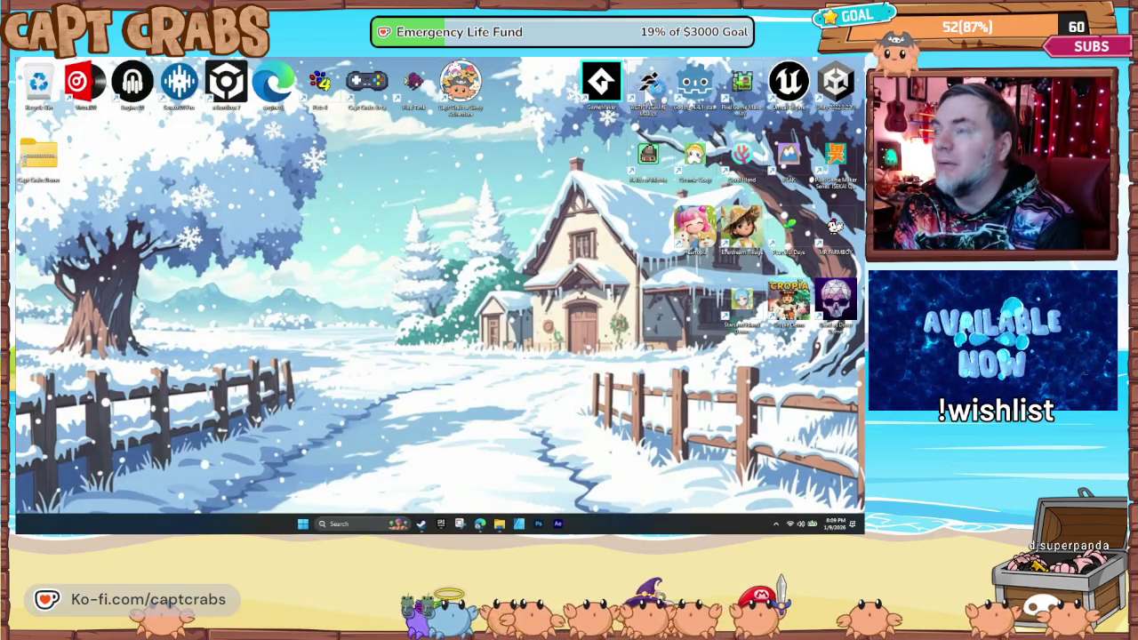
double_click(648, 82)
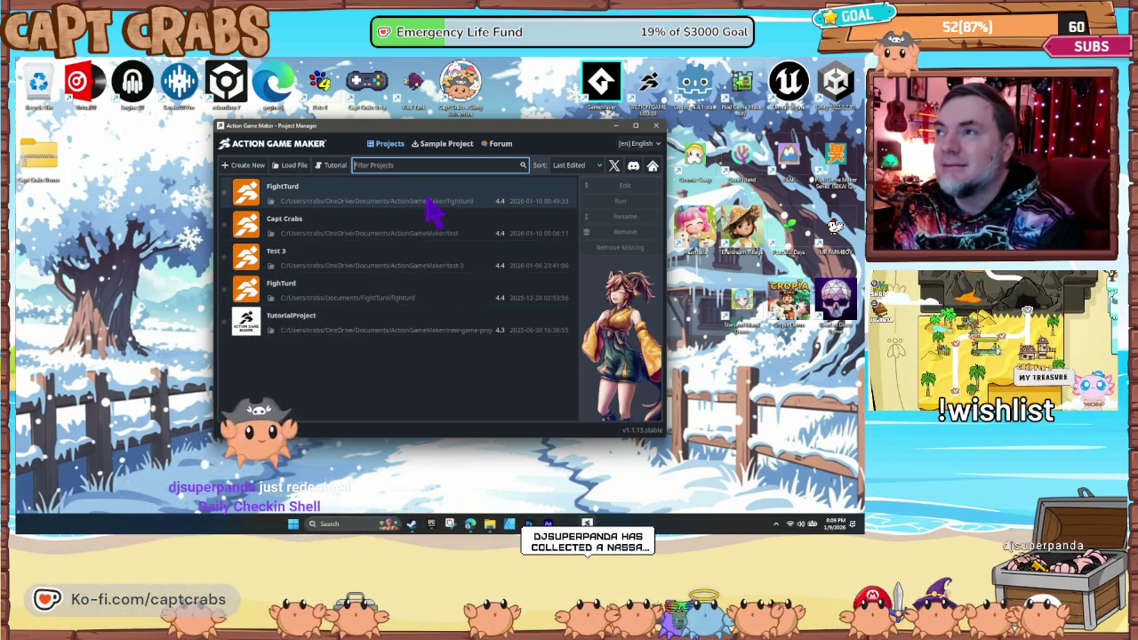
- Open FightTurd from the Project Manager and select the Walk state in the player's visual script
double_click(386, 195)
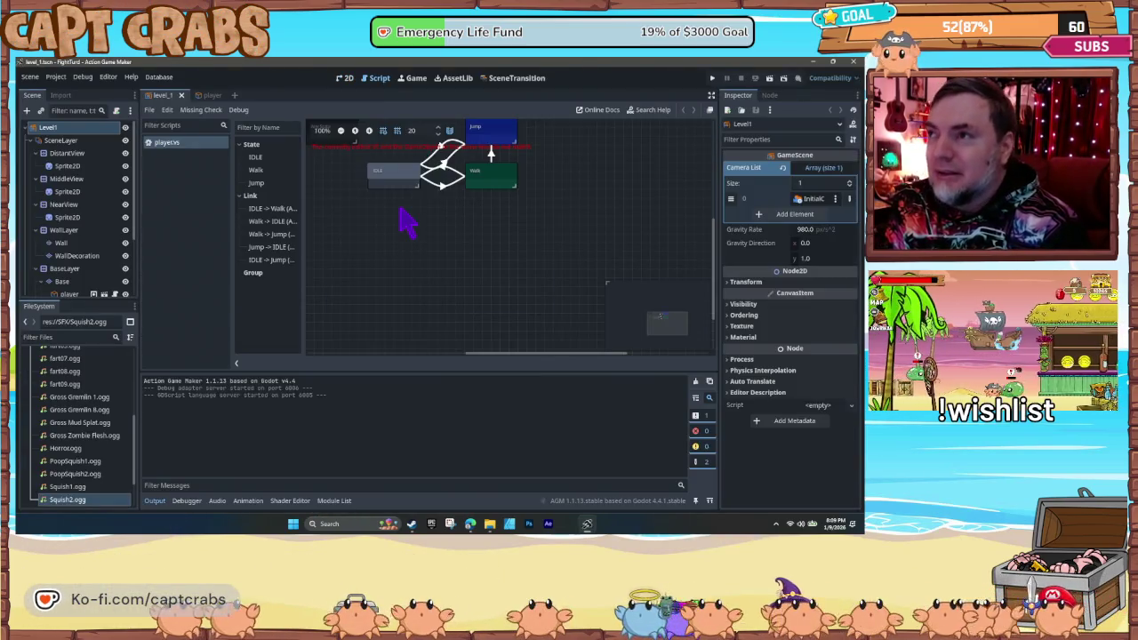
click(493, 249)
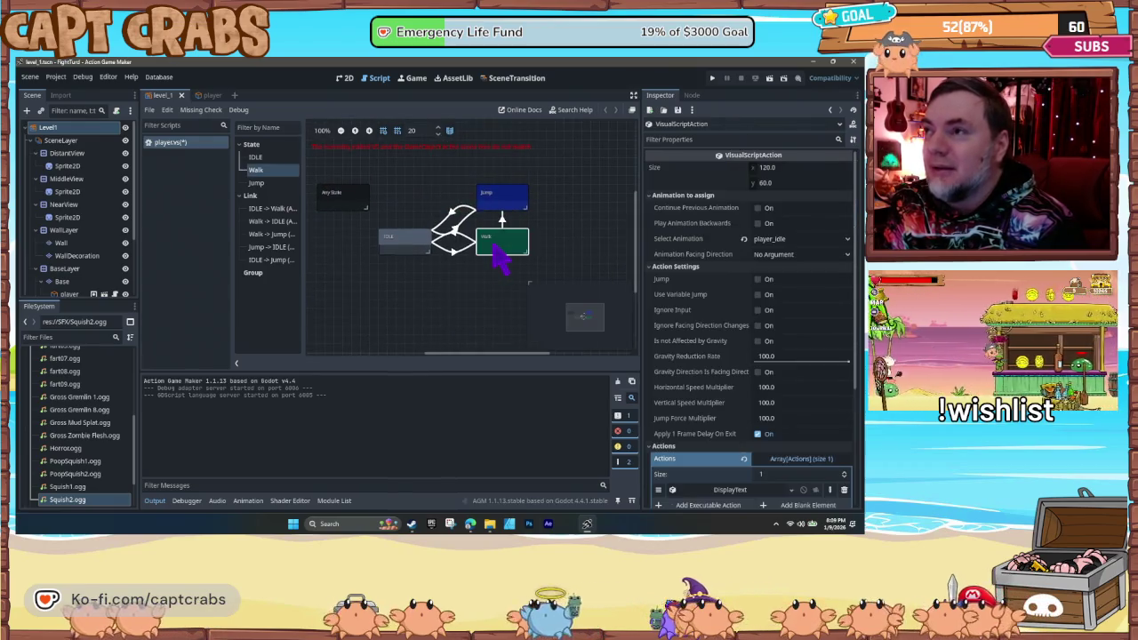
- Pick PlayAudio as a new action for the Jump state and turn on Local to Scene
click(504, 198)
scroll(694, 382, down, 3)
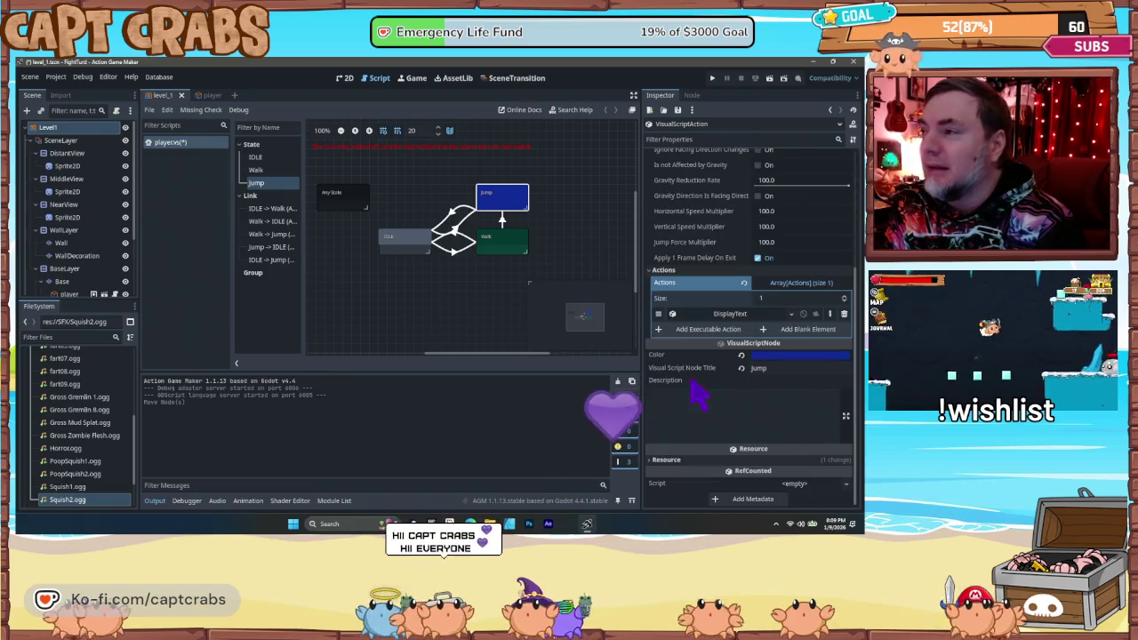
click(703, 330)
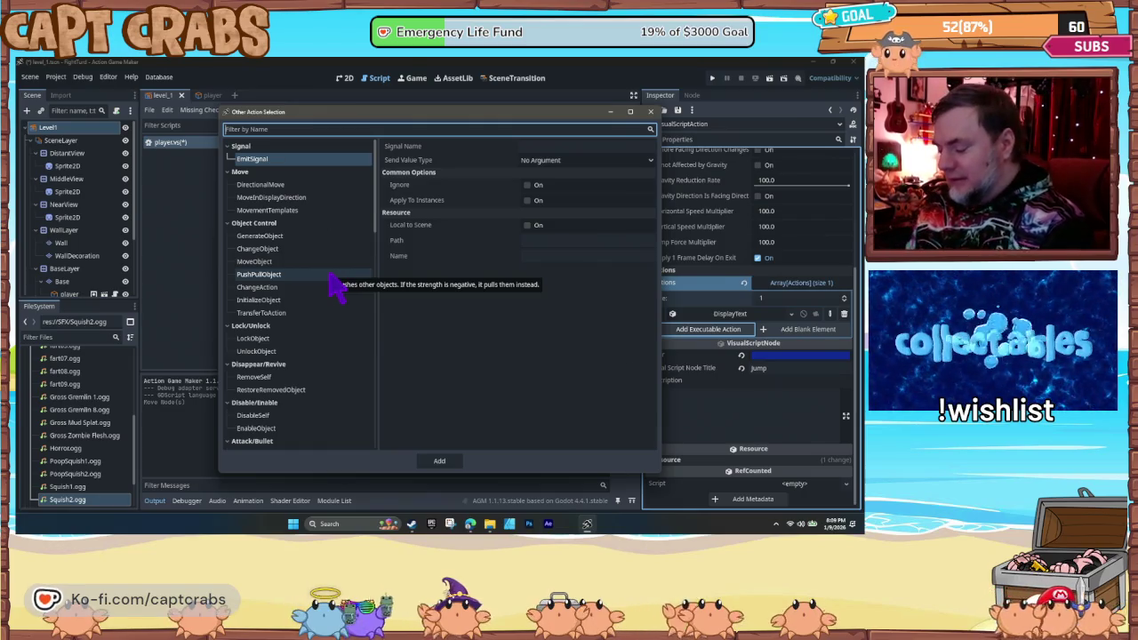
text(aud)
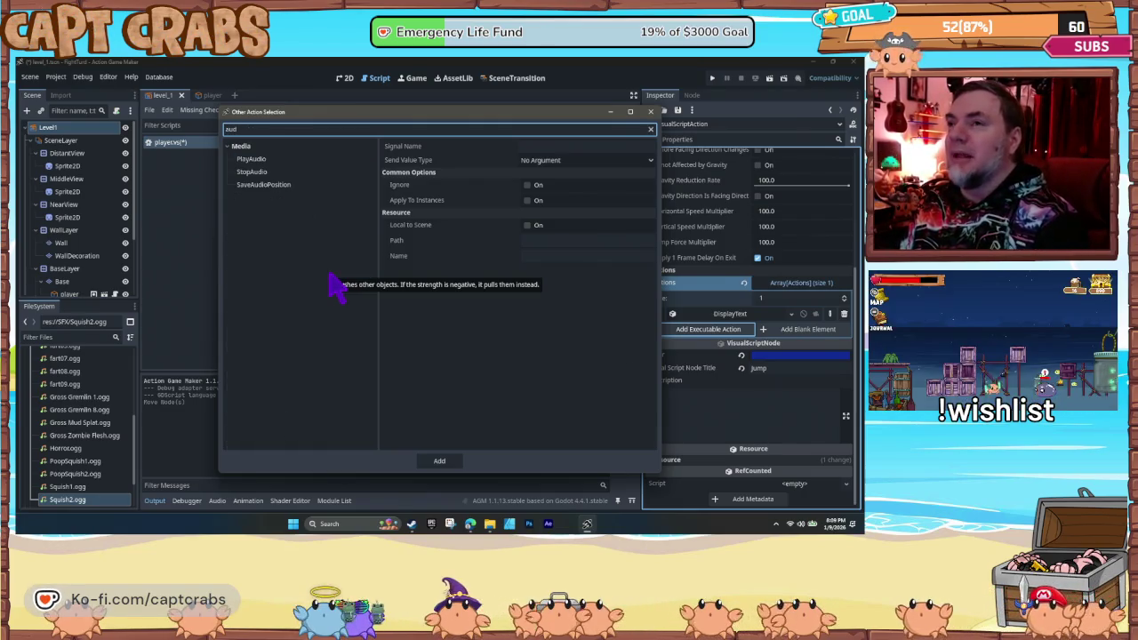
click(274, 159)
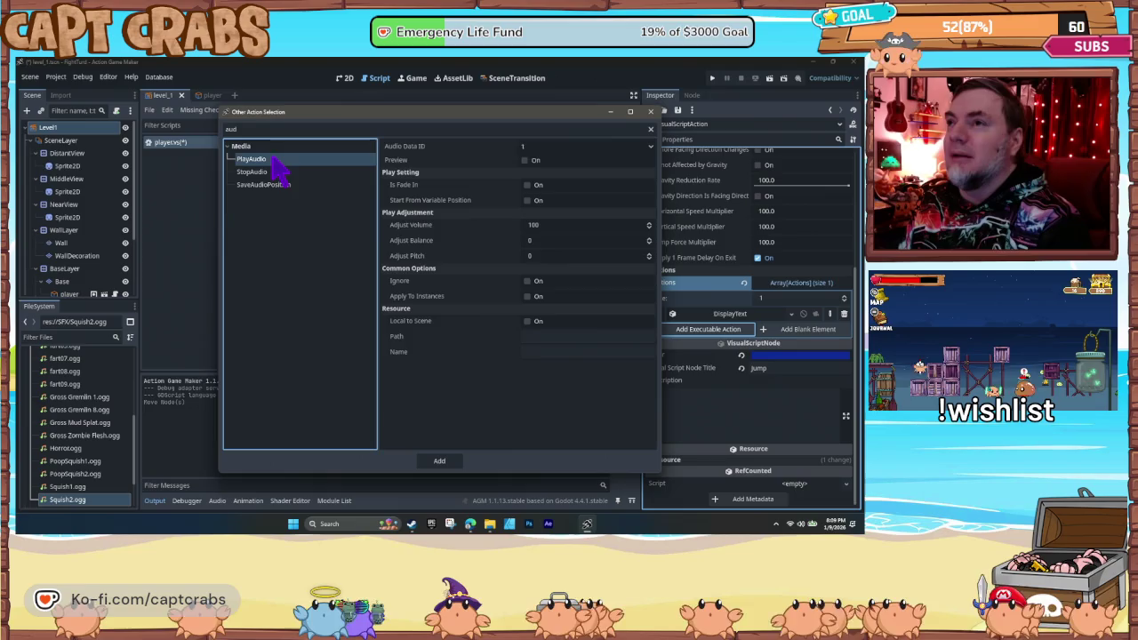
click(442, 354)
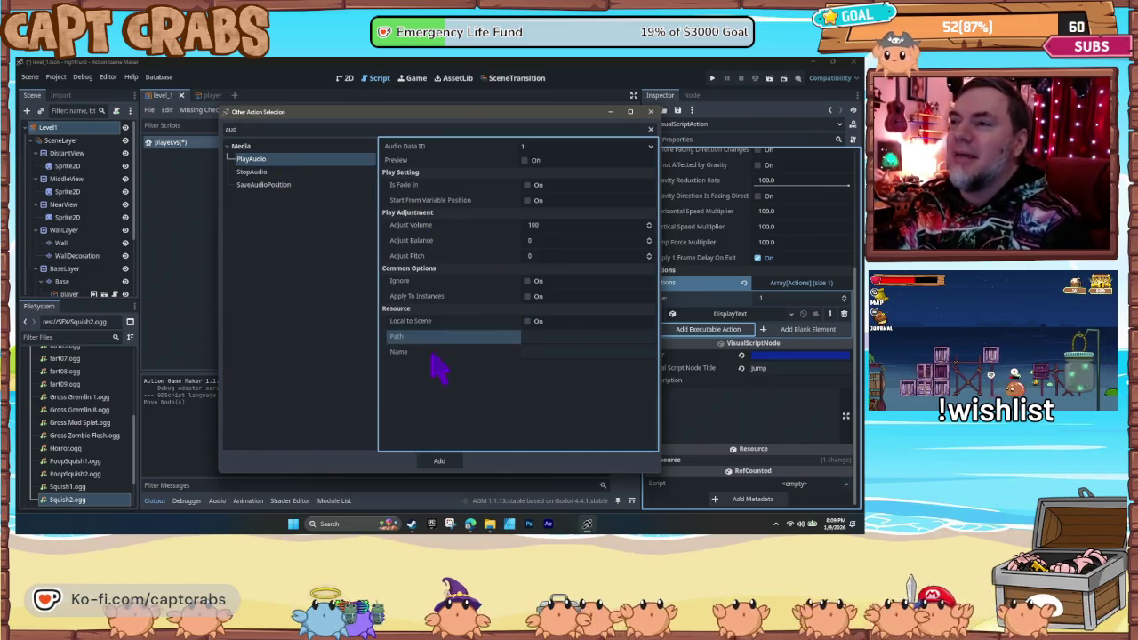
click(558, 336)
click(545, 350)
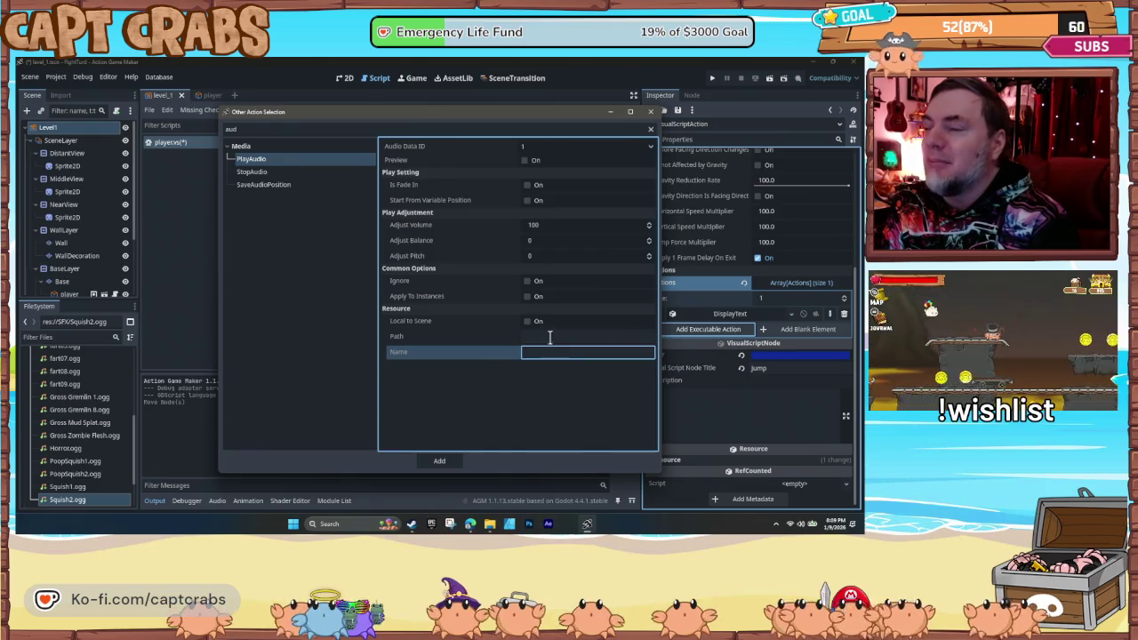
click(528, 323)
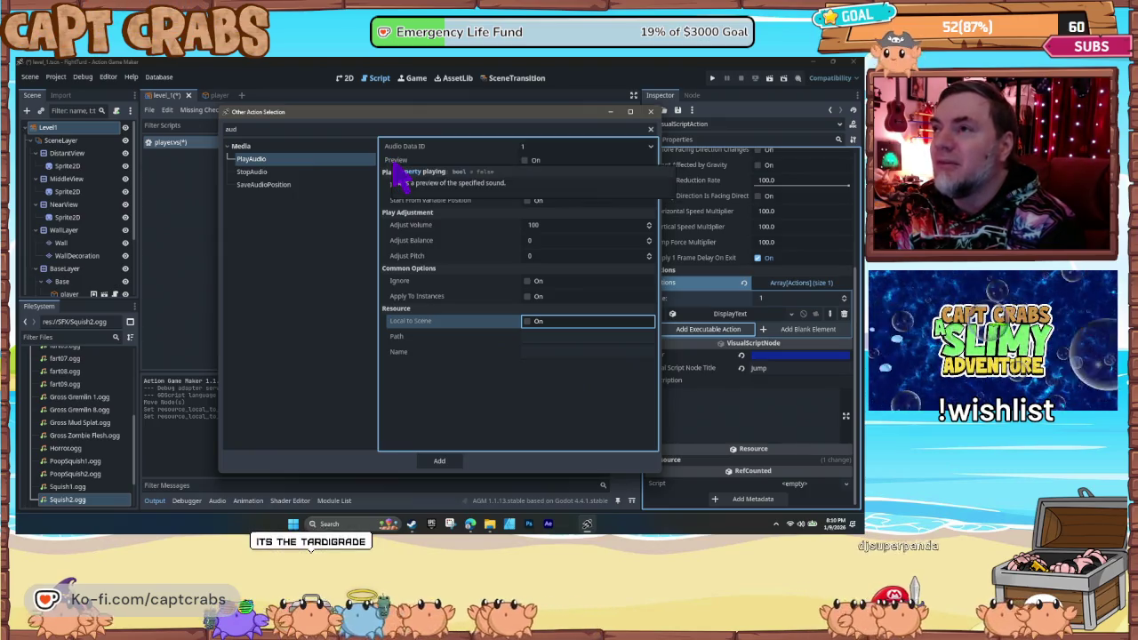
- Set the PlayAudio sound to Squish2.ogg with path /sfx/ and add it to the Jump state
click(526, 161)
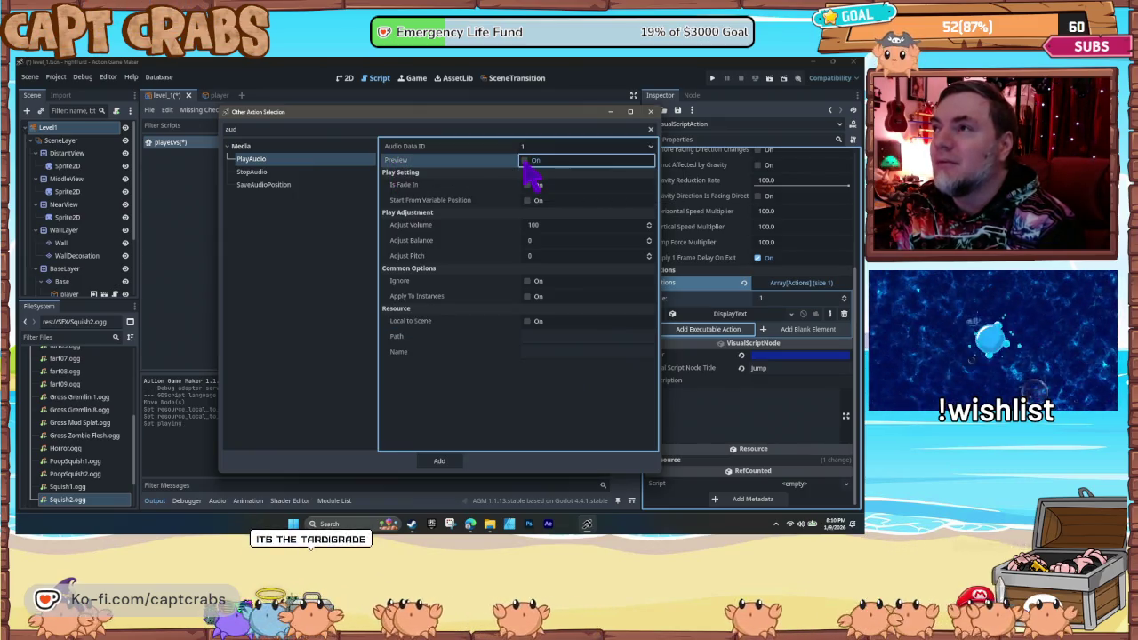
click(540, 337)
text(sfx/)
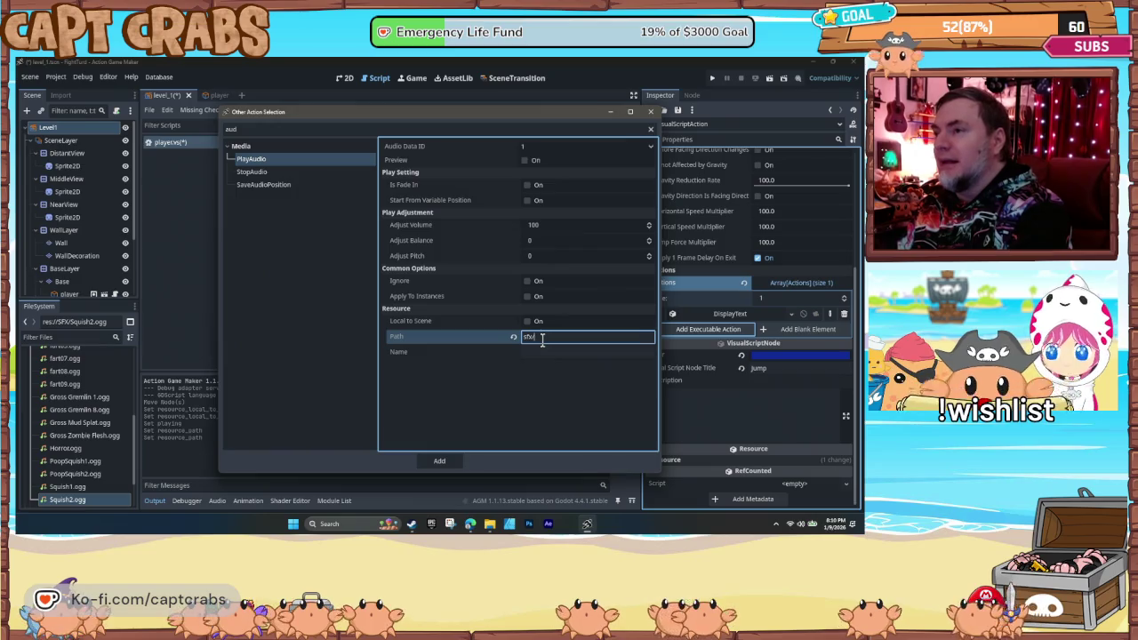
key(Tab)
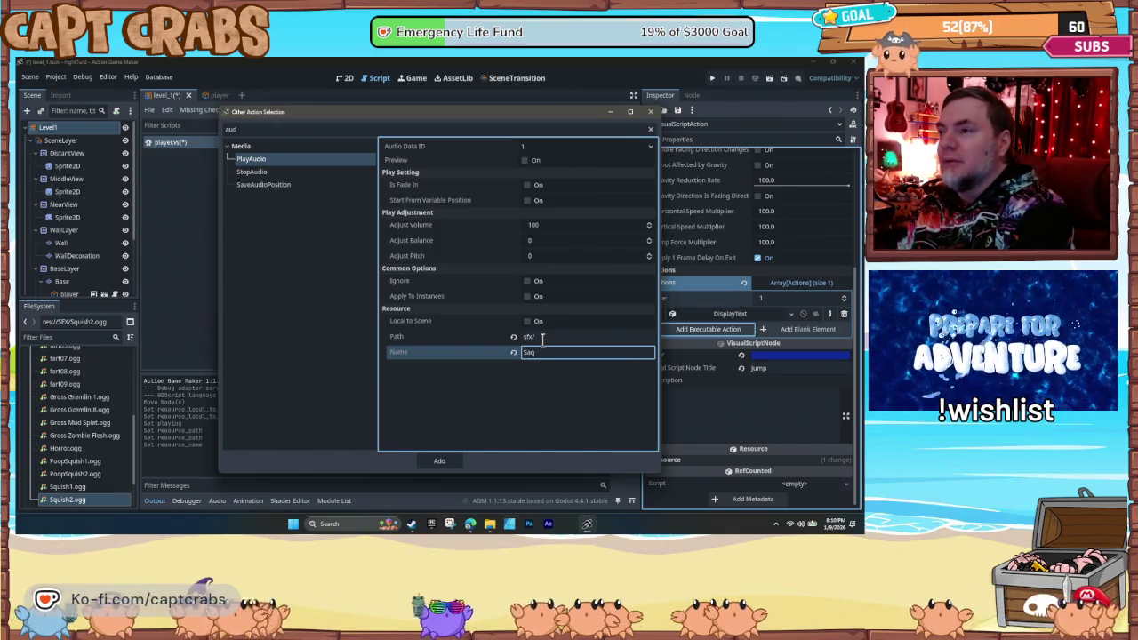
text(ish2.ogg)
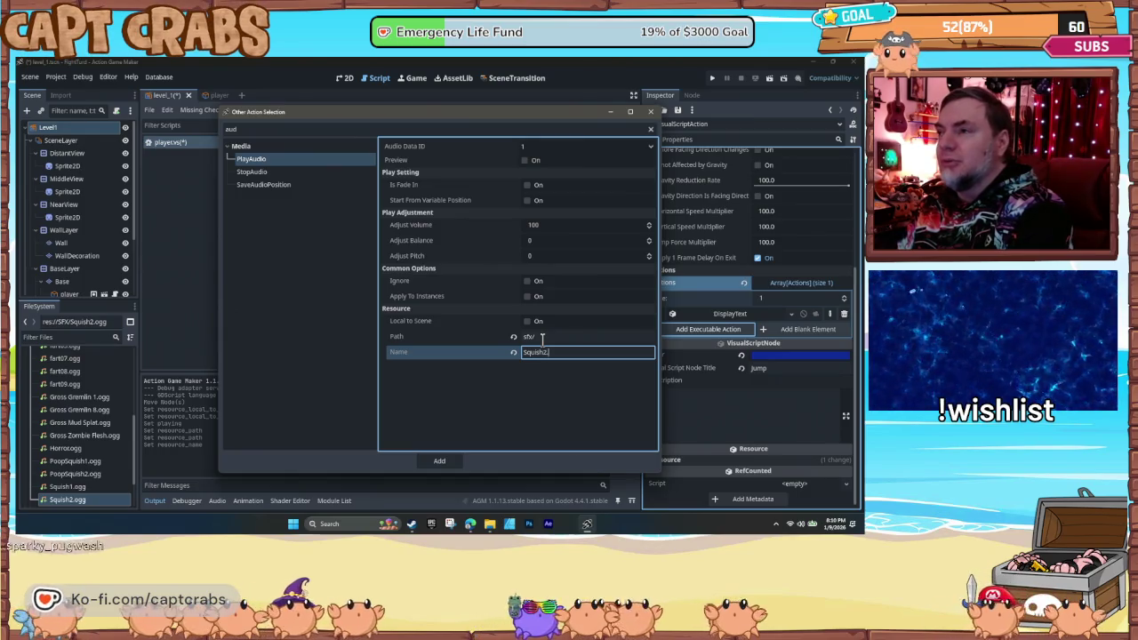
click(521, 164)
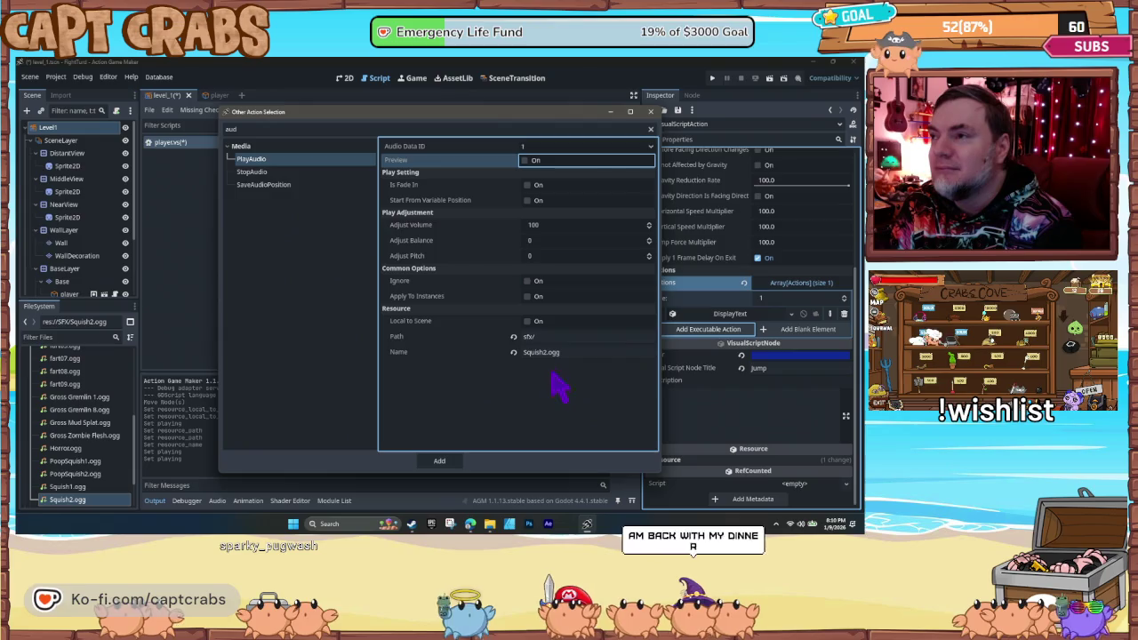
click(533, 337)
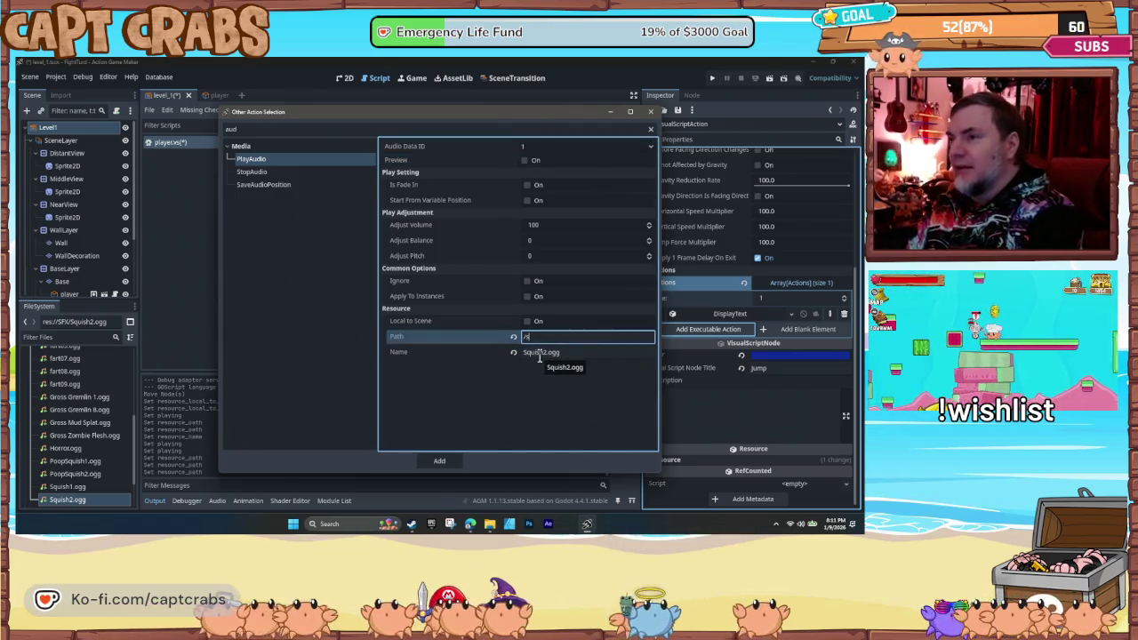
text(/sfx/)
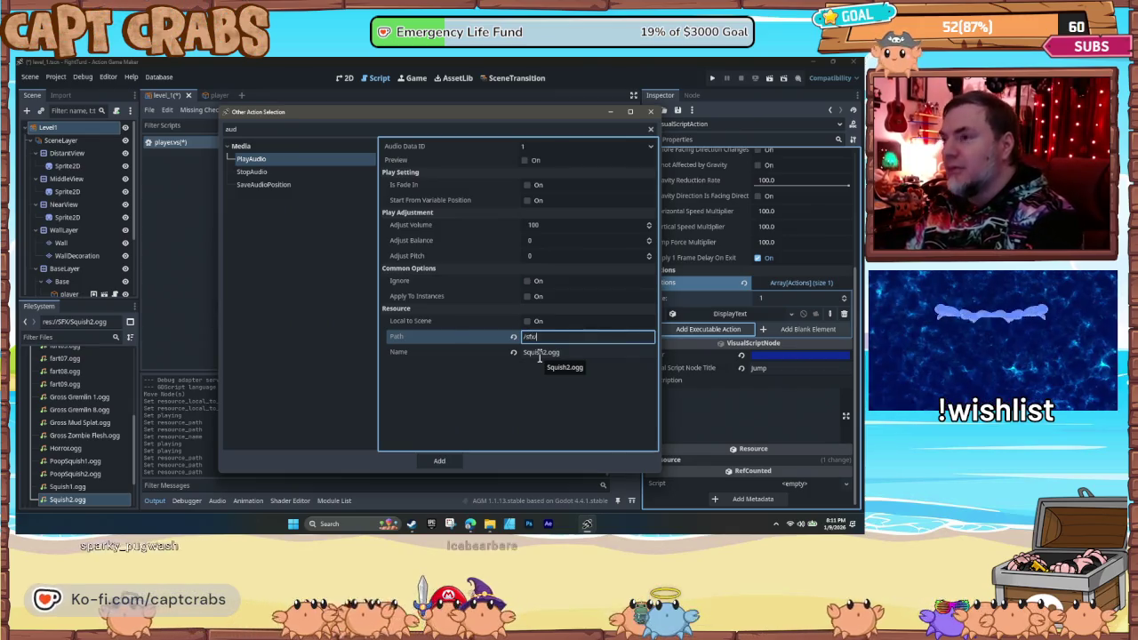
key(Tab)
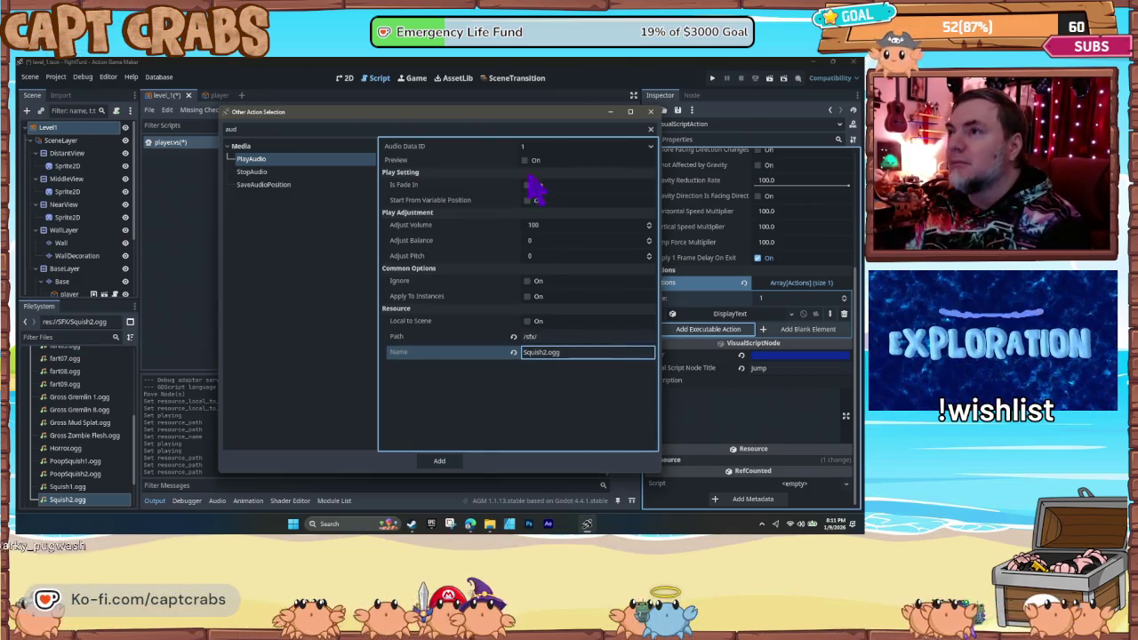
click(527, 163)
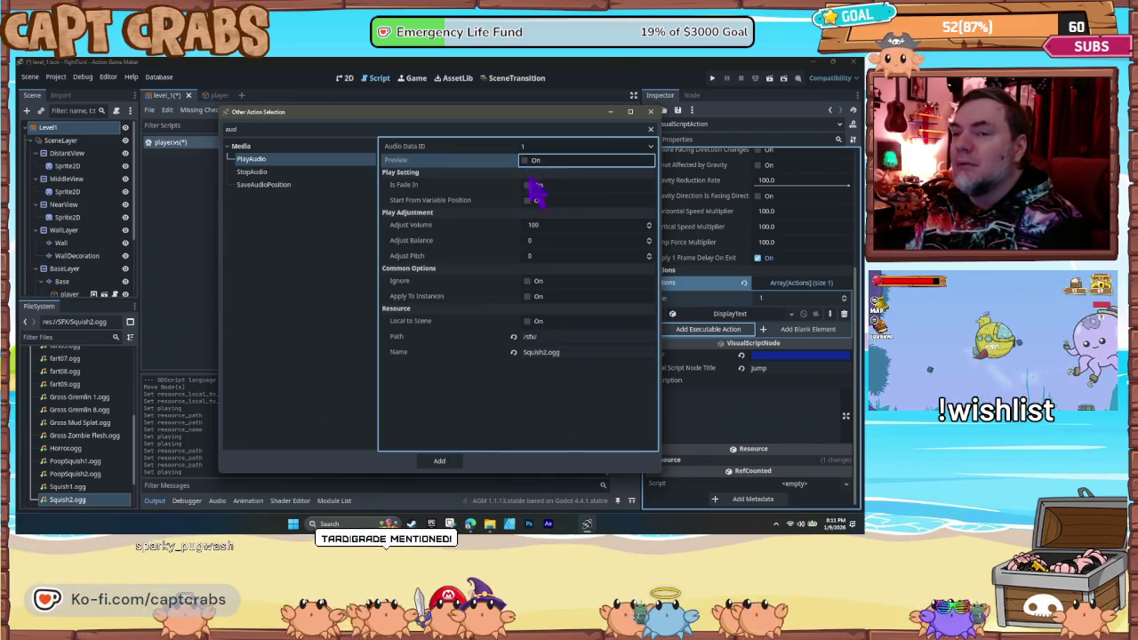
click(108, 338)
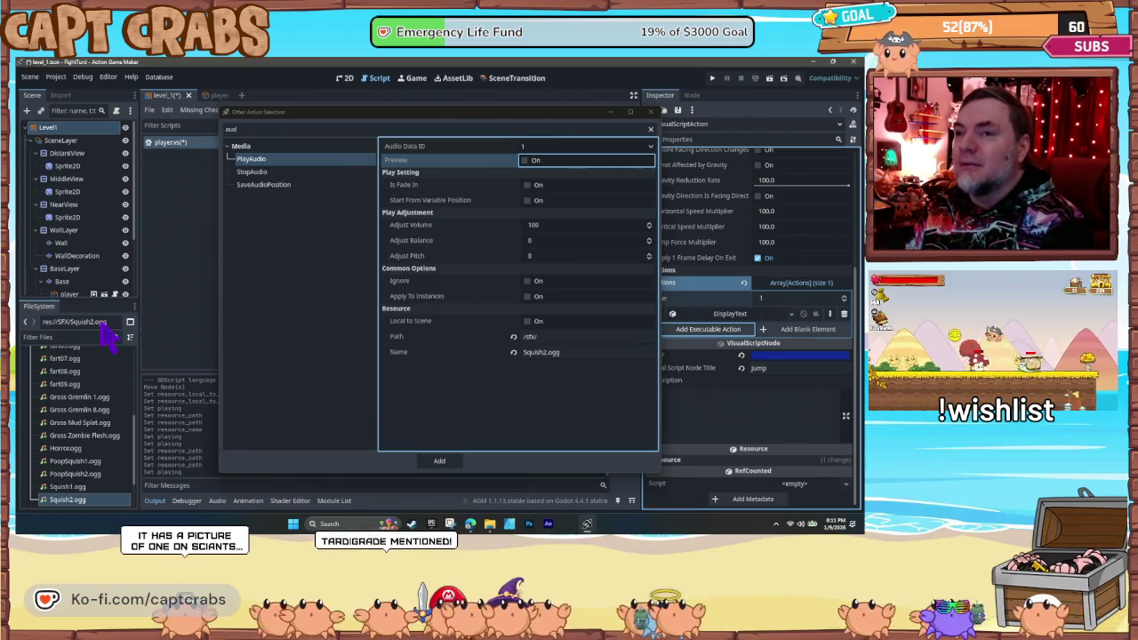
click(439, 462)
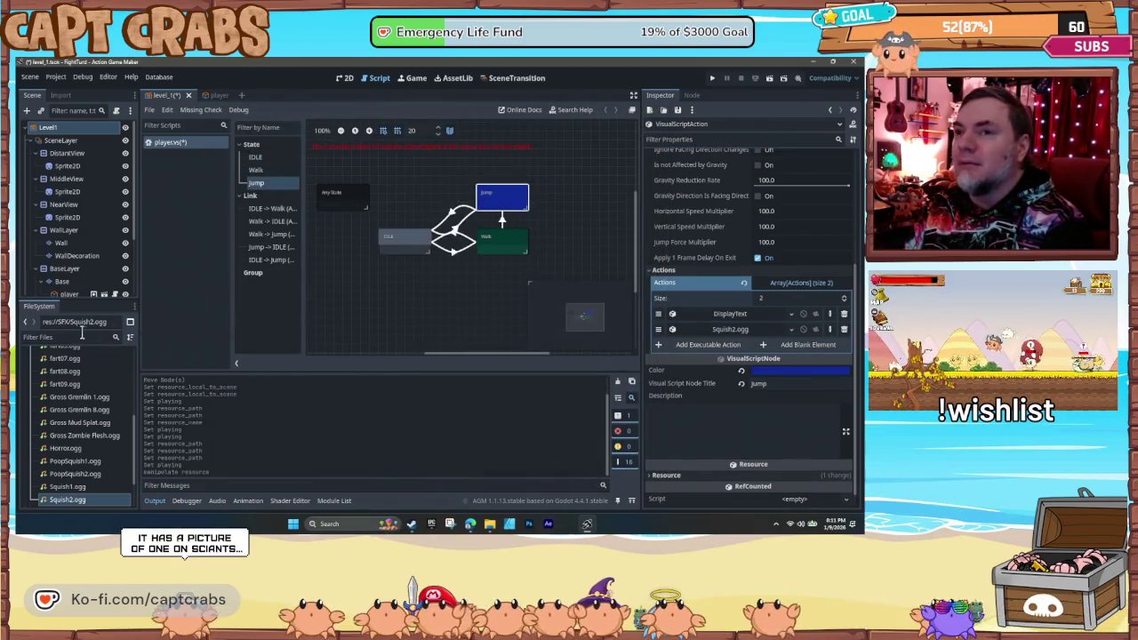
- Paste the copied res://SFX/Squish2.ogg path into the sound action's Resource Path
key(ctrl+a)
key(ctrl+c)
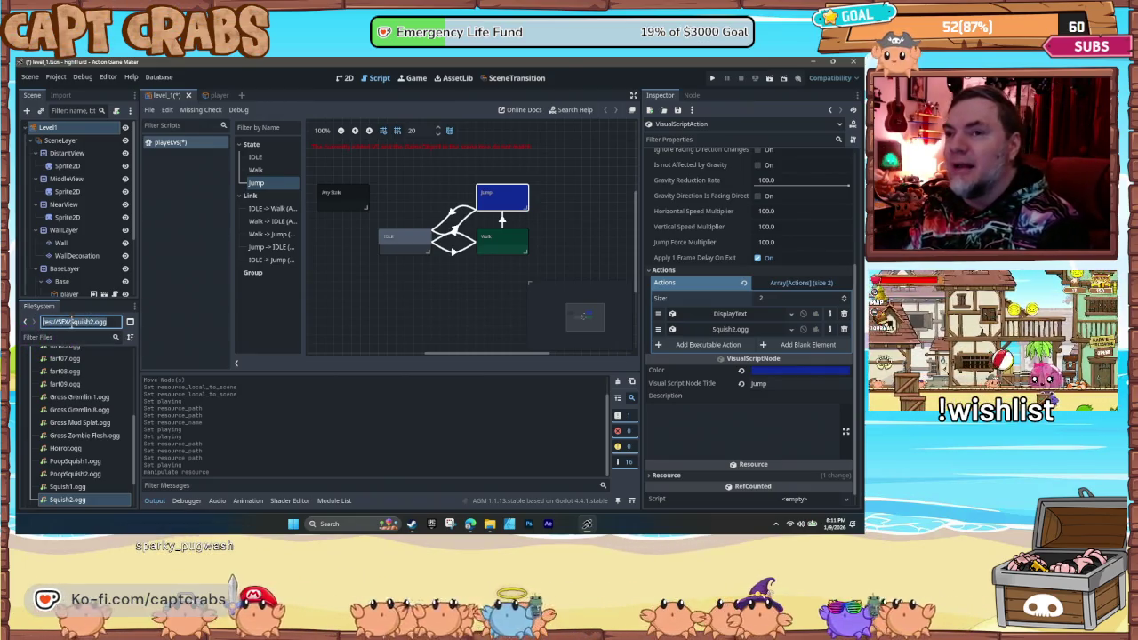
click(742, 330)
click(690, 404)
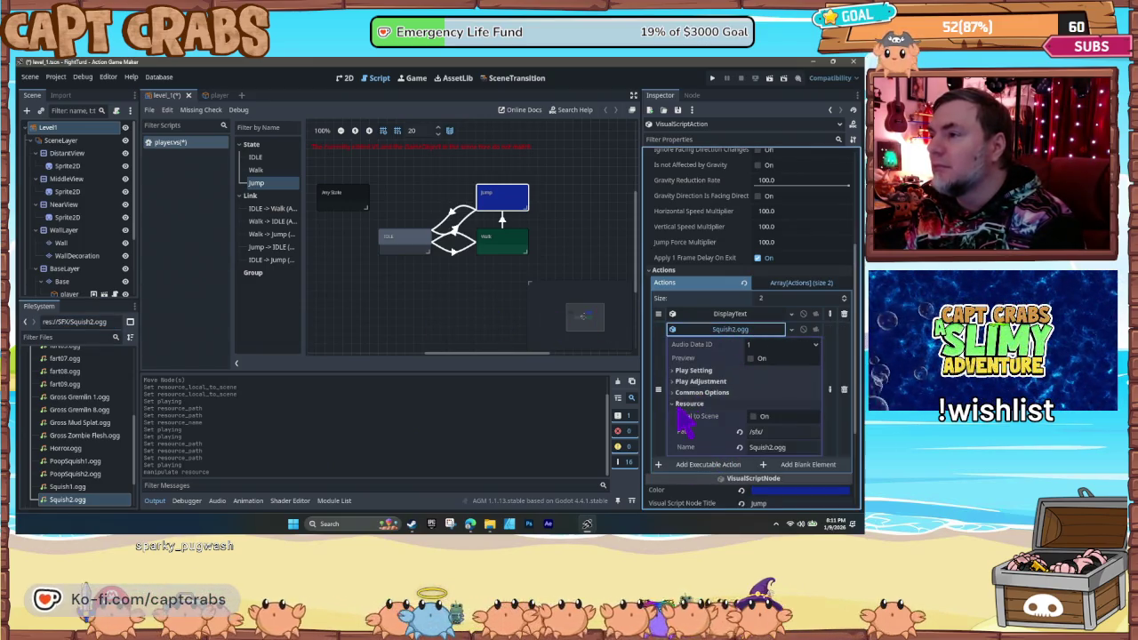
click(771, 432)
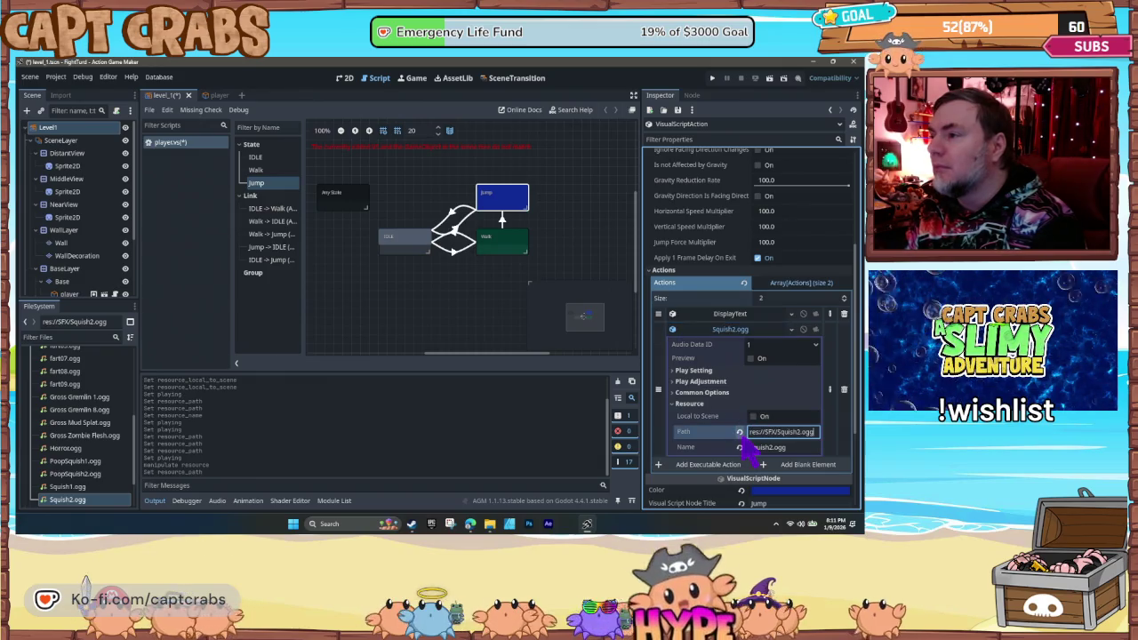
key(ctrl+a)
key(ctrl+v)
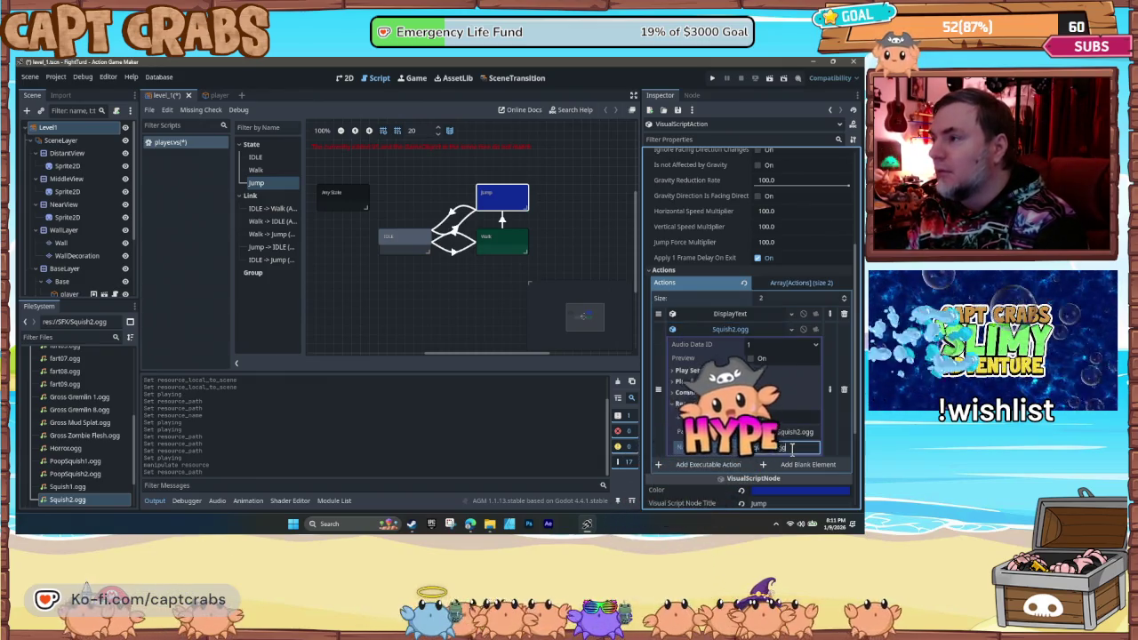
click(798, 447)
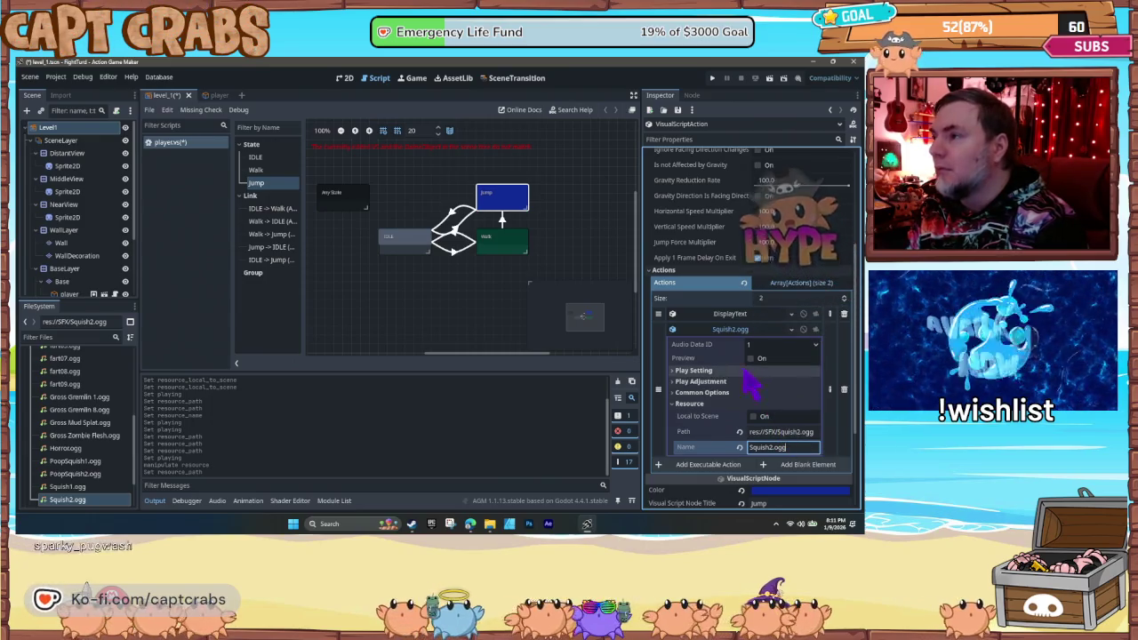
click(749, 360)
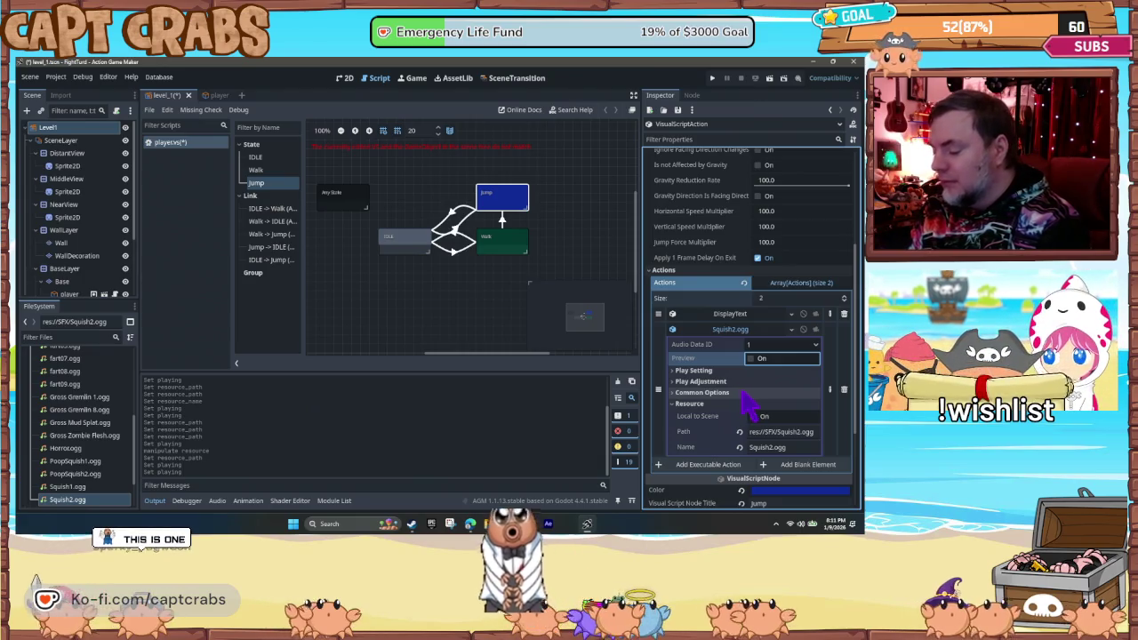
- Save the scene with Ctrl+S and run the game with F5, walking the character right
key(ctrl+s)
key(F5)
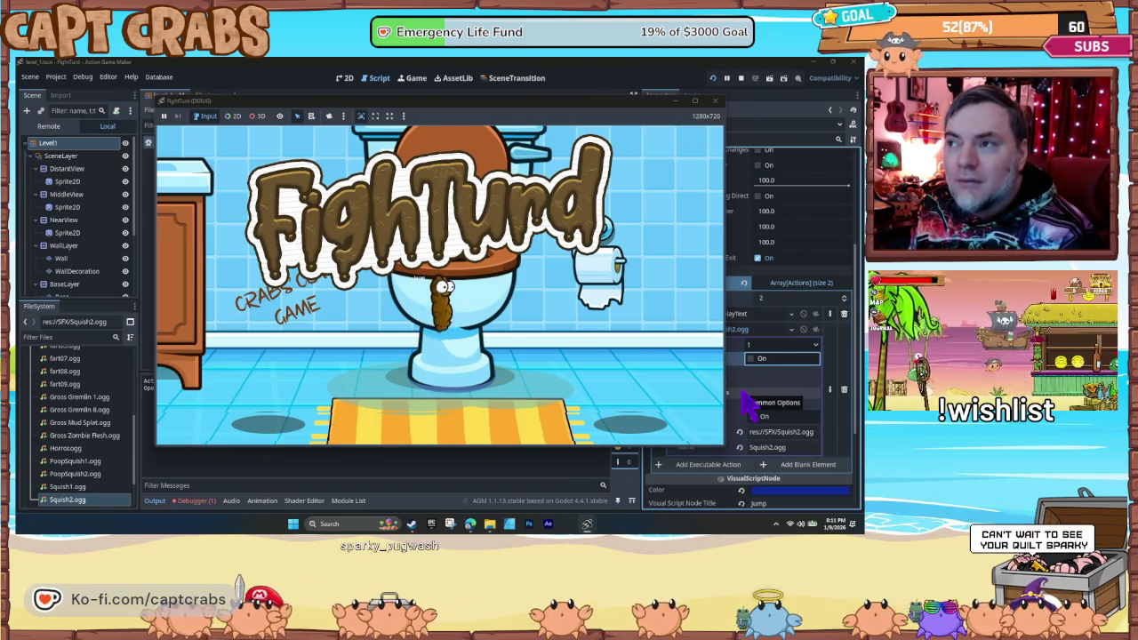
key(Right)
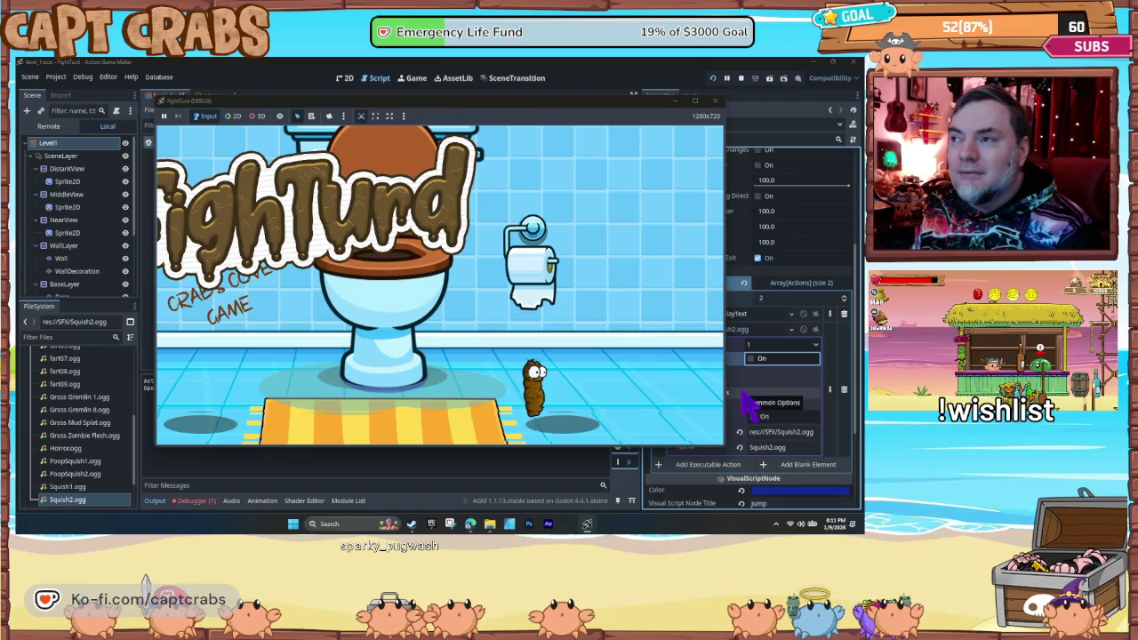
- Walk the turd left and right, jump twice to hear the squish, then close the game
key(Left)
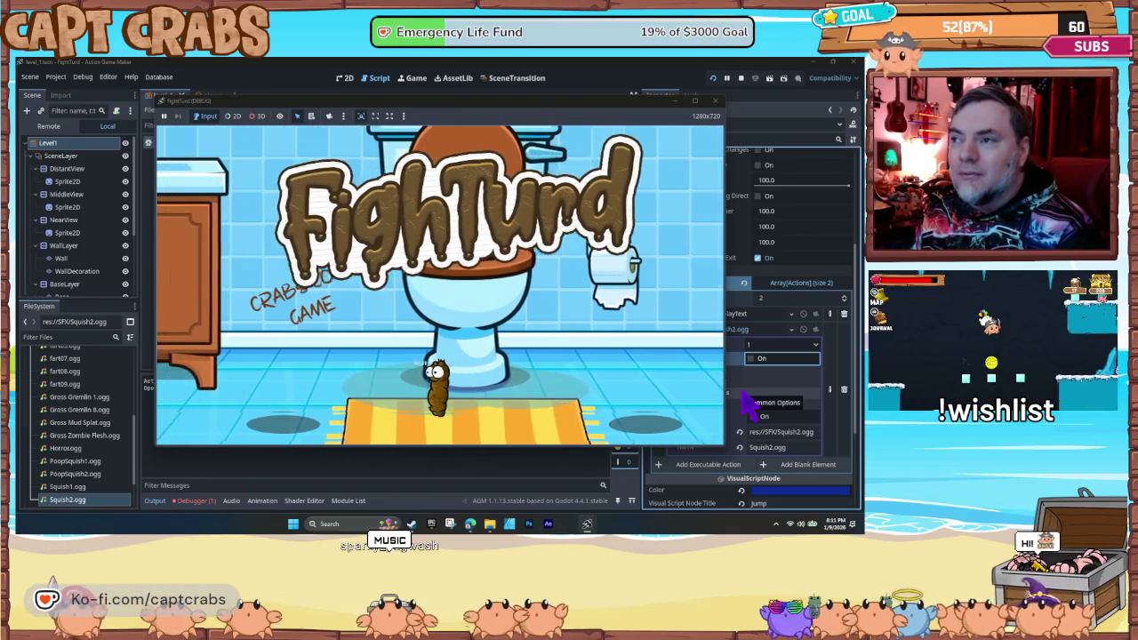
key(Right)
key(Left)
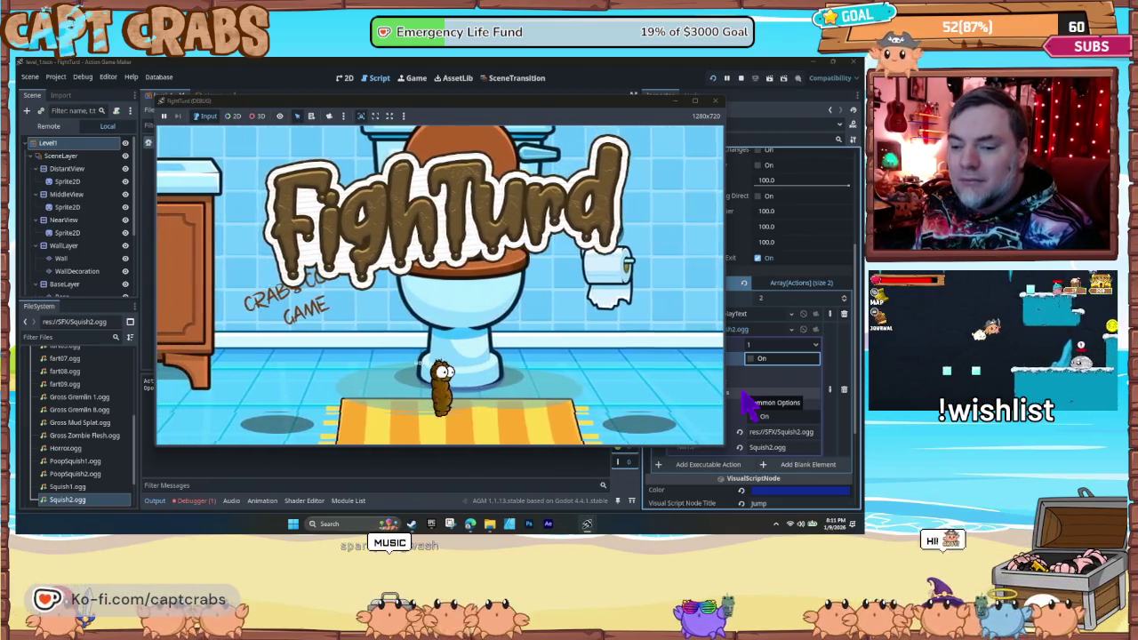
key(Right)
key(space)
key(space)
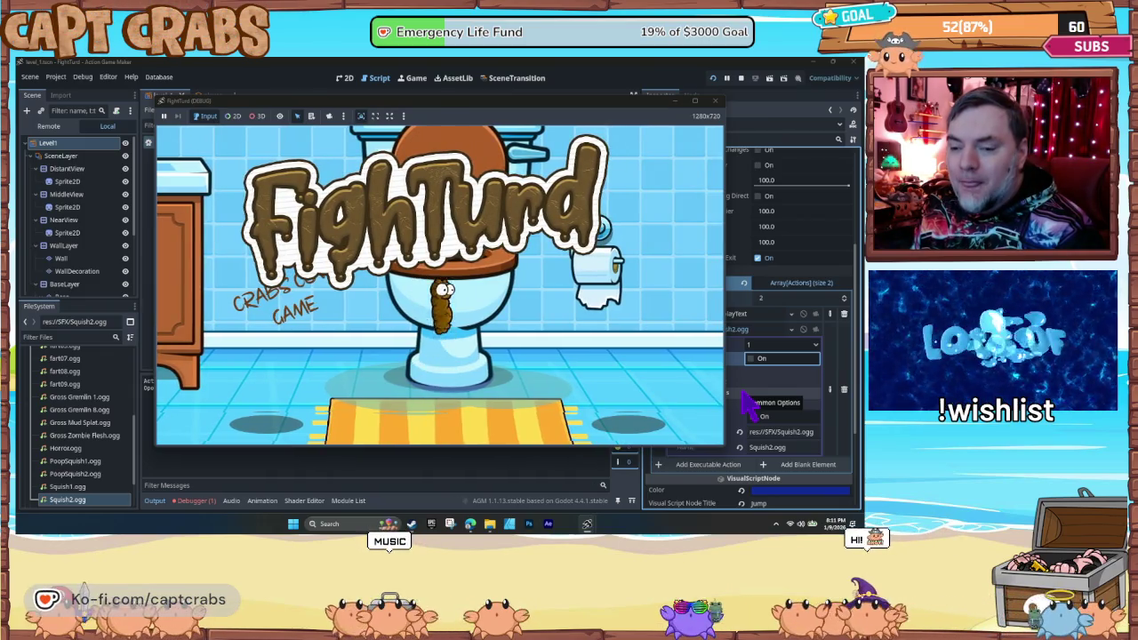
key(space)
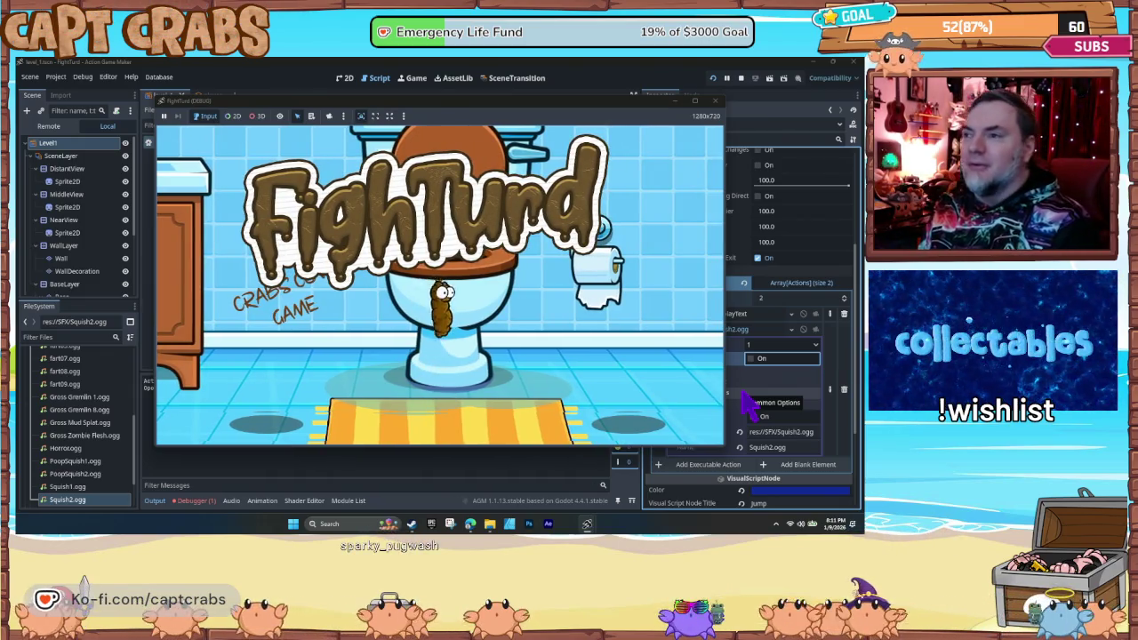
click(715, 102)
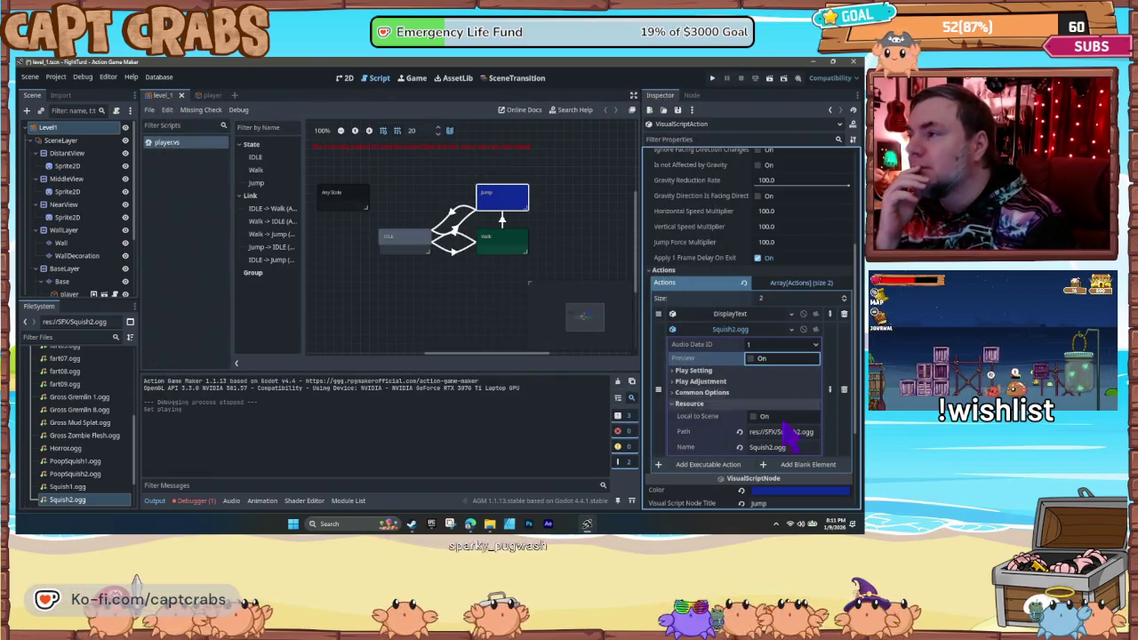
- Trim the sound's path to res://SFX/, clear its name, and toggle the preview
drag(779, 432, 836, 430)
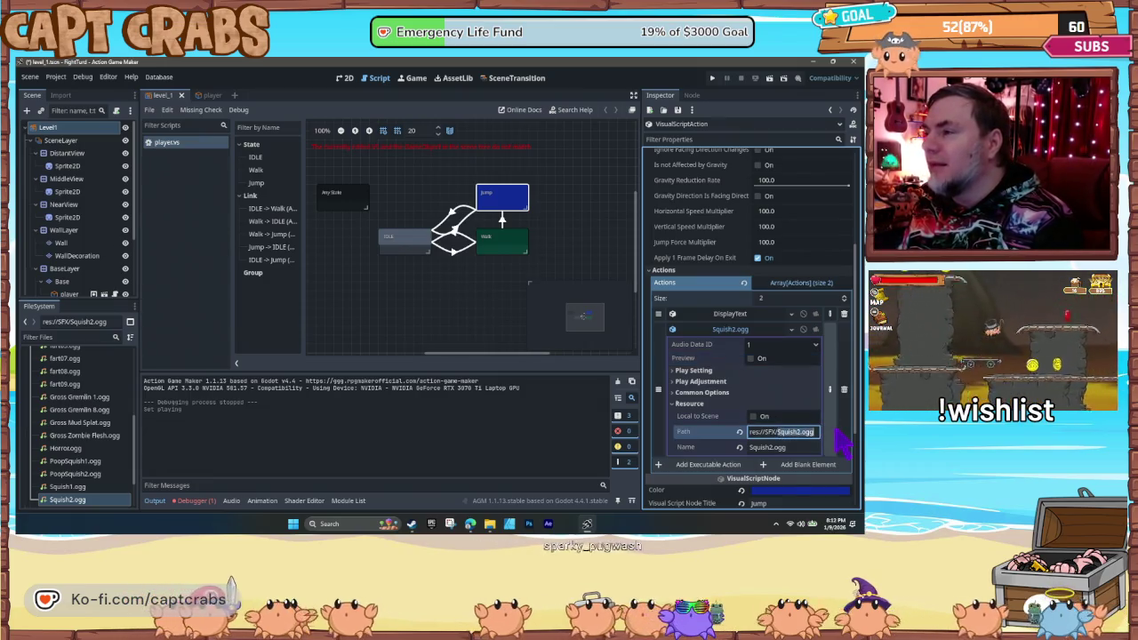
key(BackSpace)
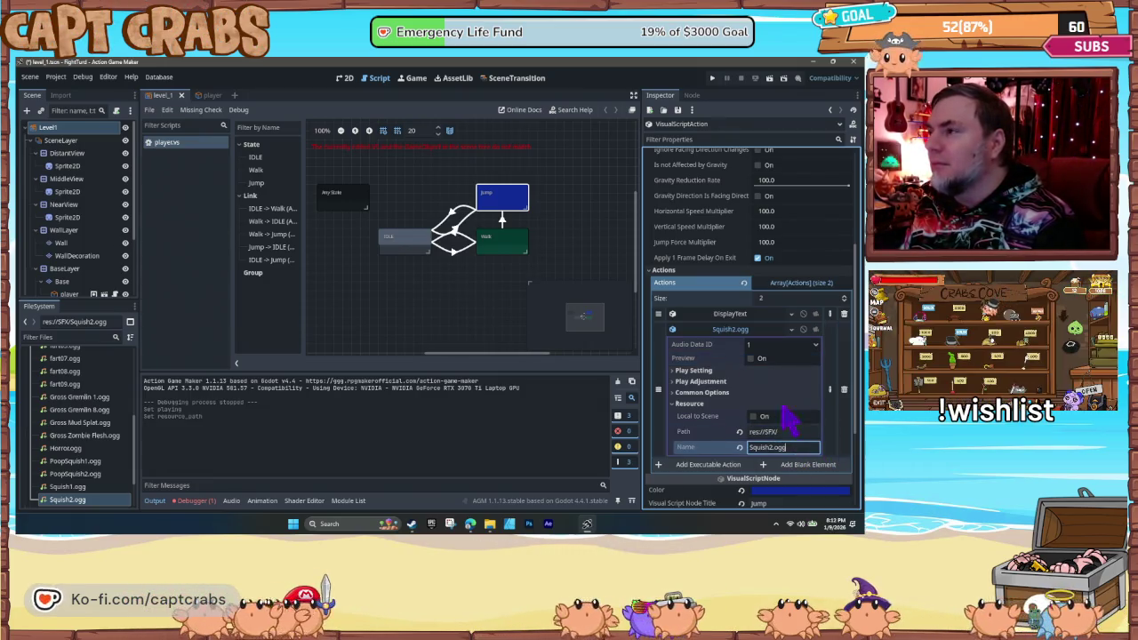
click(751, 359)
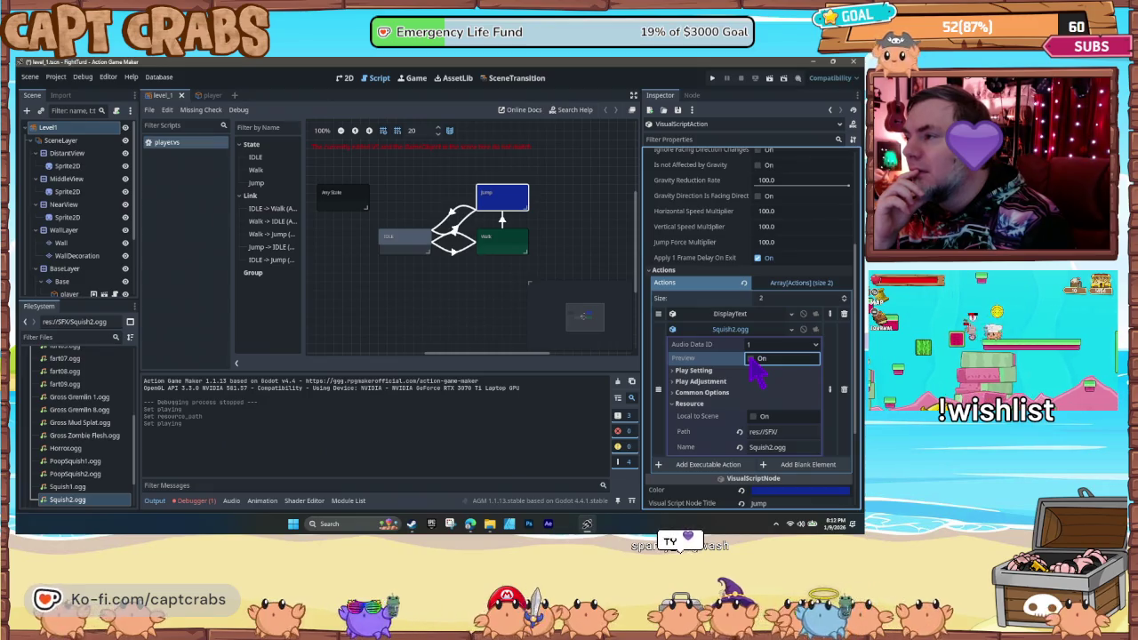
click(786, 433)
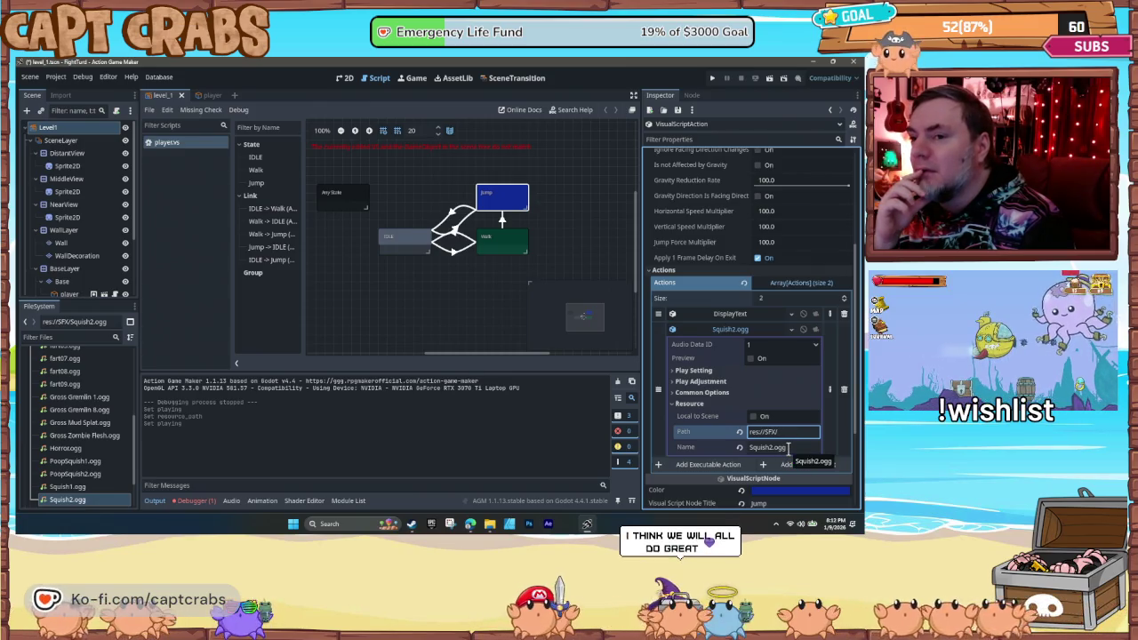
click(788, 448)
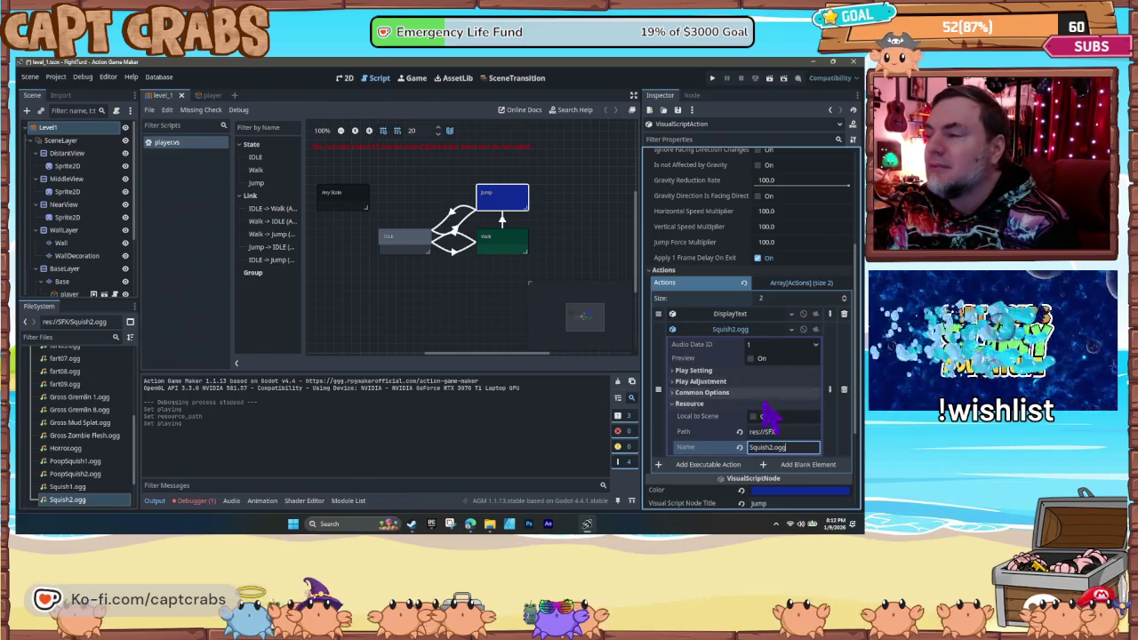
click(795, 433)
text(/Squish2.ogg)
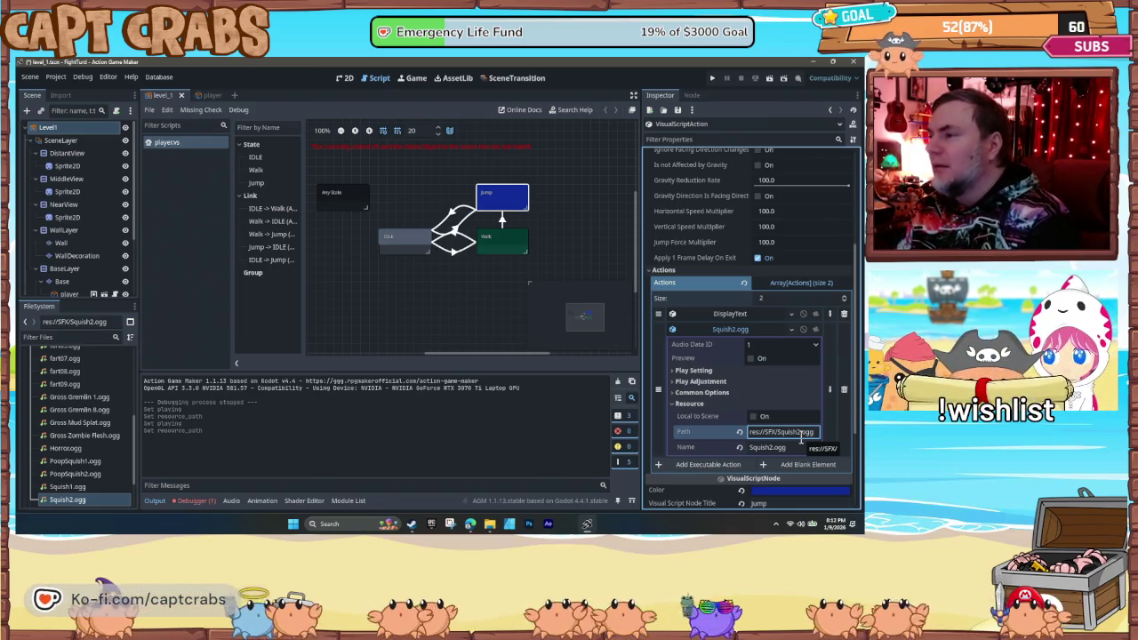
click(760, 448)
key(BackSpace)
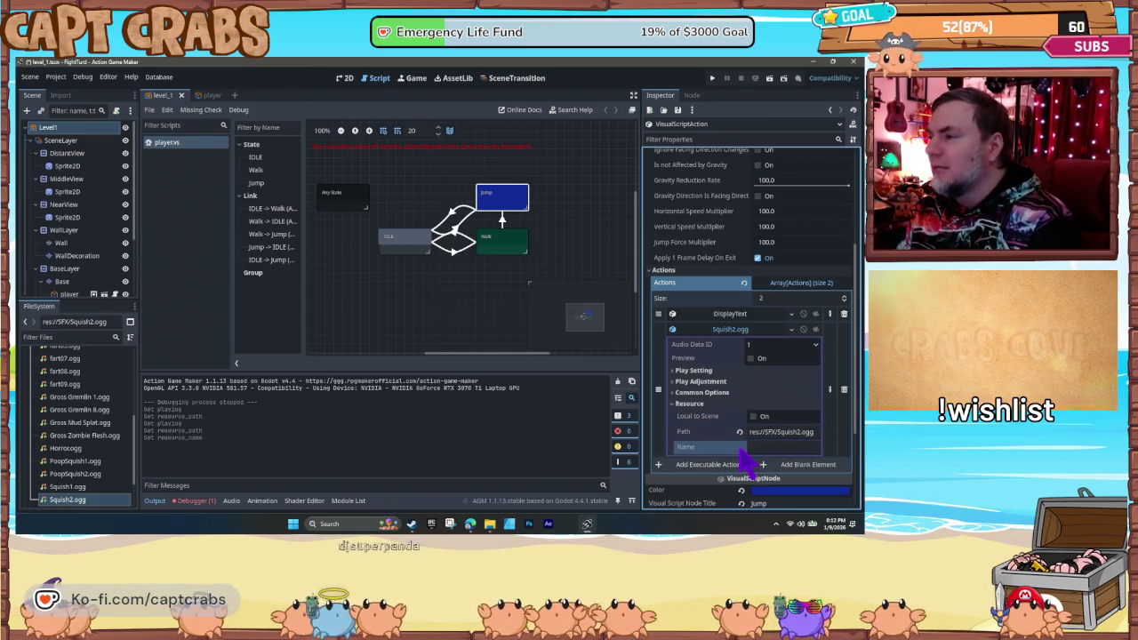
click(753, 362)
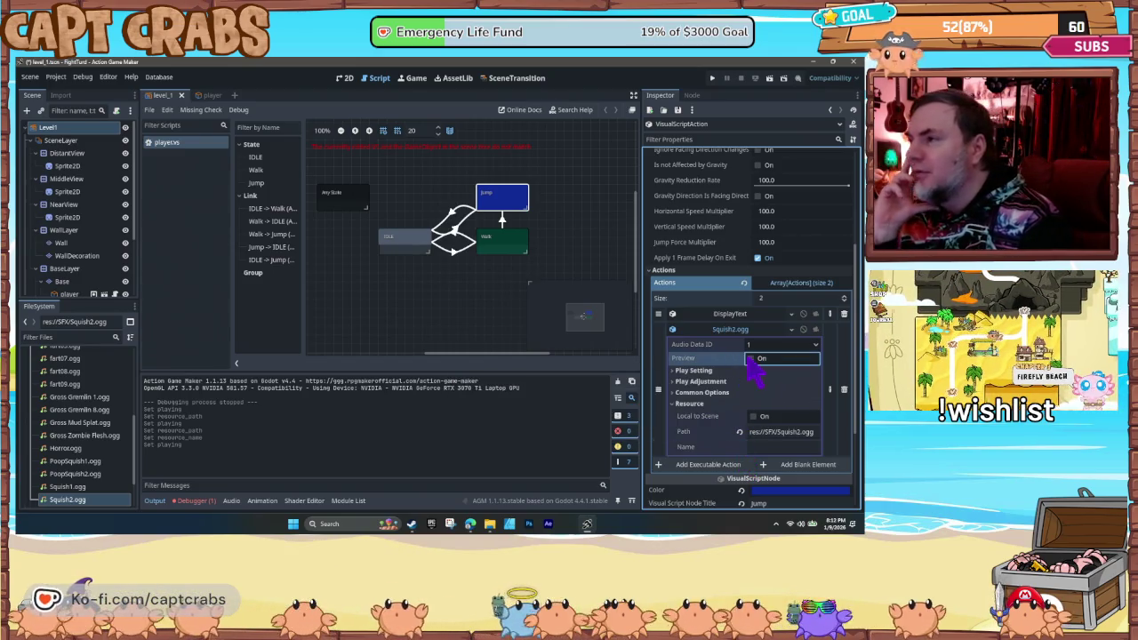
click(753, 361)
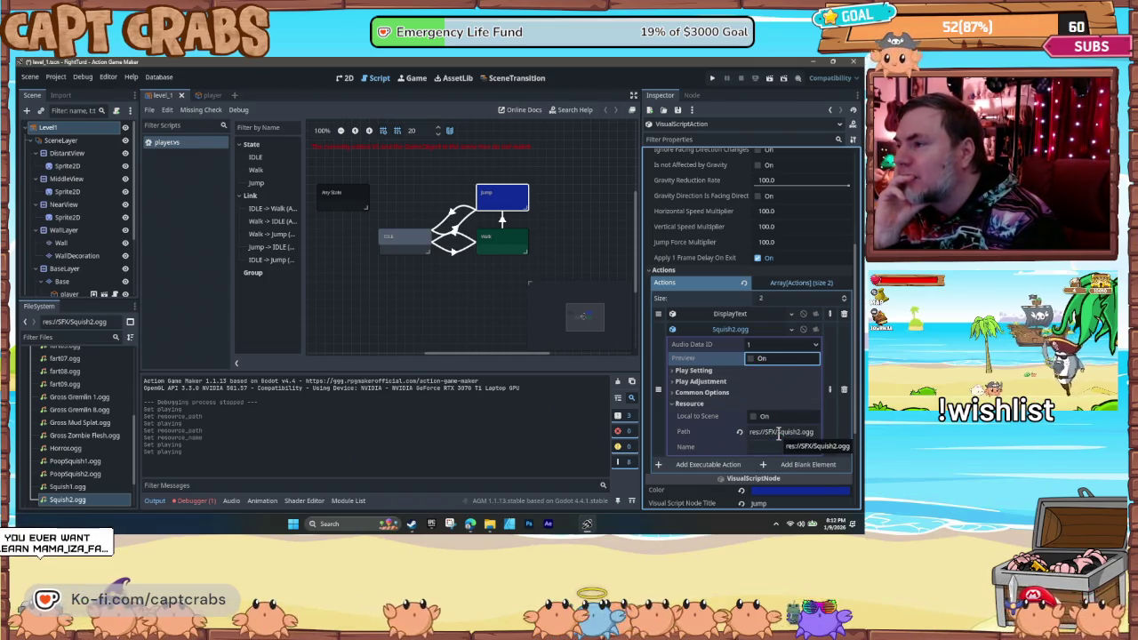
- Enter Squish2.ogg as the name with the res://SFX/ path and preview the sound
drag(777, 433, 813, 434)
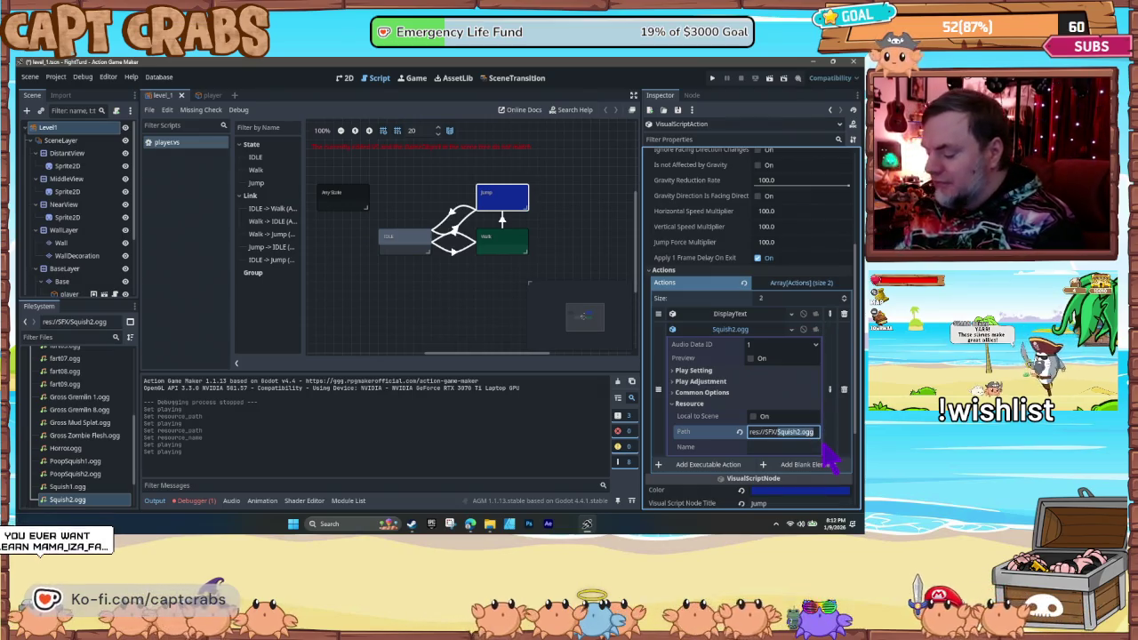
key(BackSpace)
click(781, 448)
text(Squish2.ogg)
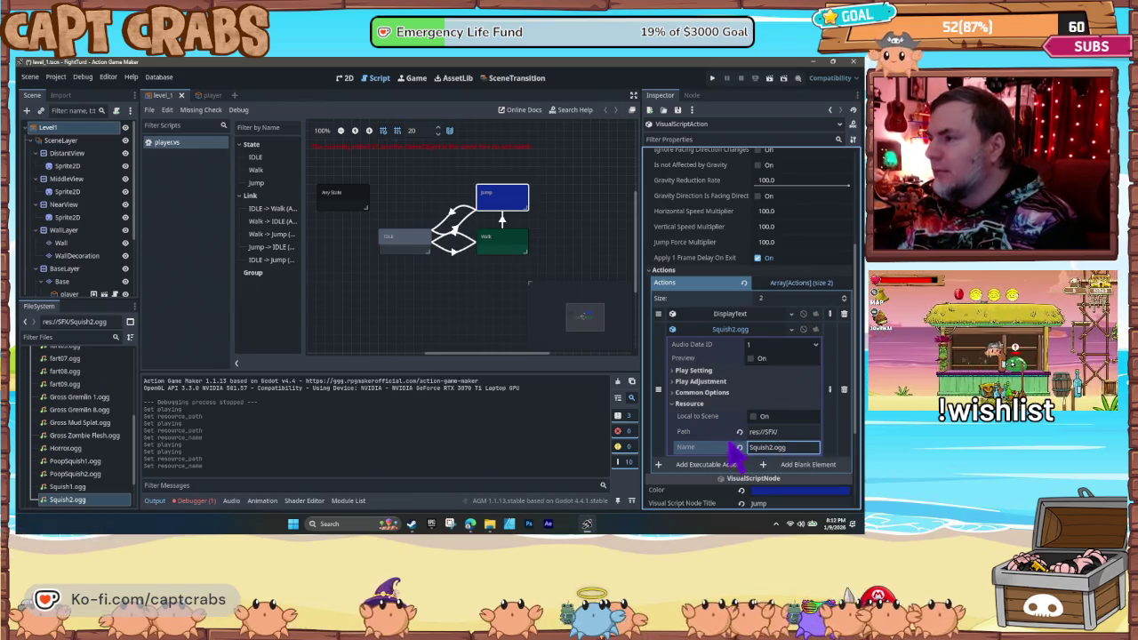
click(795, 431)
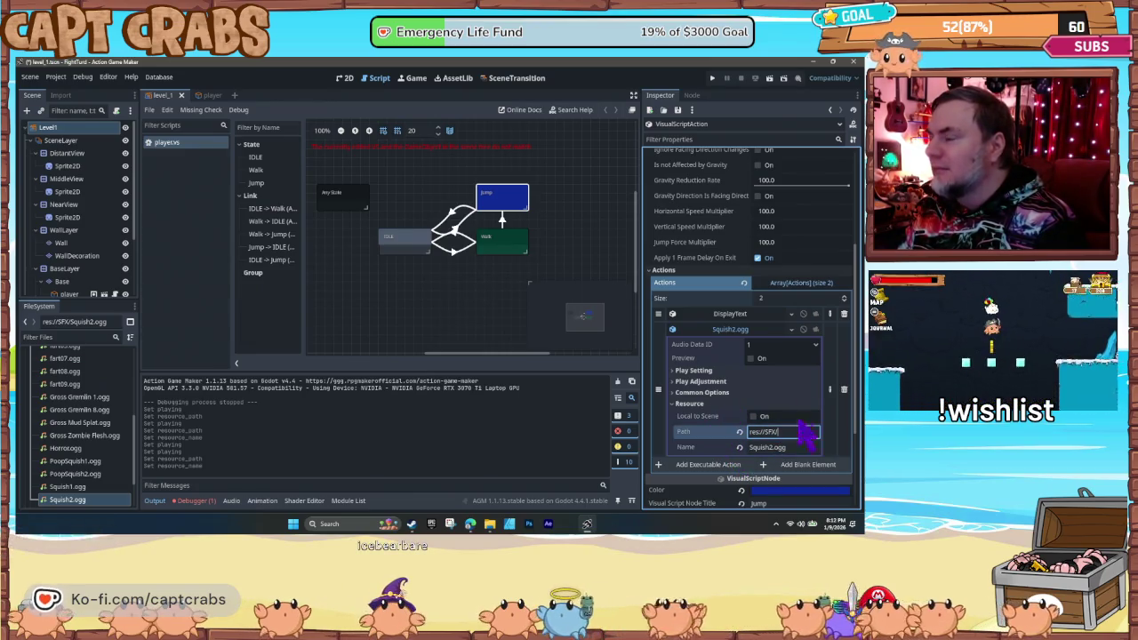
click(751, 359)
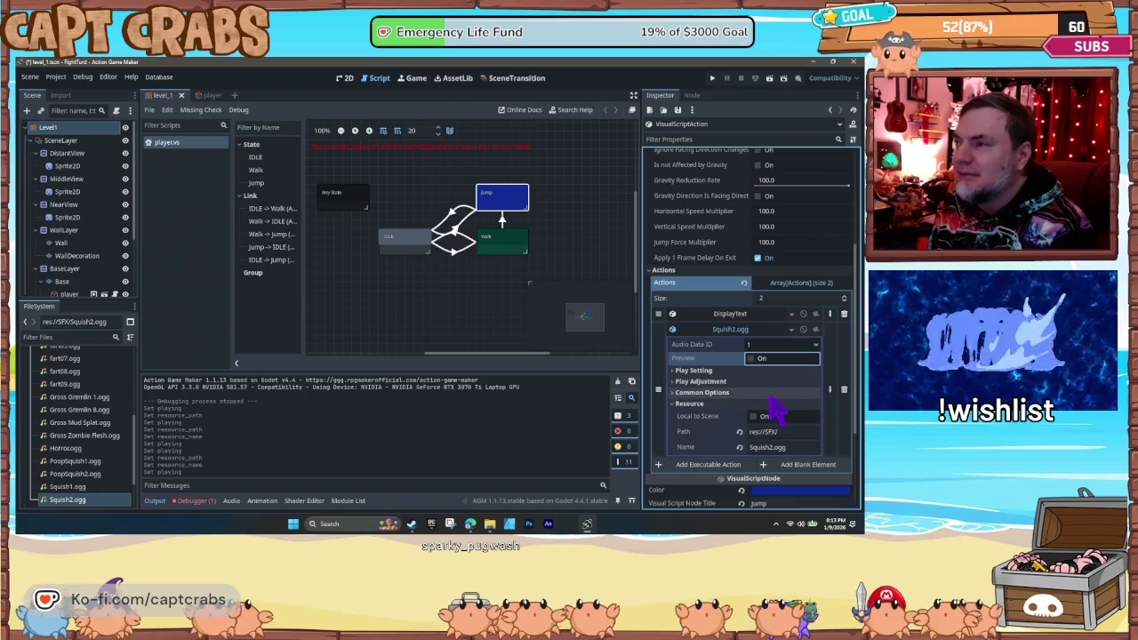
key(F5)
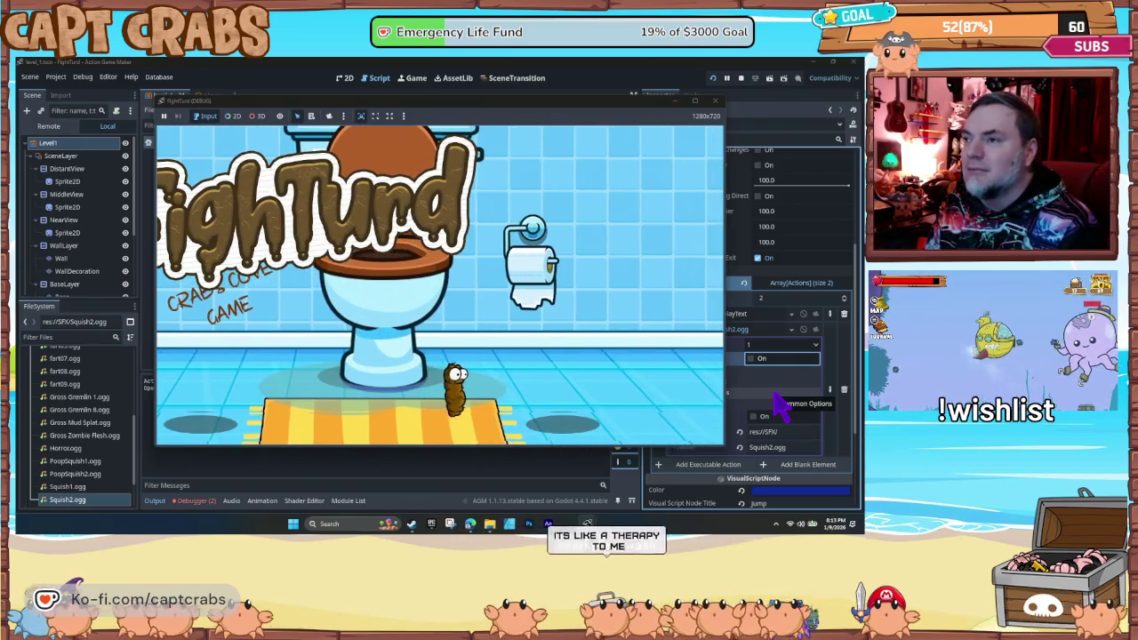
key(space)
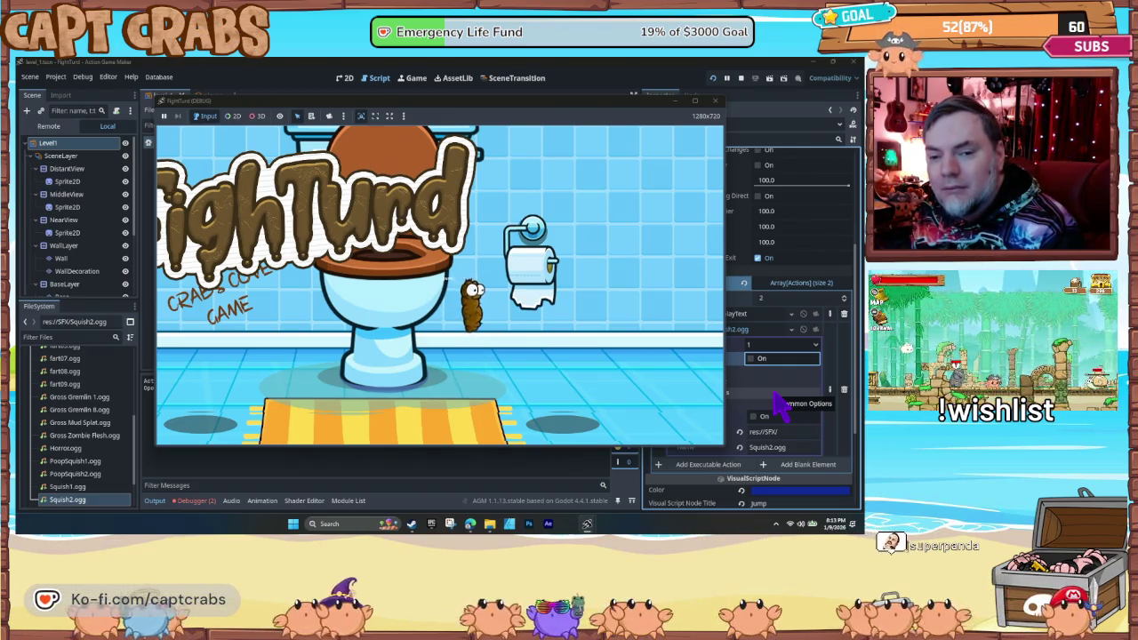
key(space)
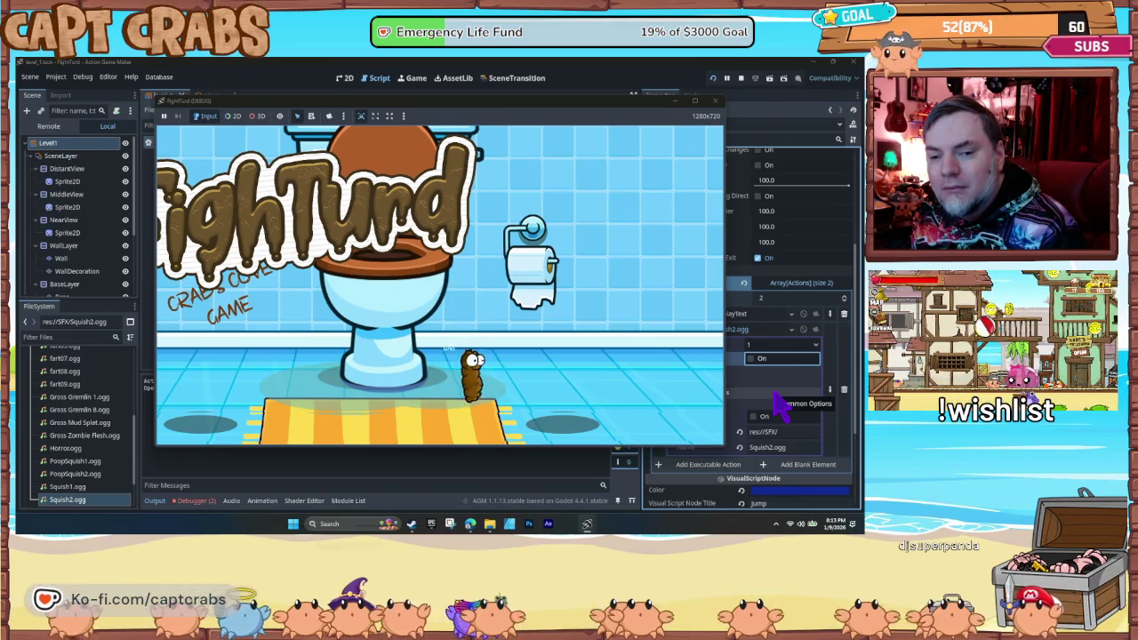
key(Left)
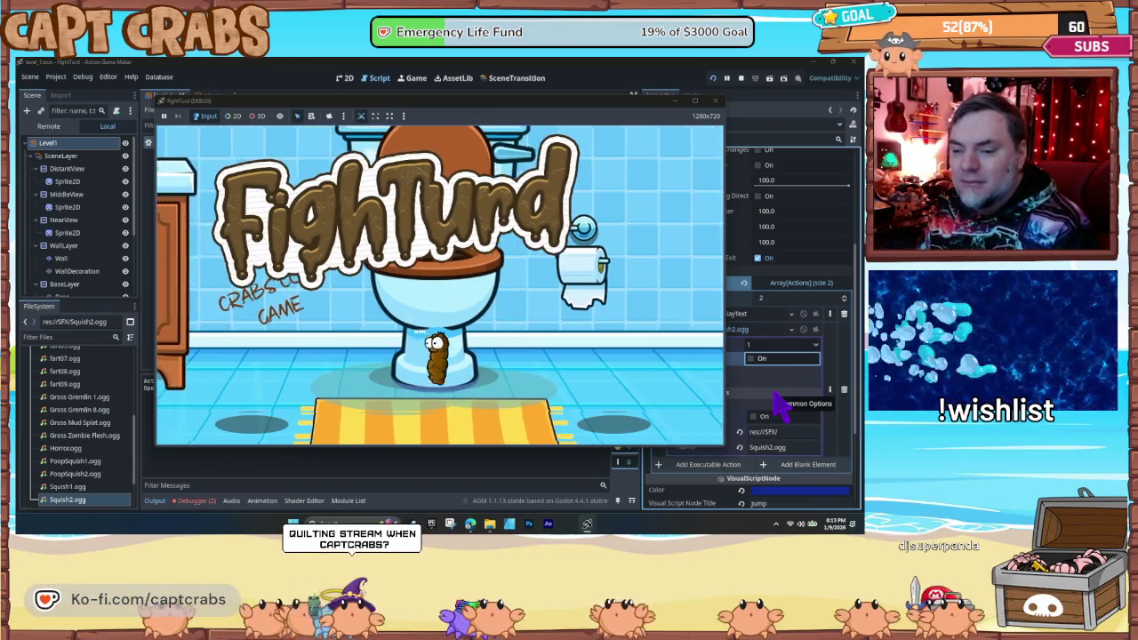
key(Left)
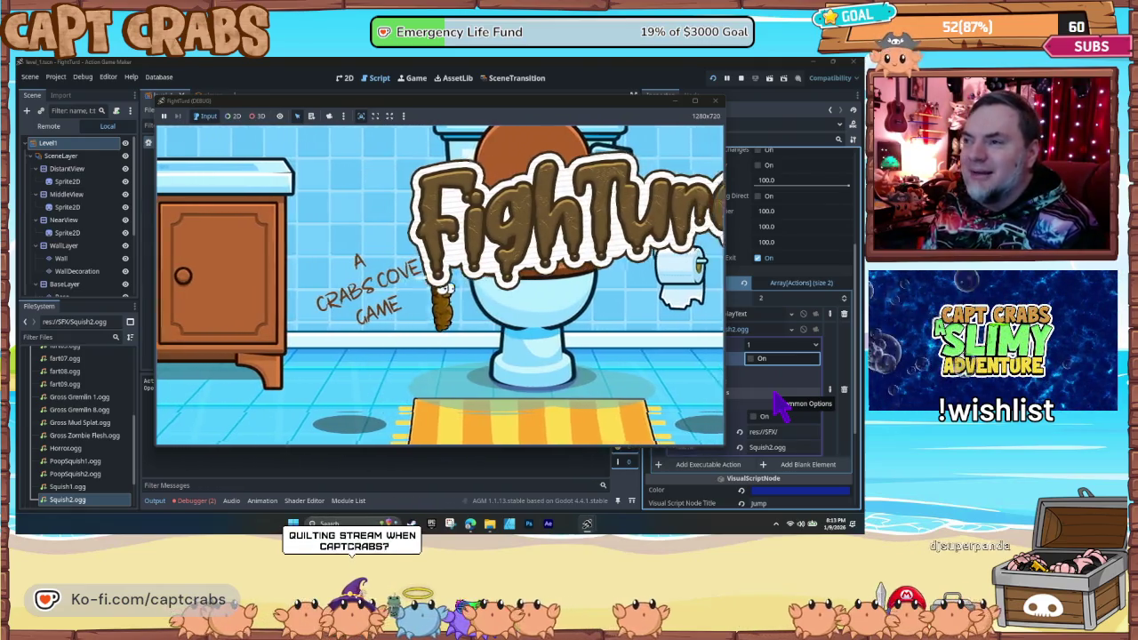
key(Right)
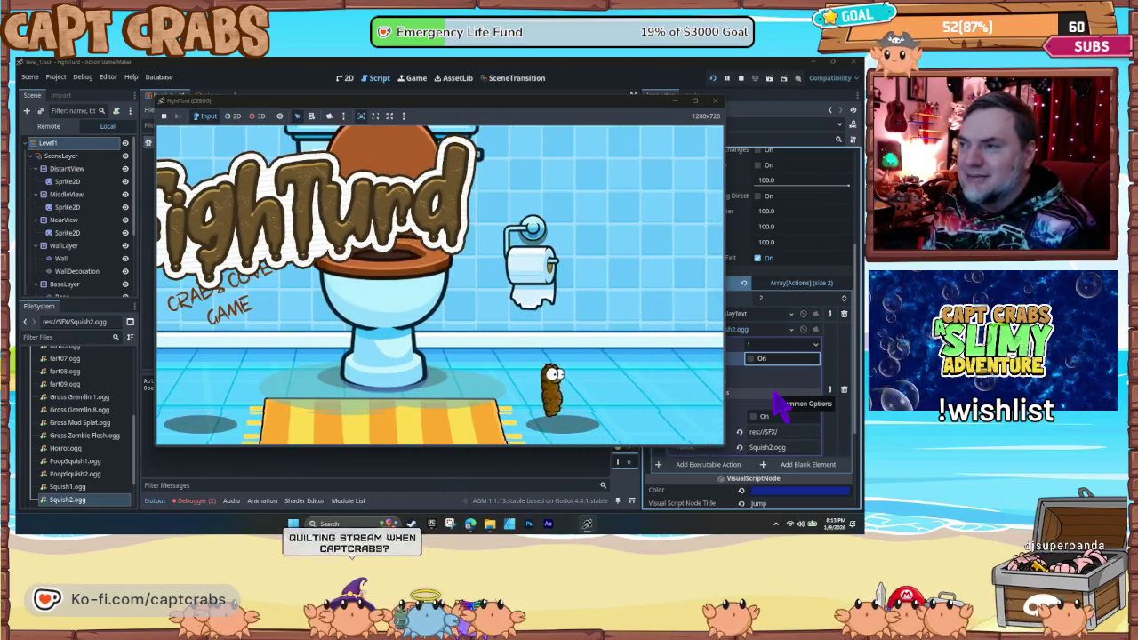
key(Left)
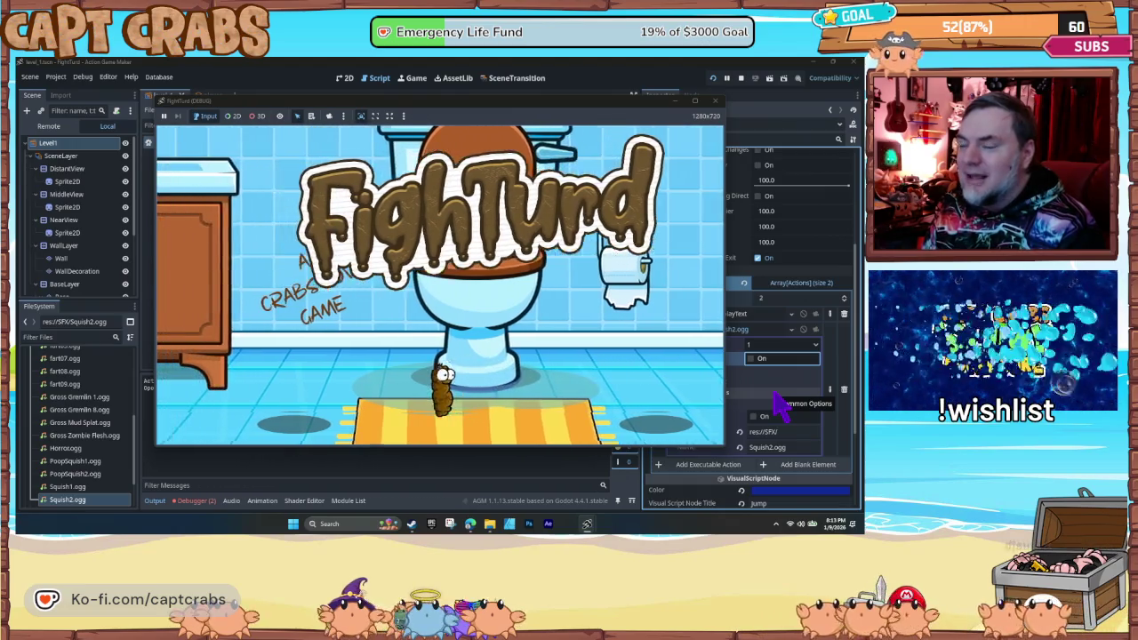
key(space)
key(space)
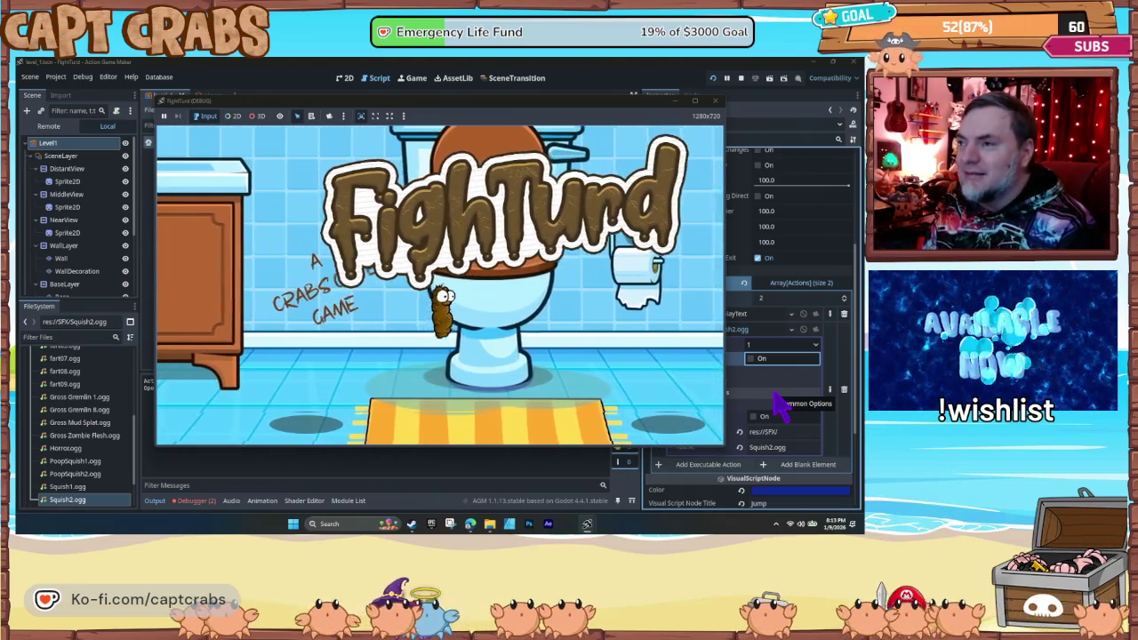
click(716, 100)
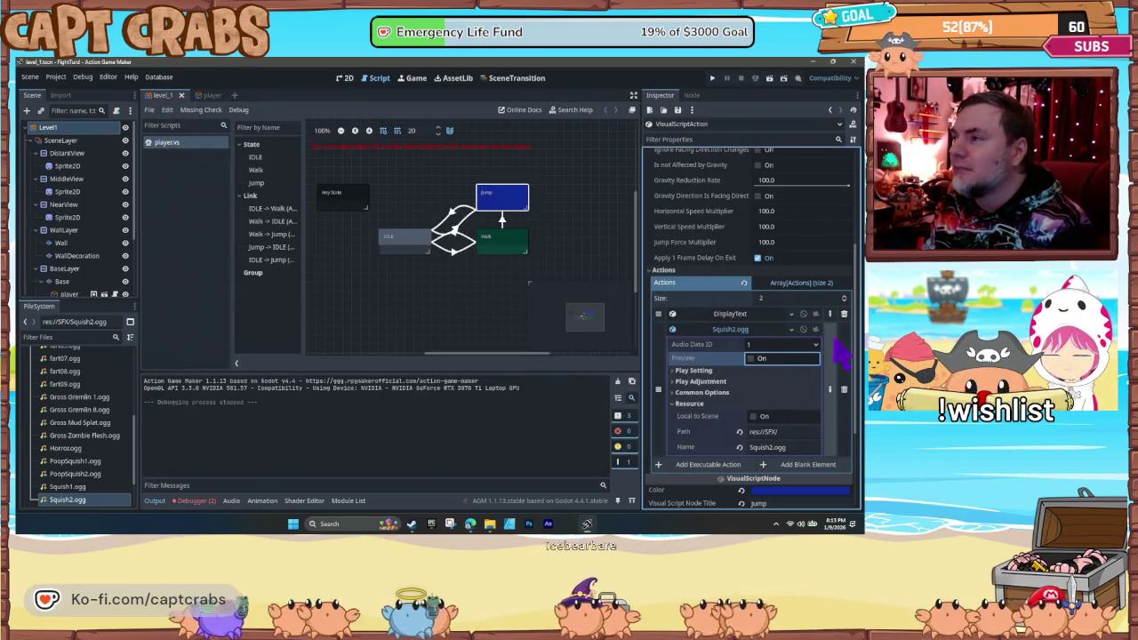
- Delete the Squish2.ogg action from the Jump state's Actions array, then open Data Management
click(845, 389)
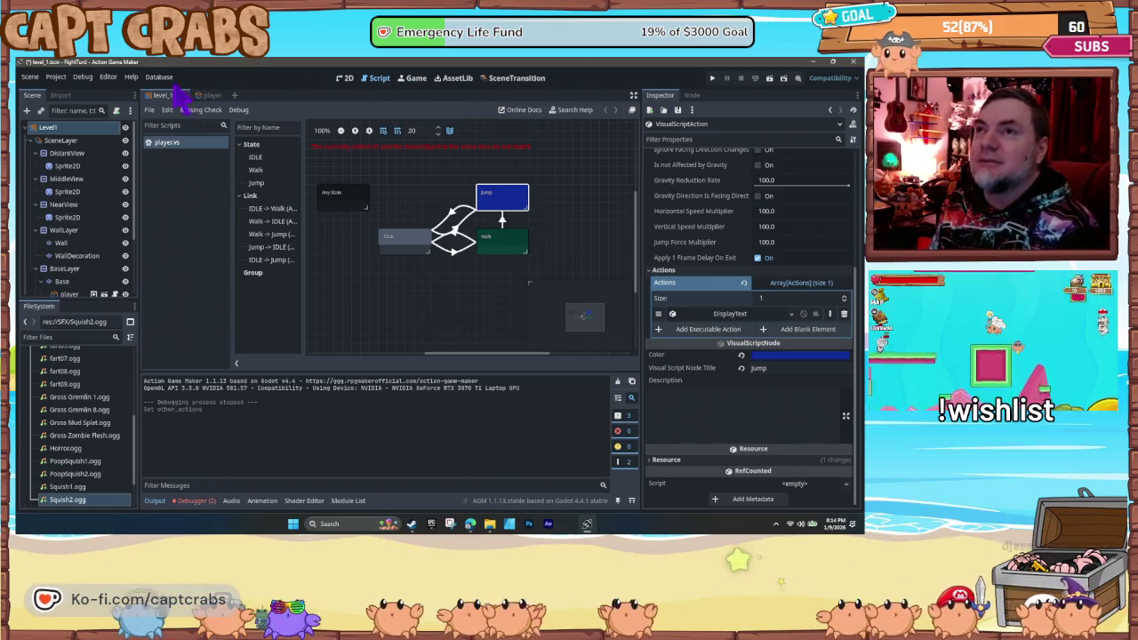
click(160, 77)
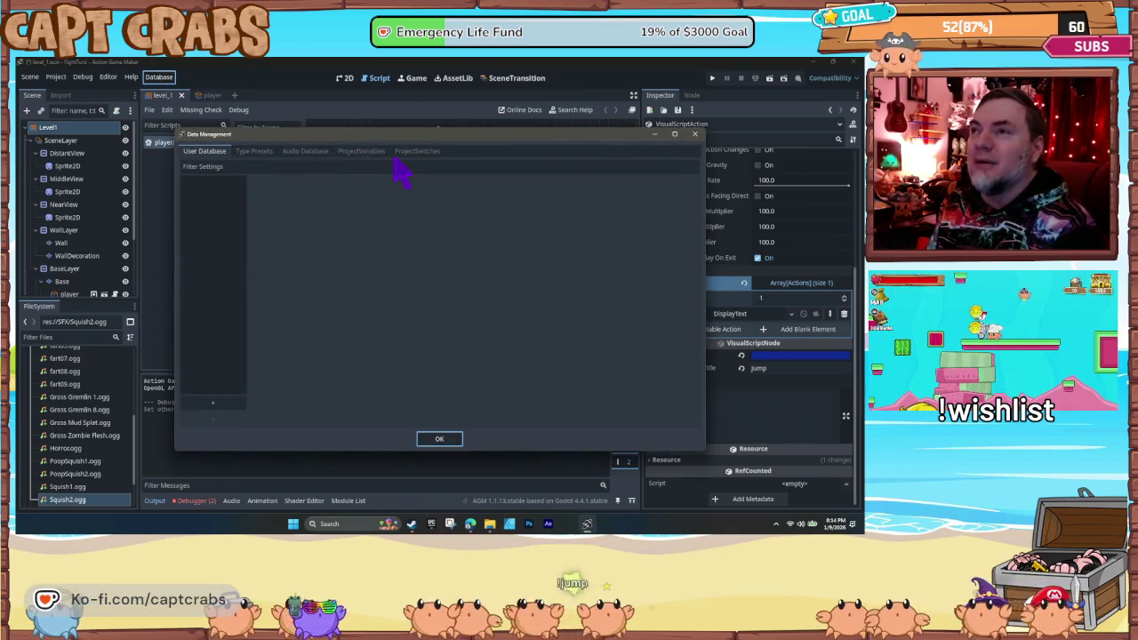
- Add an SE audio database entry using Squish1.ogg
click(320, 154)
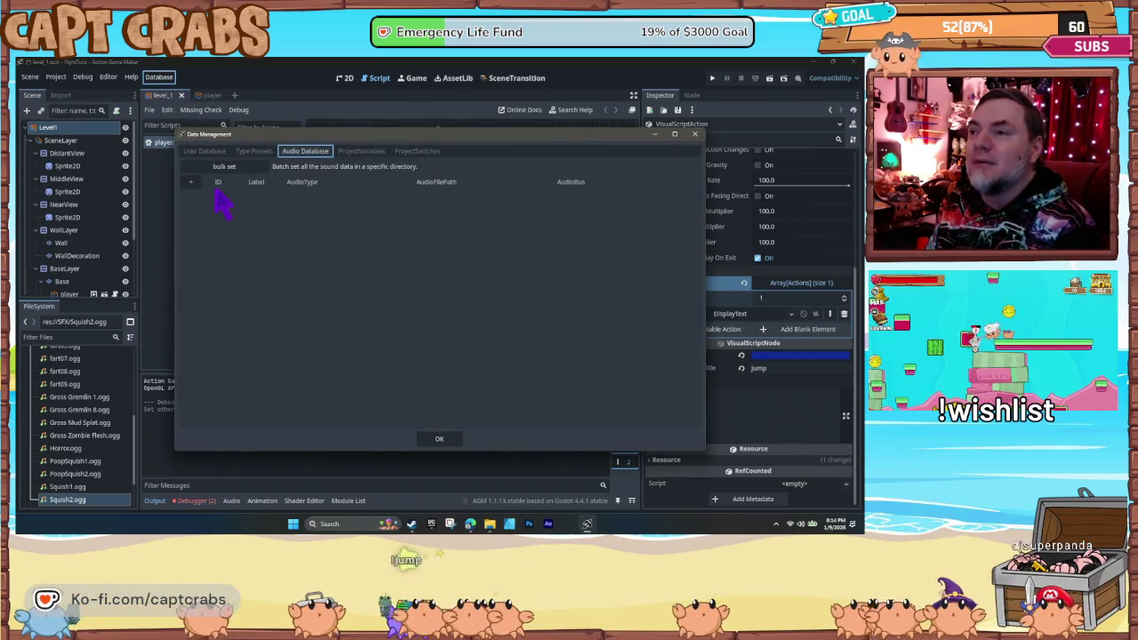
click(190, 183)
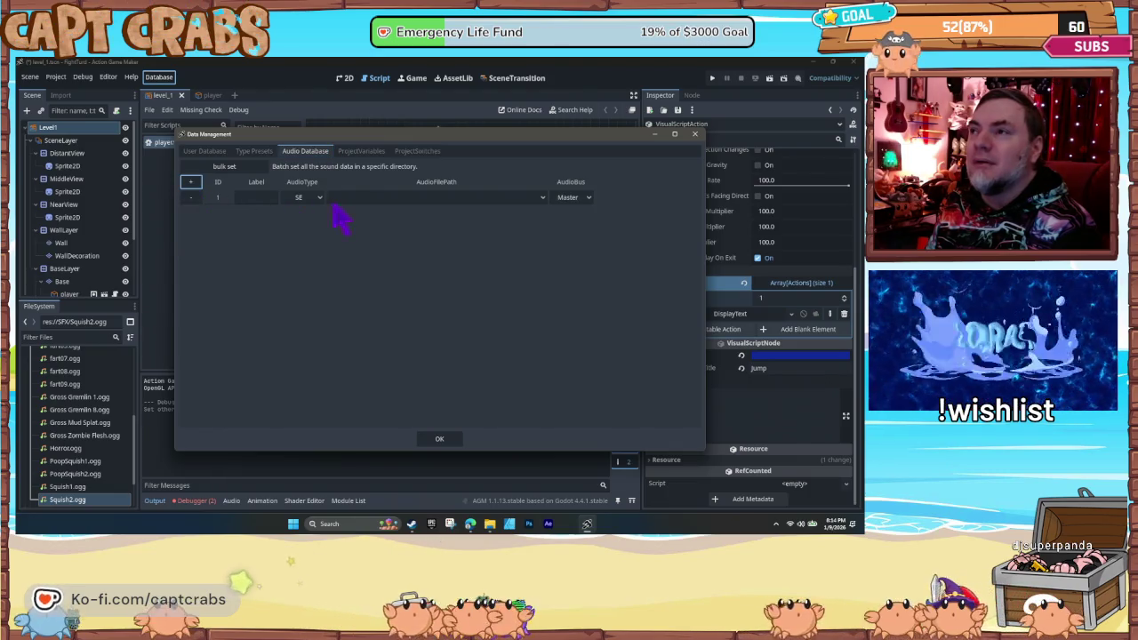
click(383, 200)
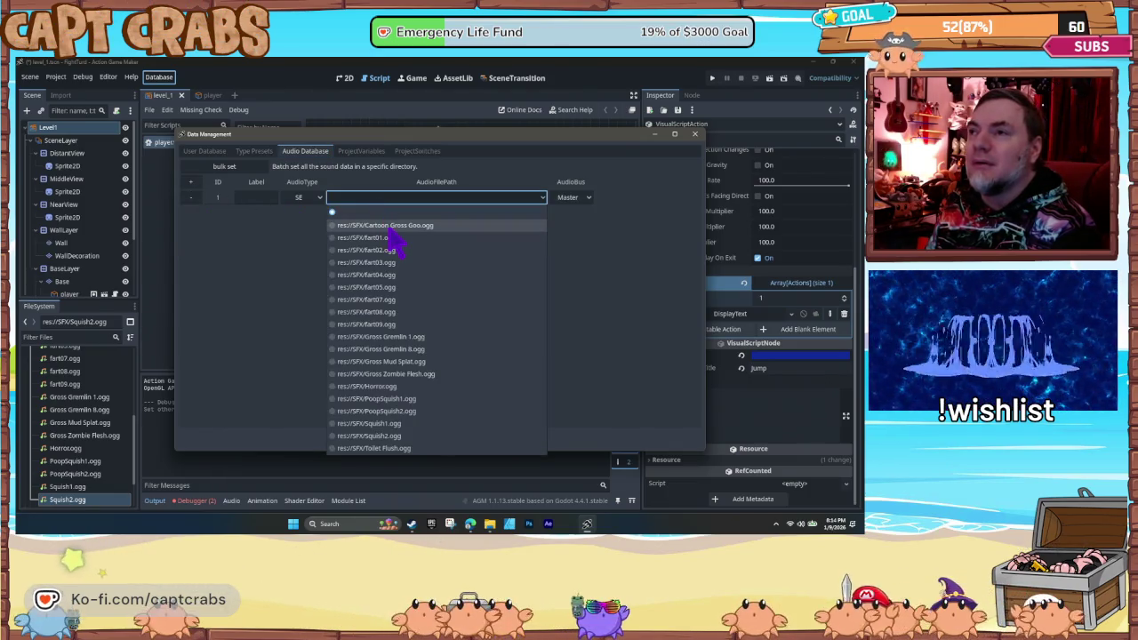
click(400, 423)
click(263, 196)
text(Squish 1)
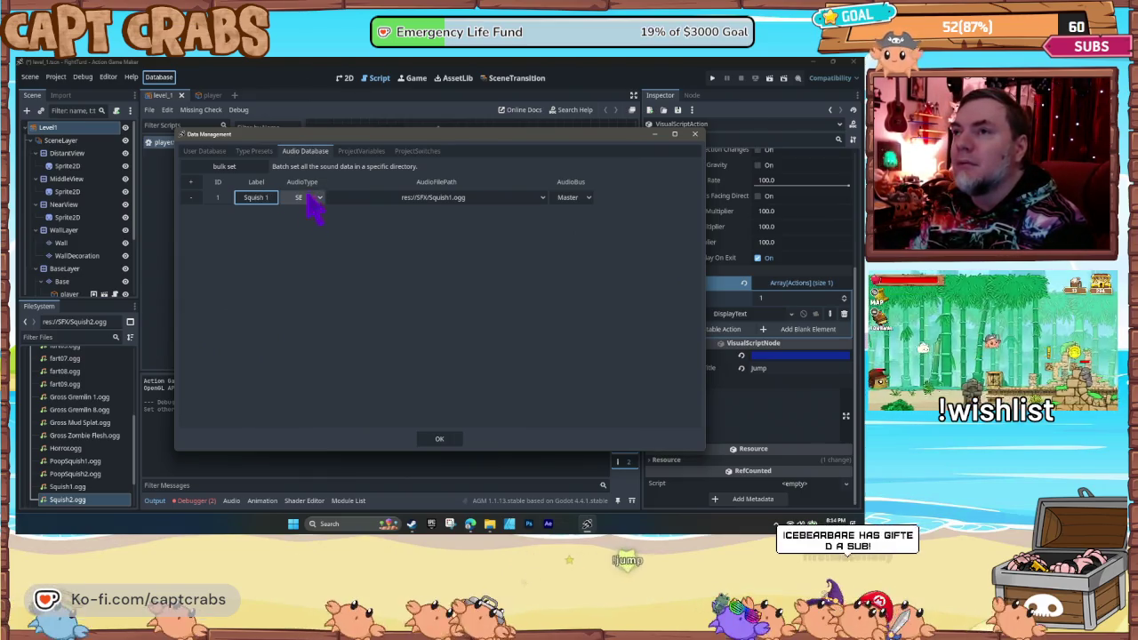
click(318, 198)
click(321, 209)
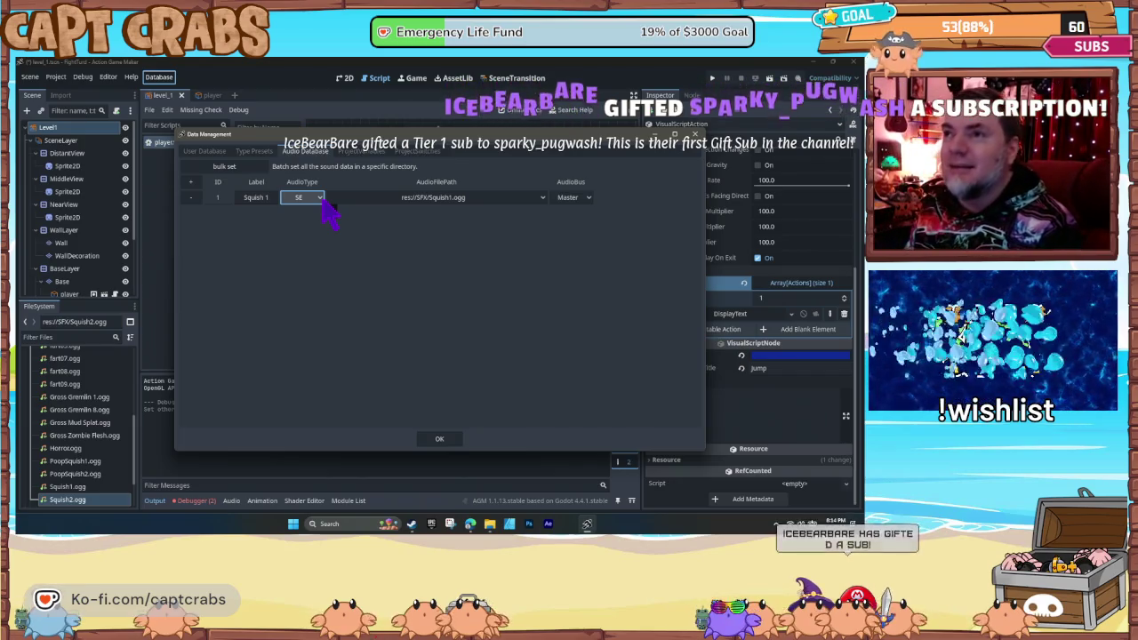
click(321, 198)
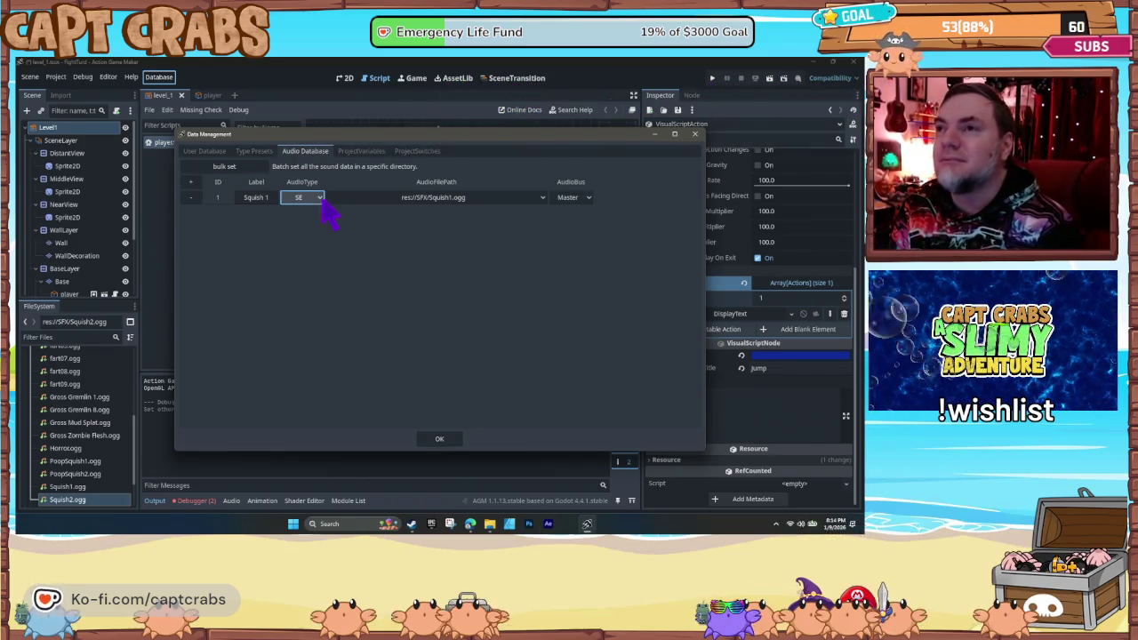
- Add a second entry for Squish2.ogg labelled 'Squish 2' and save the audio database
click(191, 183)
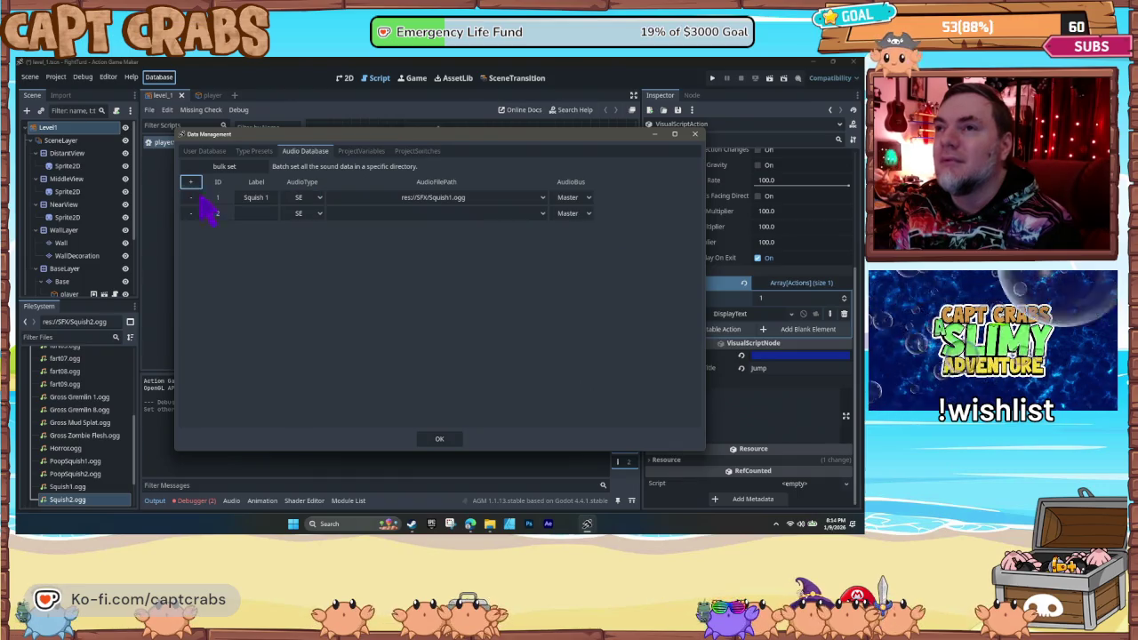
click(391, 214)
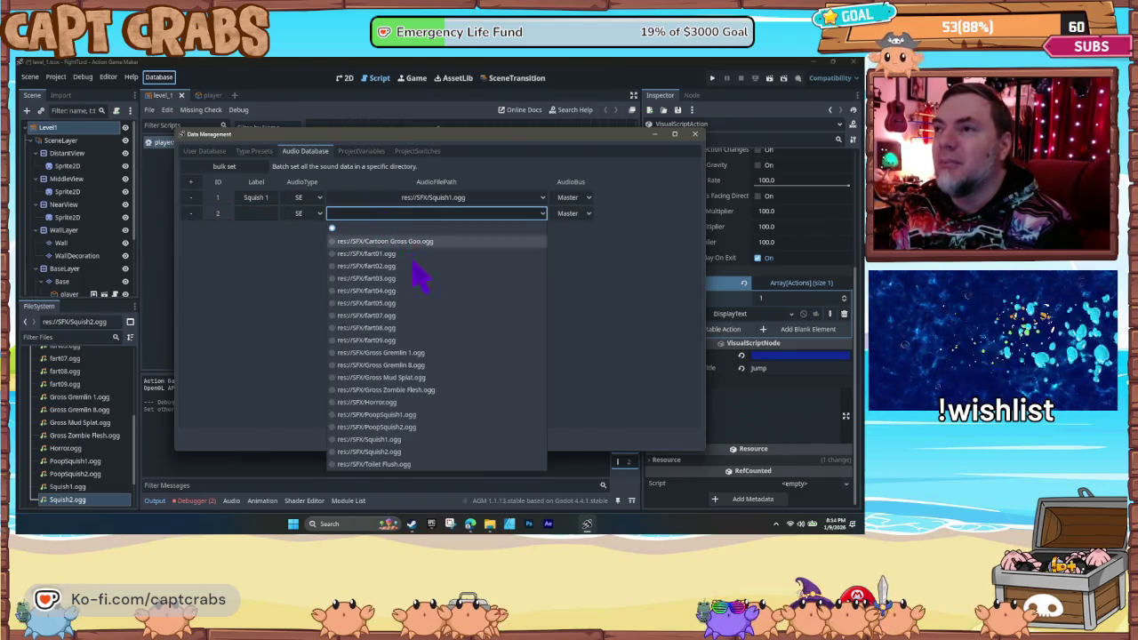
click(388, 452)
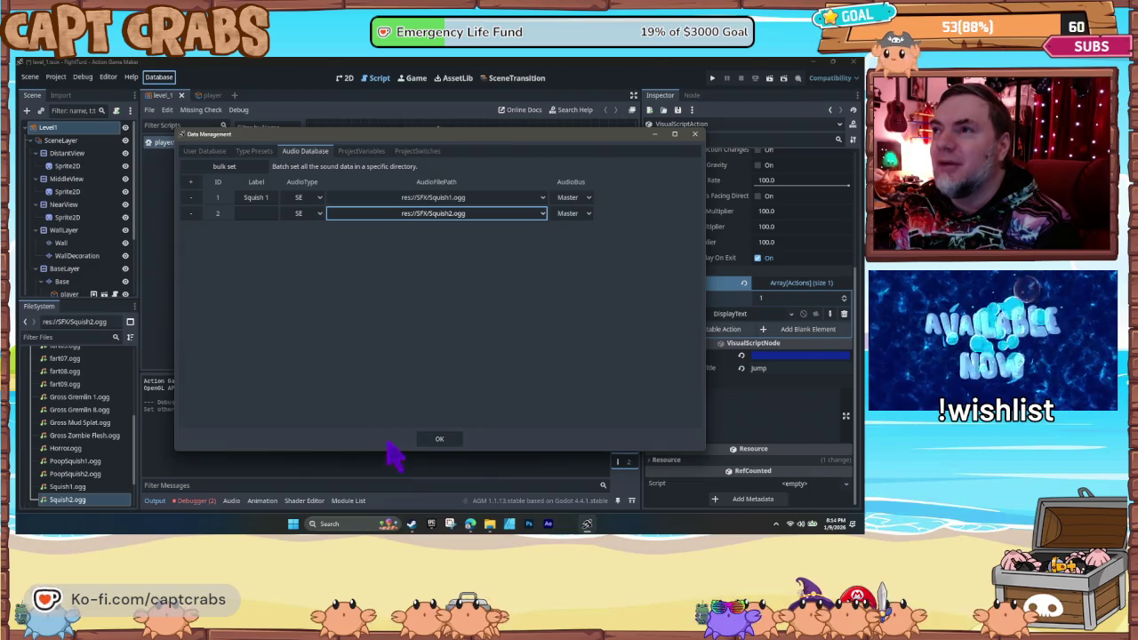
click(255, 214)
text(Squish 2)
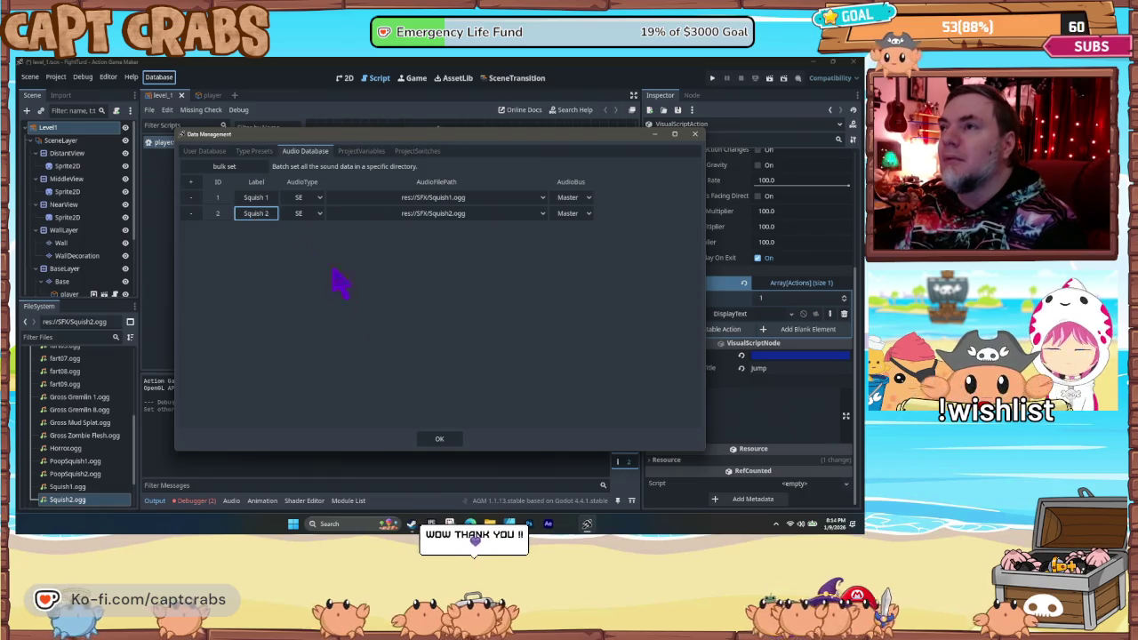
click(439, 442)
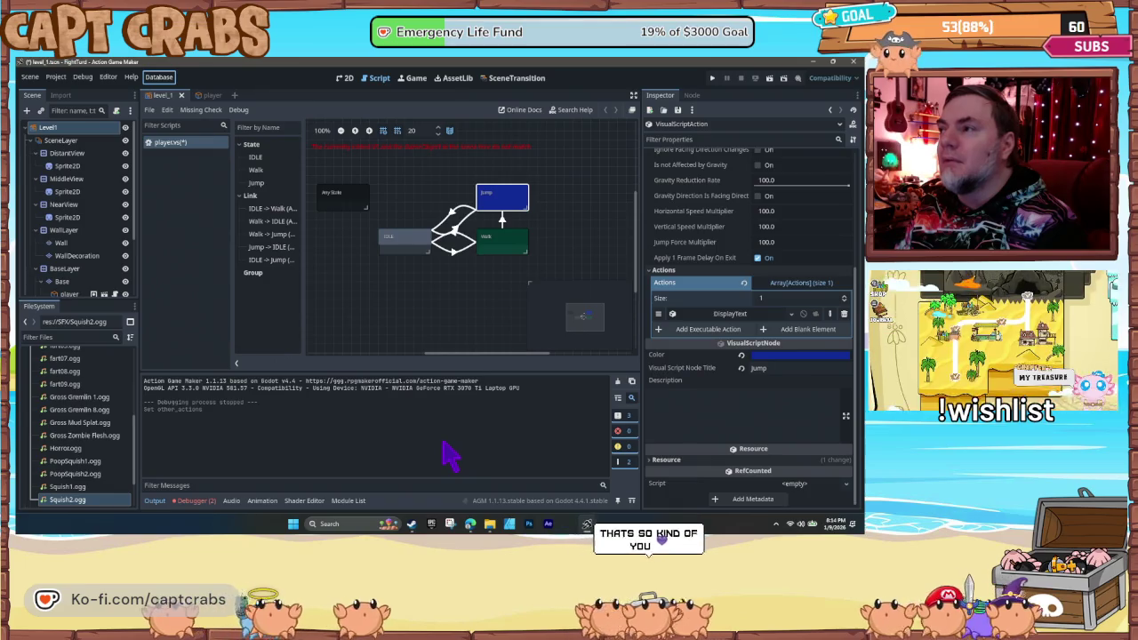
- Add a PlayAudio action to the Jump state with its Audio Data ID set to Squish 1
click(708, 329)
text(aud)
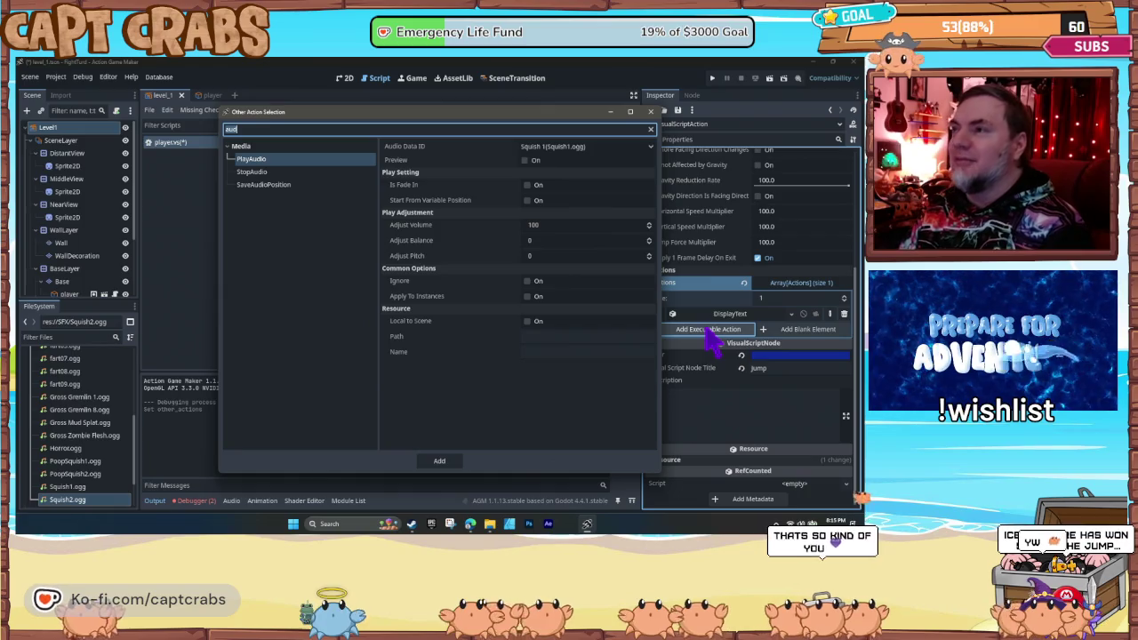
click(549, 338)
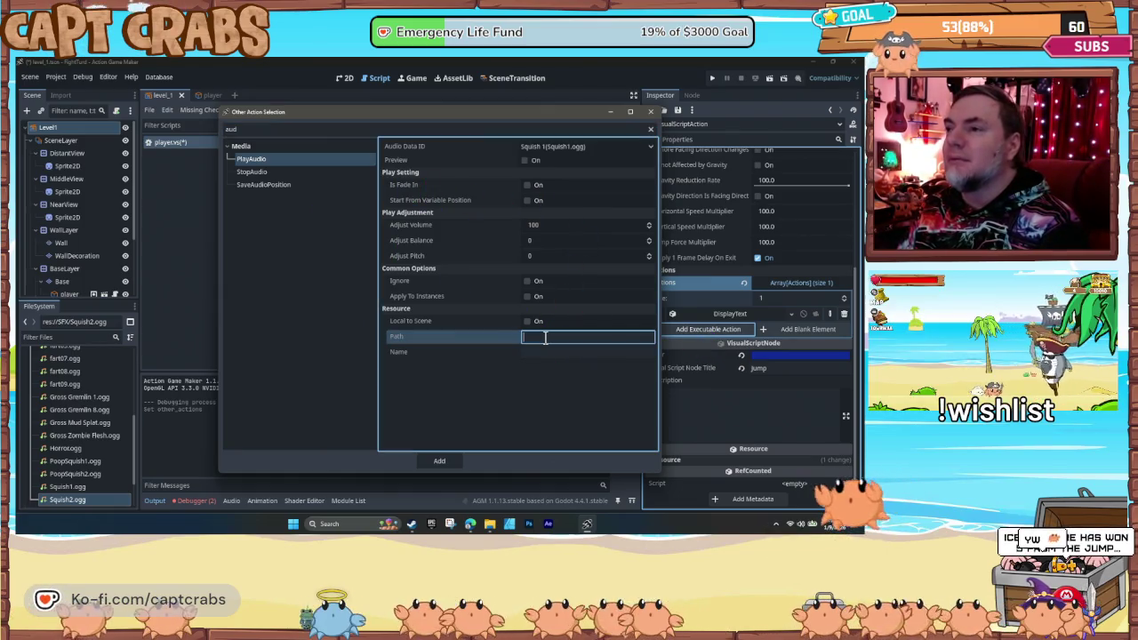
text(Squish2.ogg)
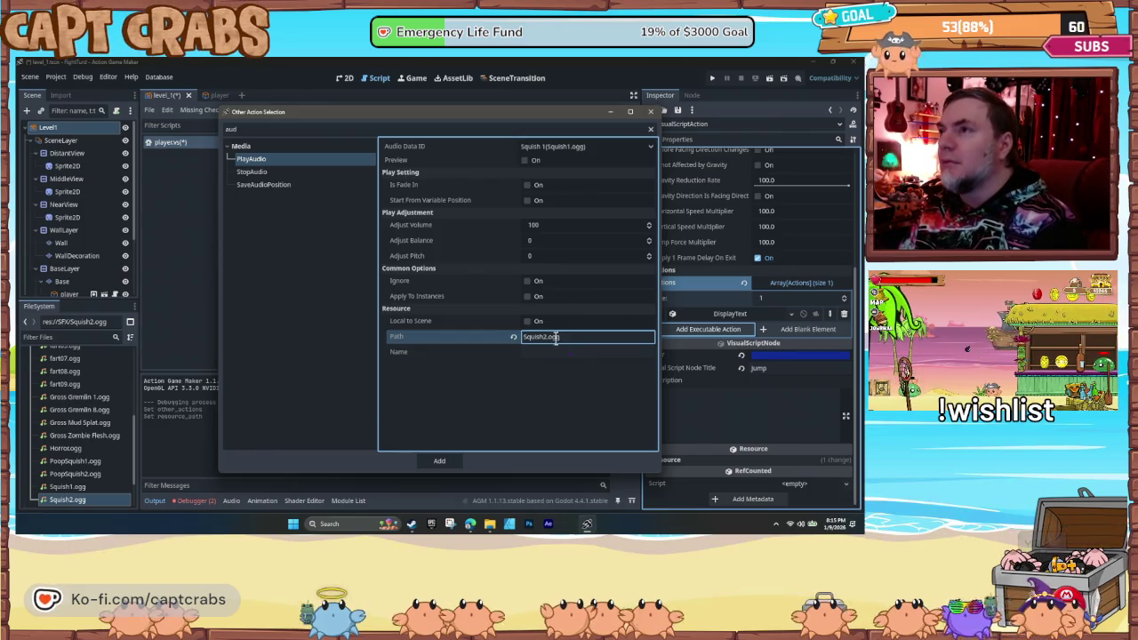
click(526, 161)
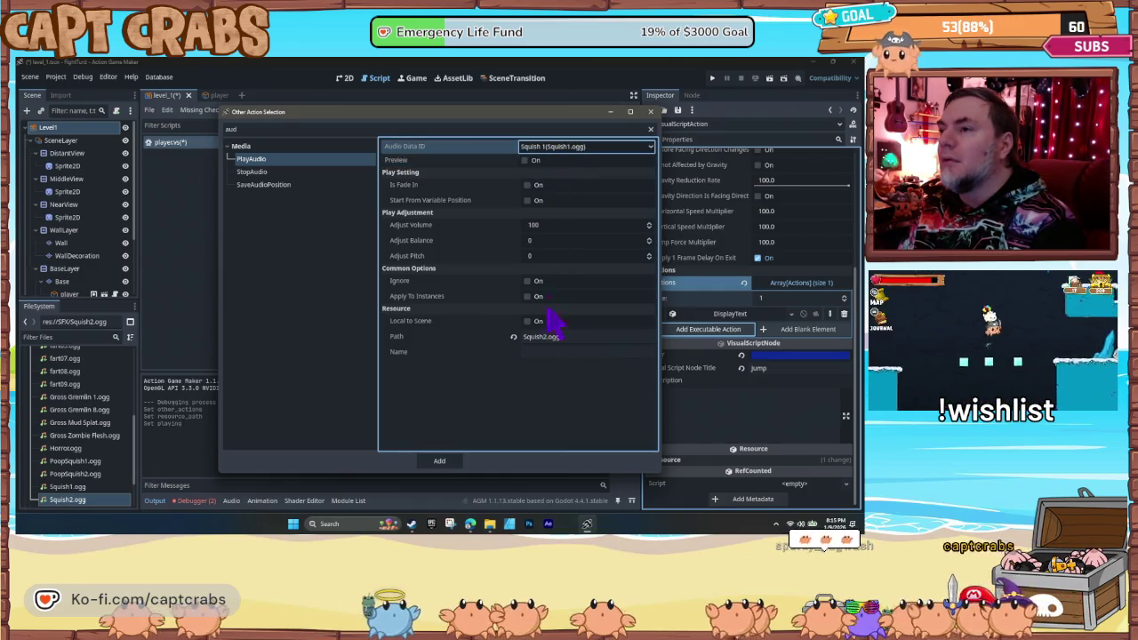
click(514, 337)
click(527, 161)
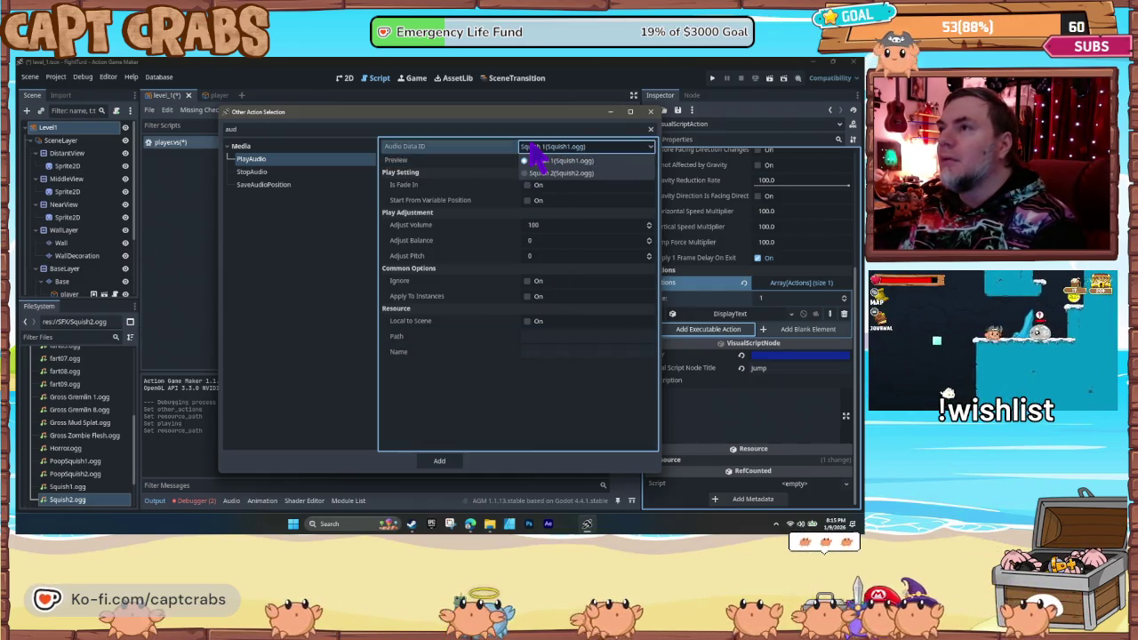
click(527, 161)
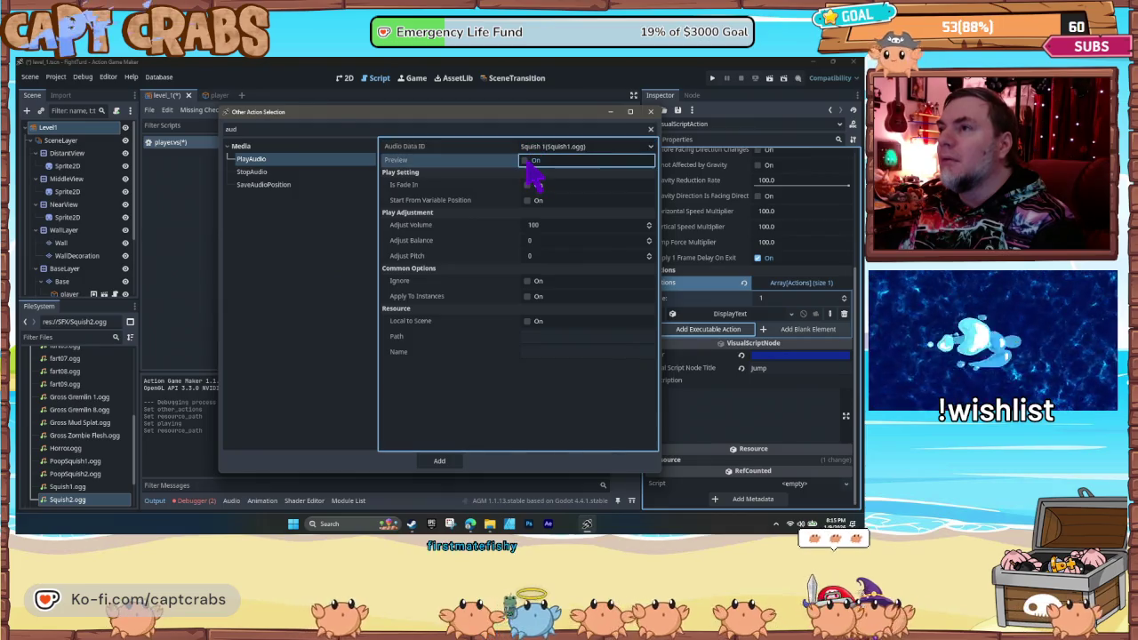
click(443, 463)
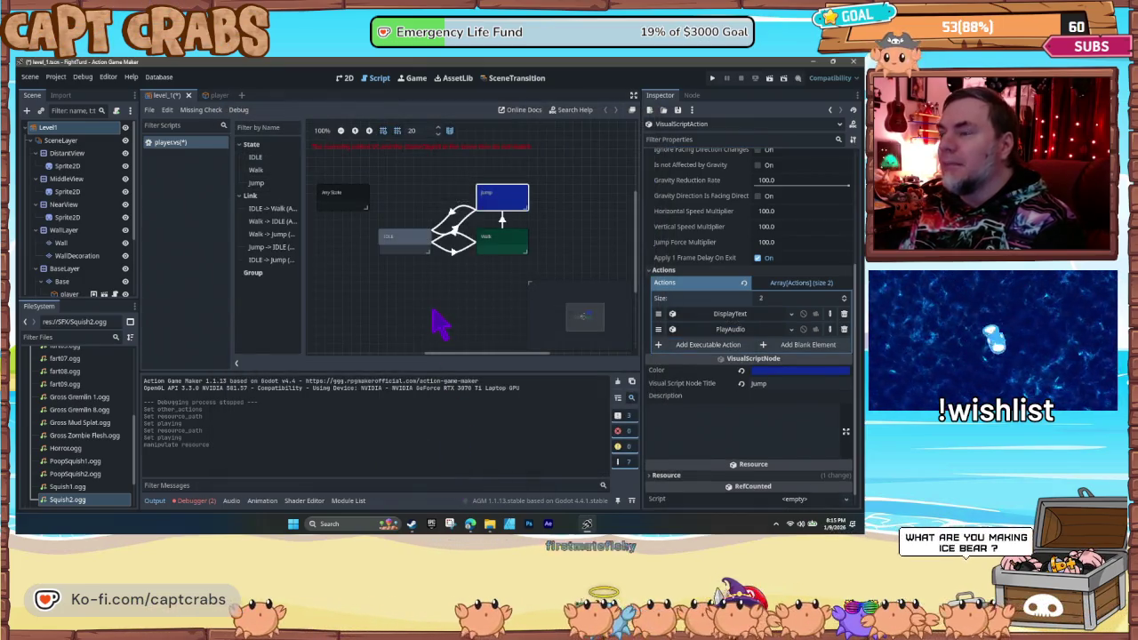
- Test-run the game to check the jump sound, then save FightTurd and exit Action Game Maker
key(F5)
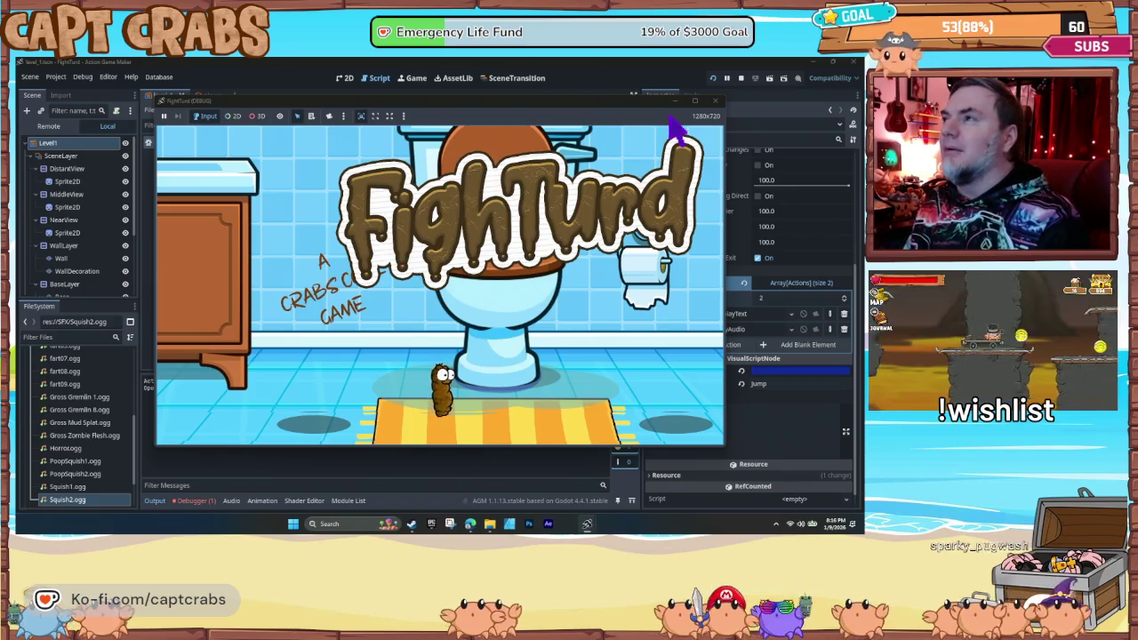
click(715, 100)
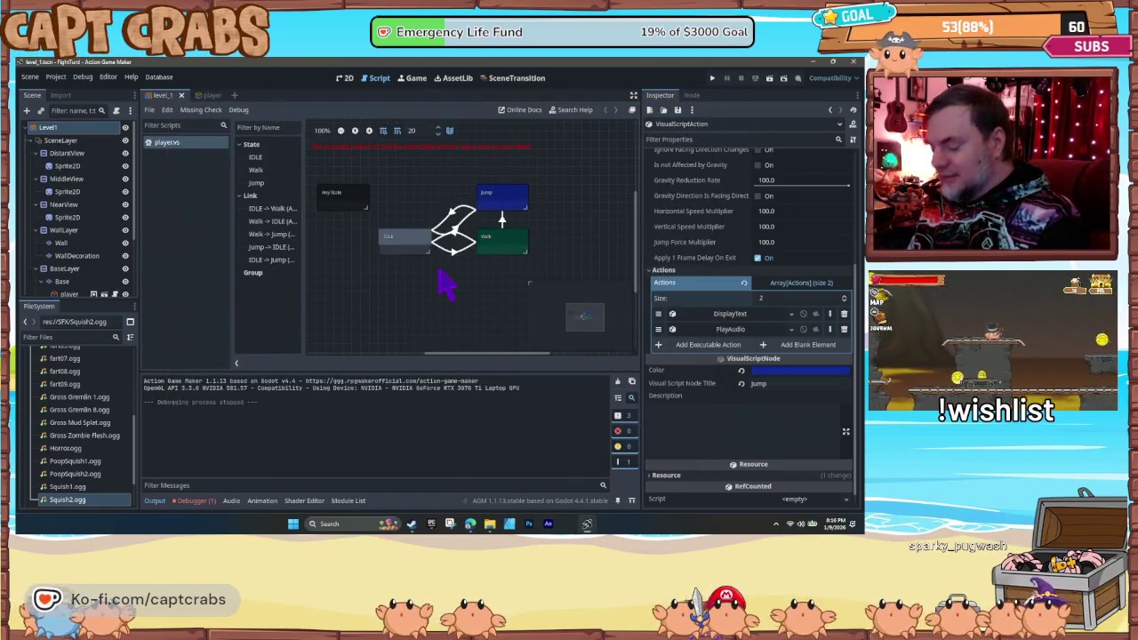
key(ctrl+s)
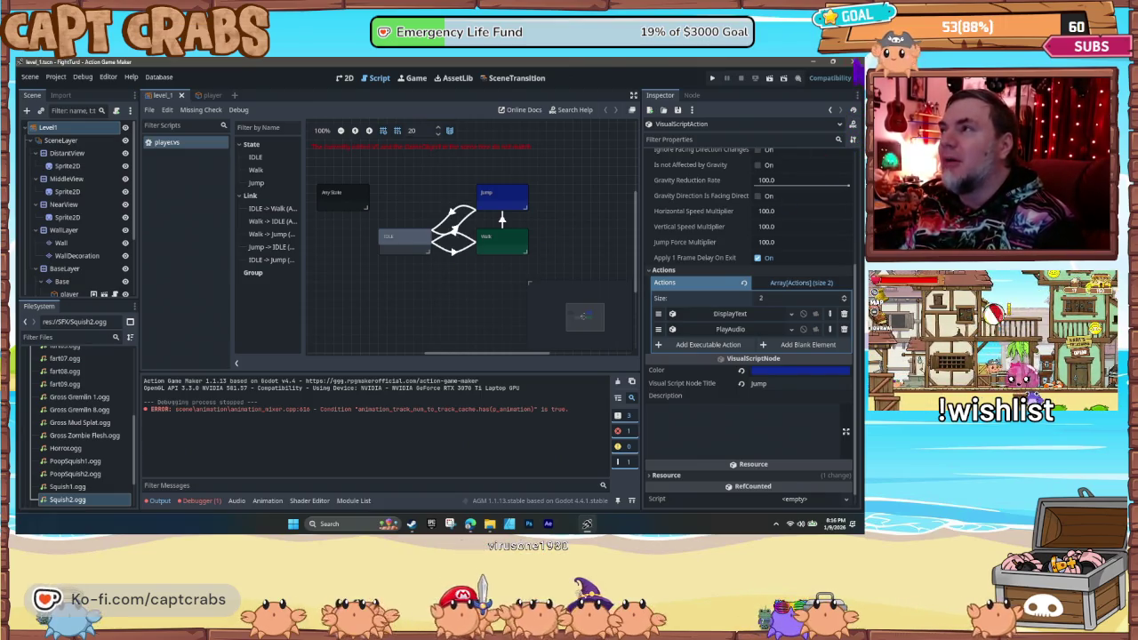
click(855, 62)
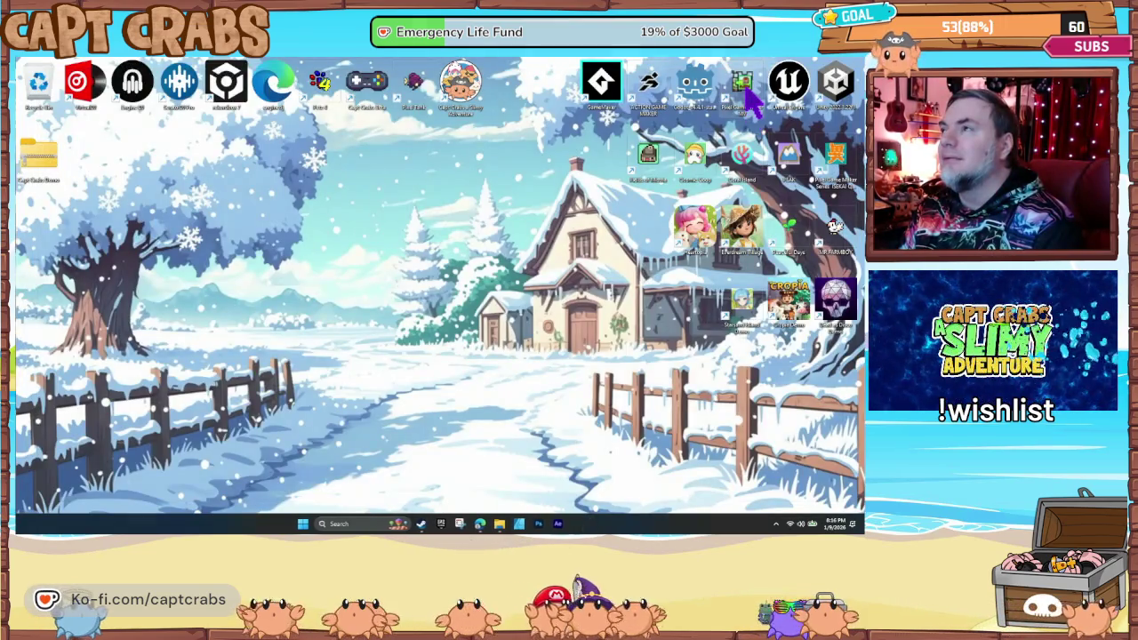
- Launch Pixel Game Maker MV and load FightTurd from Recent Projects
double_click(747, 98)
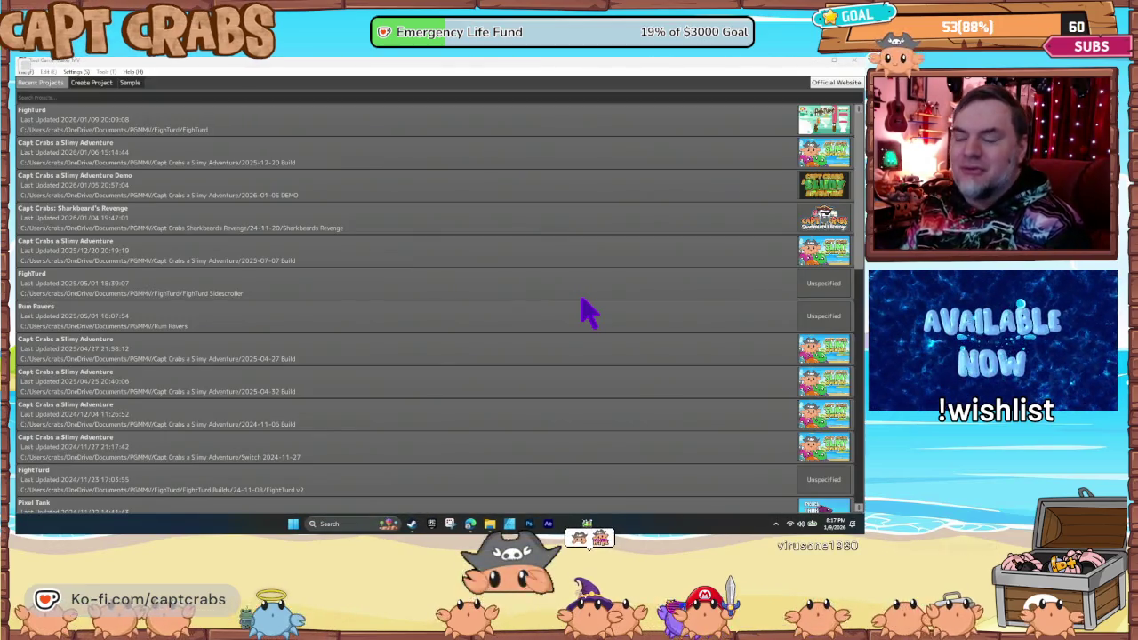
double_click(566, 130)
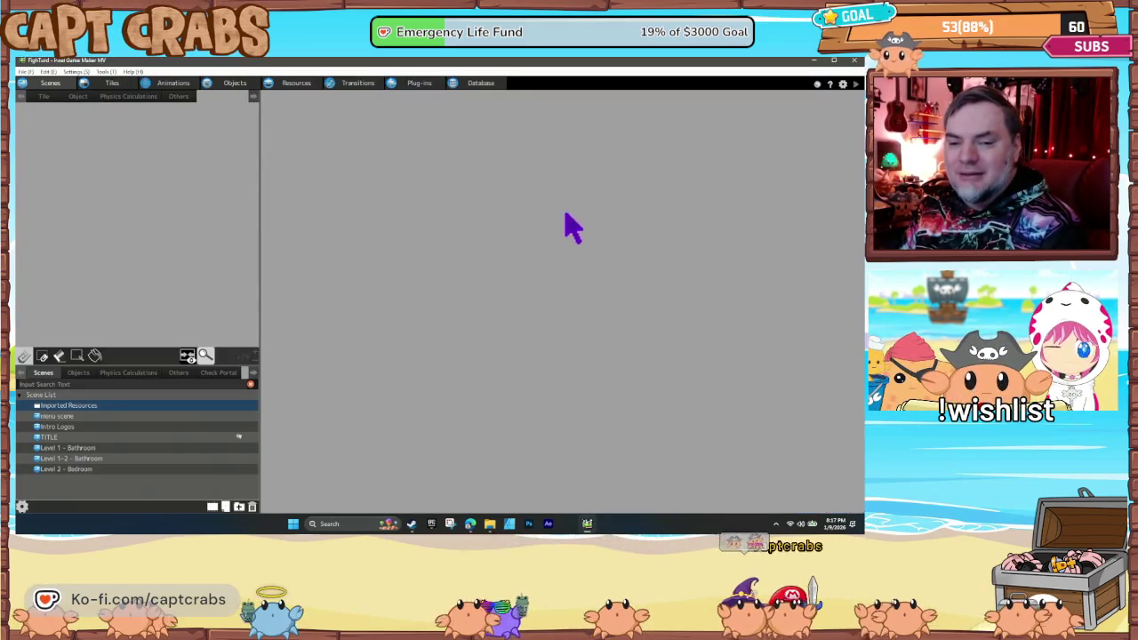
- In Level 1 - Bathroom, select the placed ROUND END object and choose Edit Base Object
click(122, 448)
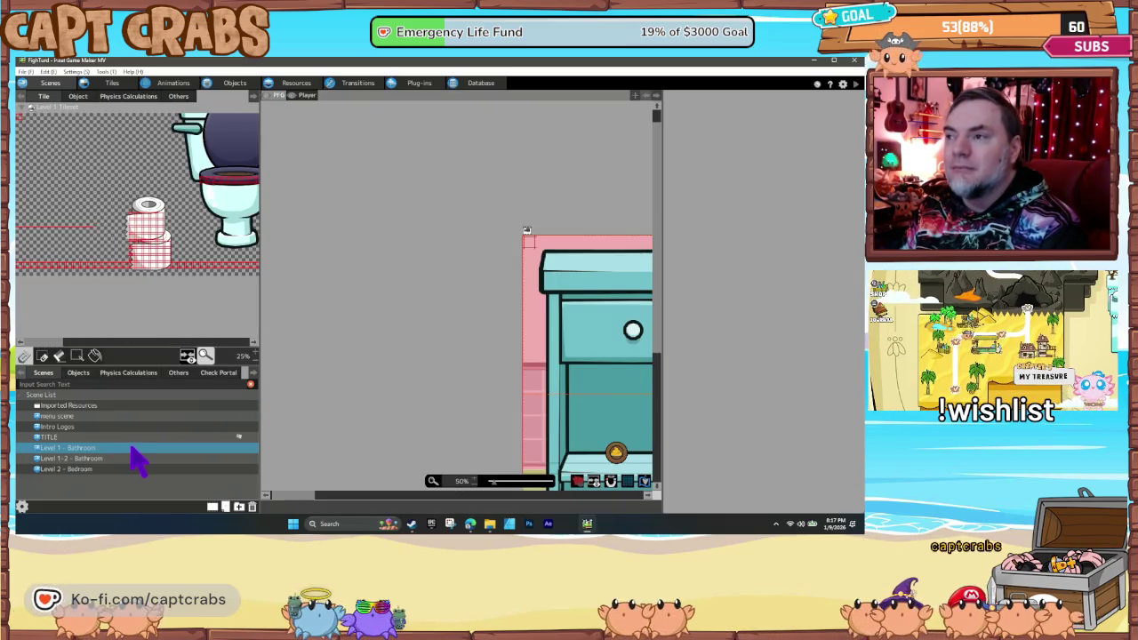
drag(490, 407, 285, 378)
click(83, 375)
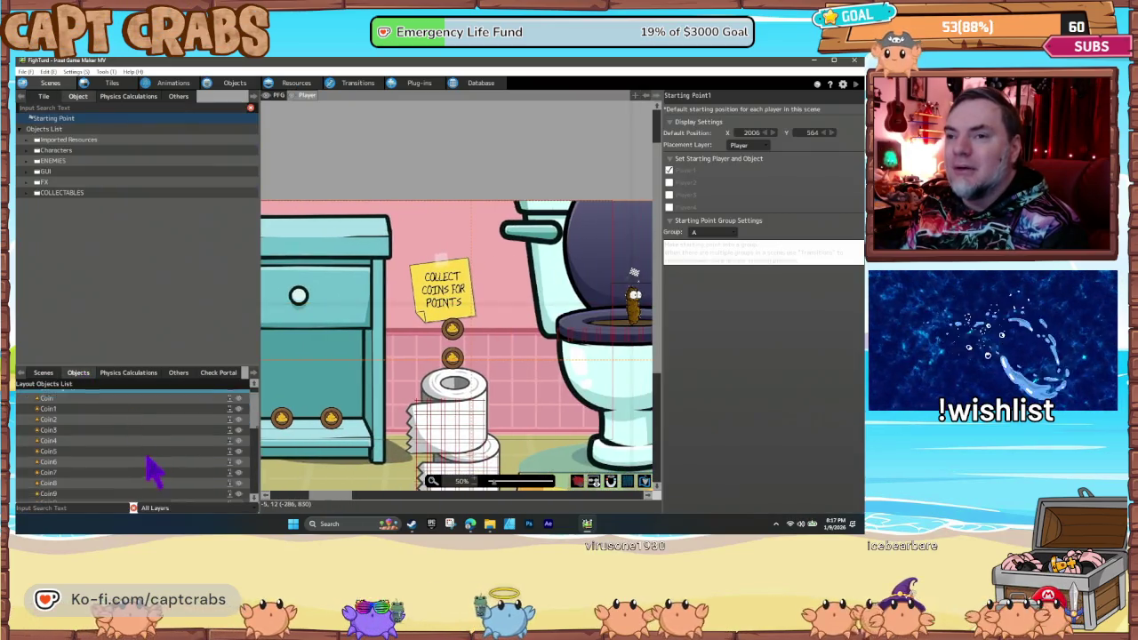
scroll(145, 470, down, 10)
scroll(147, 492, down, 4)
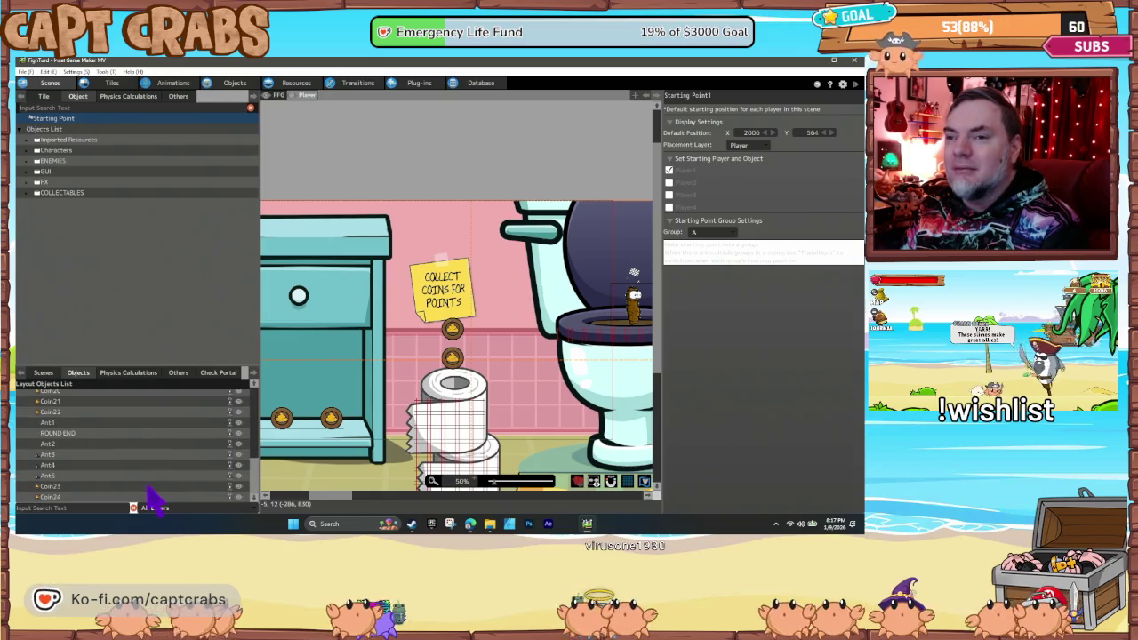
click(100, 436)
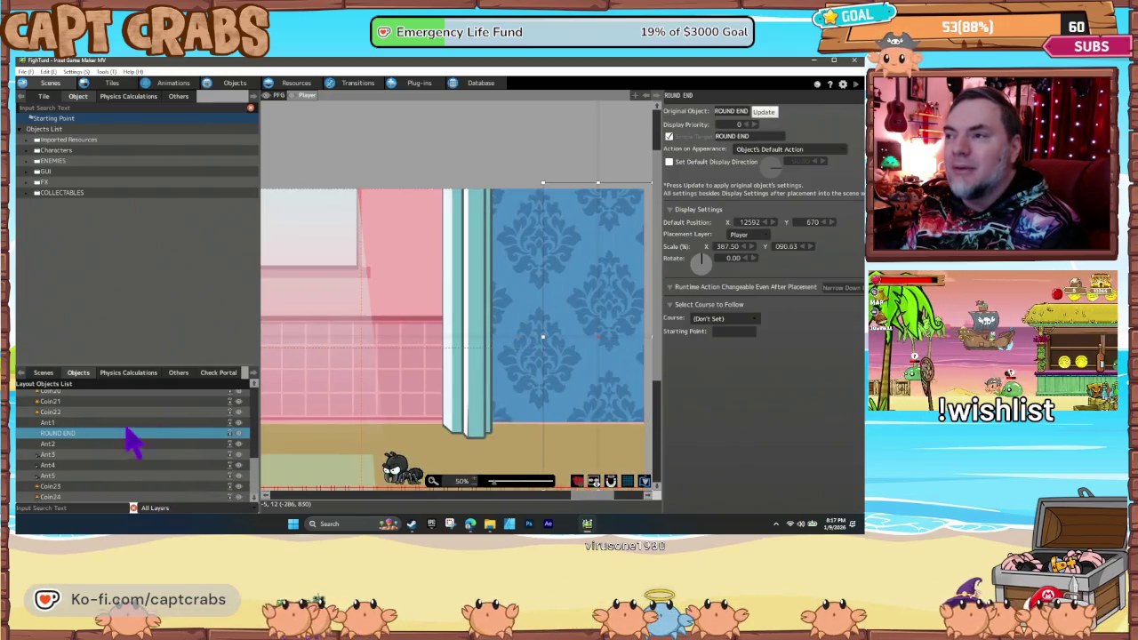
right_click(104, 442)
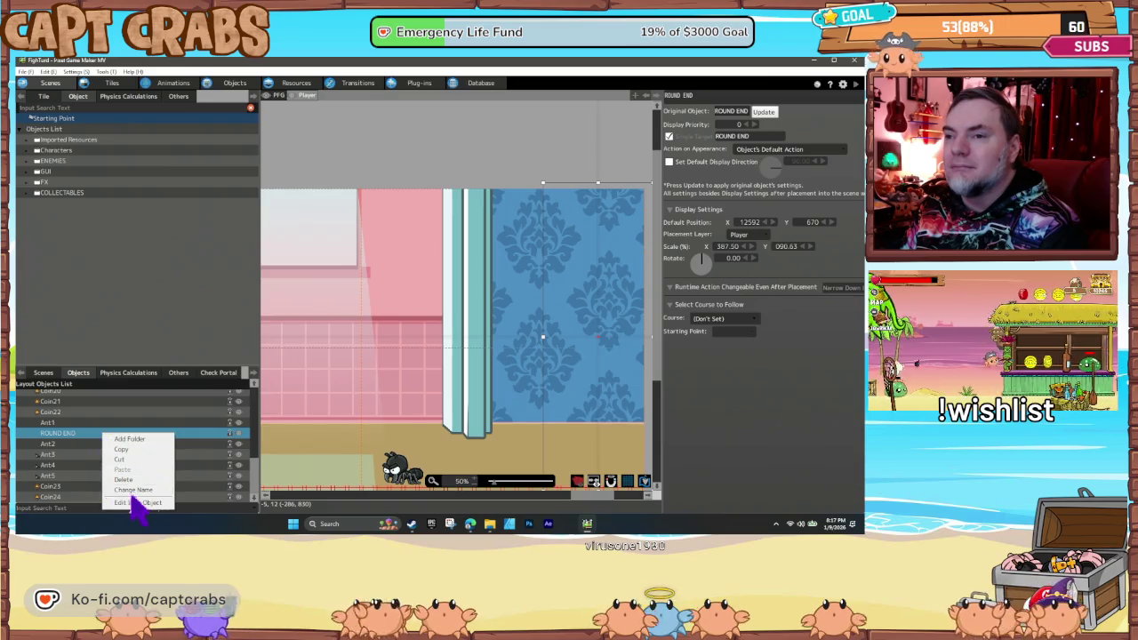
click(139, 504)
click(139, 509)
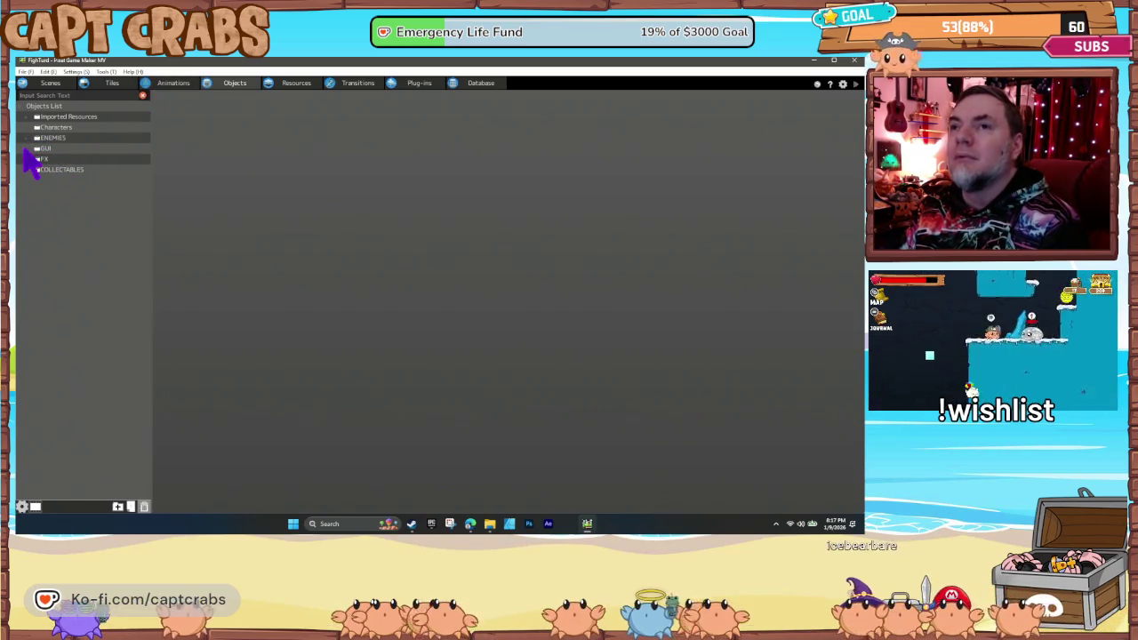
- Inspect the switch change in ROUND END's END ROUND state, comparing with the SAVER object
click(27, 149)
click(69, 257)
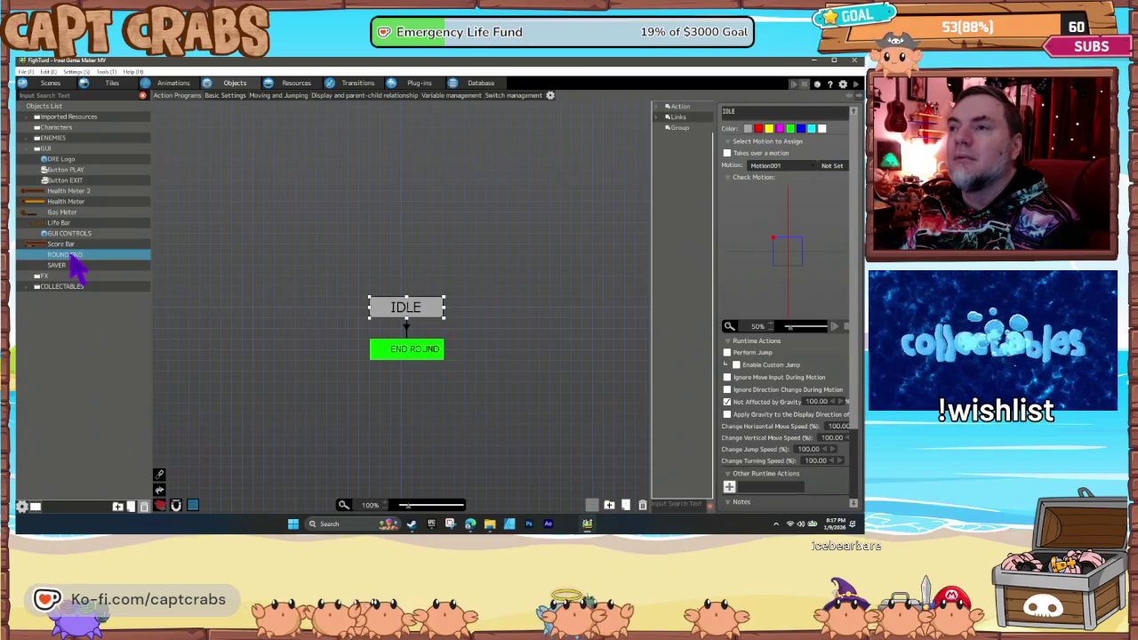
click(408, 348)
scroll(765, 423, down, 1)
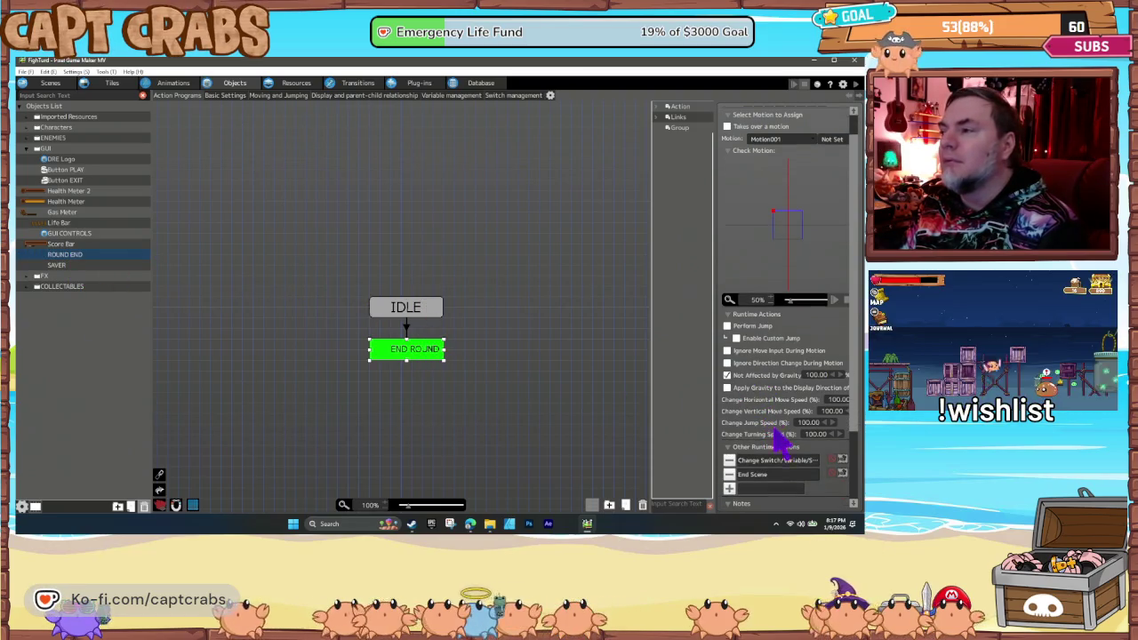
double_click(787, 463)
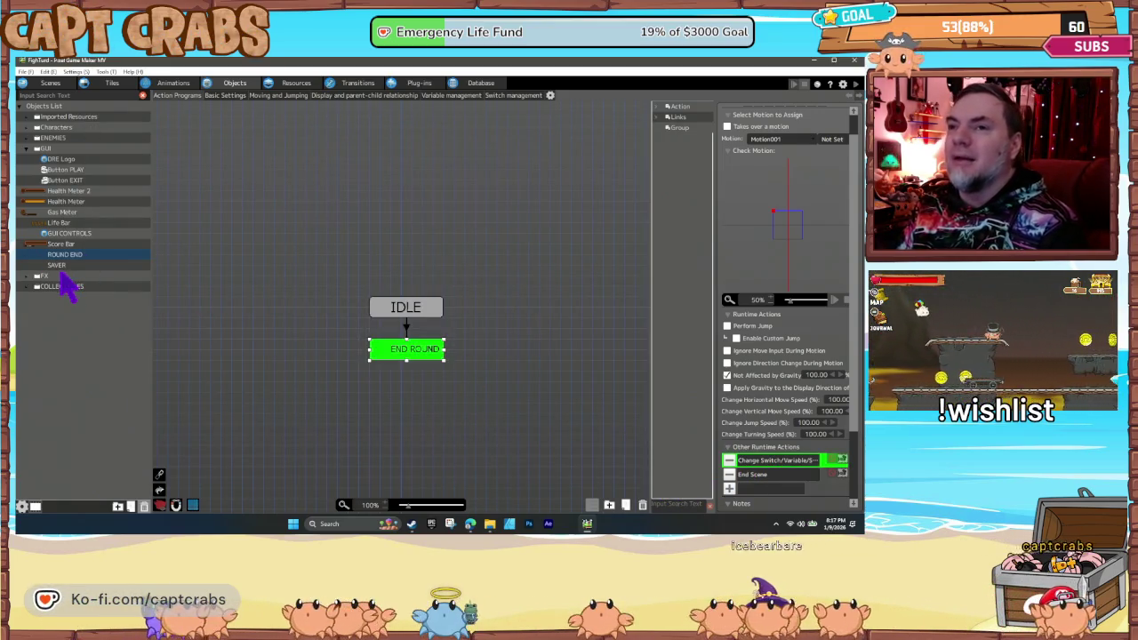
click(77, 266)
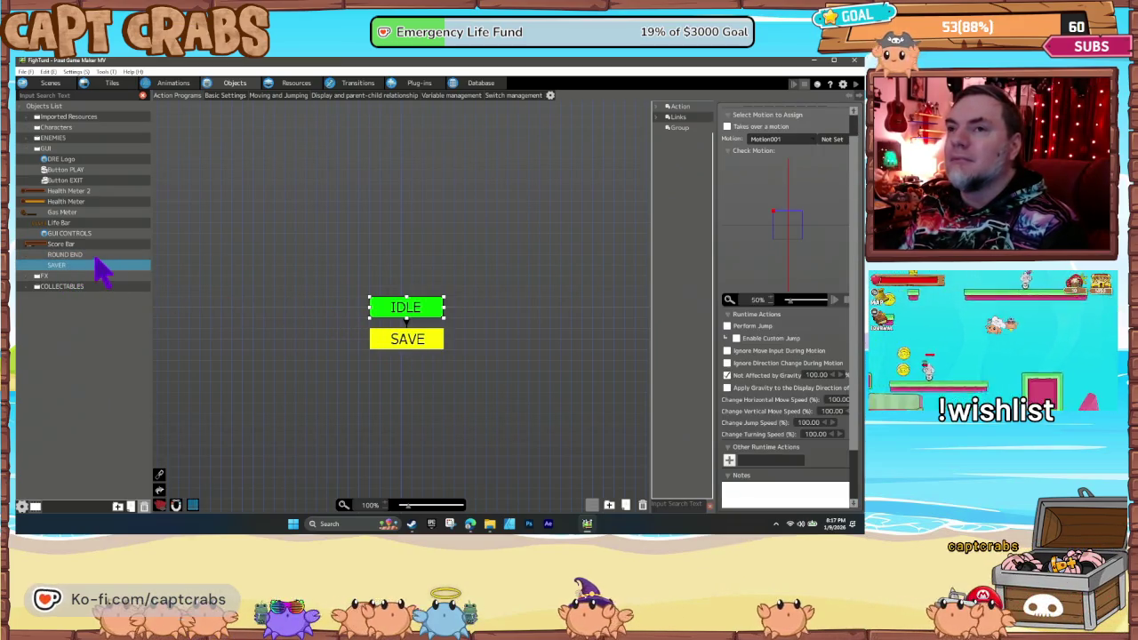
click(91, 256)
- Duplicate the ROUND END object and rename the copy 'ROUND START'
right_click(92, 256)
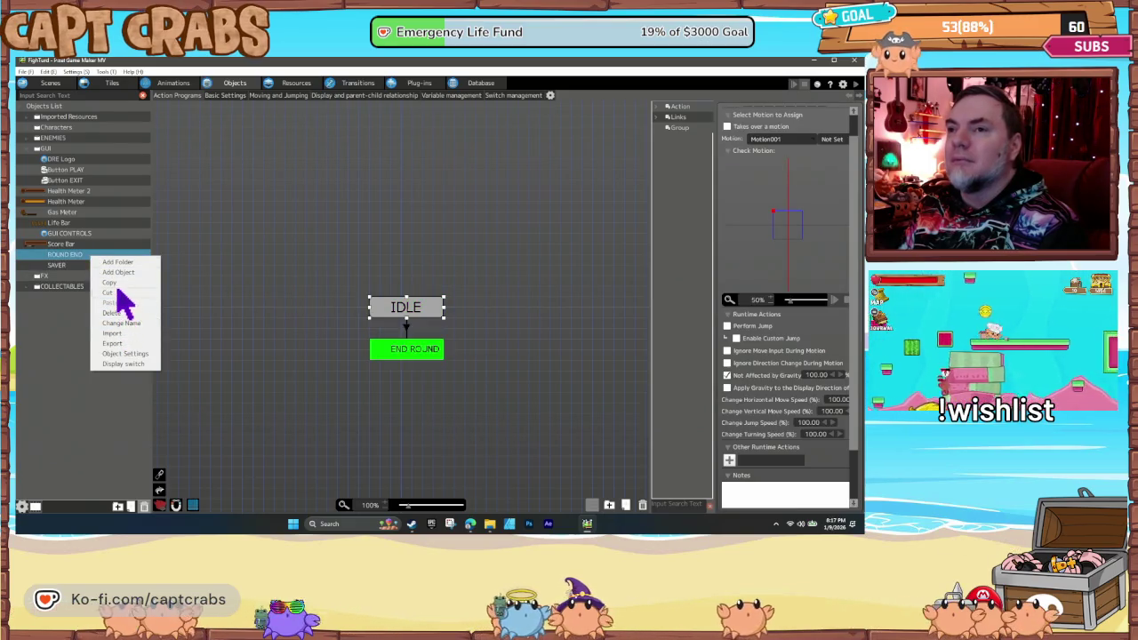
click(108, 282)
right_click(81, 266)
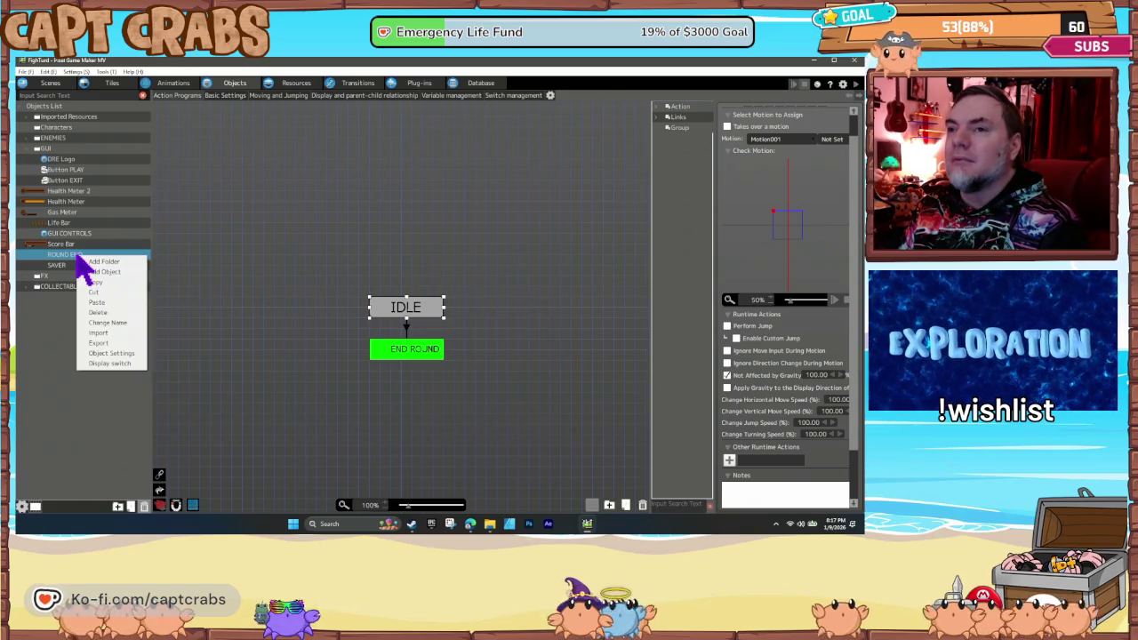
click(109, 304)
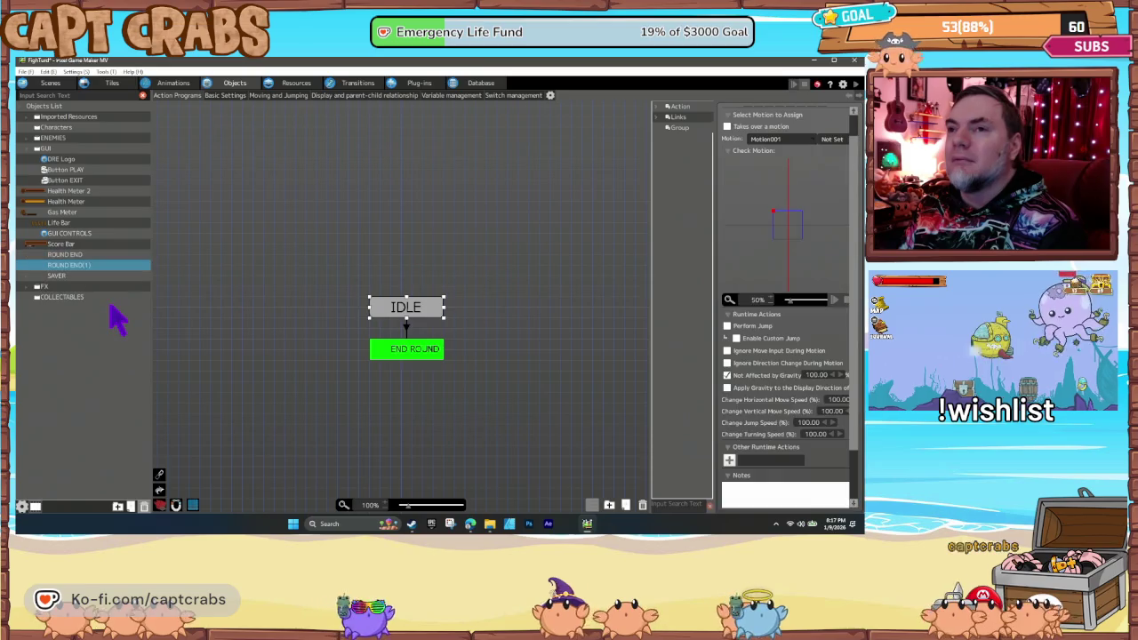
right_click(87, 265)
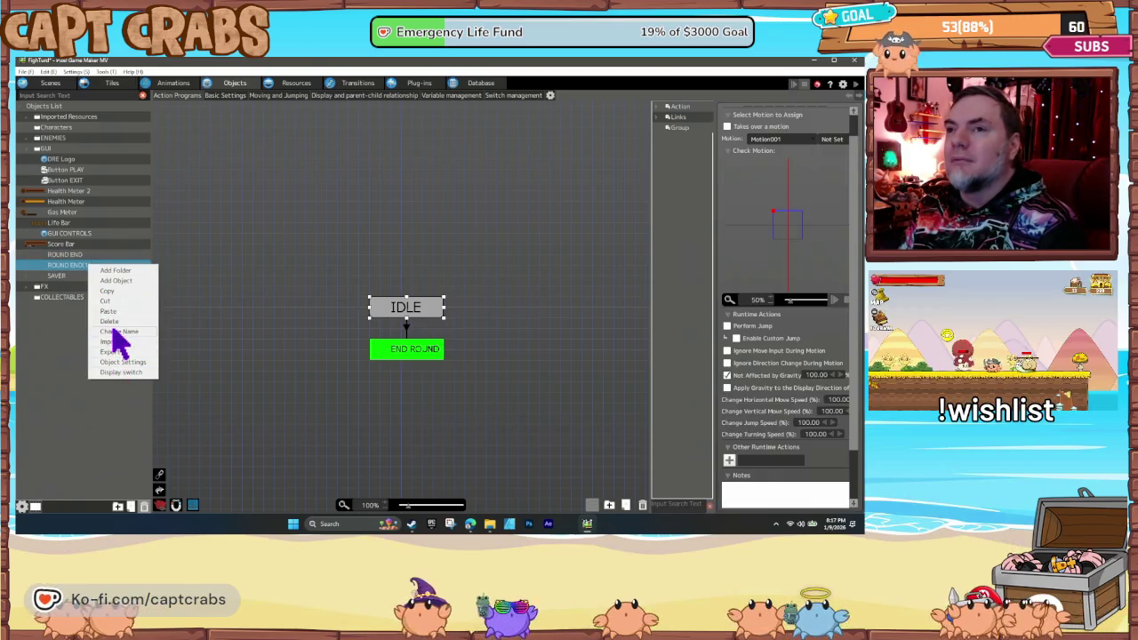
click(116, 331)
text(ROUND )
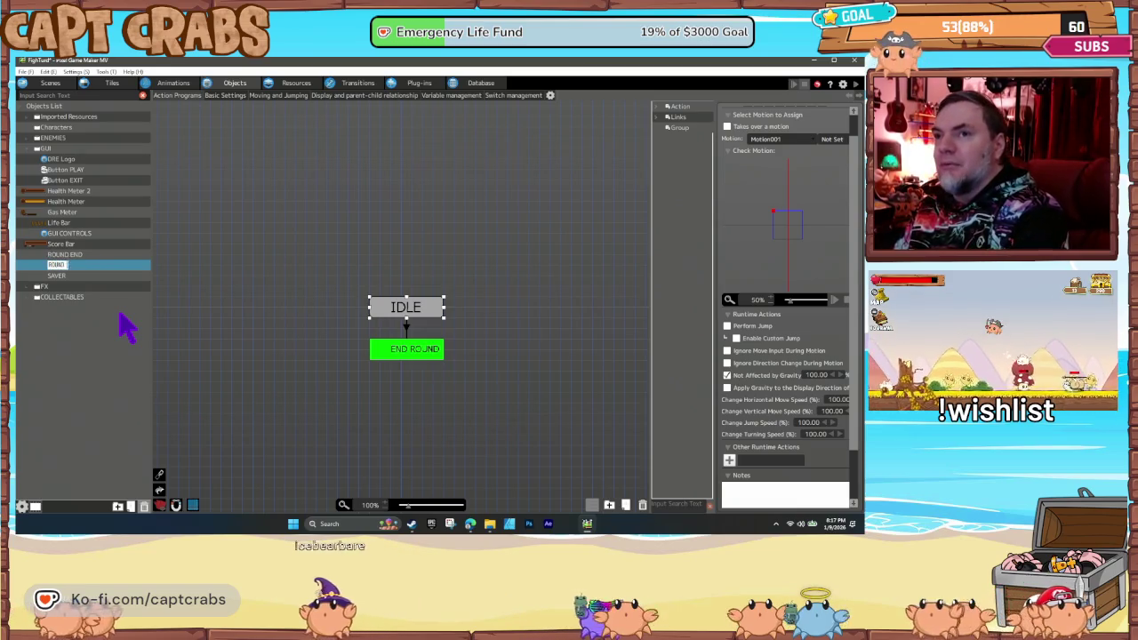
text(START)
key(Return)
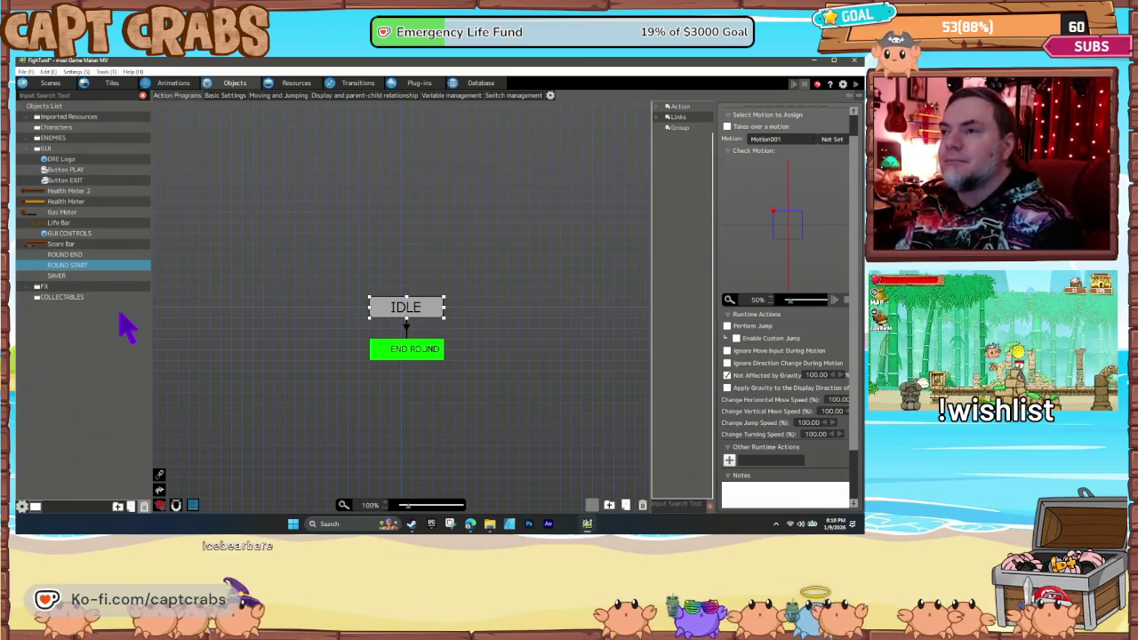
- Make END ROUND's Change Switch action set Round COMPLETE to OFF
click(431, 354)
double_click(758, 460)
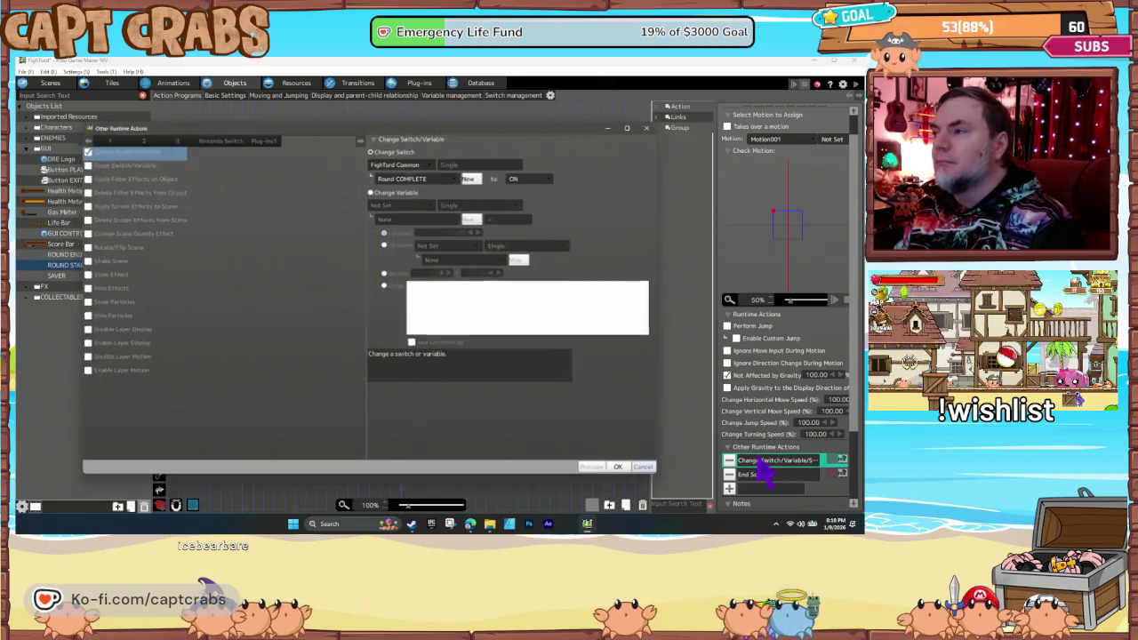
click(544, 176)
click(543, 203)
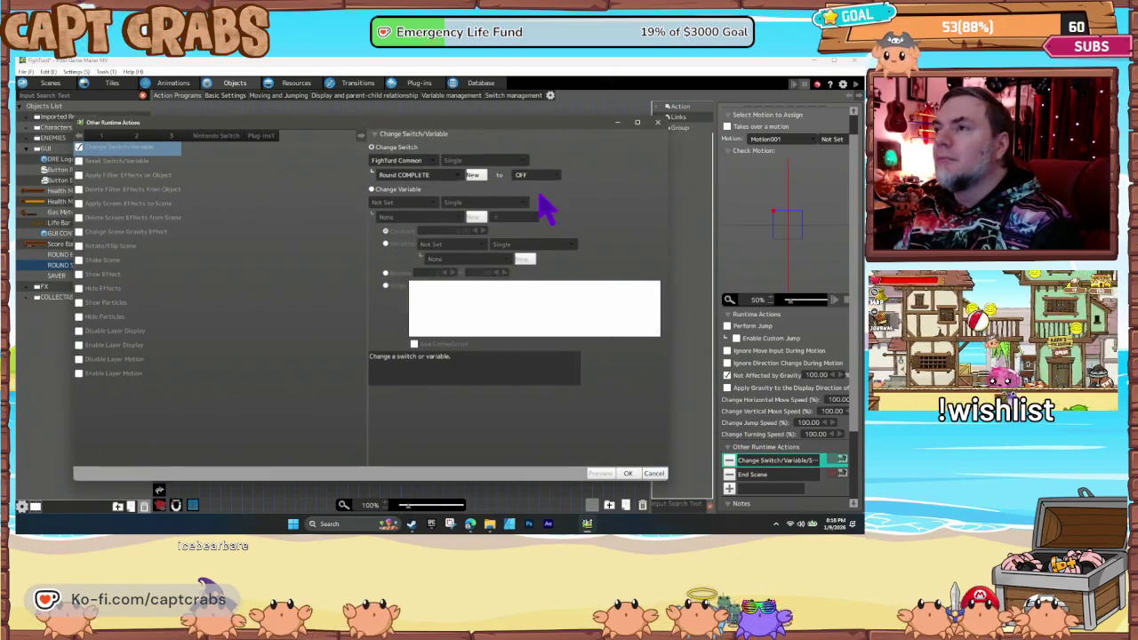
click(628, 474)
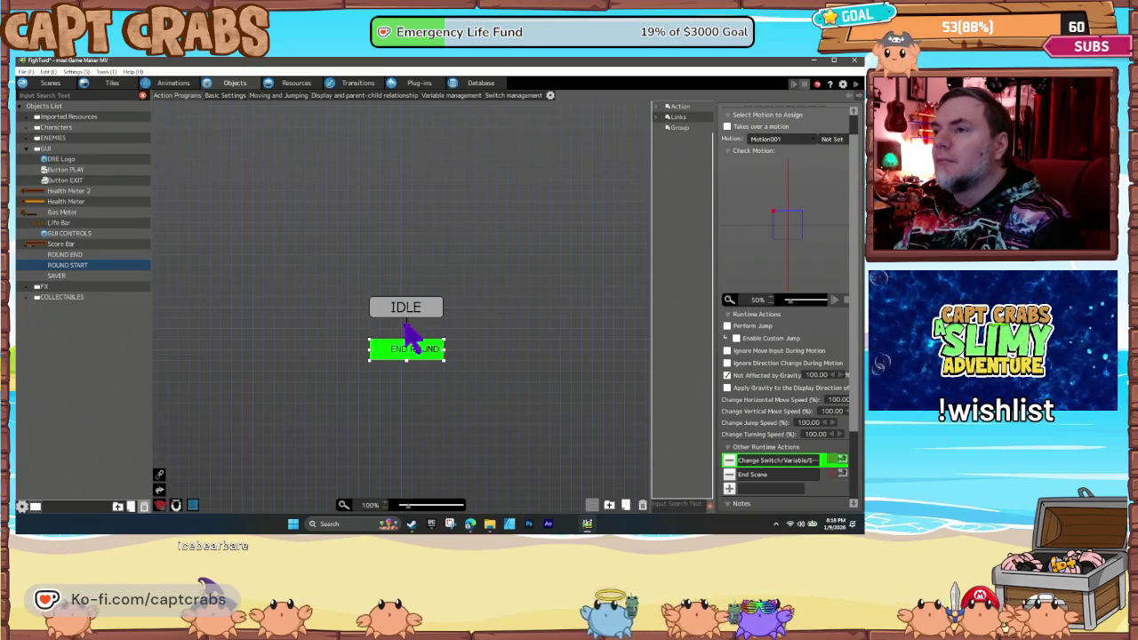
- Delete the Contact with Wall condition and the End Scene action
click(406, 327)
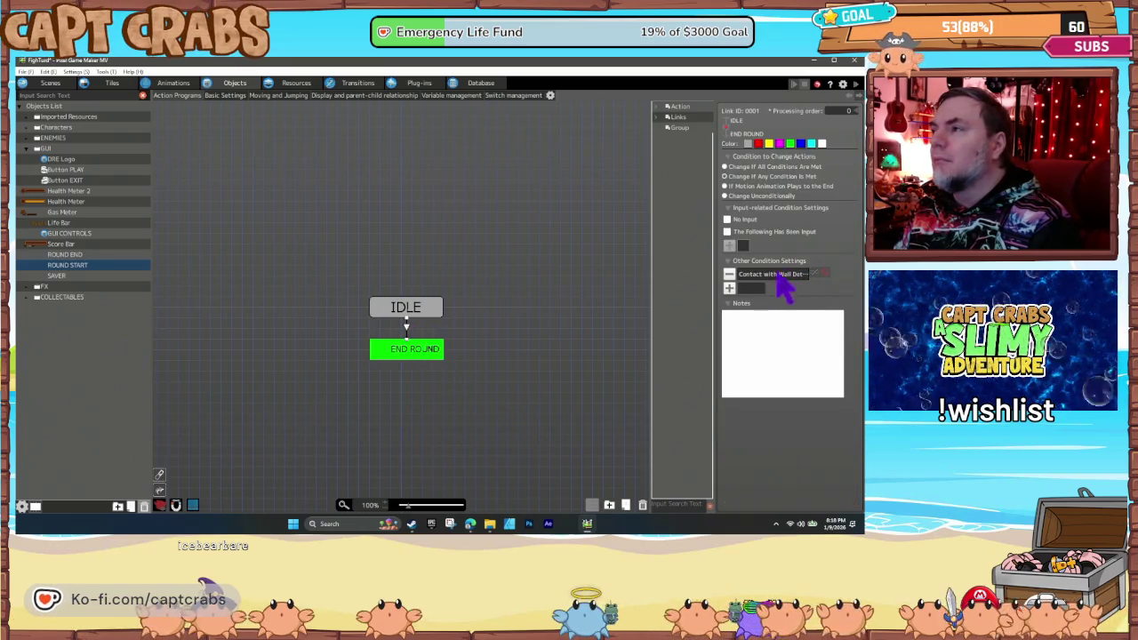
click(730, 275)
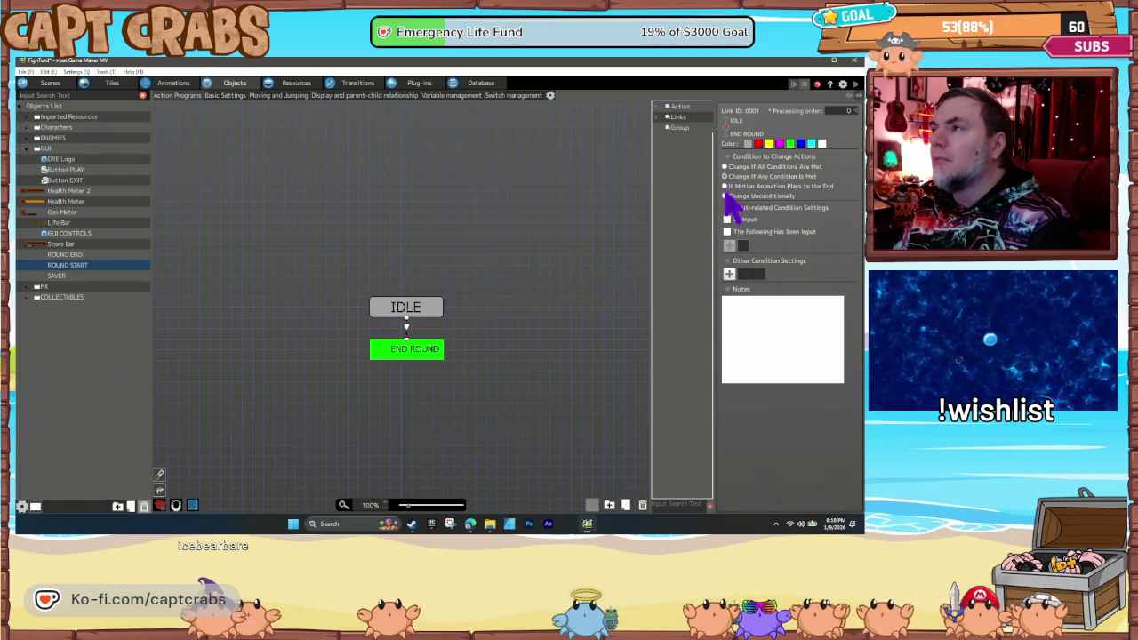
click(408, 313)
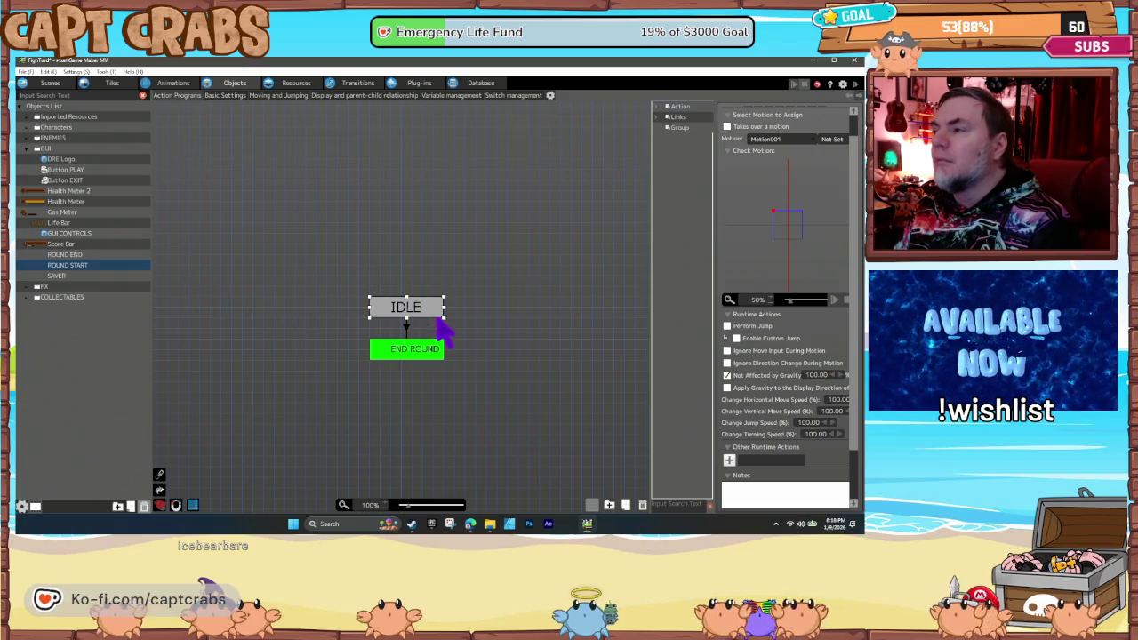
click(419, 347)
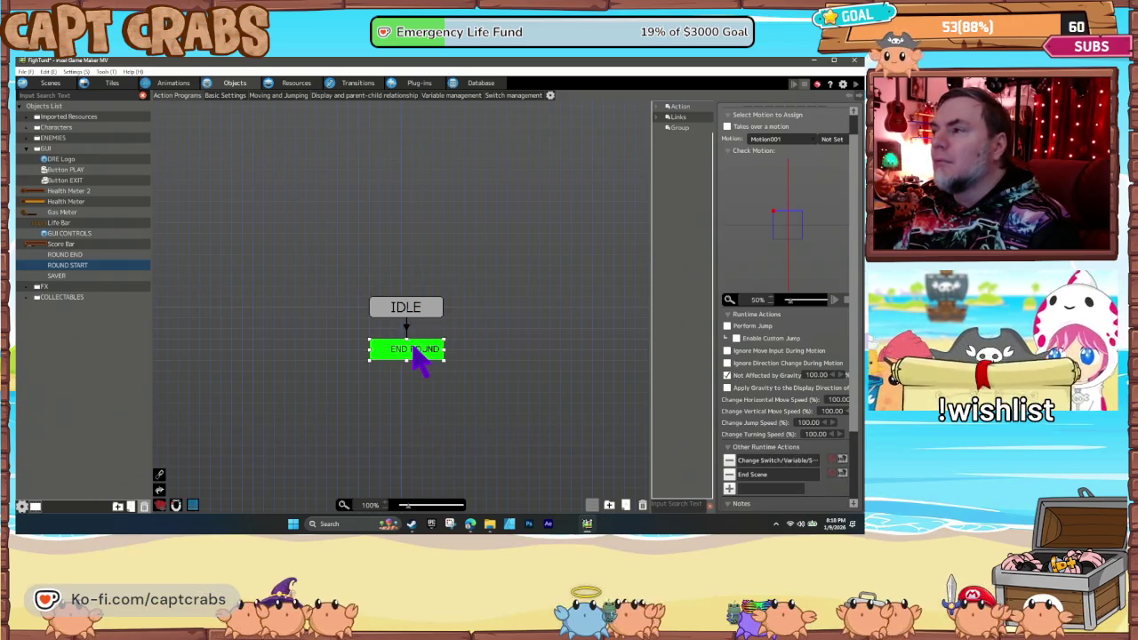
click(729, 474)
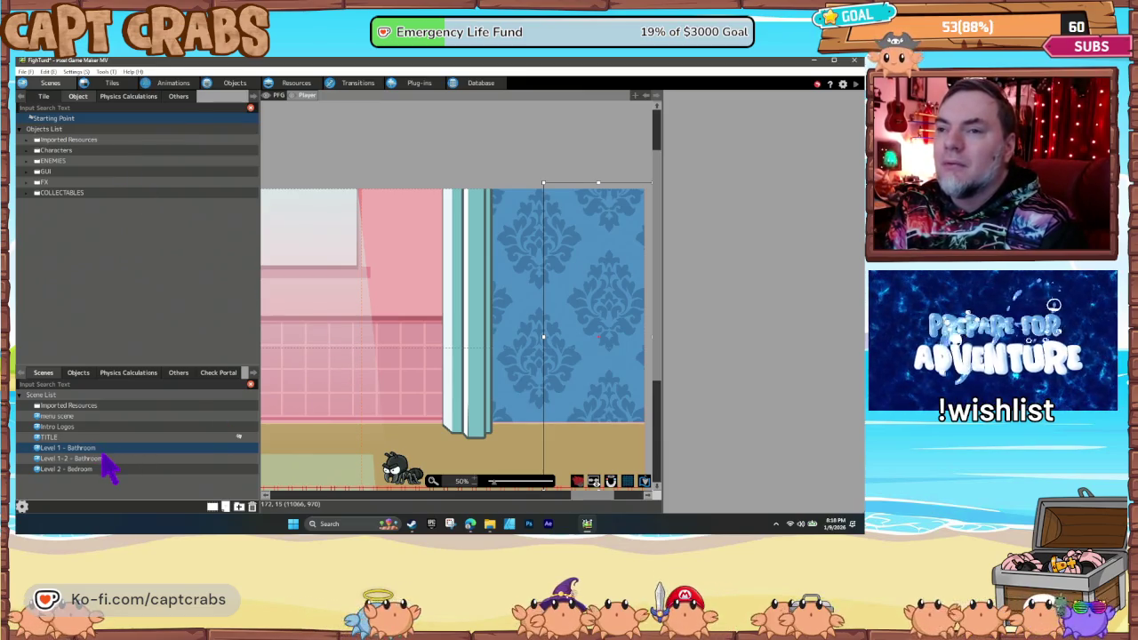
- In the Level 1 - 2 - Bathroom scene, select the placed ROUND START object
scroll(472, 363, left, 5)
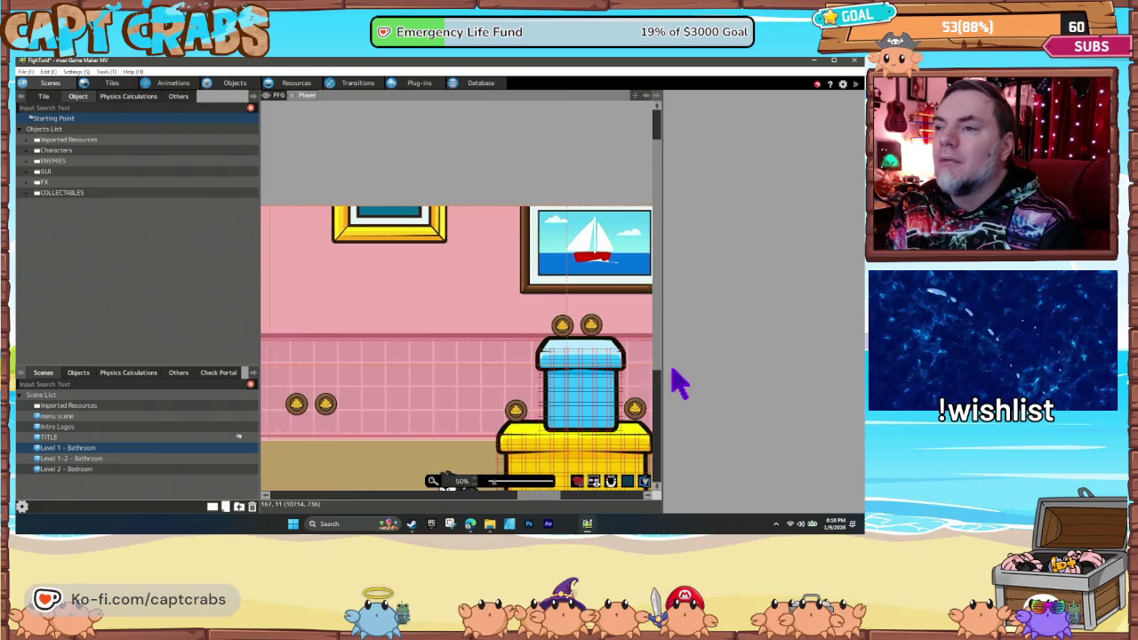
scroll(534, 371, right, 10)
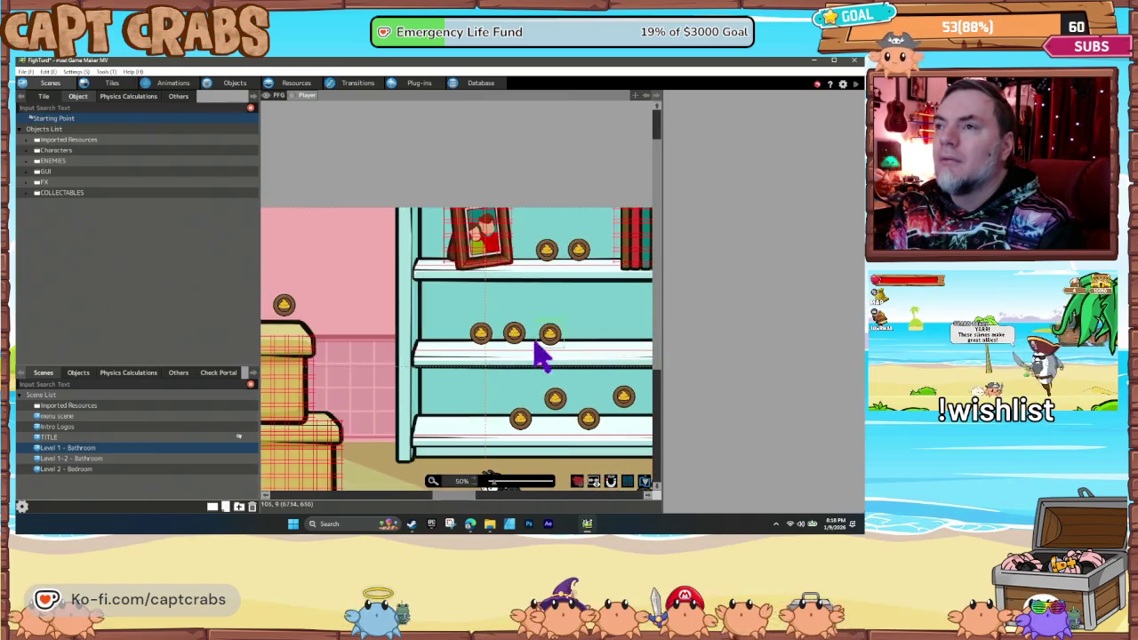
scroll(542, 356, left, 10)
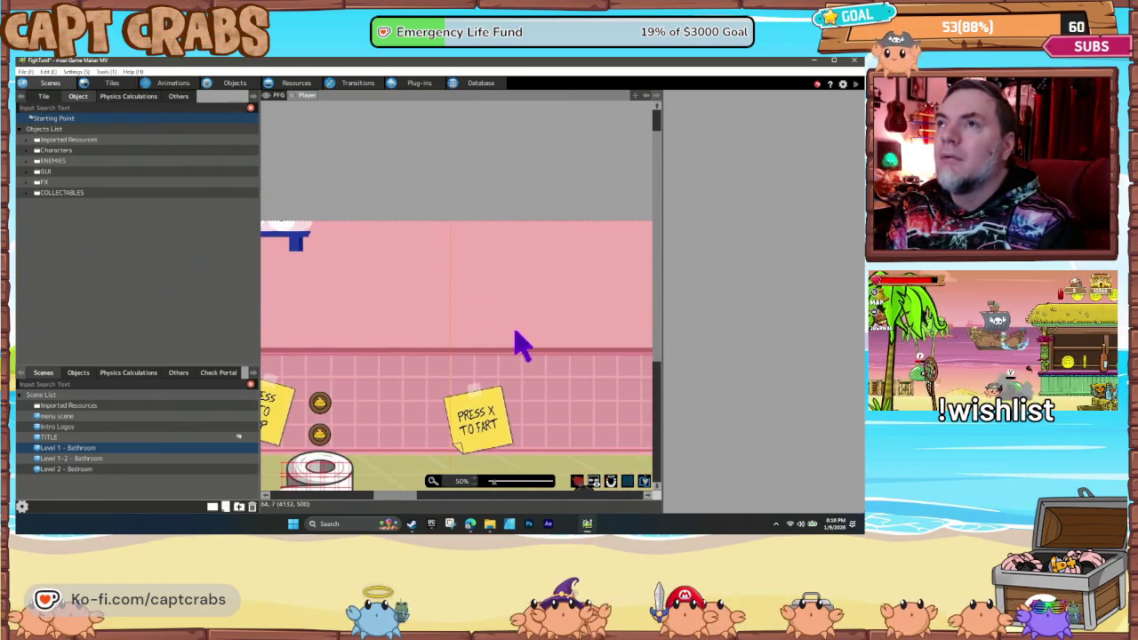
key(Down)
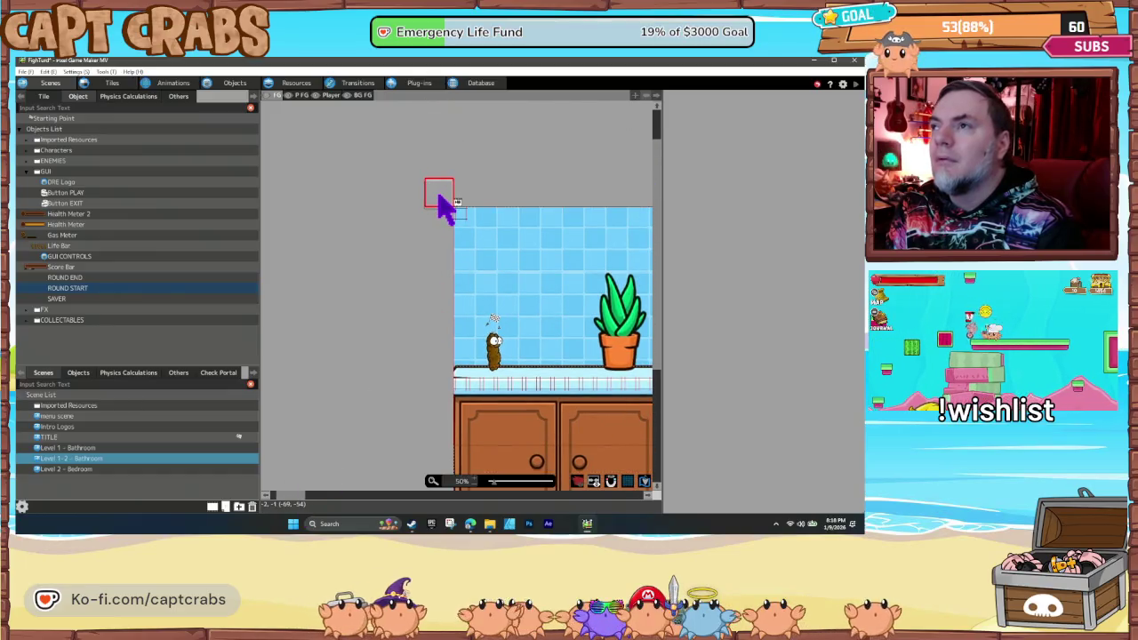
click(437, 192)
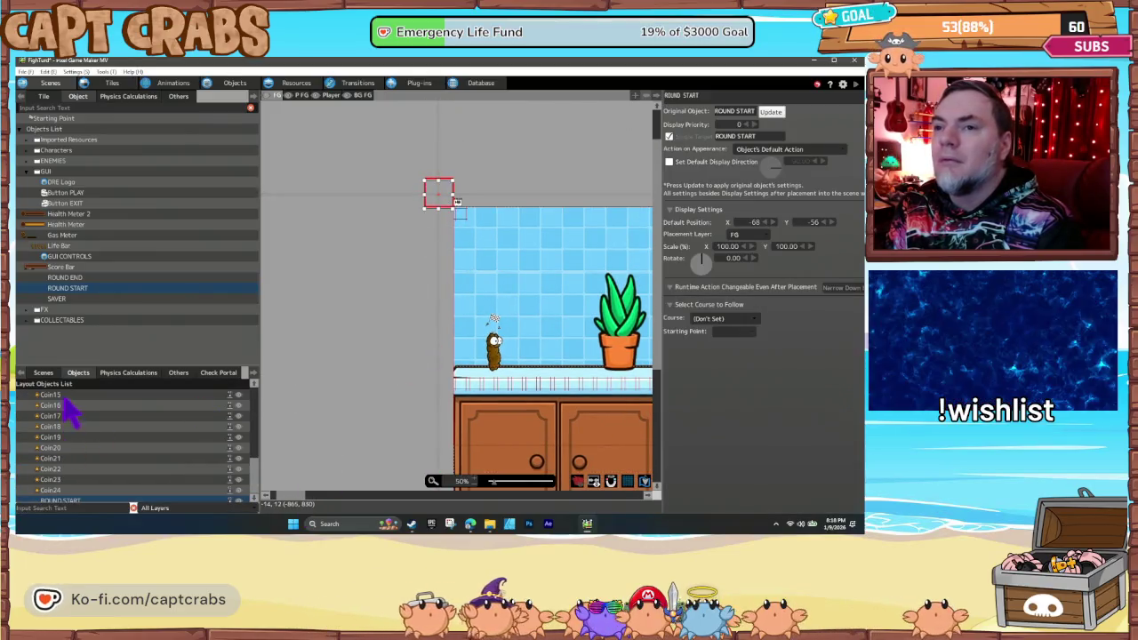
- Open the Level 2 - Bedroom scene and select one of its placed coins
click(44, 372)
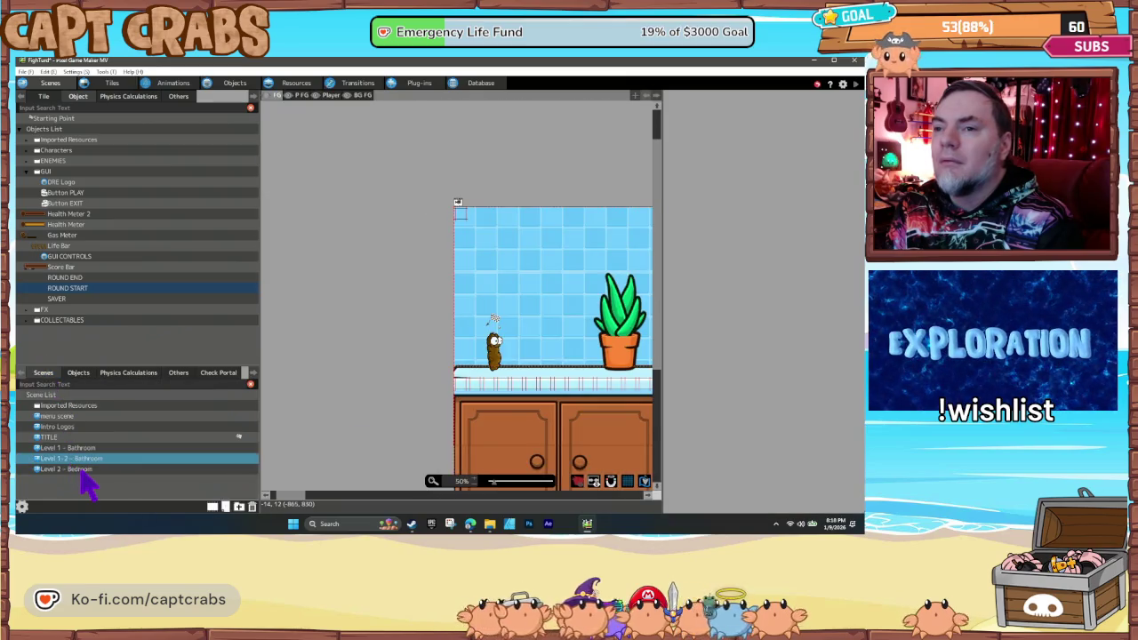
click(92, 470)
drag(322, 492, 298, 494)
scroll(358, 355, up, 3)
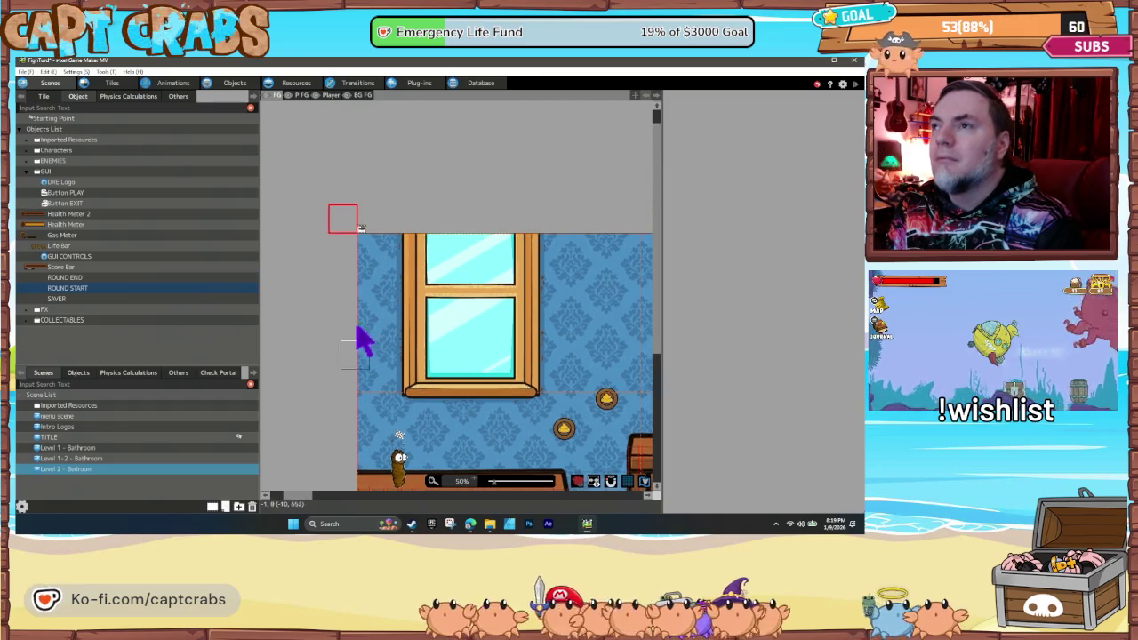
click(342, 219)
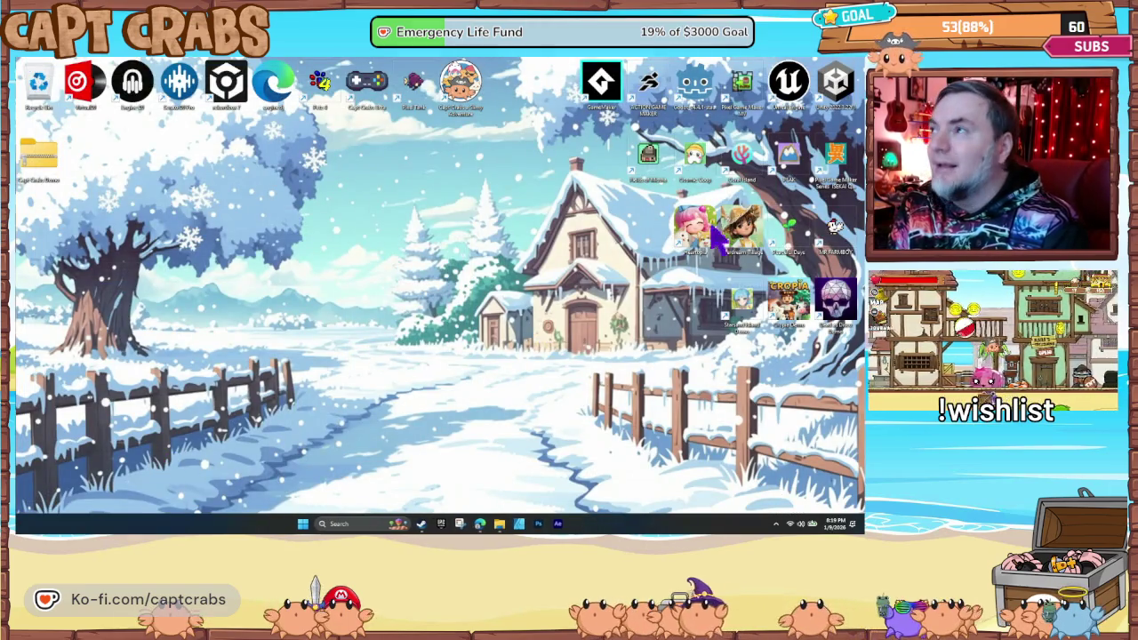
- Relaunch Pixel Game Maker MV, reopen FighTurd, and open the bathroom and bedroom level scenes
double_click(750, 89)
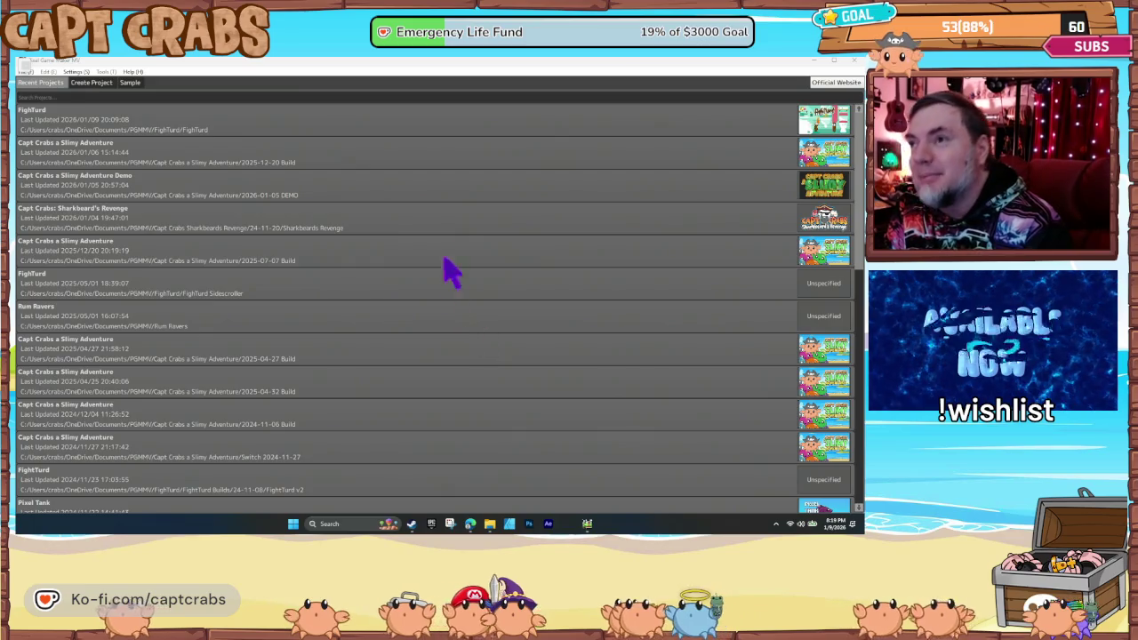
double_click(505, 130)
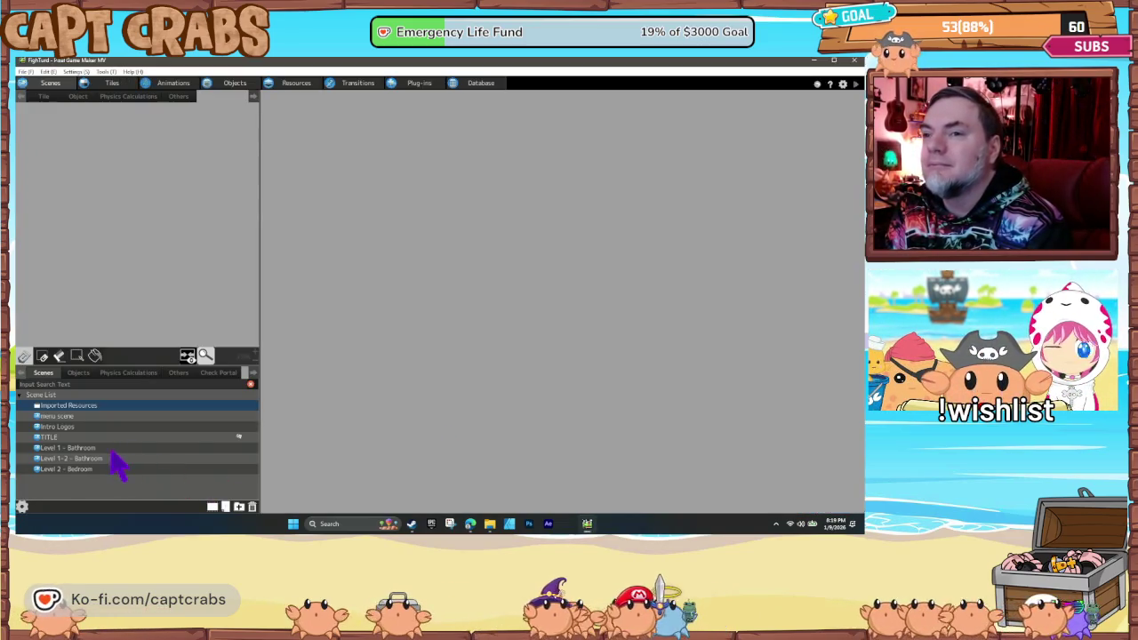
double_click(113, 450)
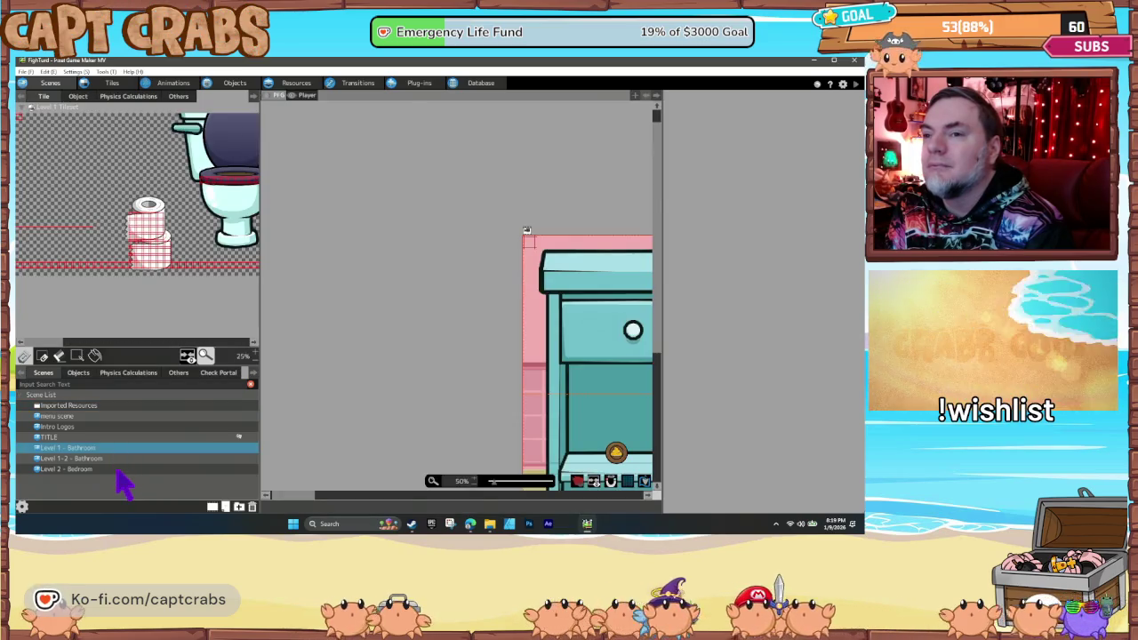
double_click(117, 470)
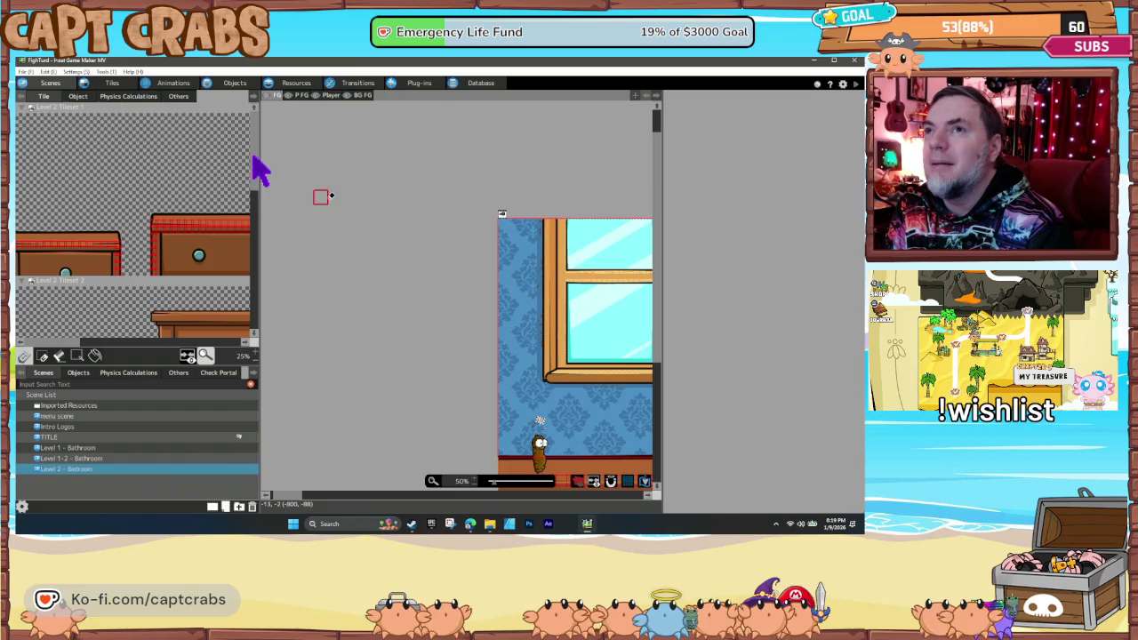
- Select ROUND END from the GUI folder among the scene's placed objects
click(80, 97)
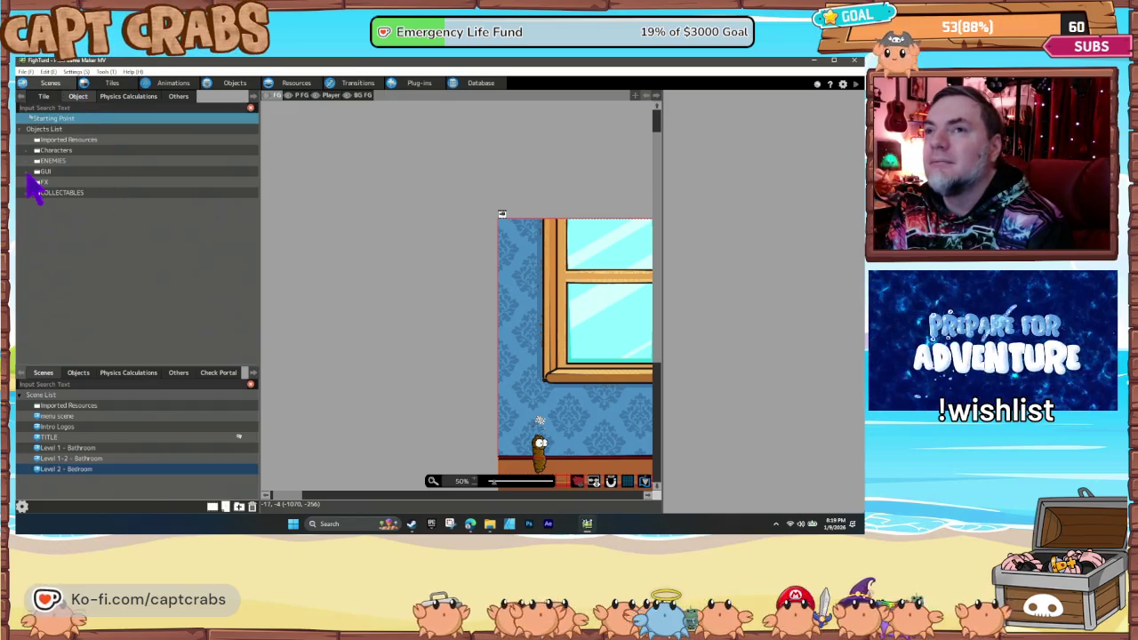
click(29, 172)
click(85, 374)
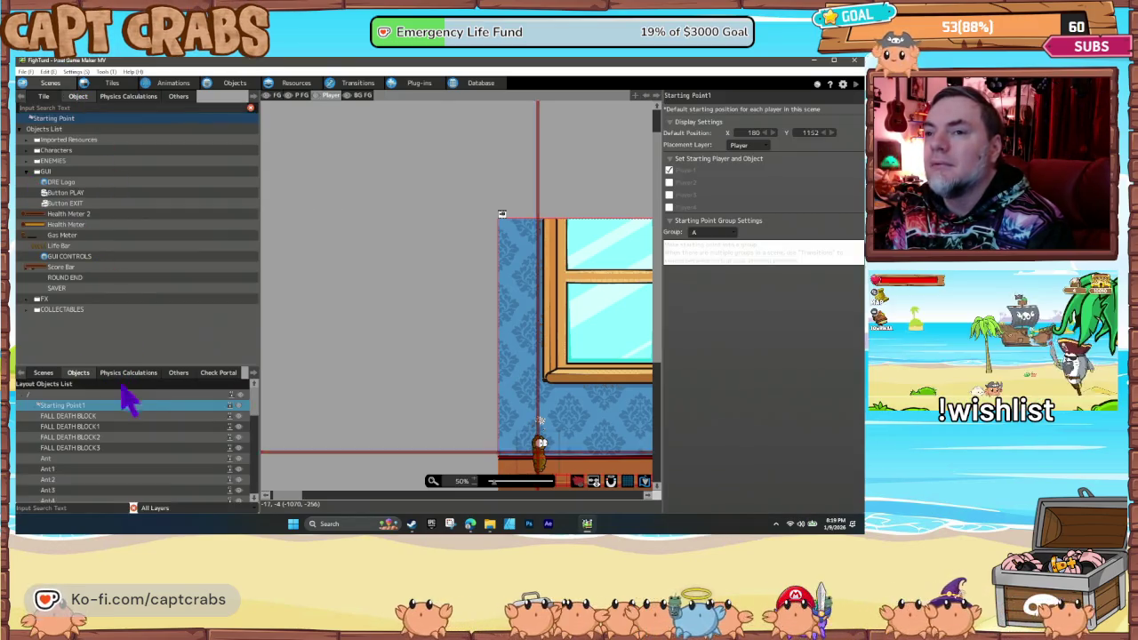
drag(256, 411, 267, 516)
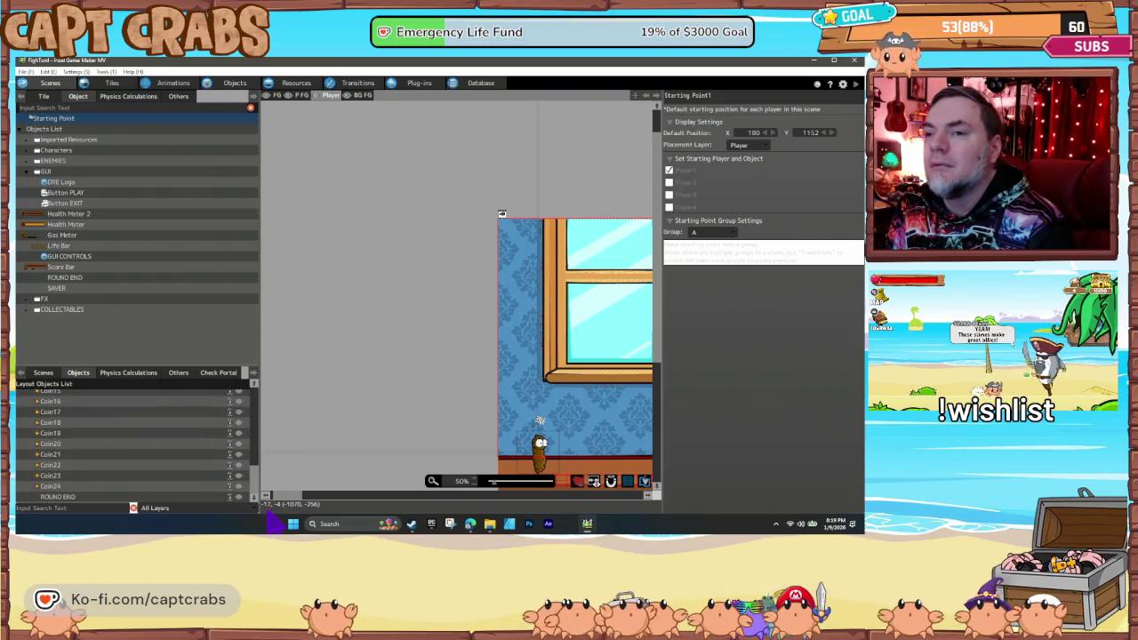
click(87, 278)
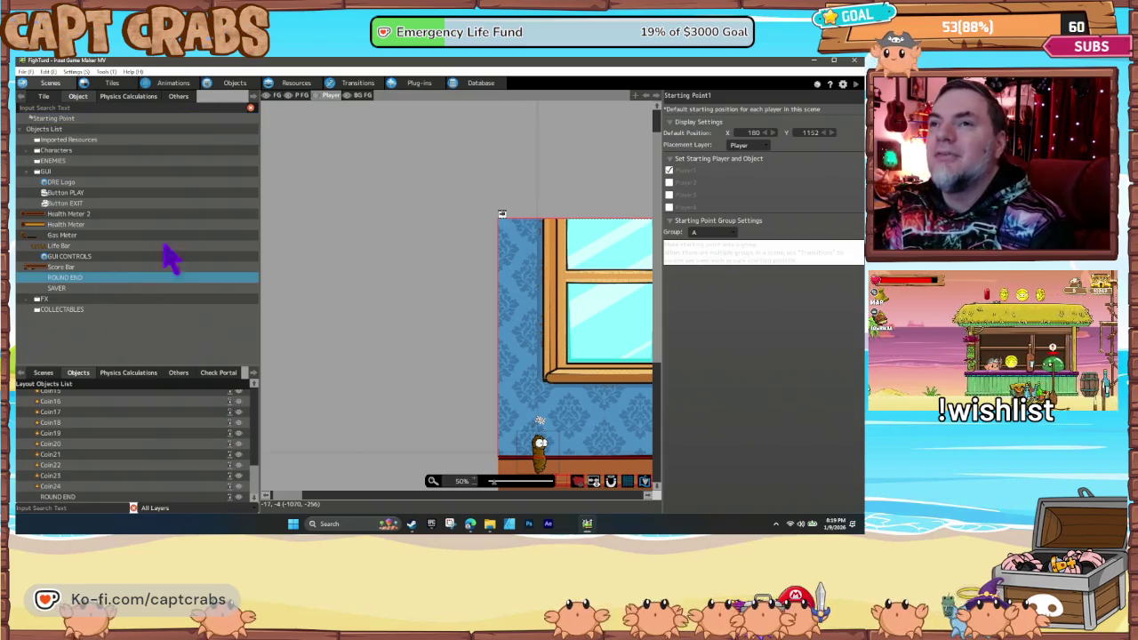
- Open ROUND END's action program in the Objects list and copy the object
click(224, 84)
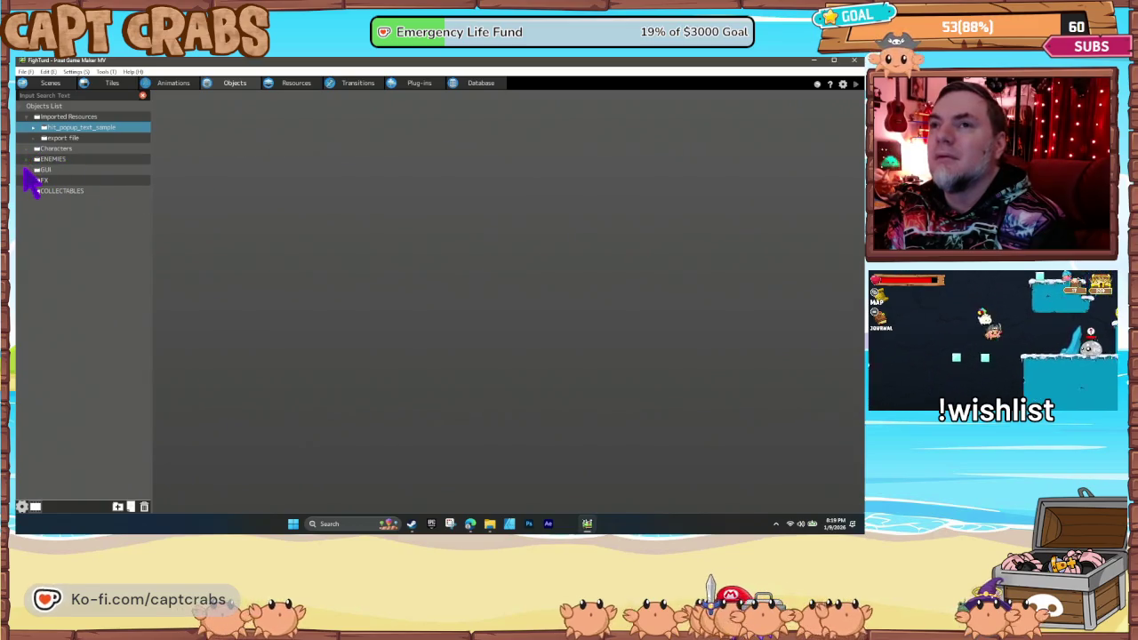
click(36, 169)
click(87, 278)
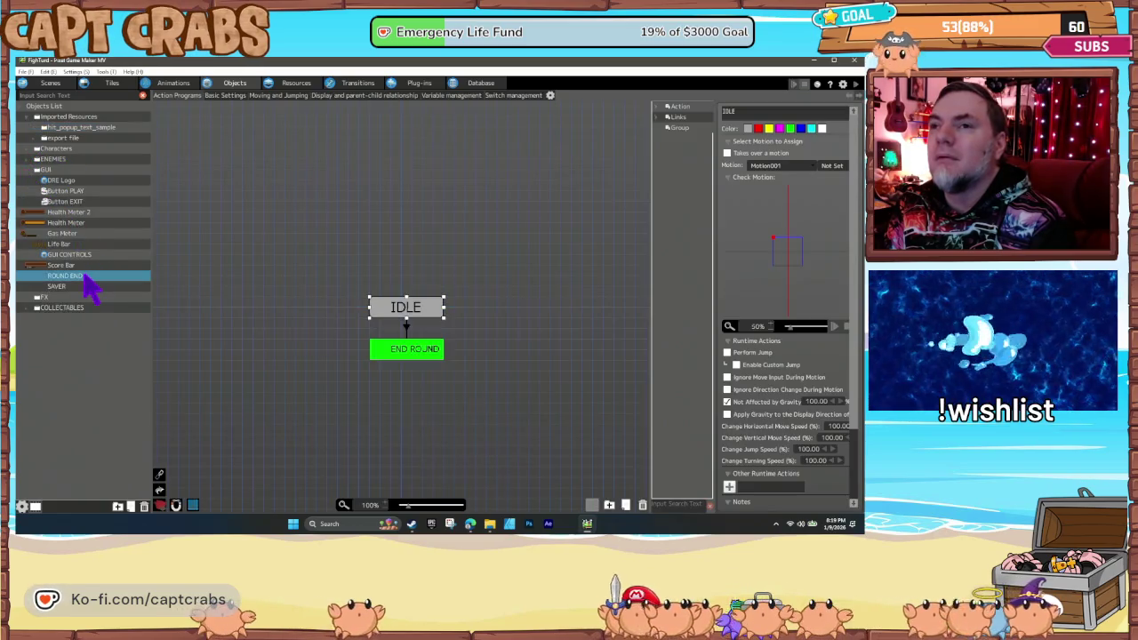
right_click(87, 283)
click(84, 285)
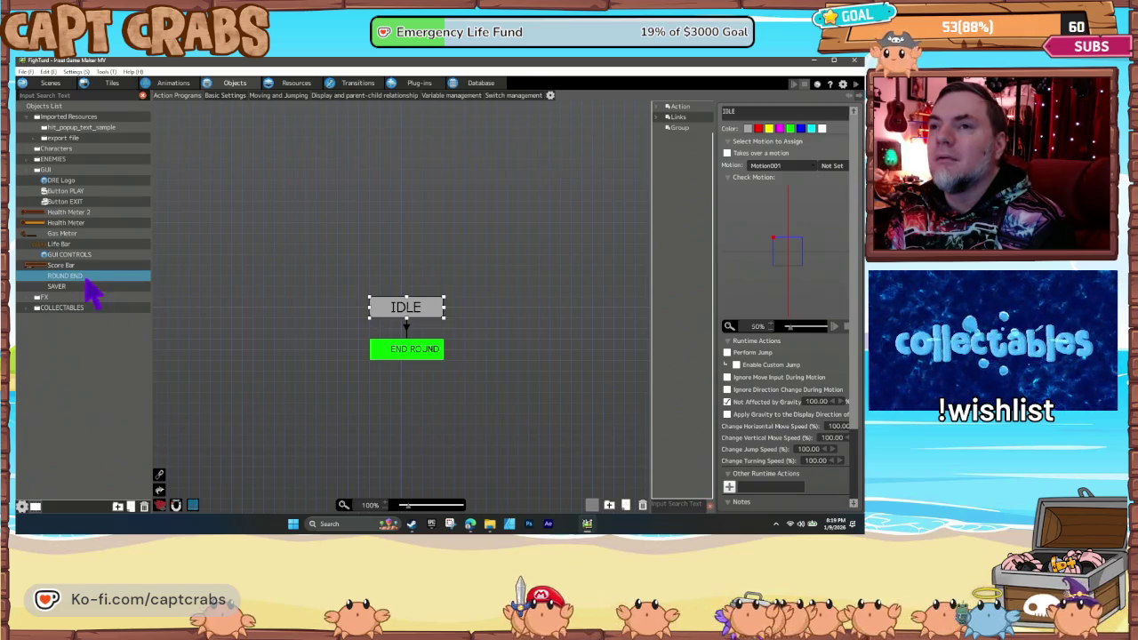
right_click(86, 282)
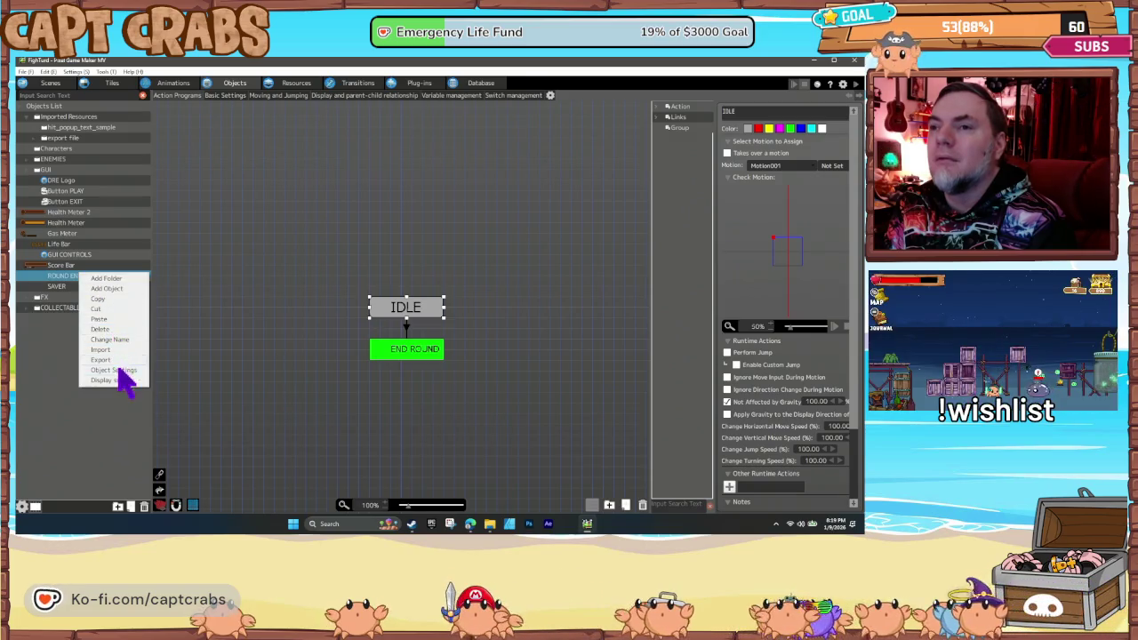
- Paste the ROUND END copy, rename it ROUND START, and select its END ROUND state
click(105, 319)
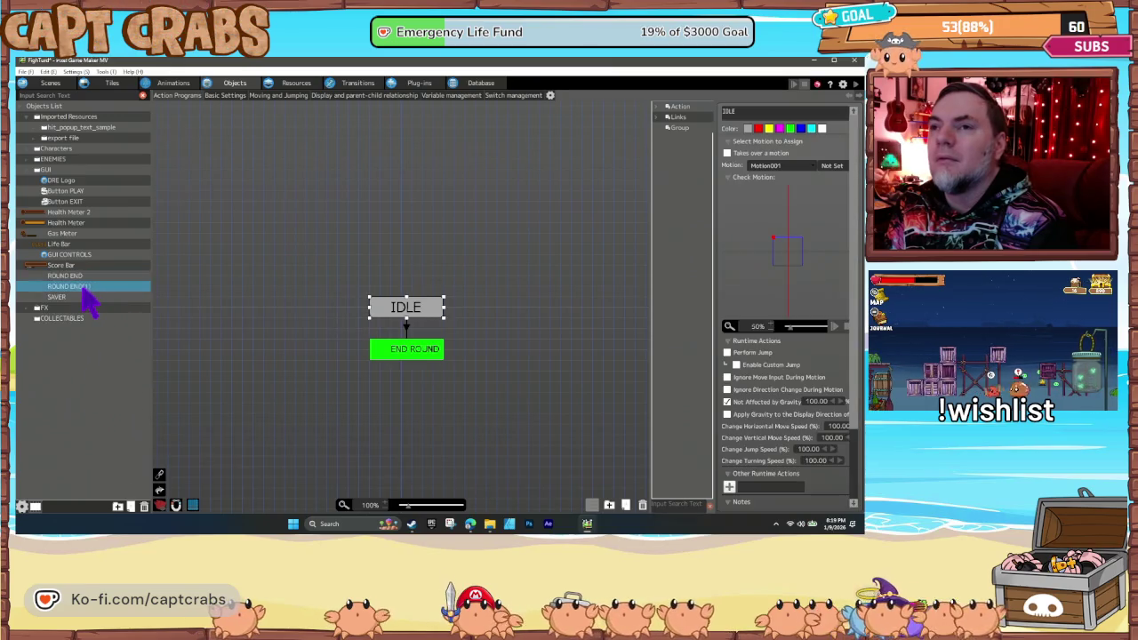
right_click(84, 287)
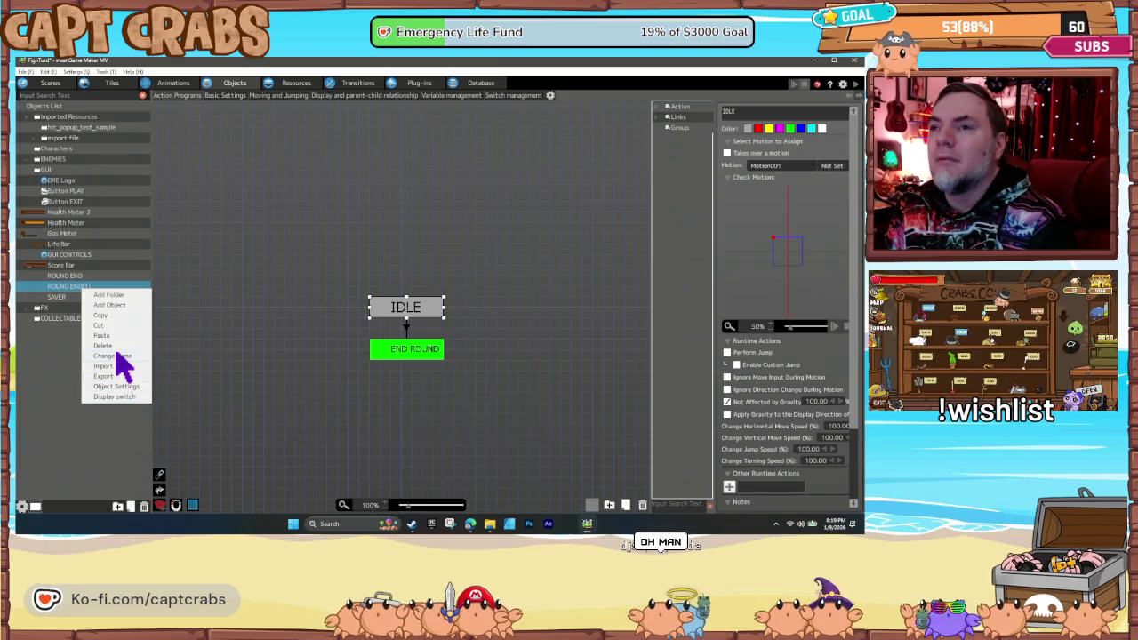
click(116, 356)
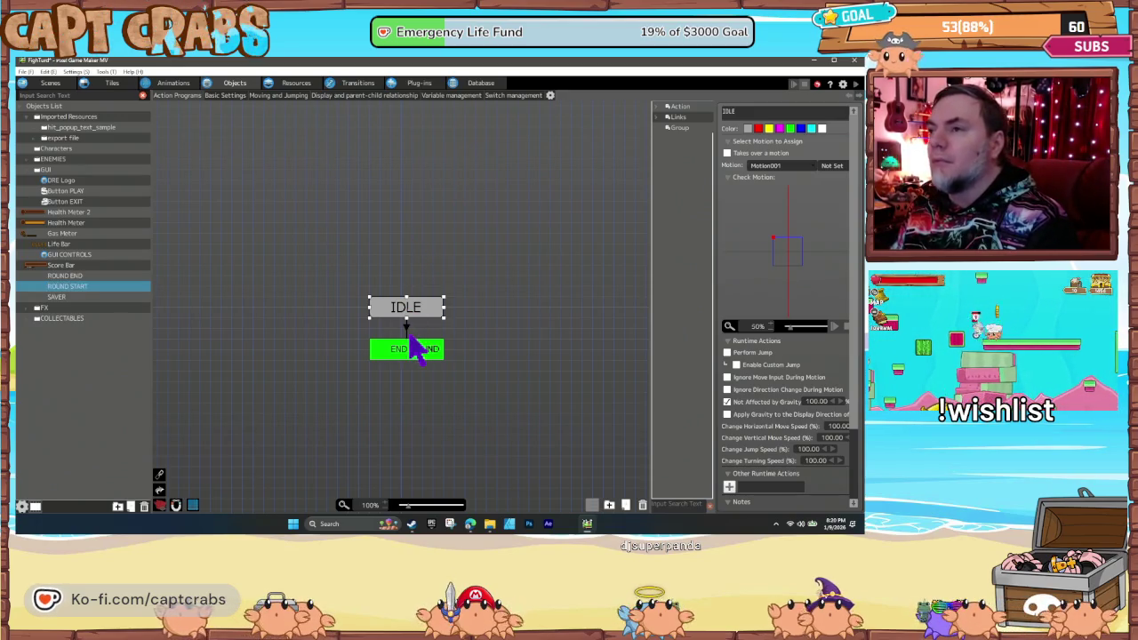
click(406, 326)
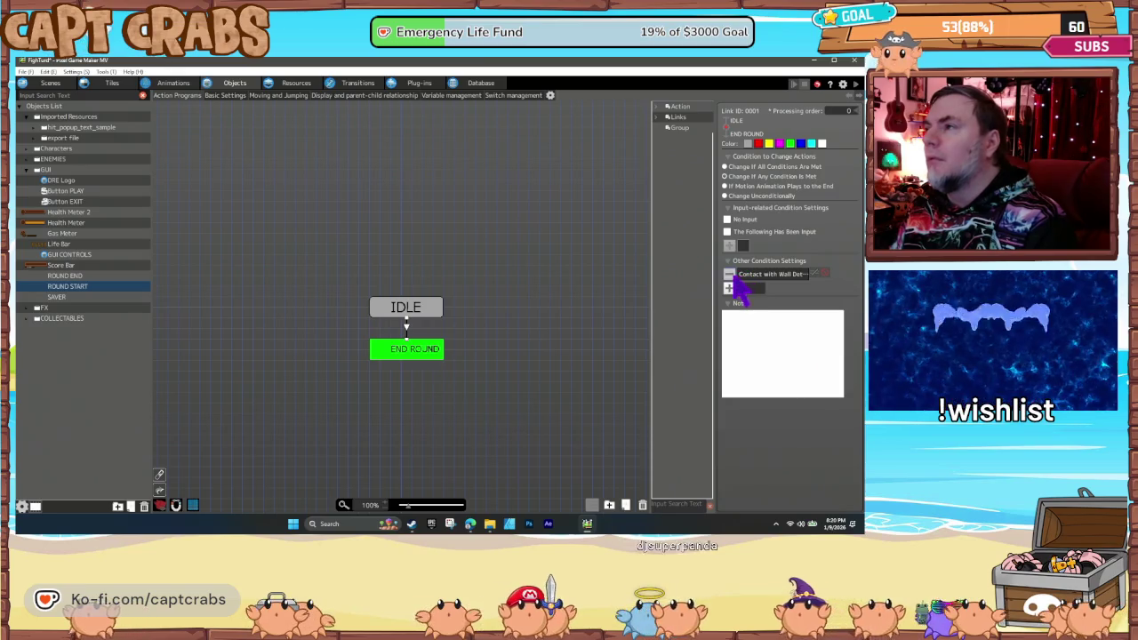
click(433, 350)
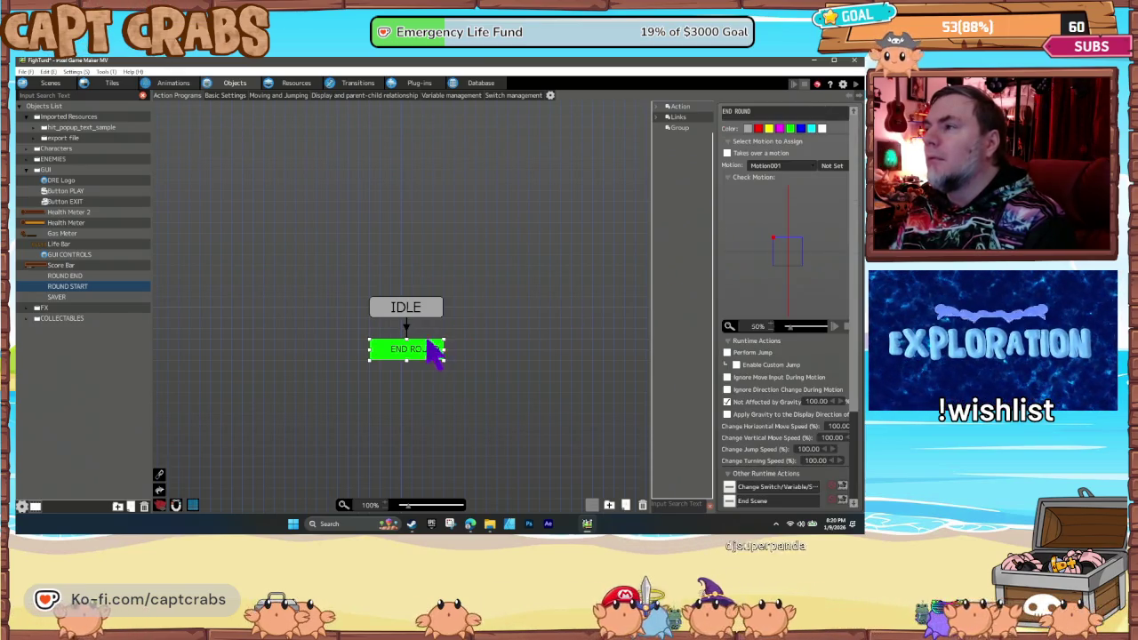
- Set END ROUND's Change Switch action to turn Round COMPLETE OFF and save the project
double_click(765, 487)
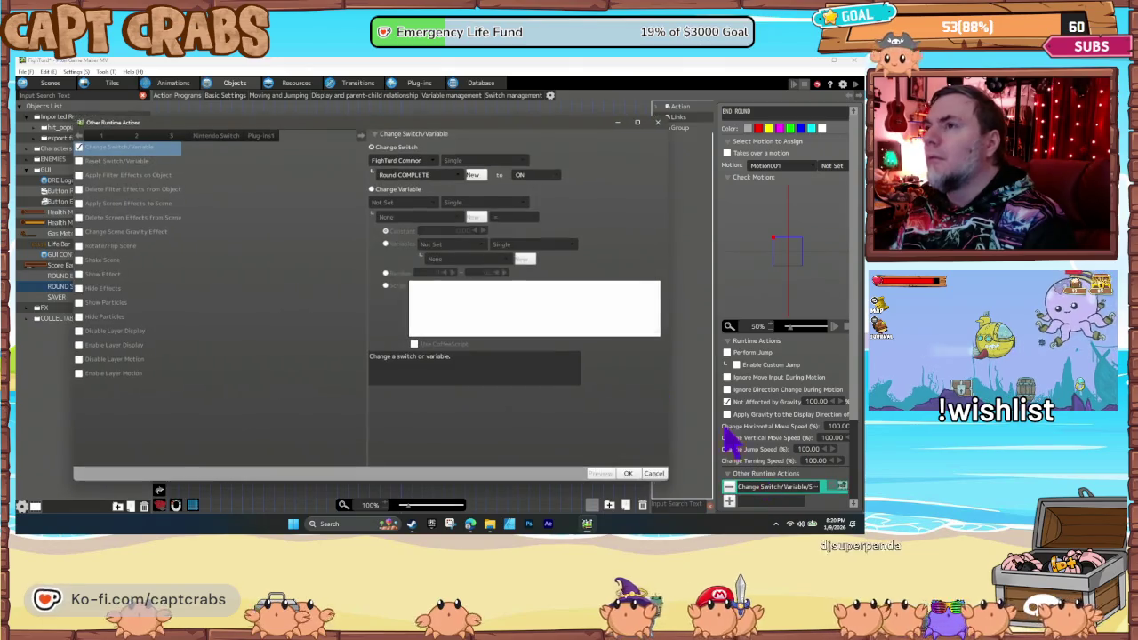
click(530, 175)
click(538, 203)
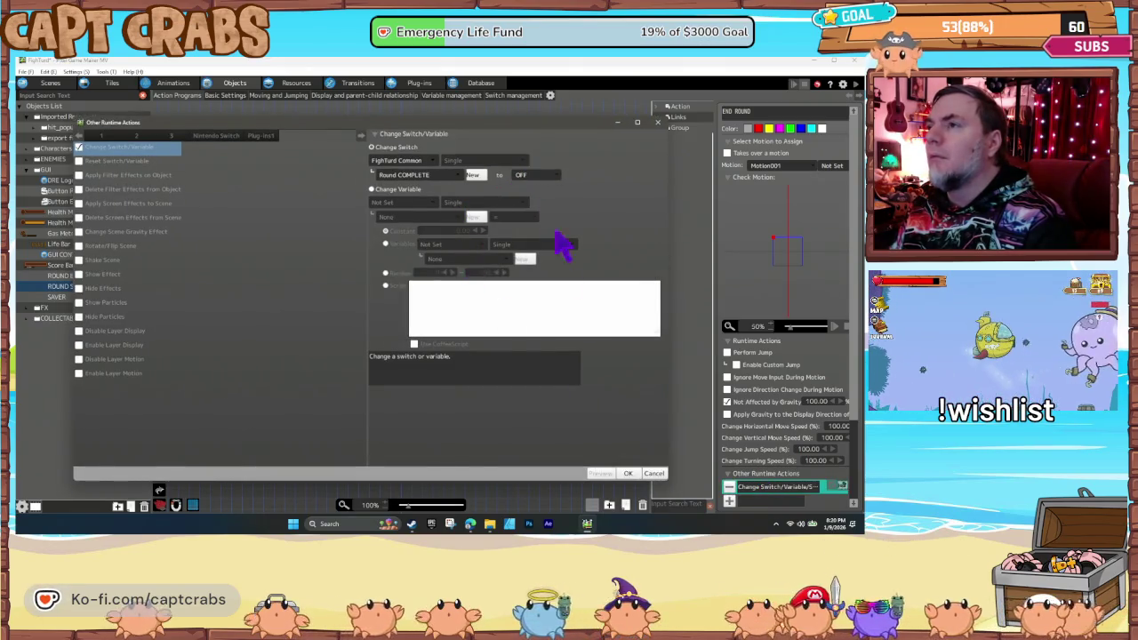
click(627, 473)
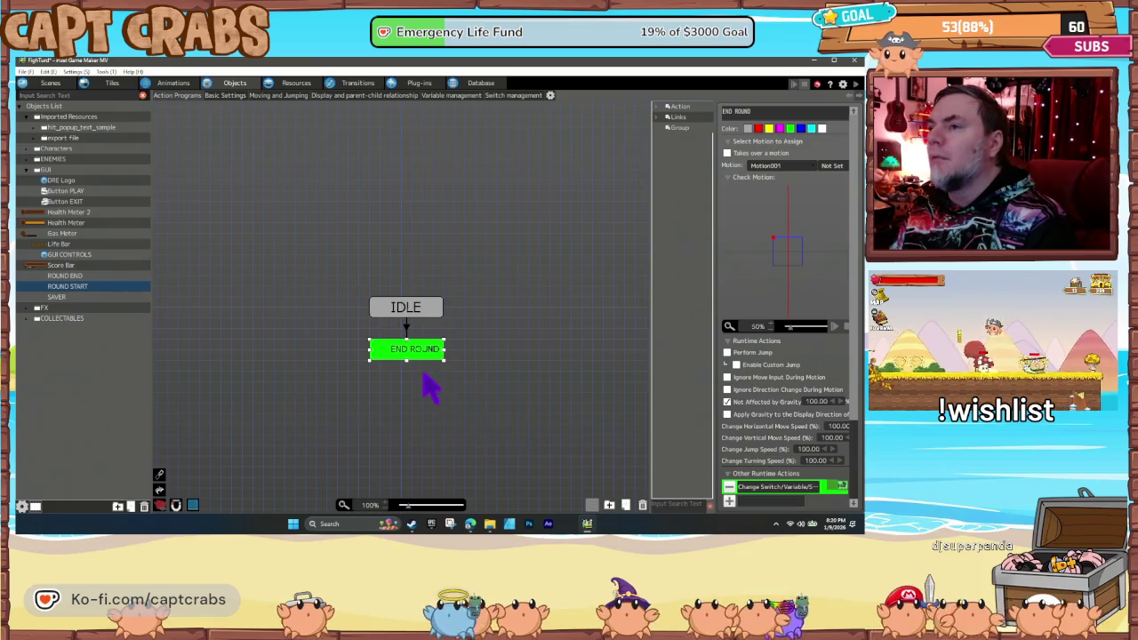
click(339, 353)
key(ctrl+s)
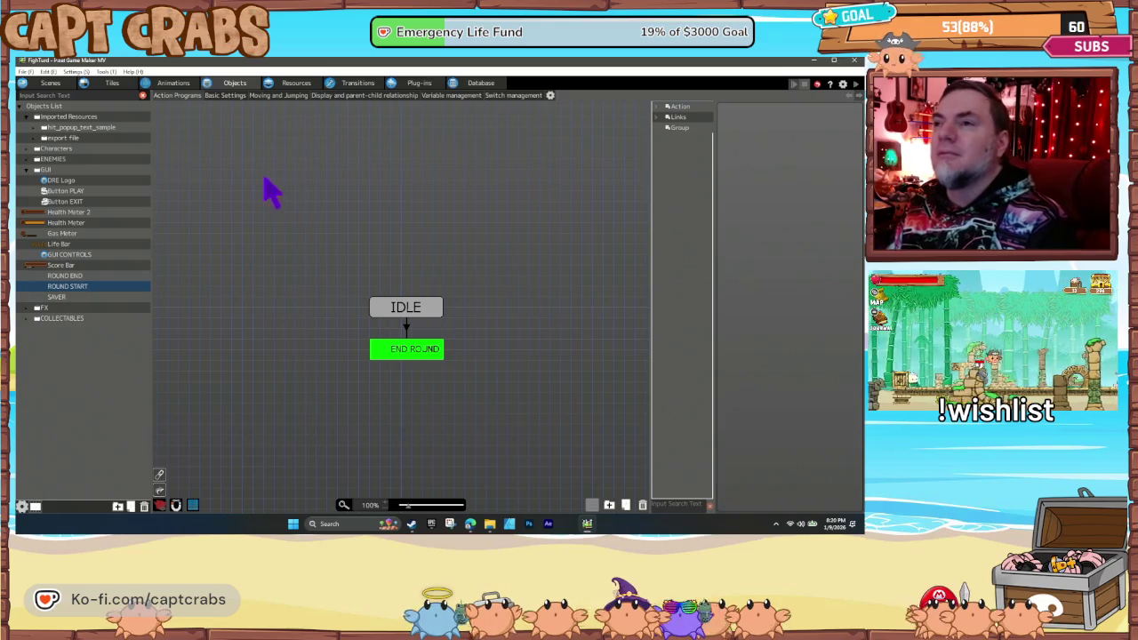
click(60, 84)
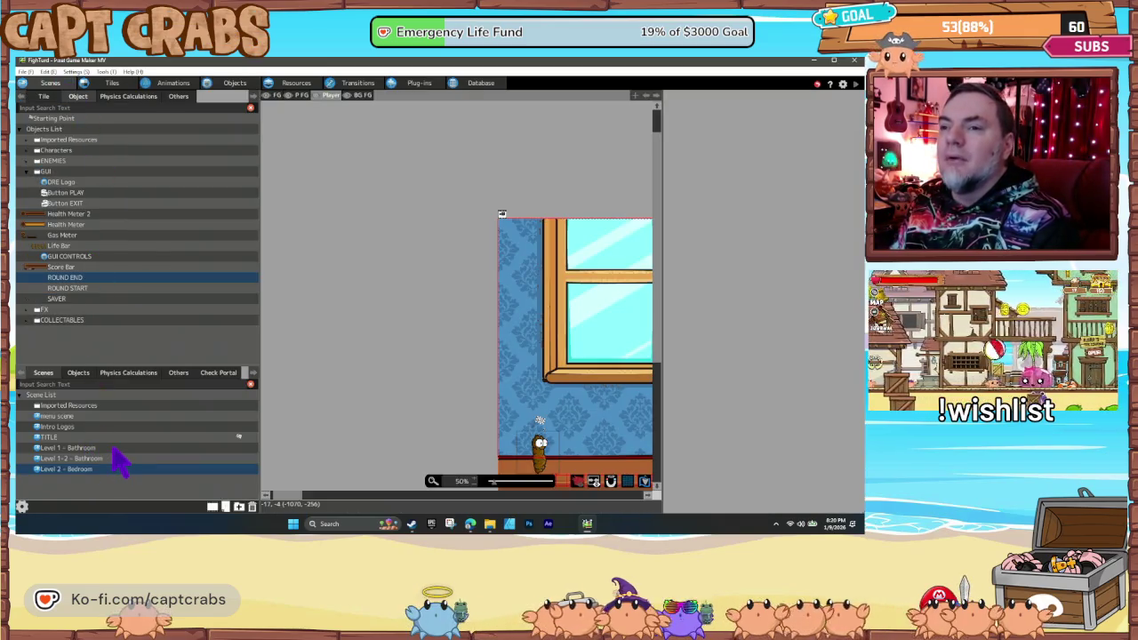
- Place ROUND START above Level 1 - Bathroom's top-left corner and save
click(114, 450)
mouse_move(325, 356)
mouse_down()
mouse_move(444, 394)
mouse_move(483, 427)
mouse_up()
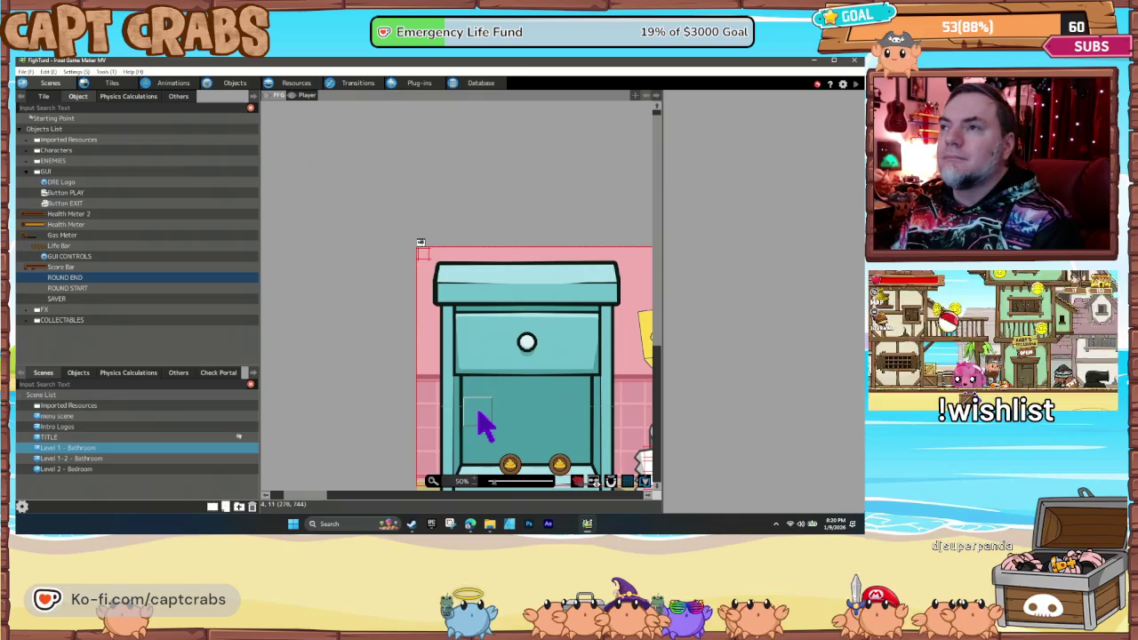
click(305, 107)
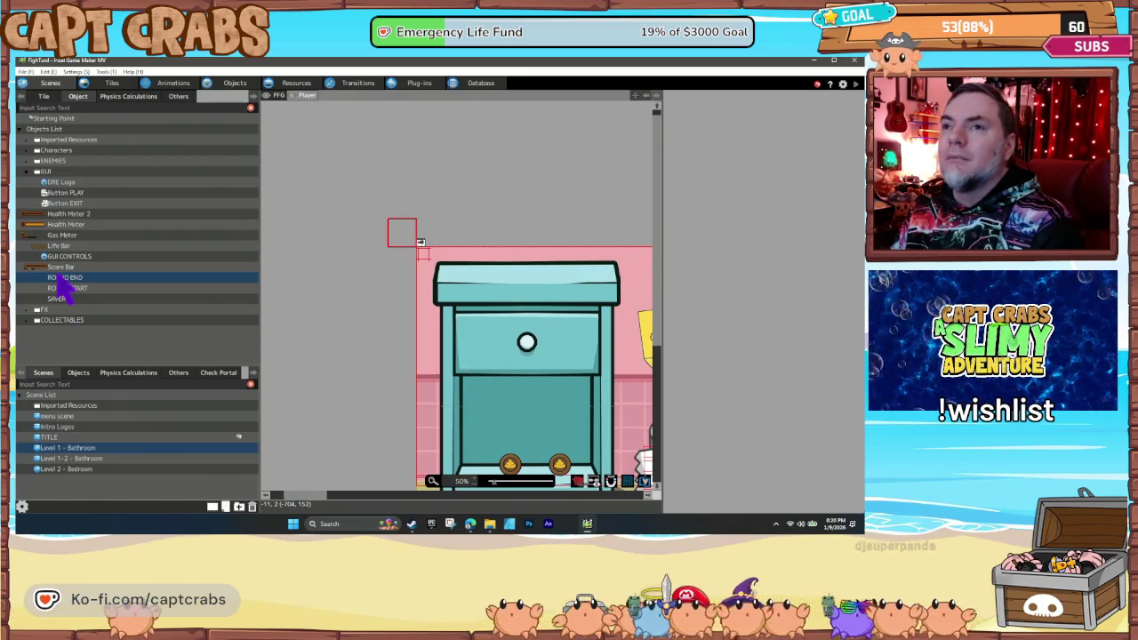
click(83, 294)
scroll(564, 355, left, 3)
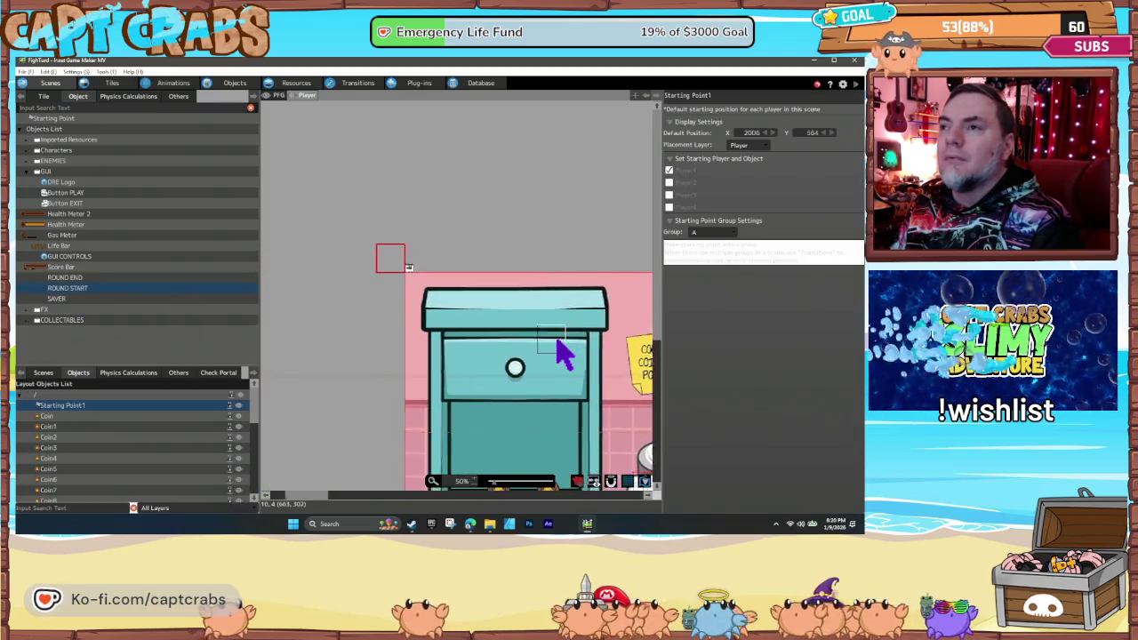
click(400, 270)
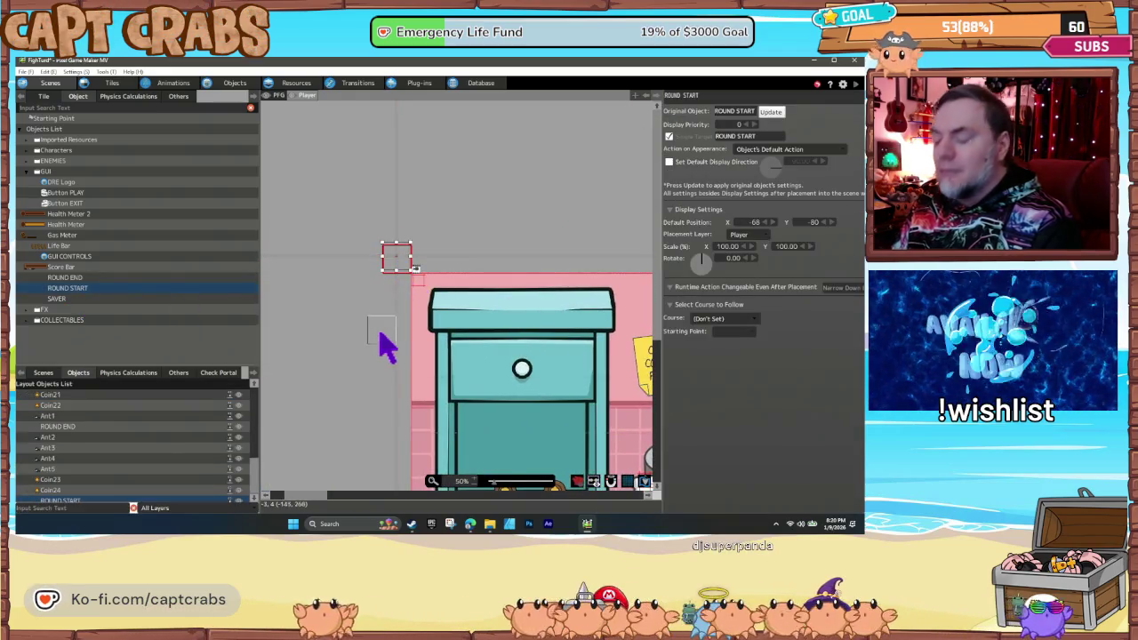
key(ctrl+s)
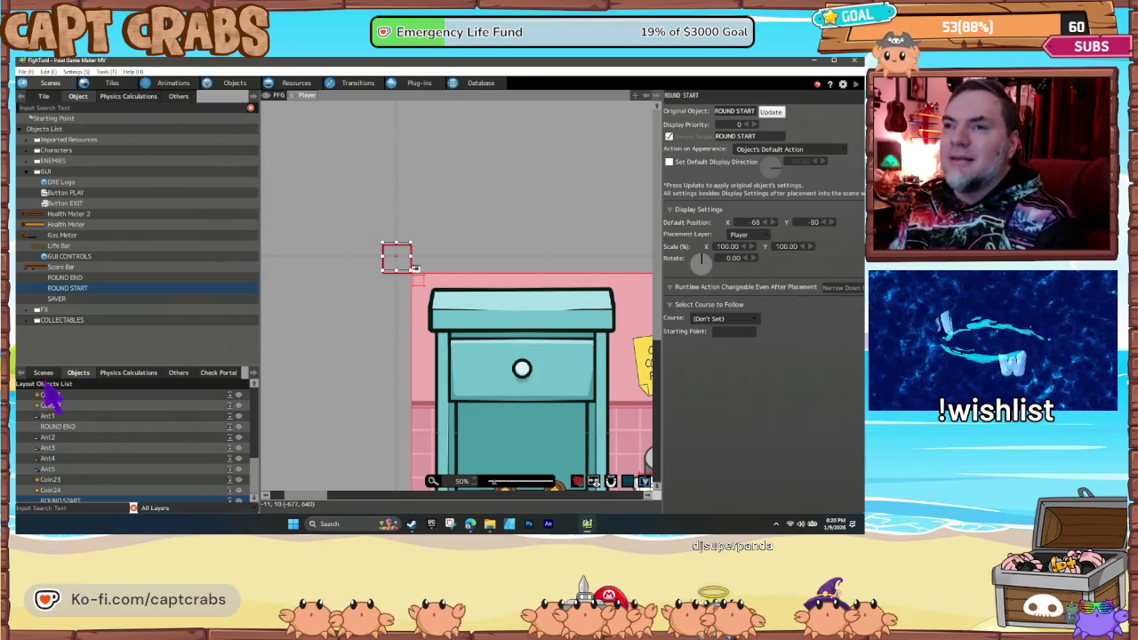
- Place ROUND START on the Player layer above Level 1-2 Bathroom's top-left corner
click(43, 372)
click(89, 458)
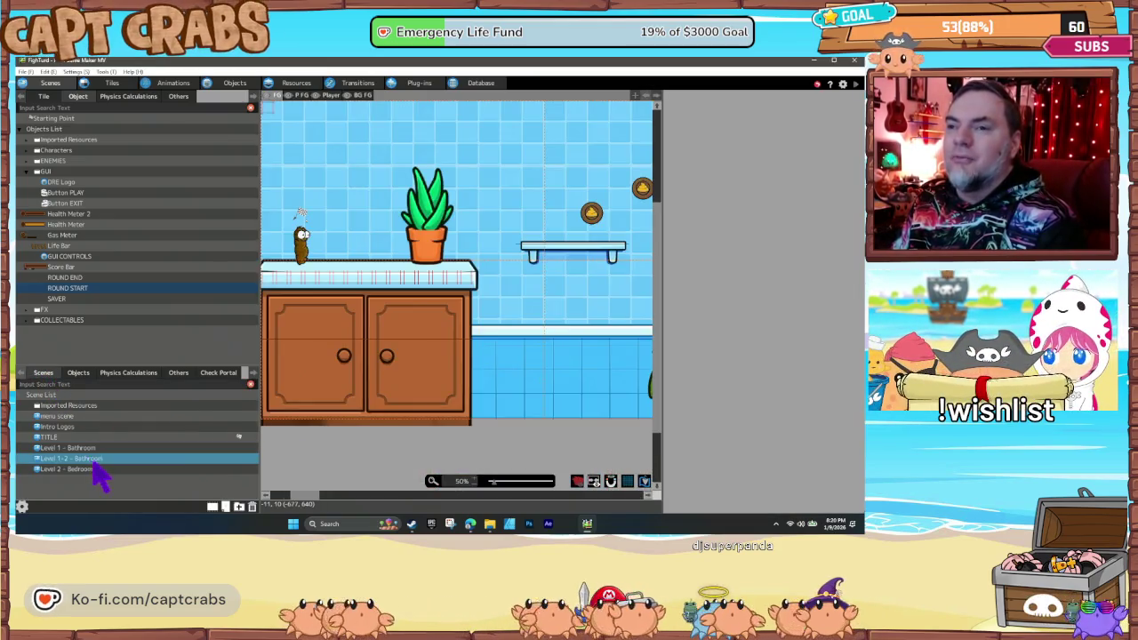
drag(349, 383, 541, 475)
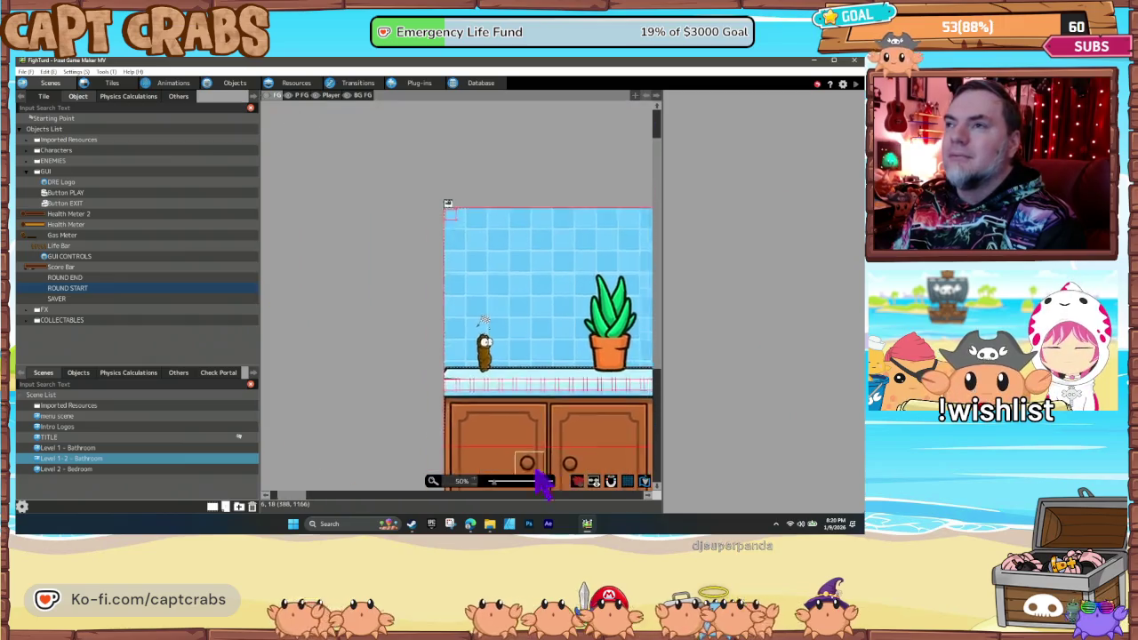
click(323, 97)
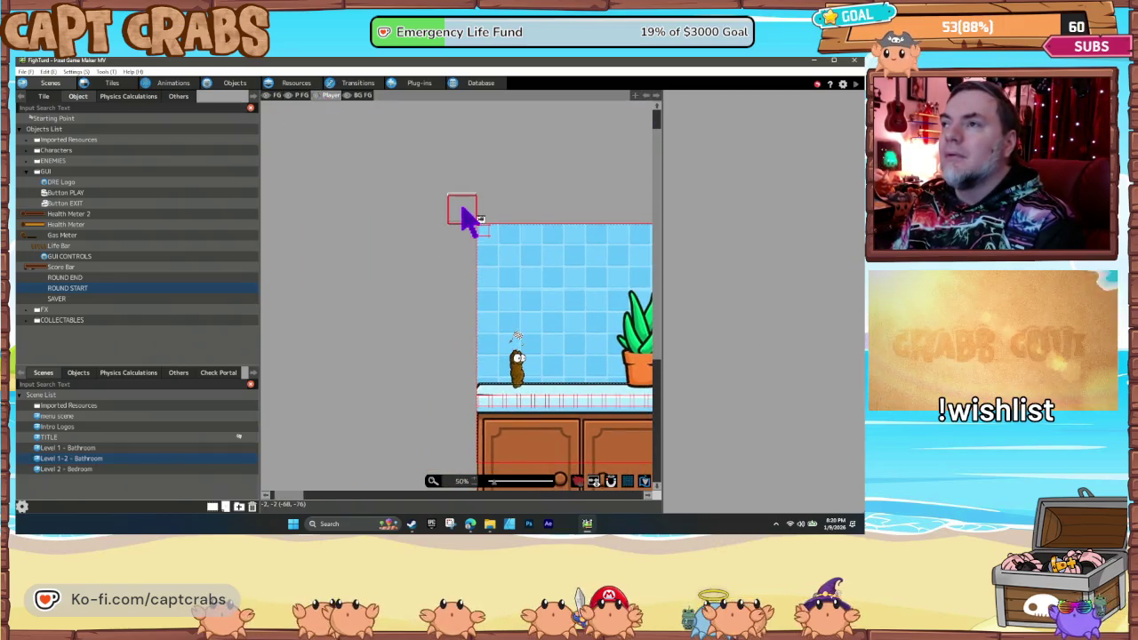
click(462, 214)
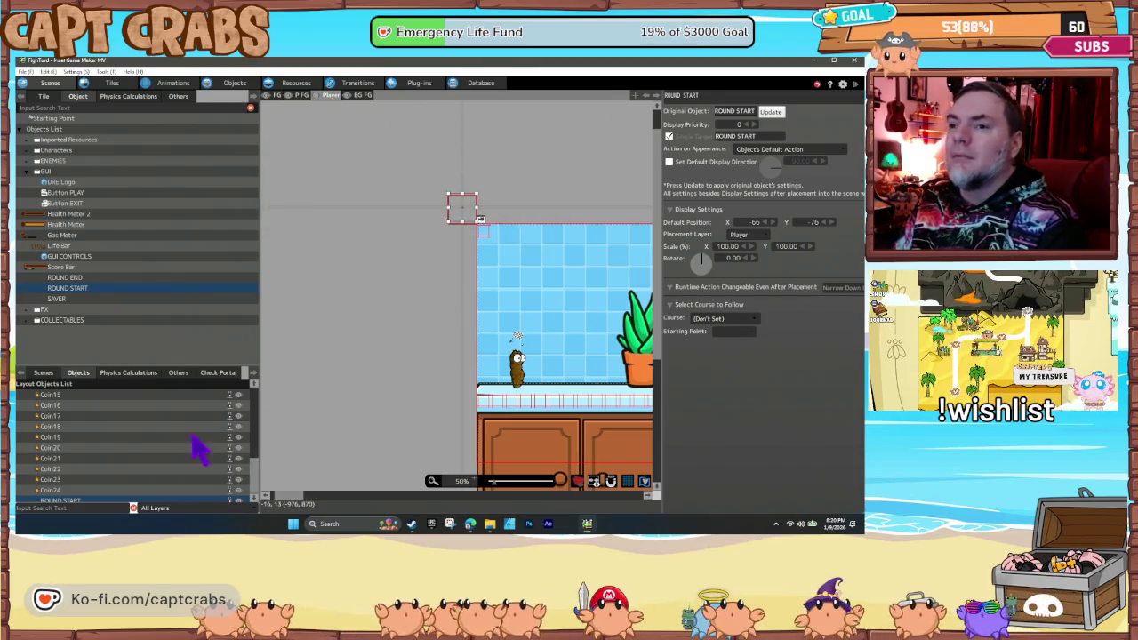
click(42, 373)
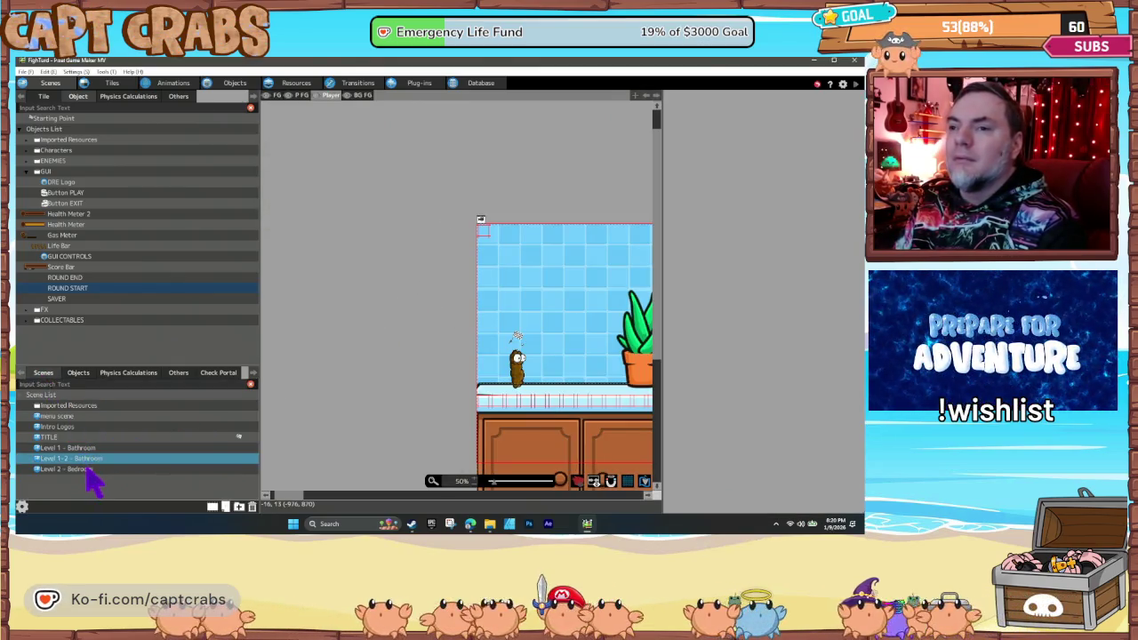
double_click(89, 470)
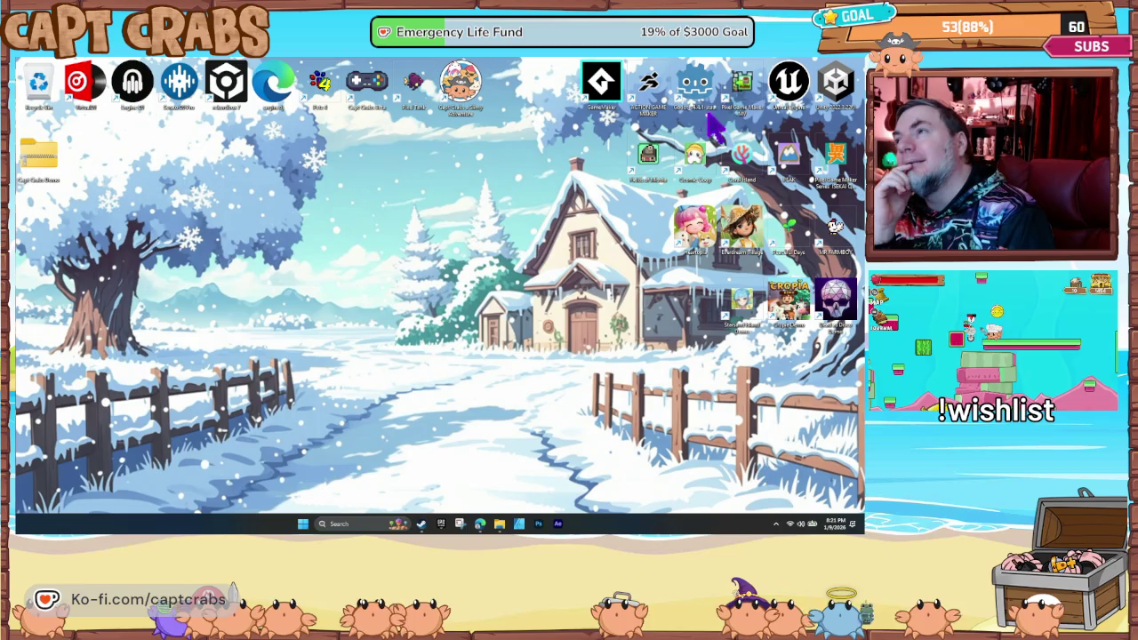
- Start Pixel Game Maker MV from the desktop shortcut and load FighTurd from recent projects
double_click(743, 85)
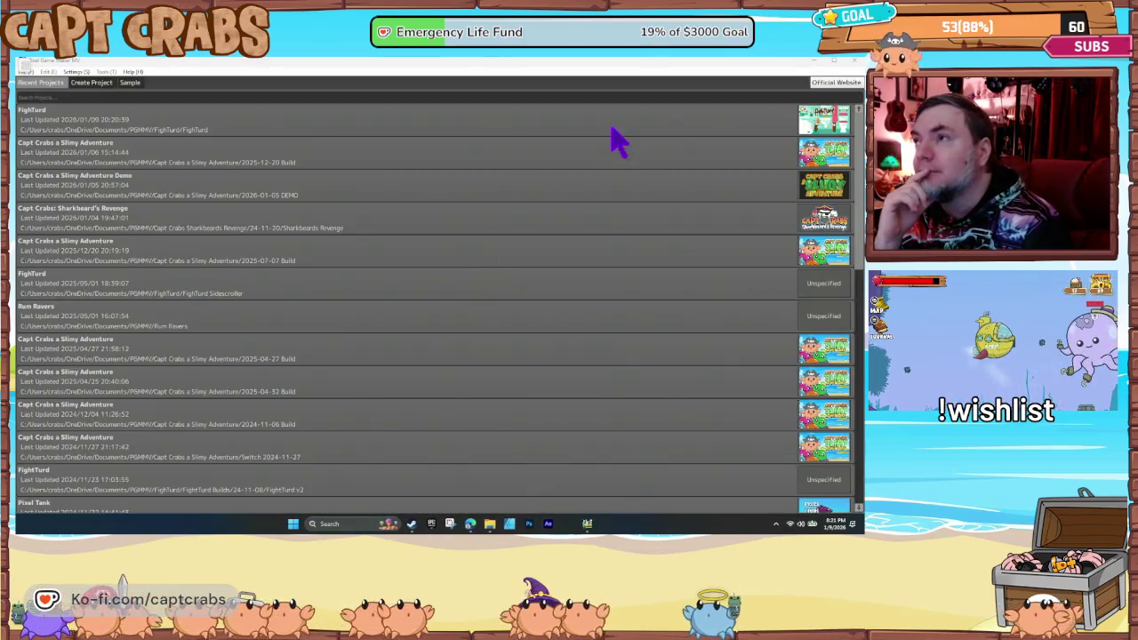
double_click(612, 130)
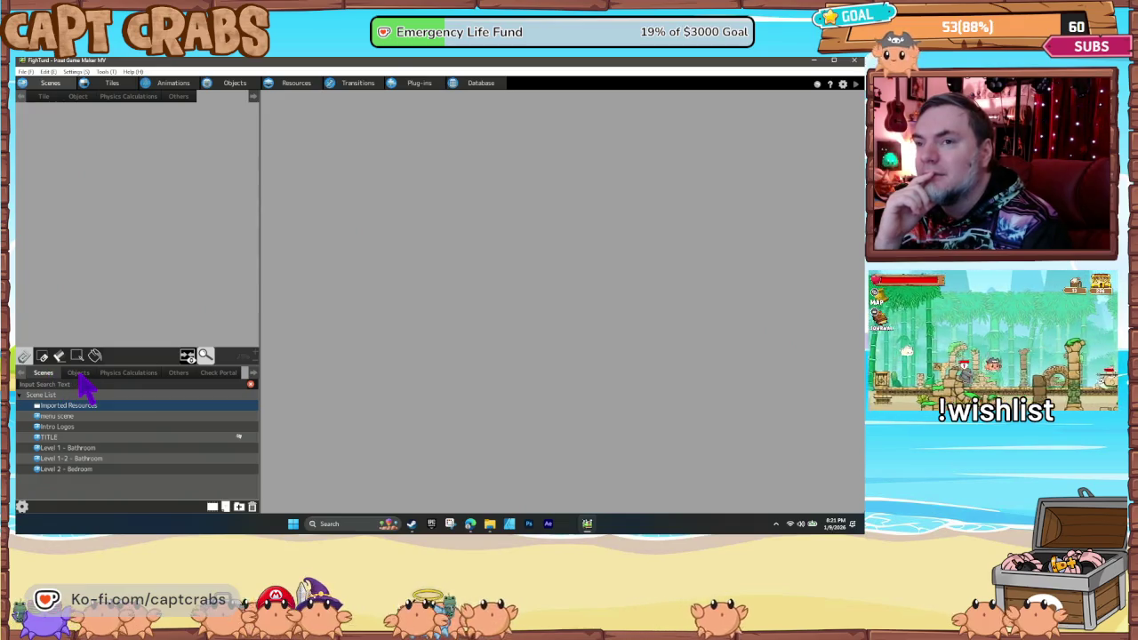
- Open the Level 1 - Bathroom scene and review the objects placed in it
double_click(71, 451)
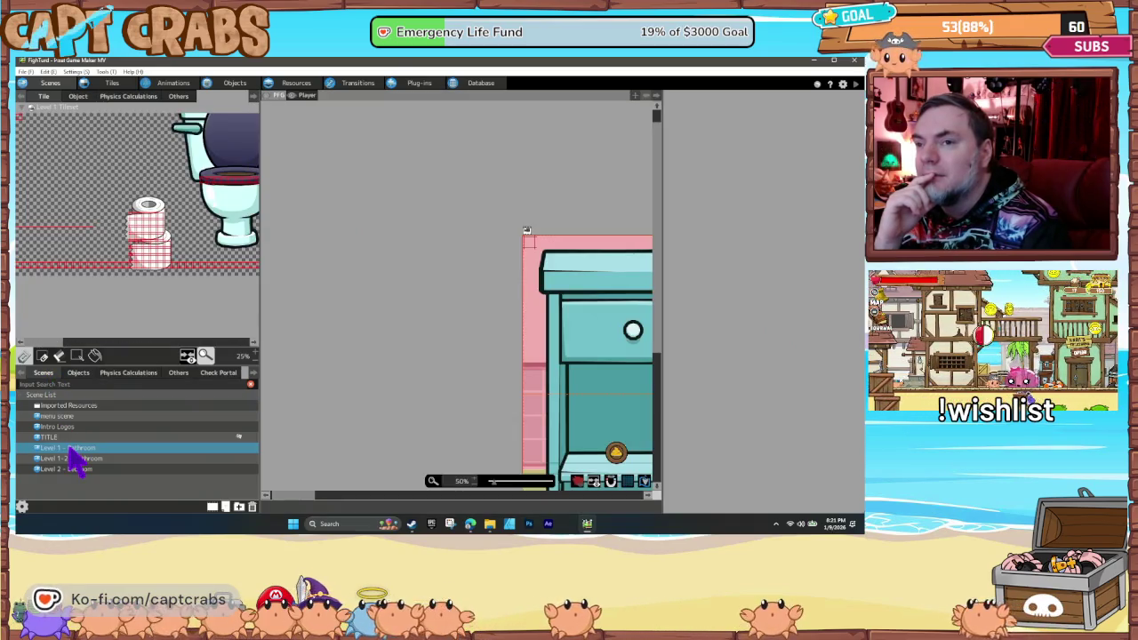
click(78, 373)
scroll(140, 470, down, 5)
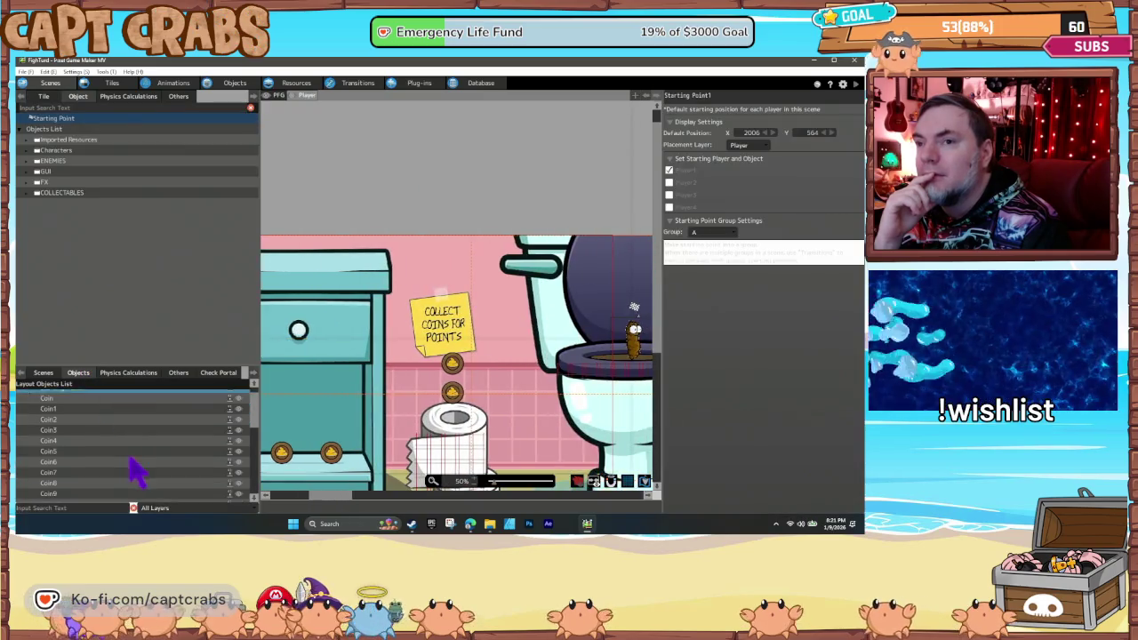
drag(254, 436, 262, 516)
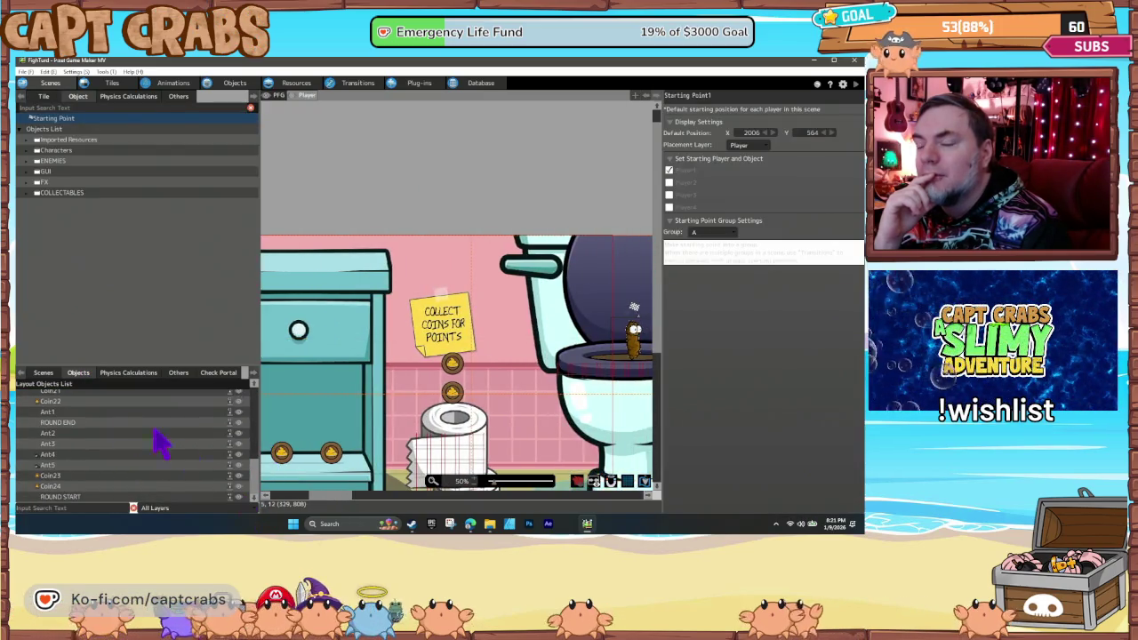
- Place ROUND START from the GUI folder at Level 2 - Bedroom's top-left, then test-play
click(44, 374)
double_click(94, 469)
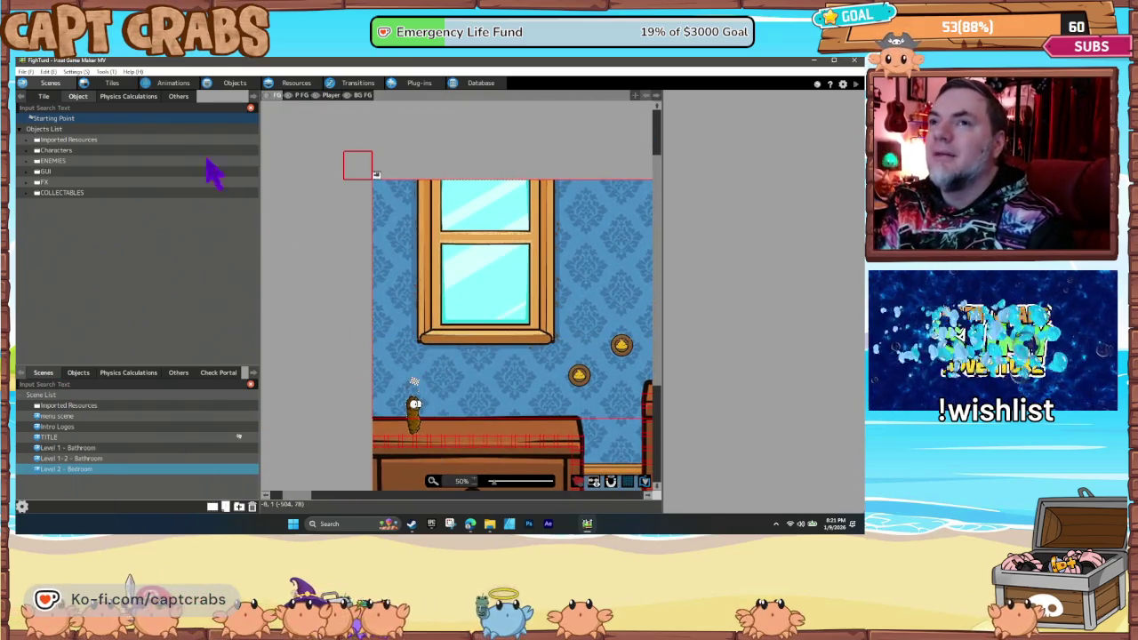
click(36, 171)
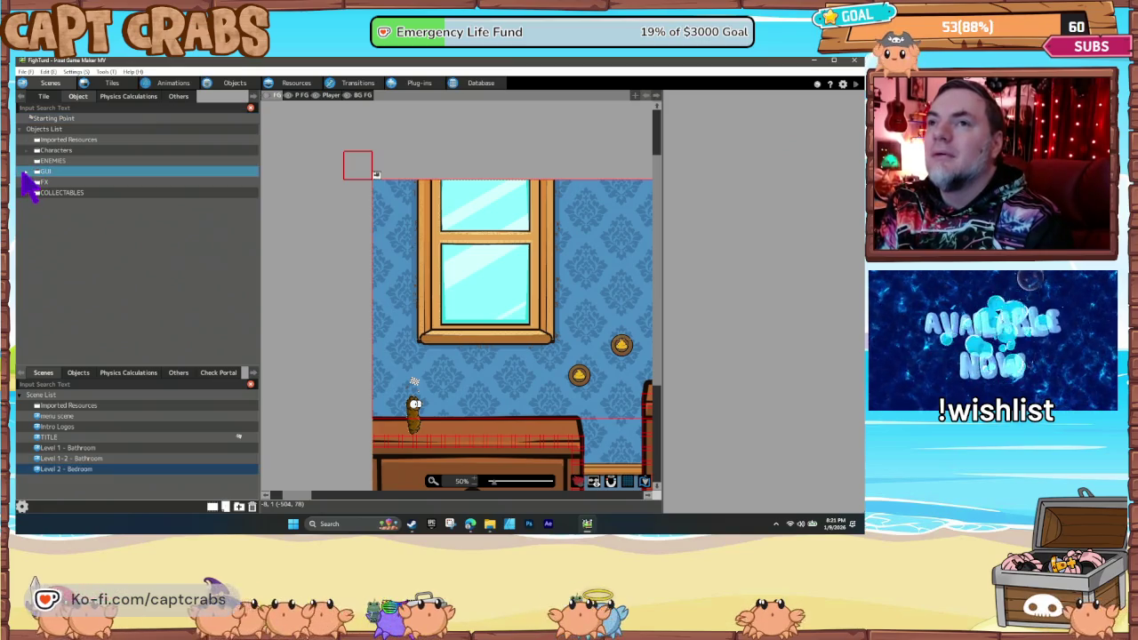
click(27, 171)
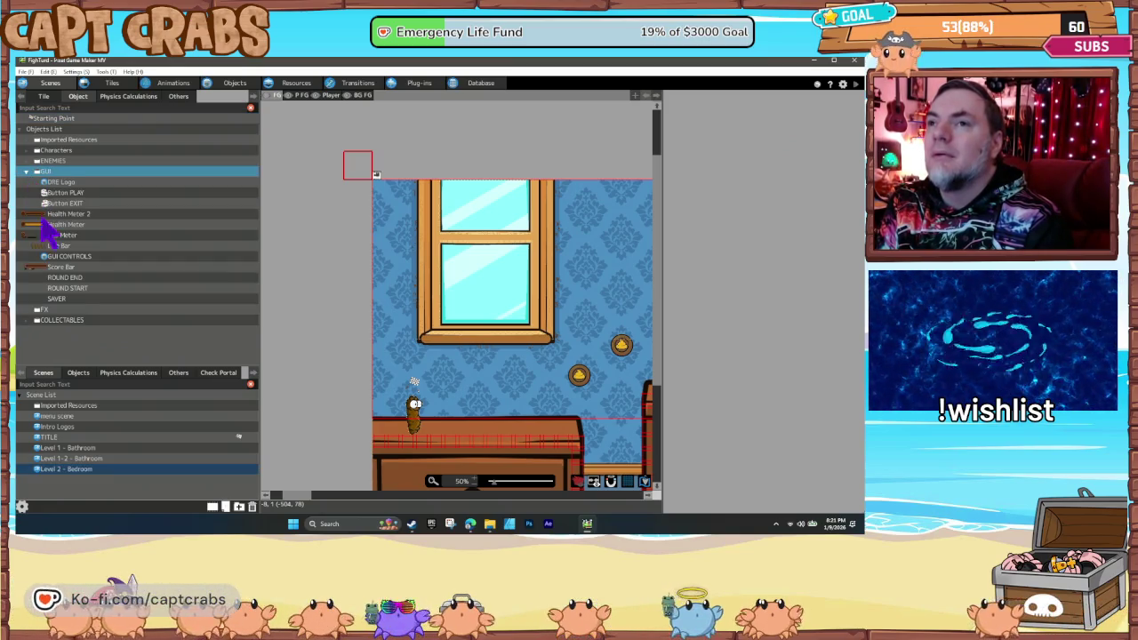
mouse_move(74, 290)
mouse_down()
mouse_move(178, 287)
mouse_move(348, 194)
mouse_up()
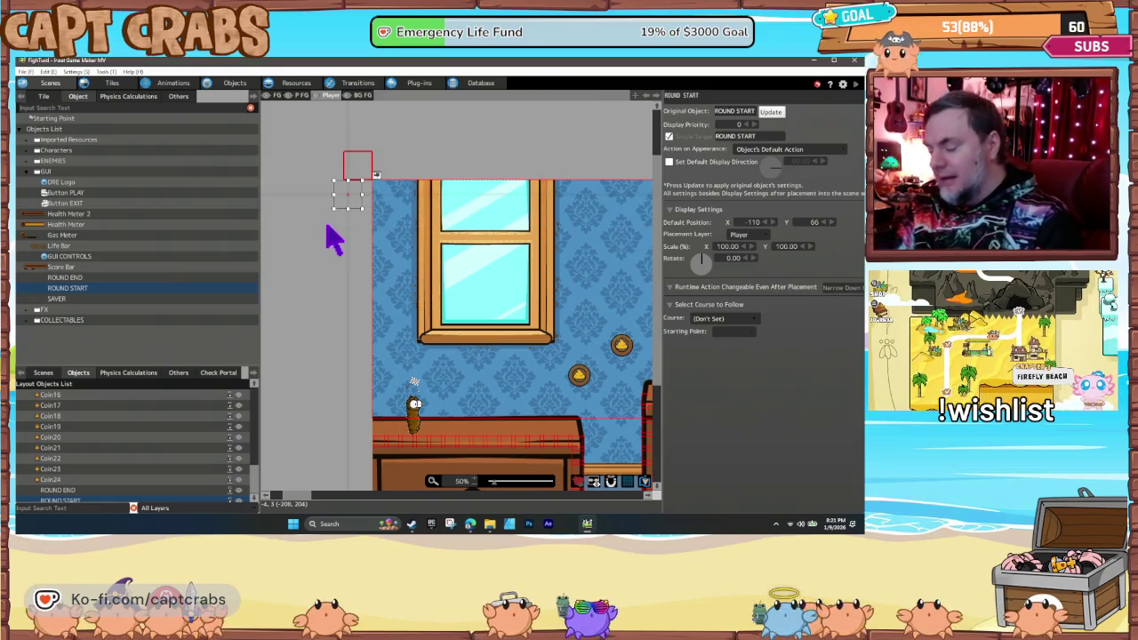
key(F5)
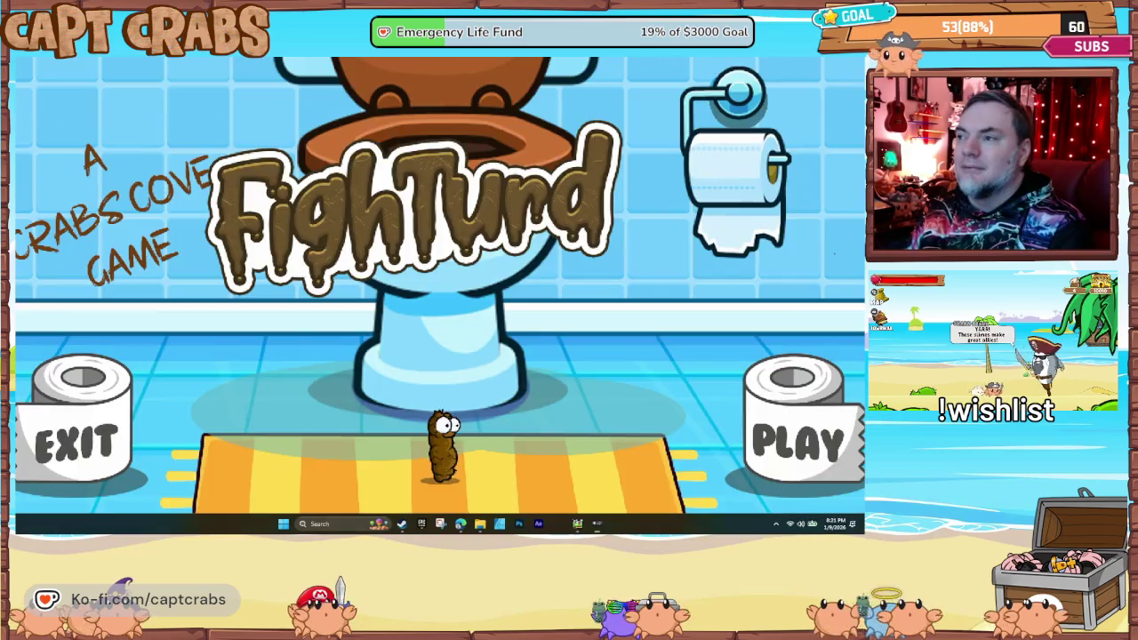
- Start the game, walk off the toilet seat and jump for the first two coins
key(Right)
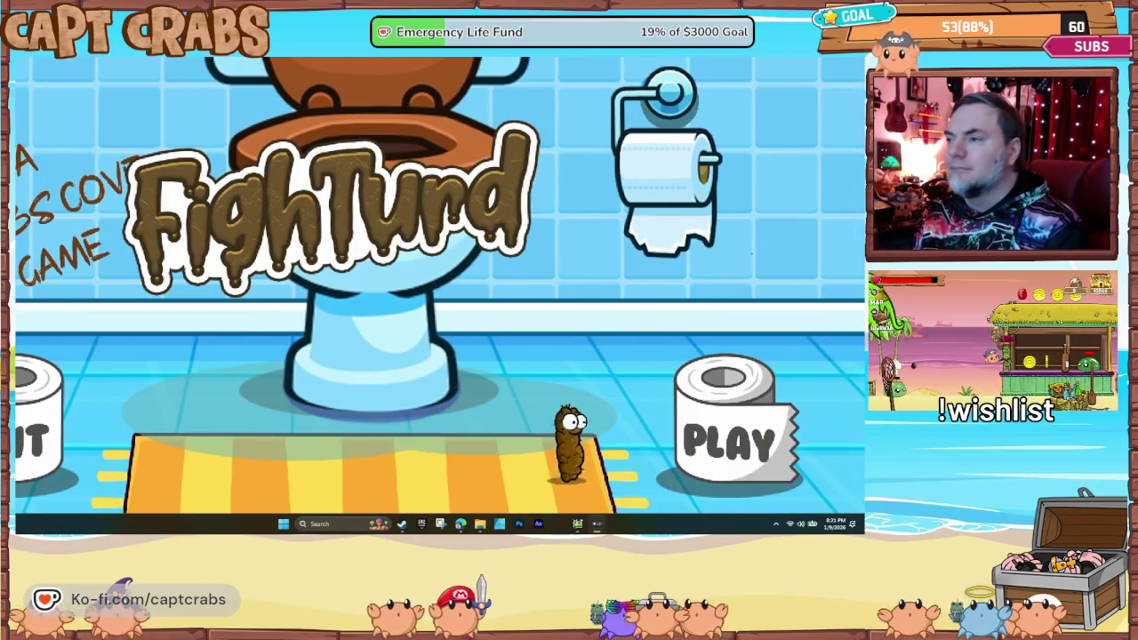
key(Right)
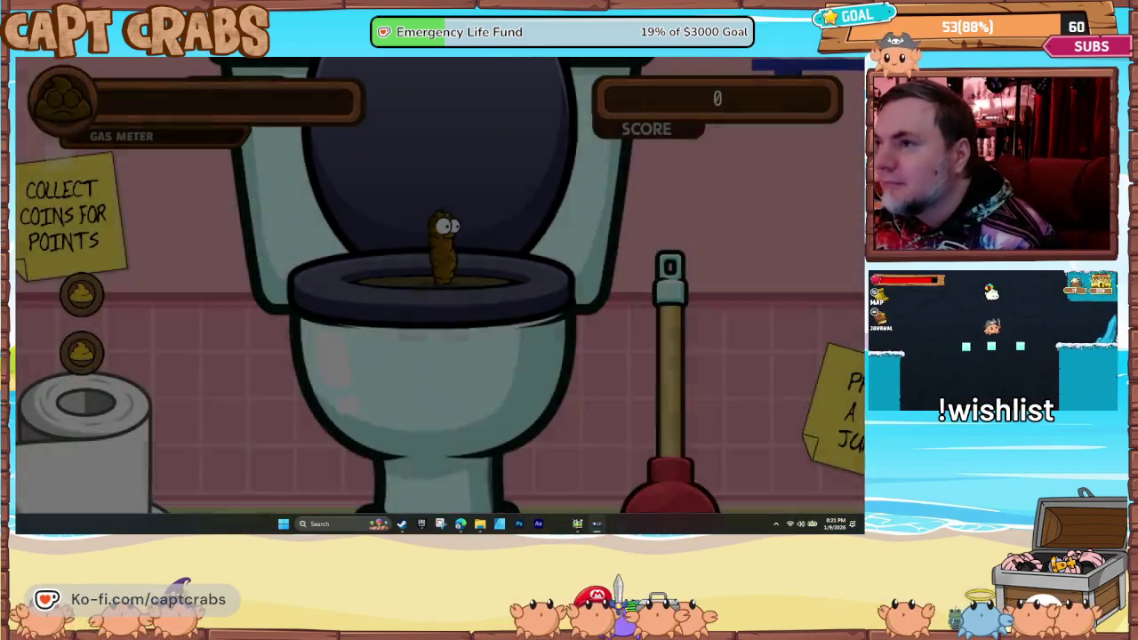
key(Right)
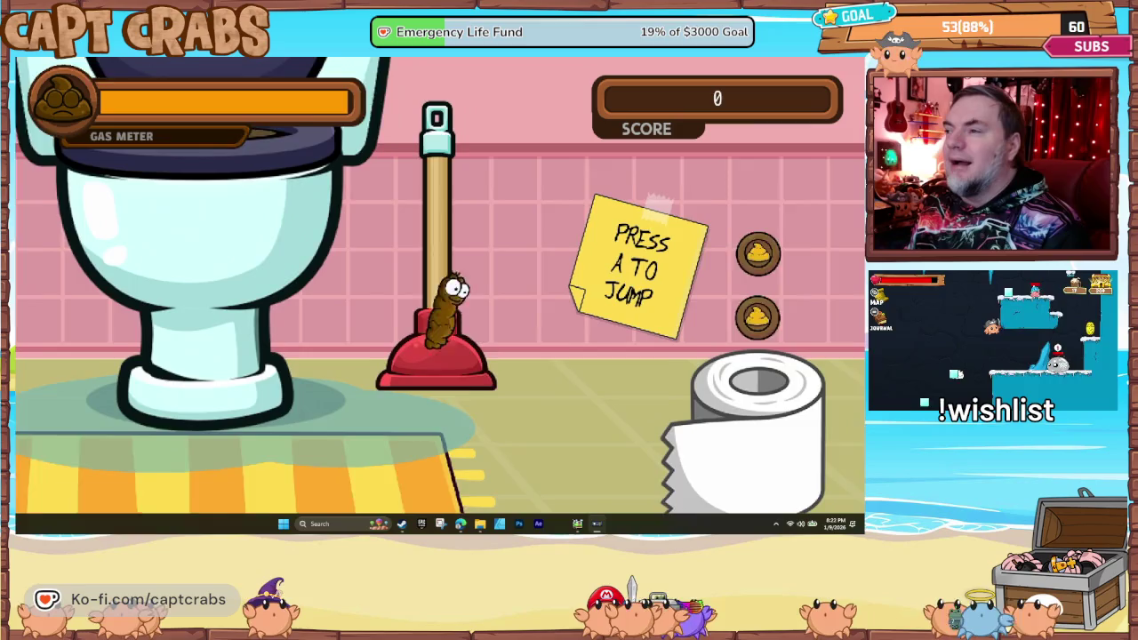
key(Right)
key(a)
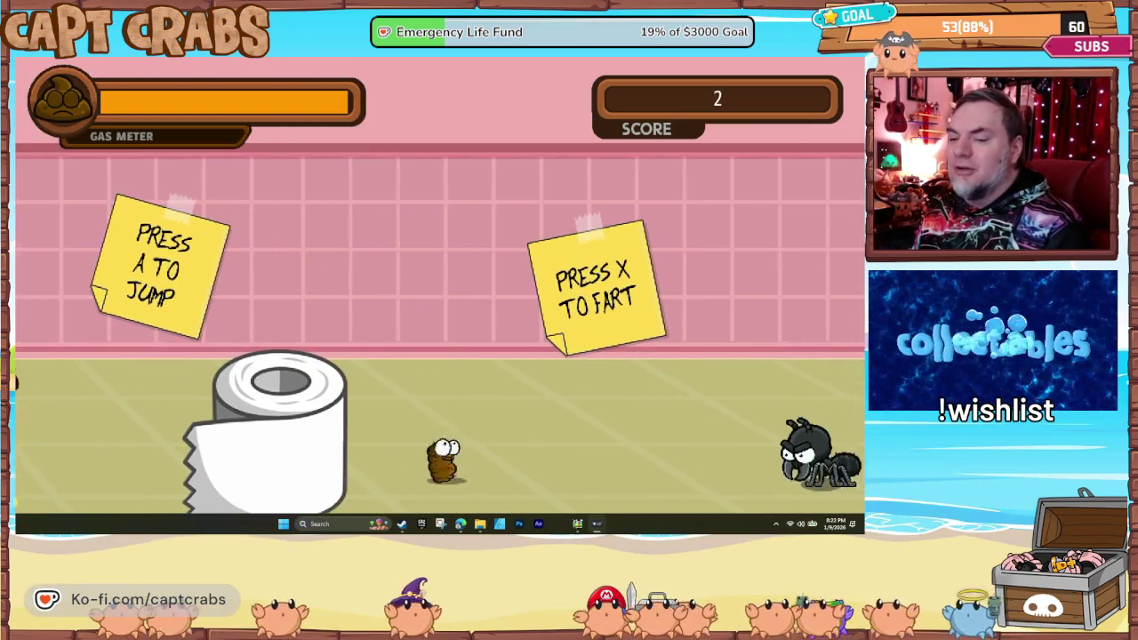
key(Right)
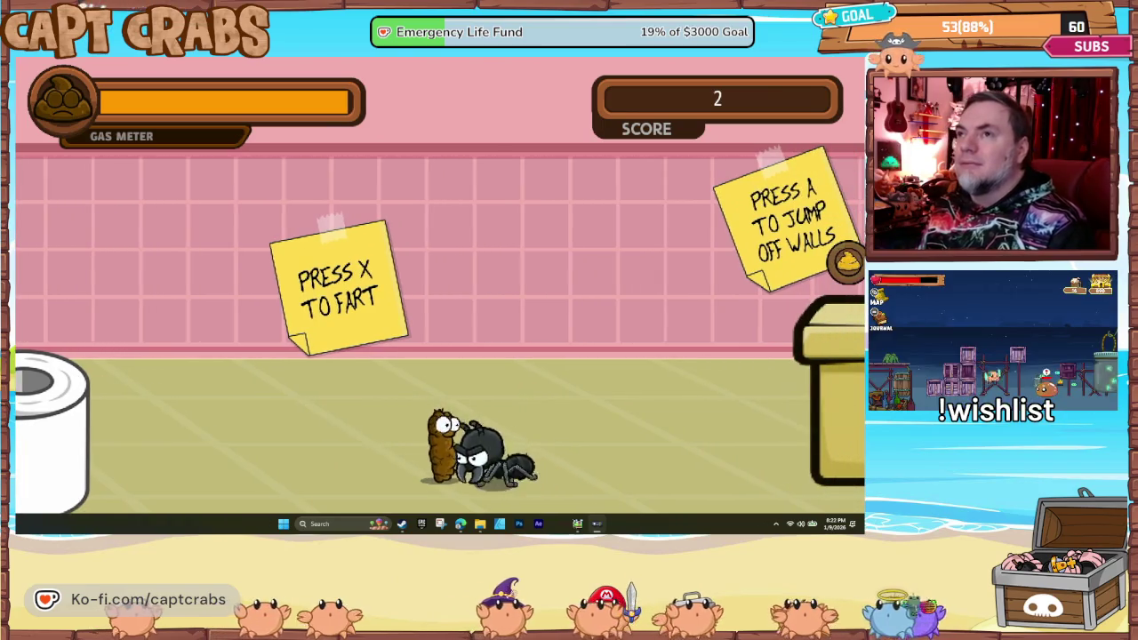
- Back away from the spider, test the reduced jump height, and jump over it
key(Left)
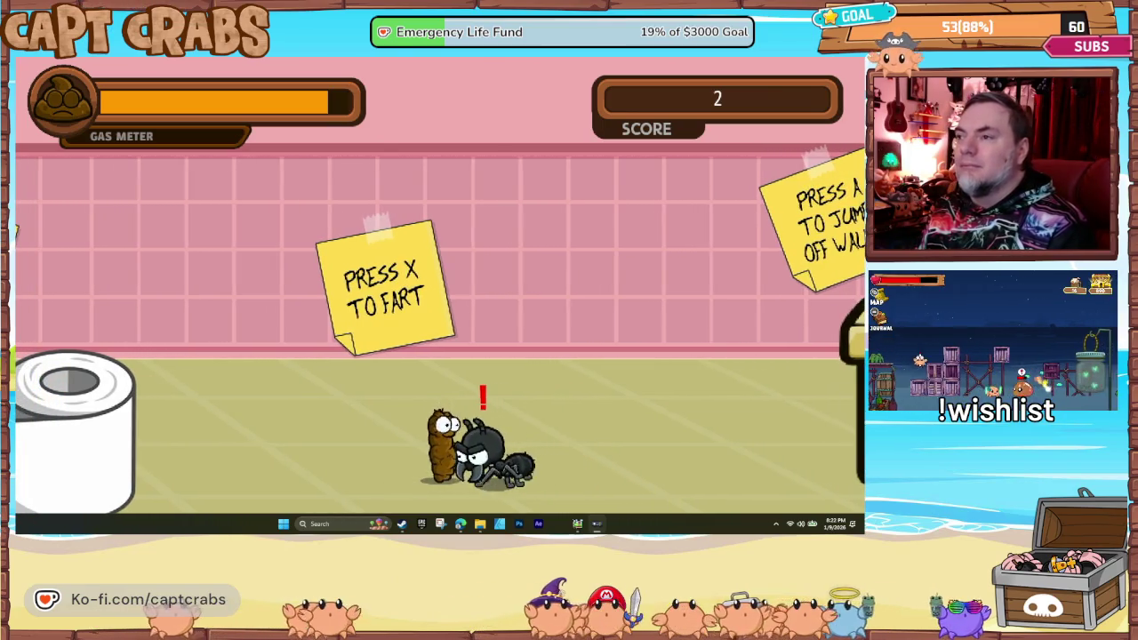
key(Left)
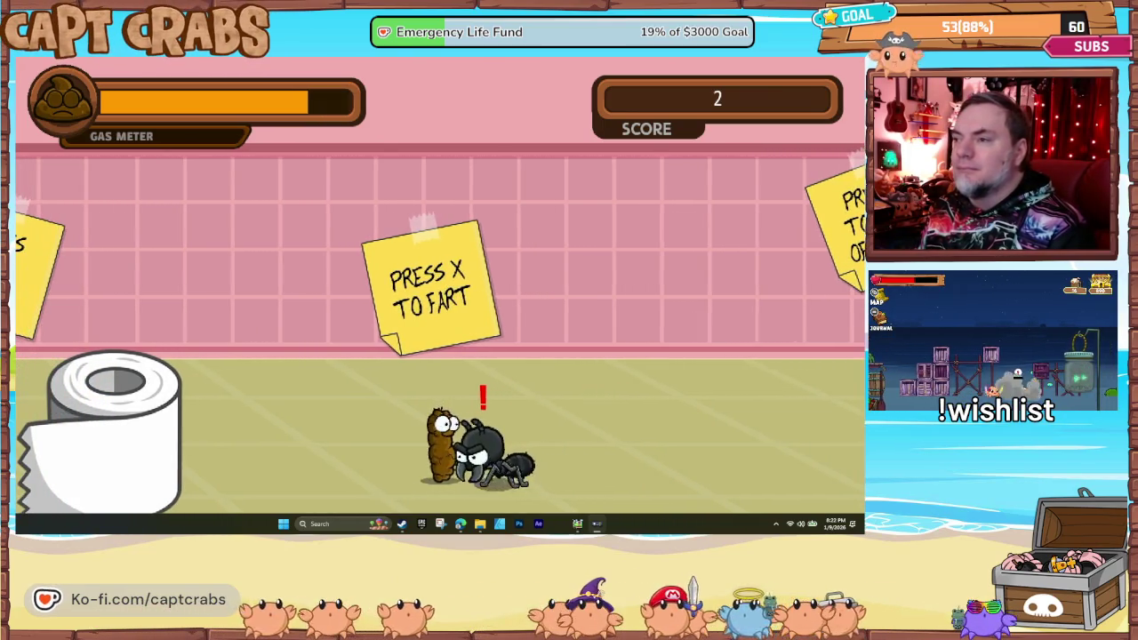
key(Left)
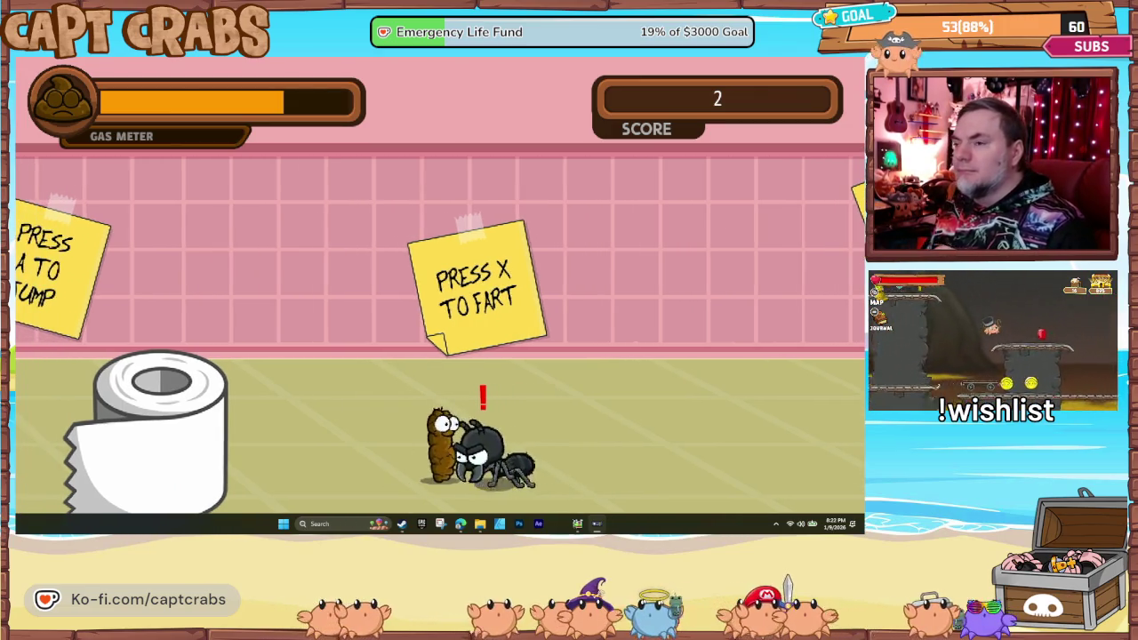
key(Left)
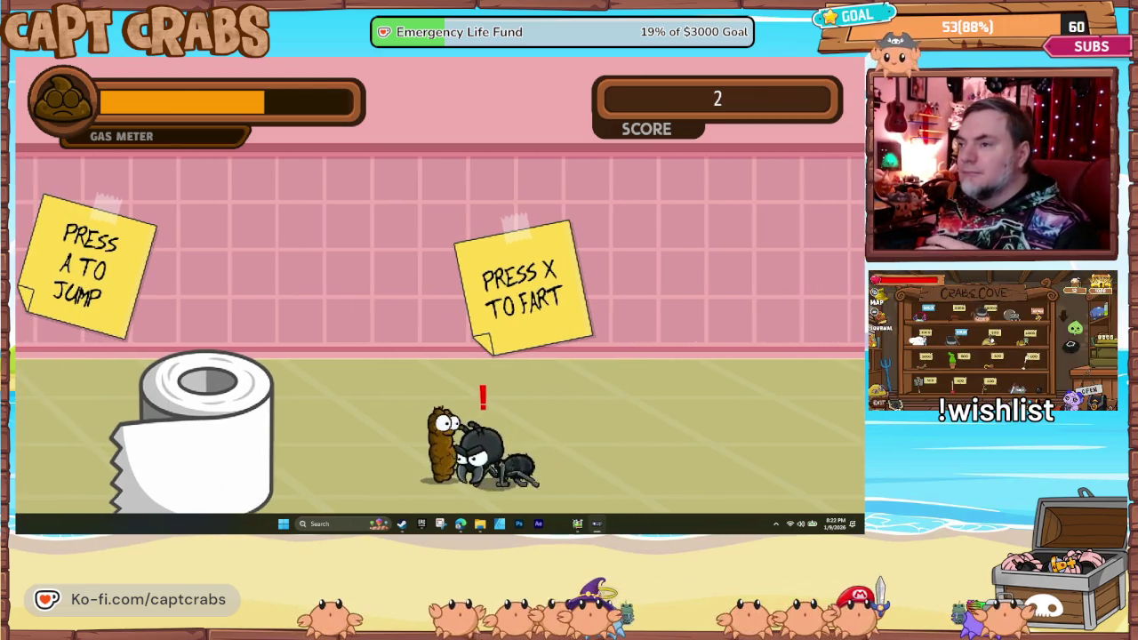
key(Left)
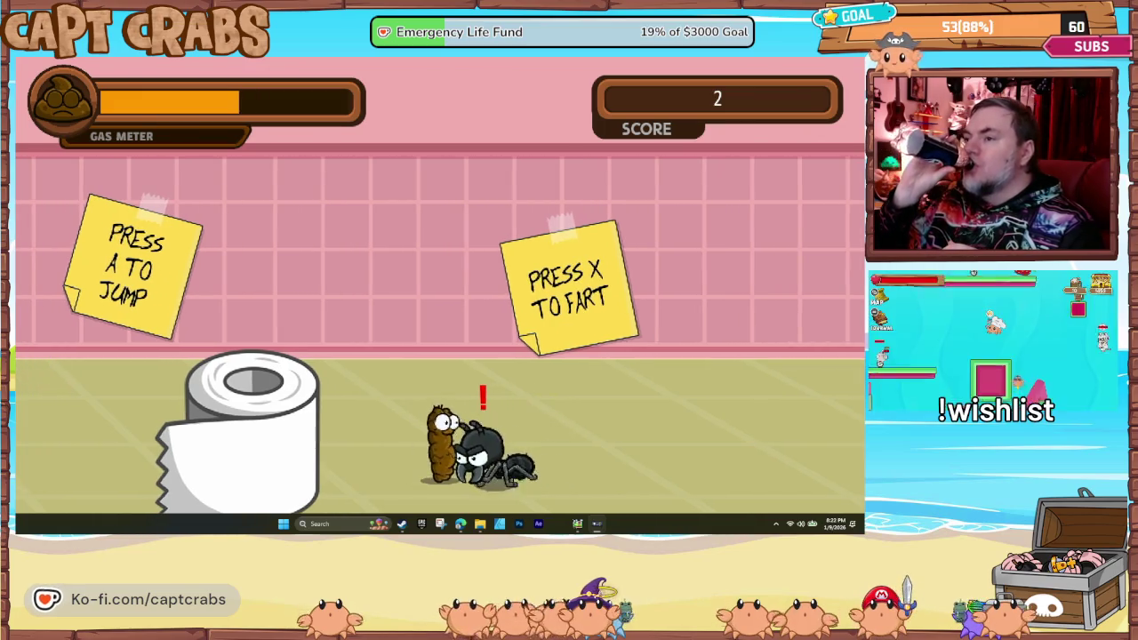
key(Left)
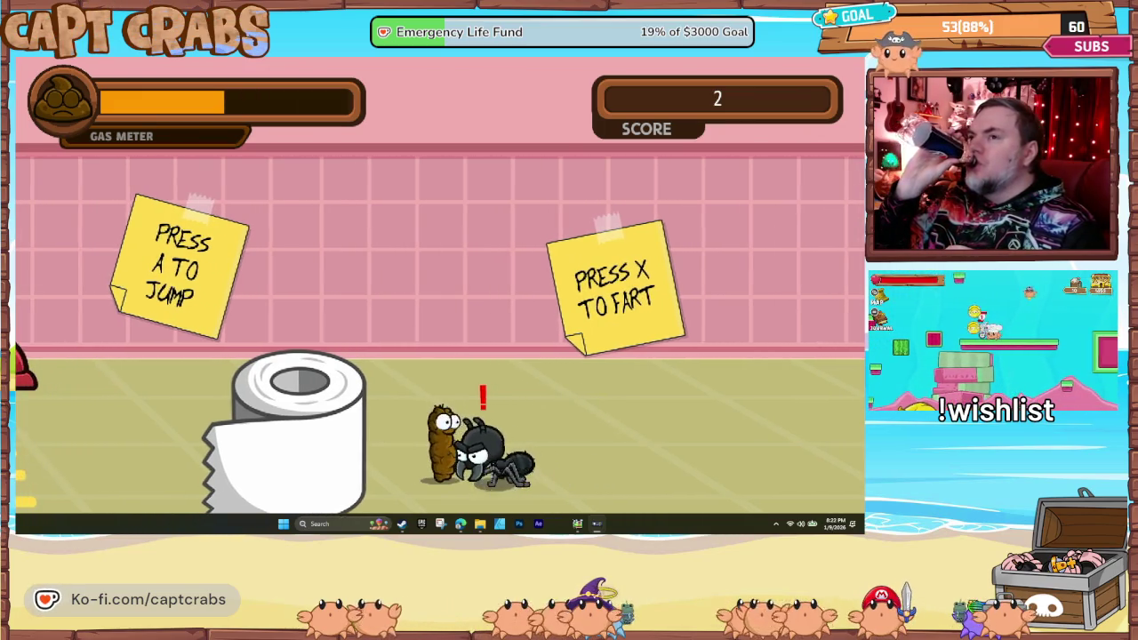
key(Left)
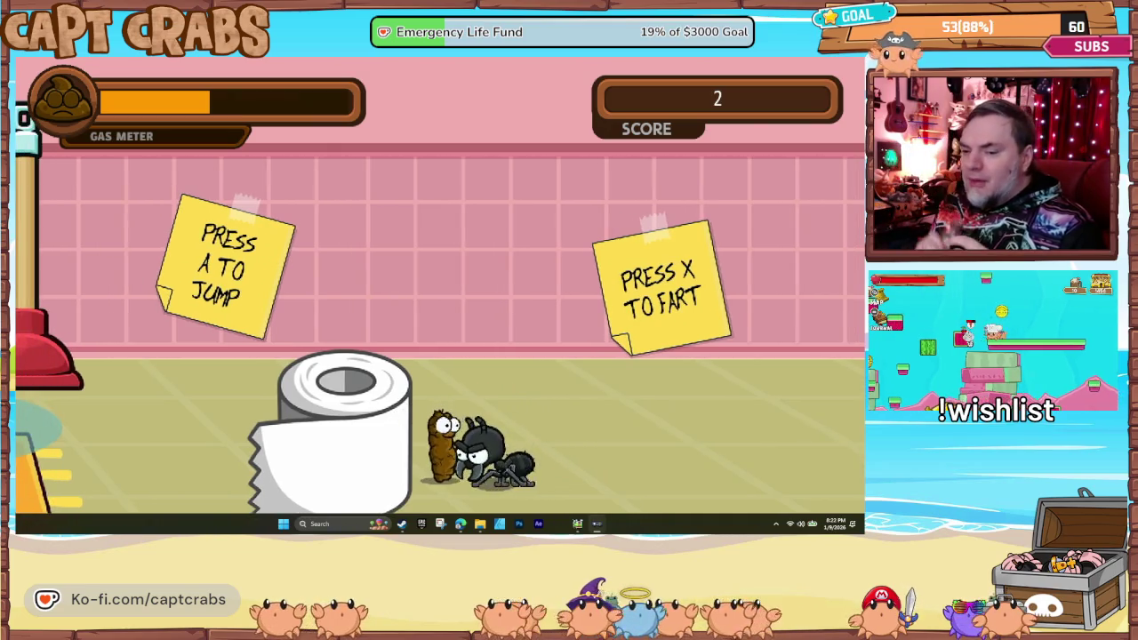
key(Left)
key(space)
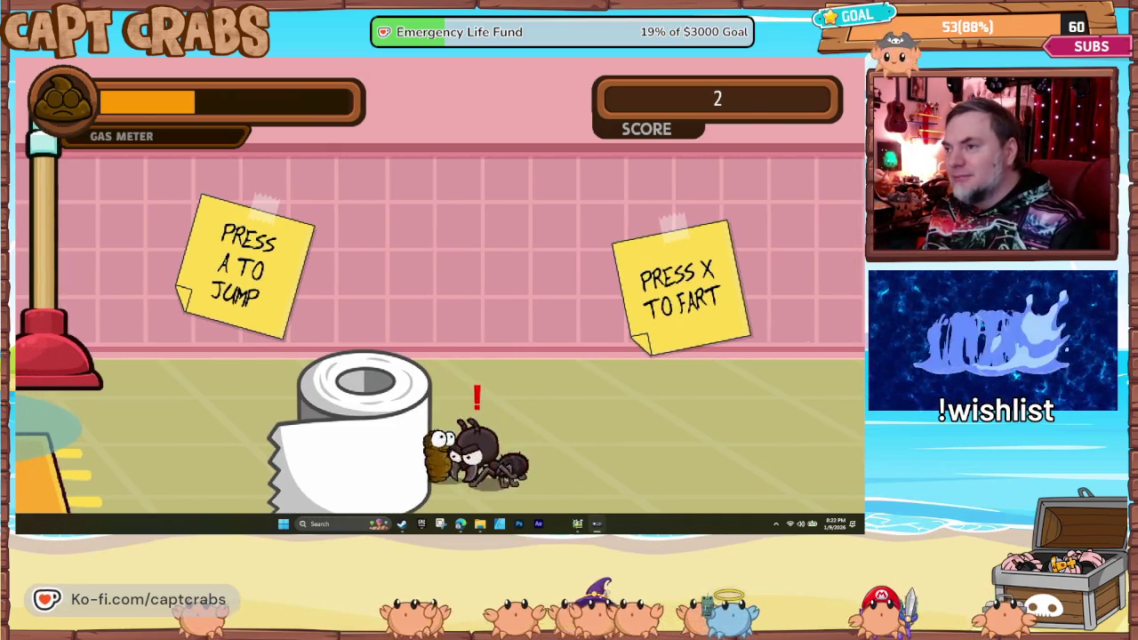
key(space)
key(space)
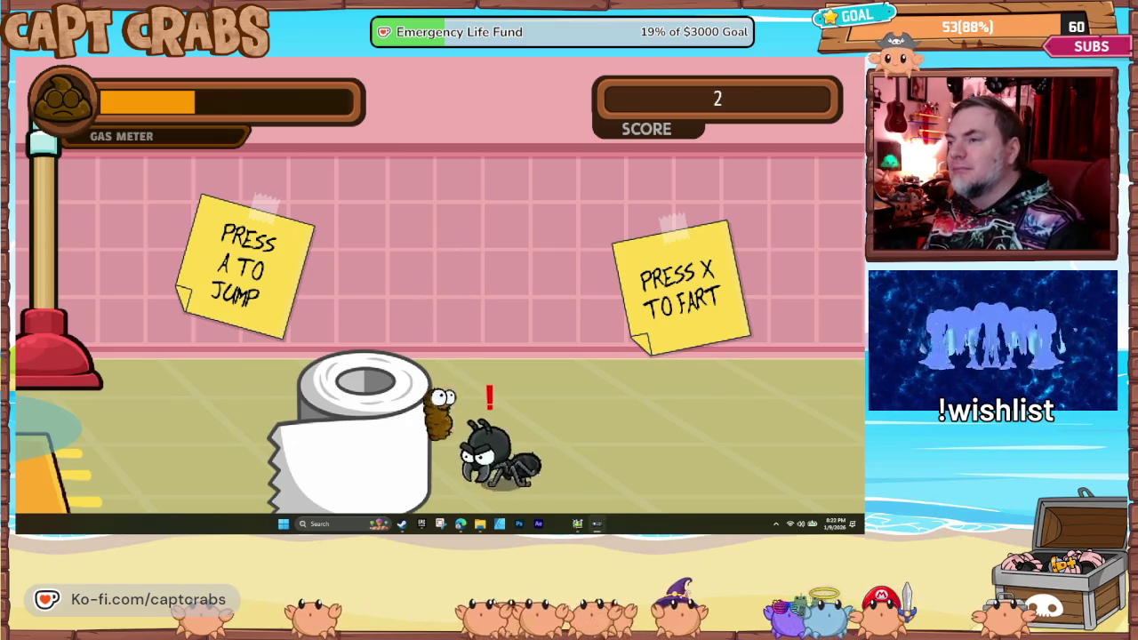
key(Right)
key(space)
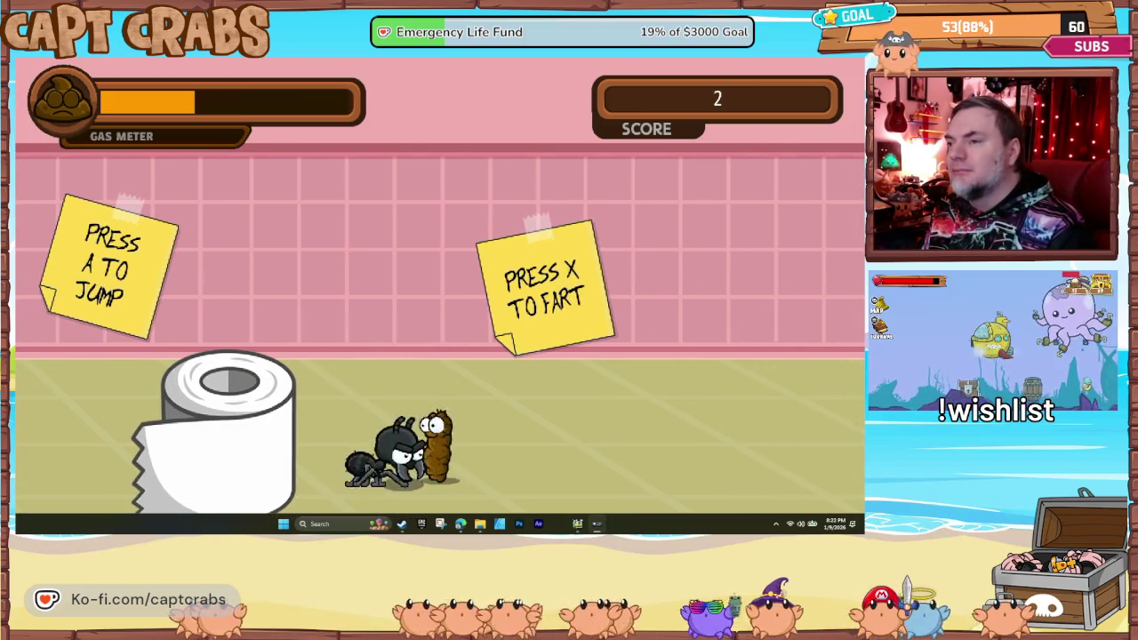
- Walk right through the bathroom and jump off the plunger to collect coins
key(Right)
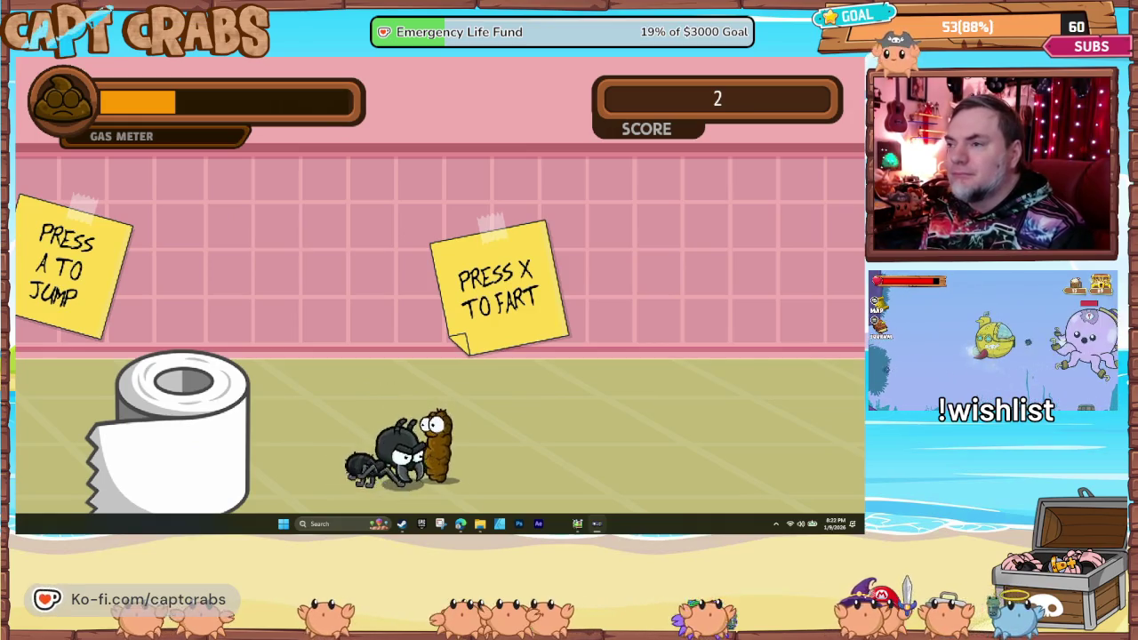
key(Right)
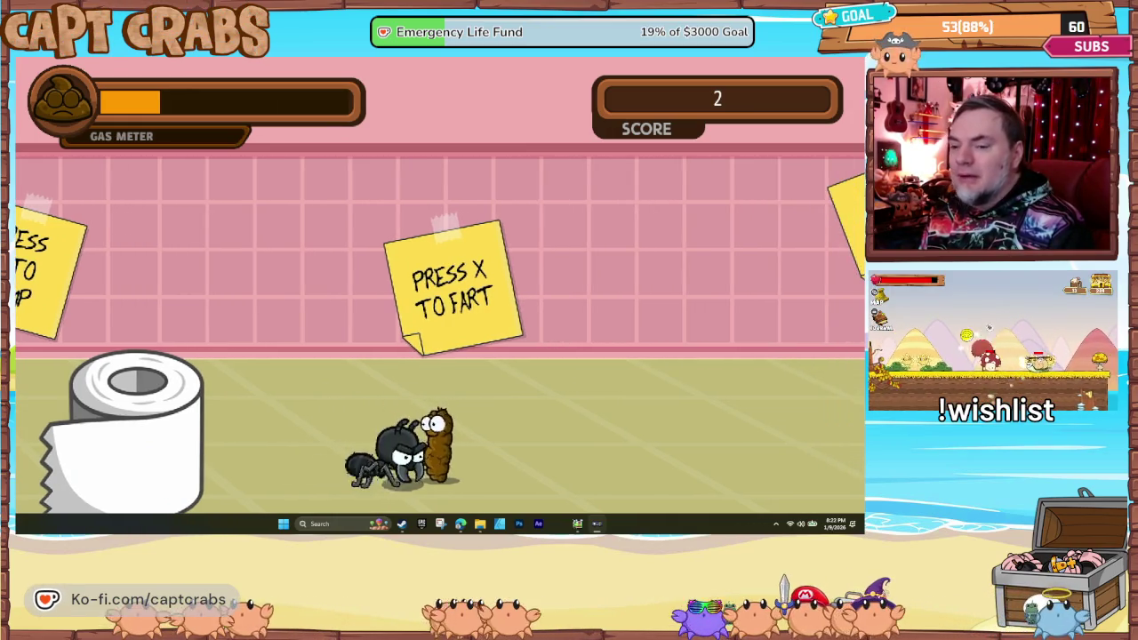
key(Right)
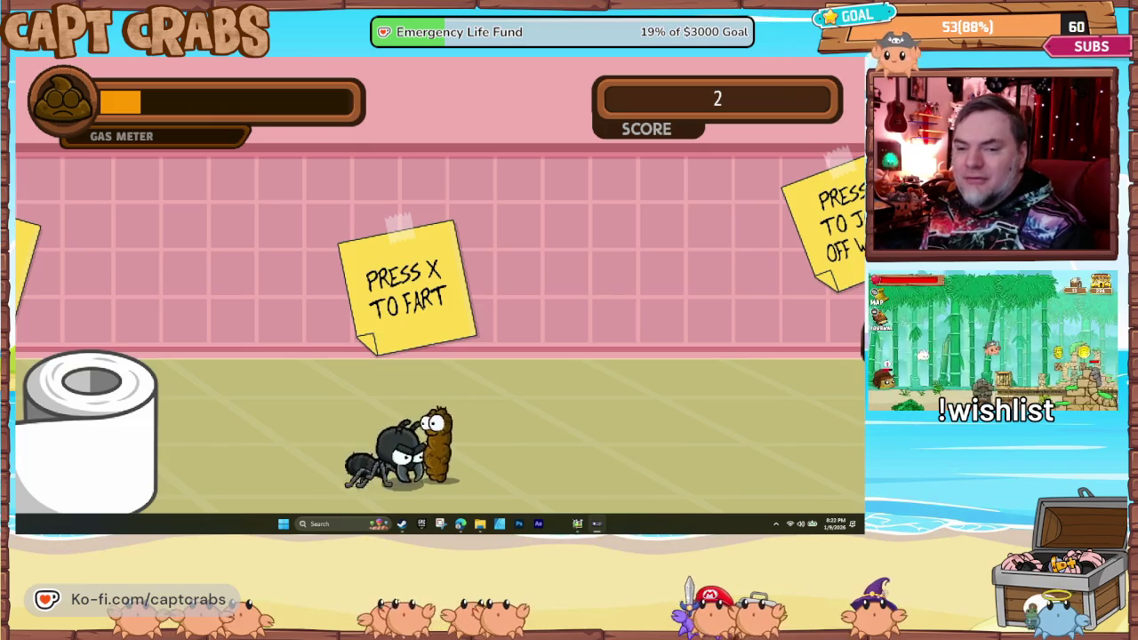
key(Right)
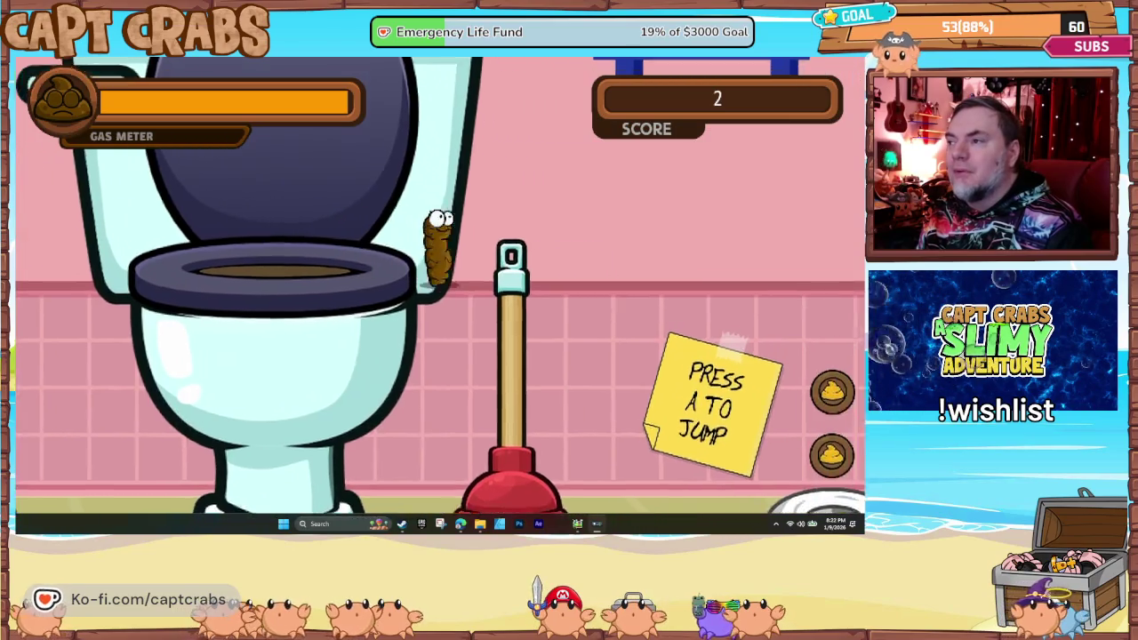
key(Right)
key(space)
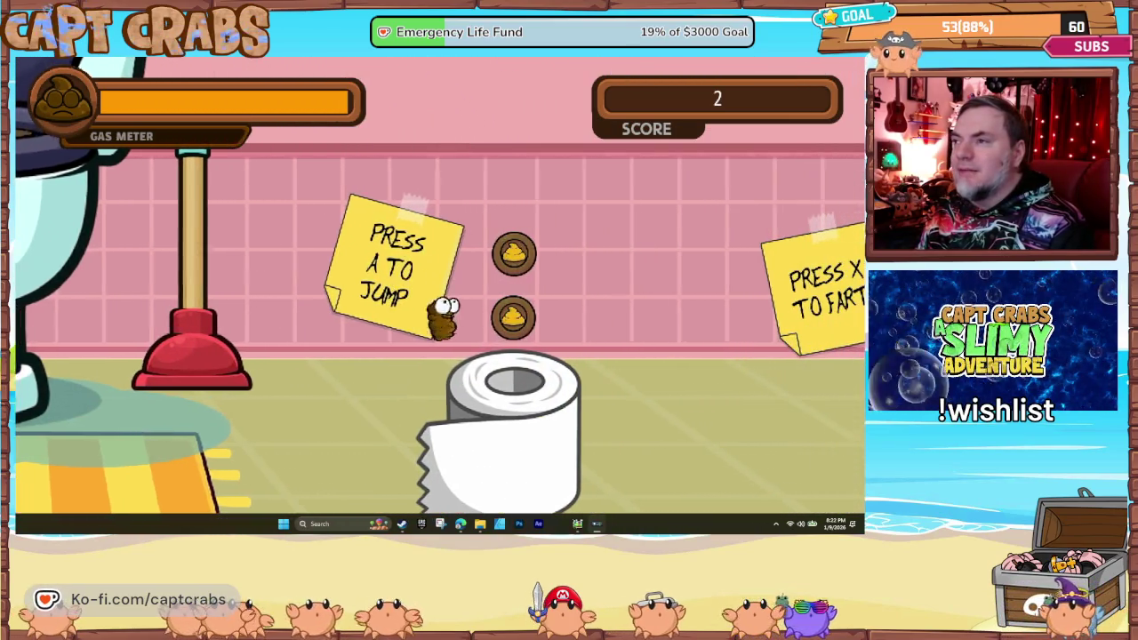
key(Right)
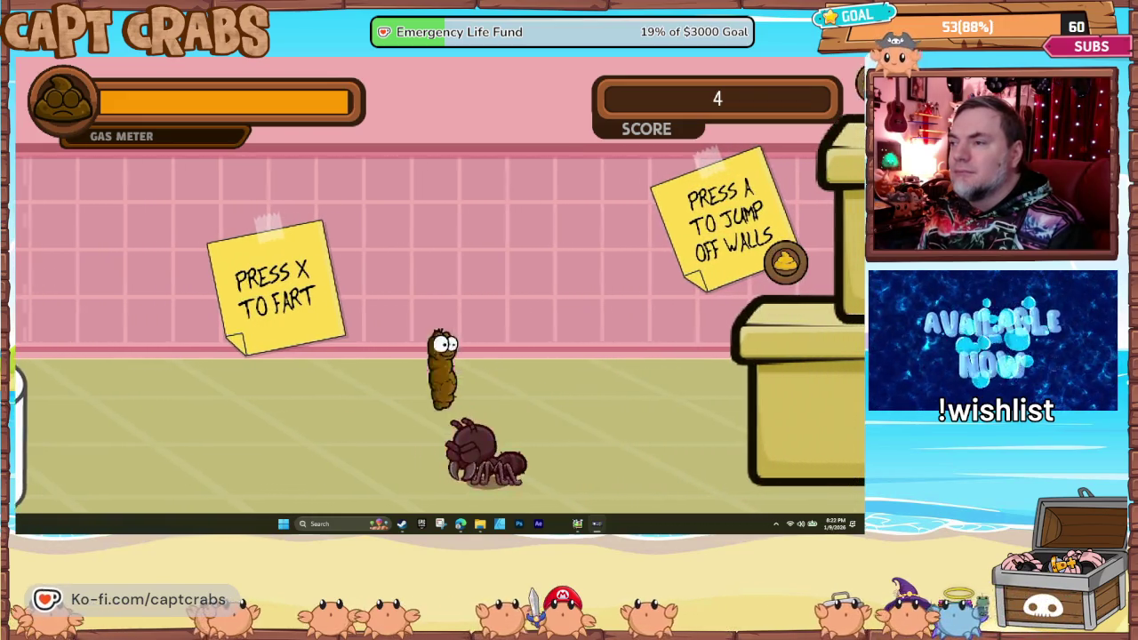
- Wall-jump up the boxes, shelf and pipes, collecting coins along the way
key(space)
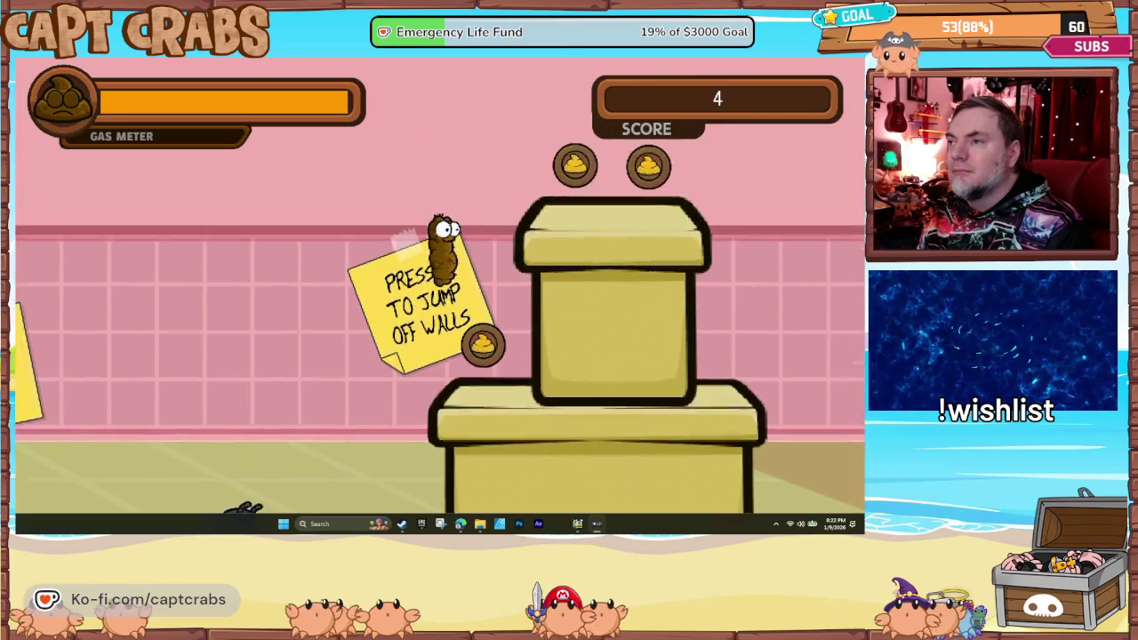
key(space)
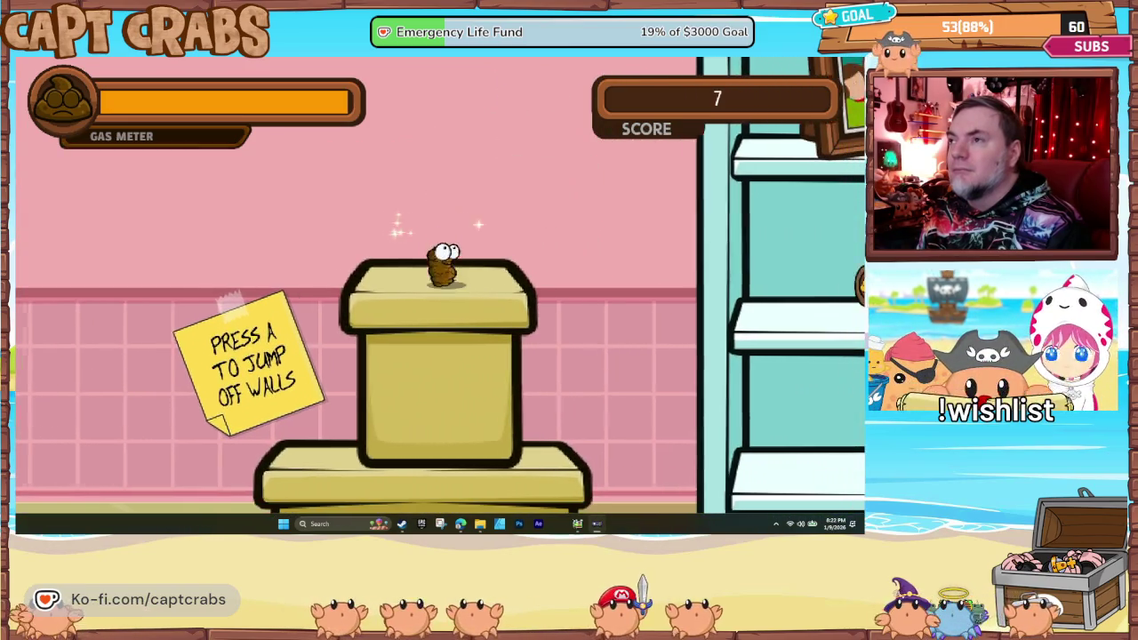
key(space)
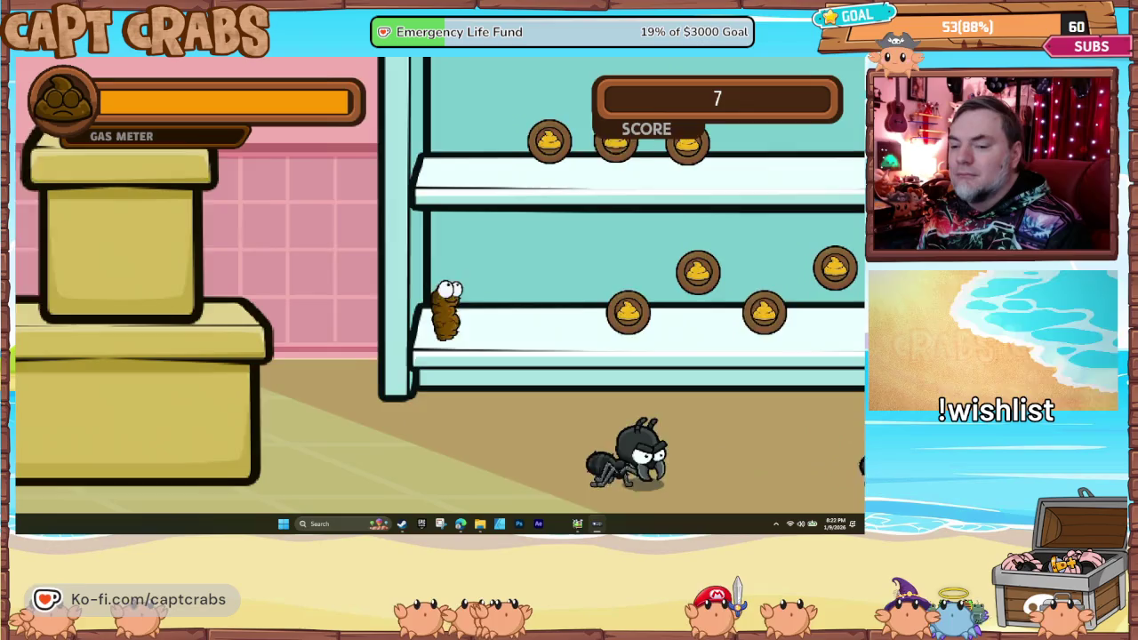
key(space)
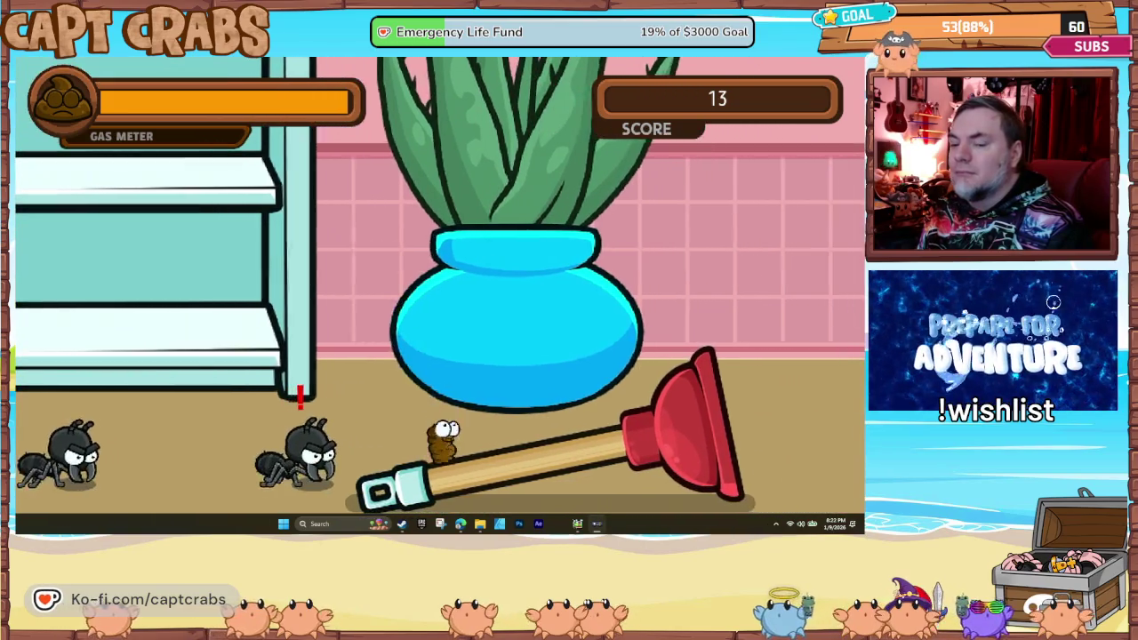
key(space)
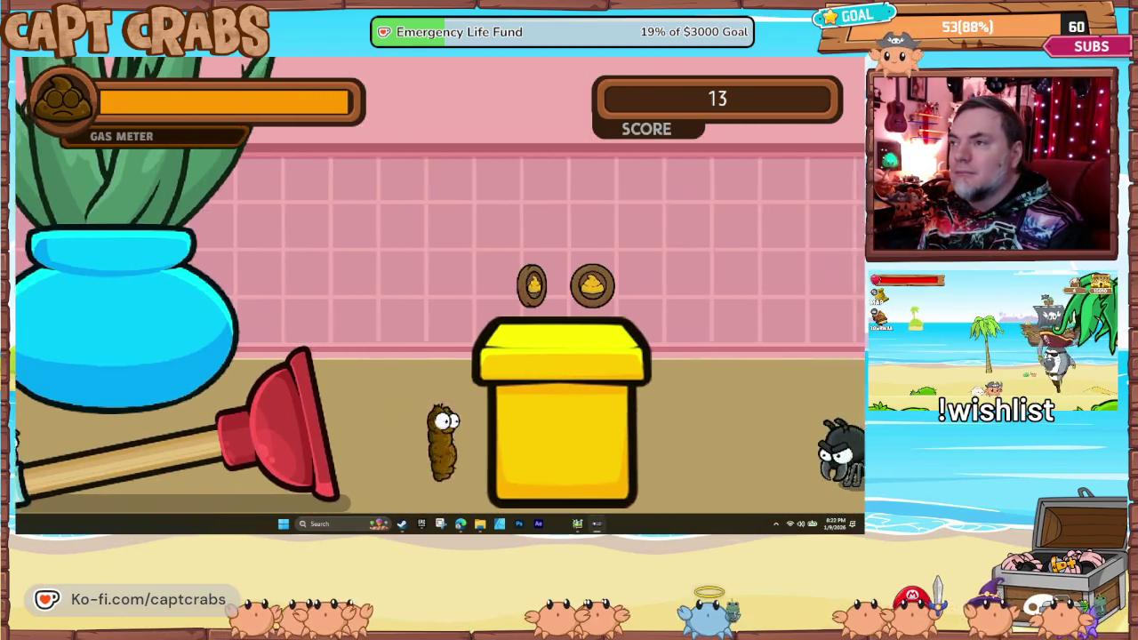
key(space)
key(space)
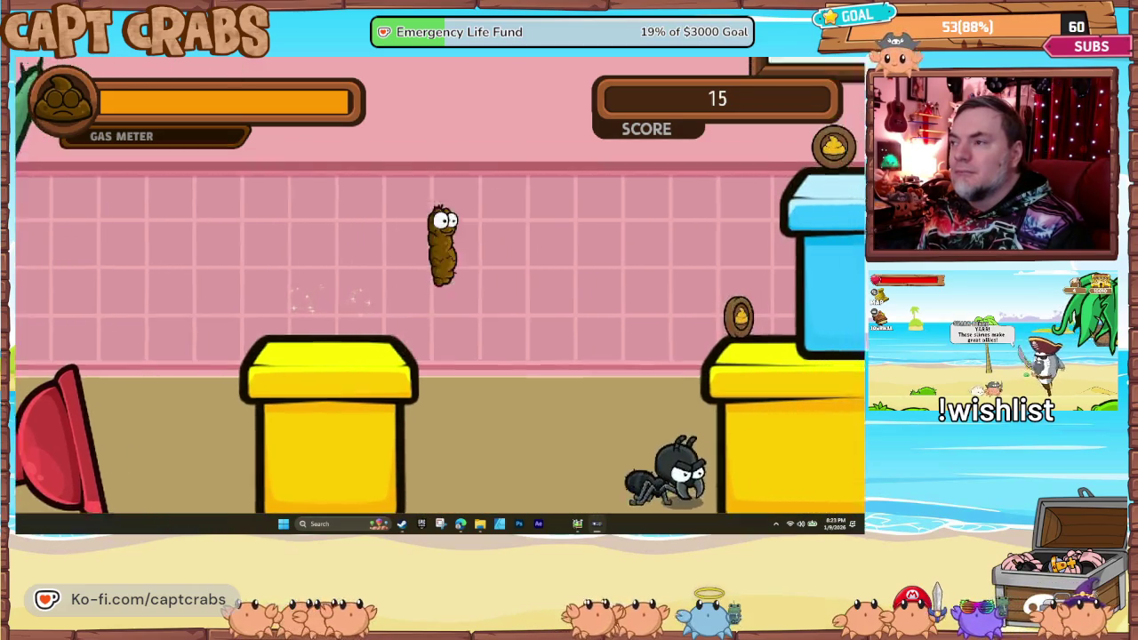
key(space)
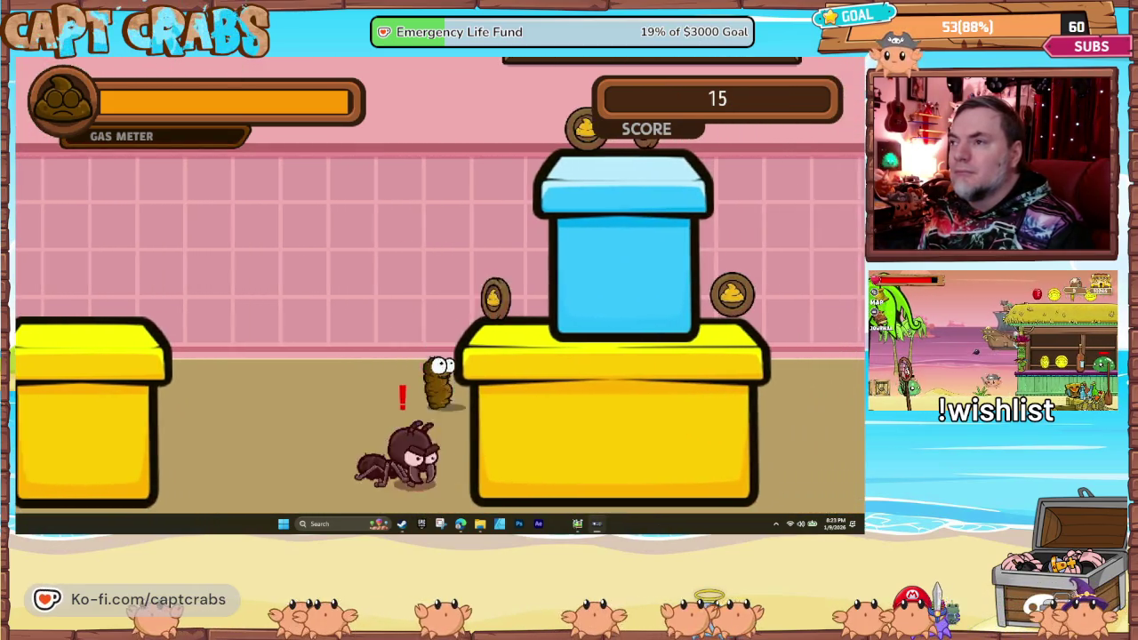
key(space)
key(space)
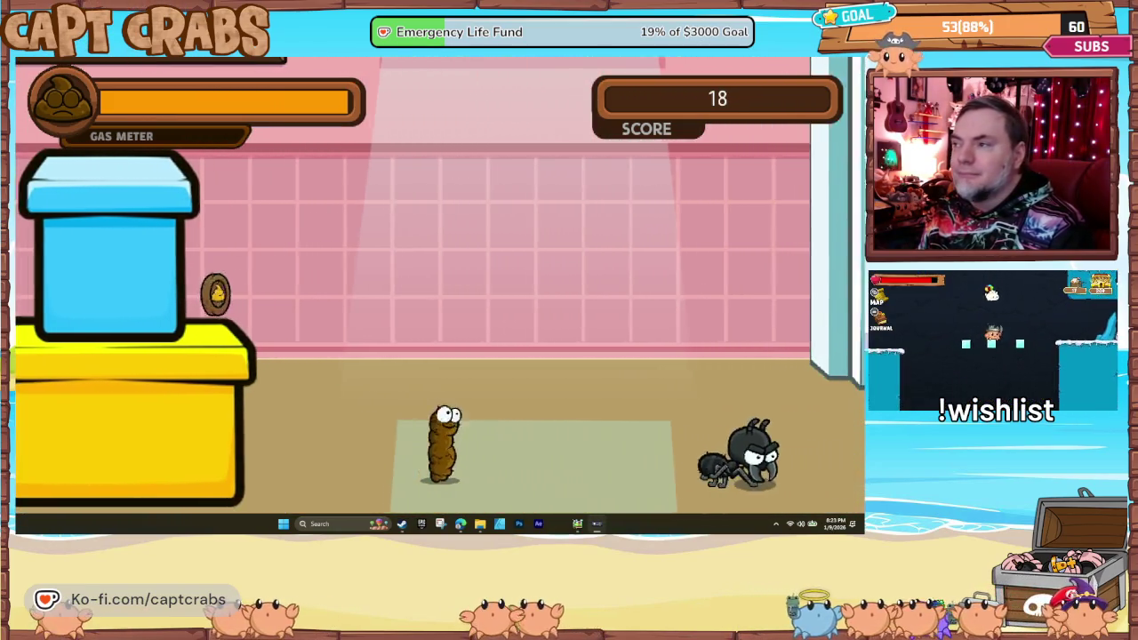
- Gas the approaching ant twice and grab the next coin, reaching a score of 19
key(f)
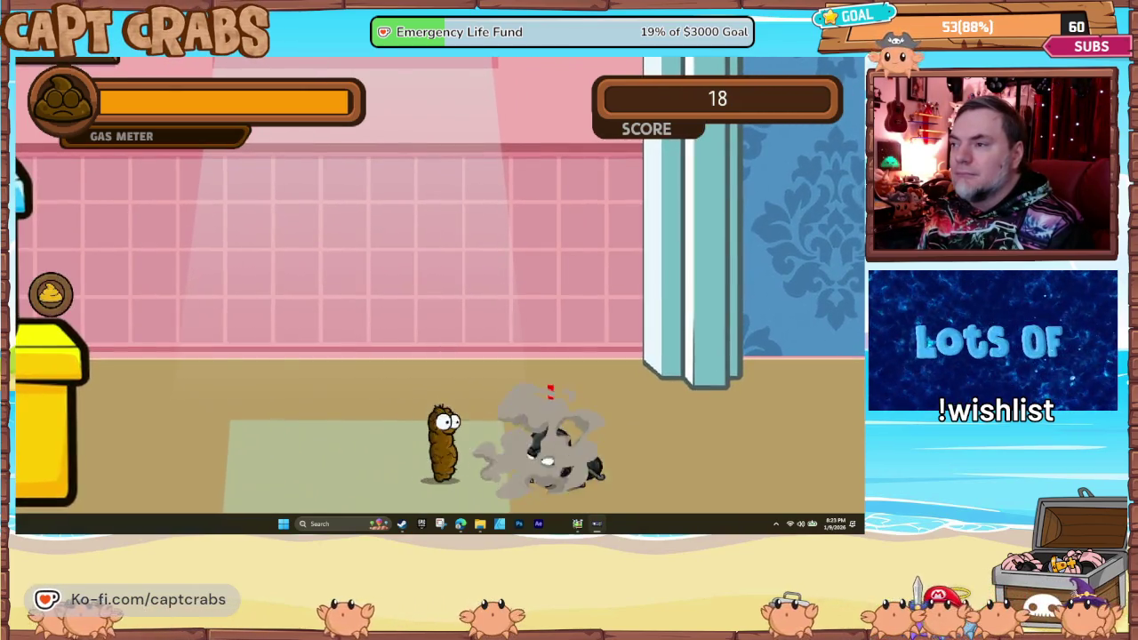
key(Left)
key(Right)
key(space)
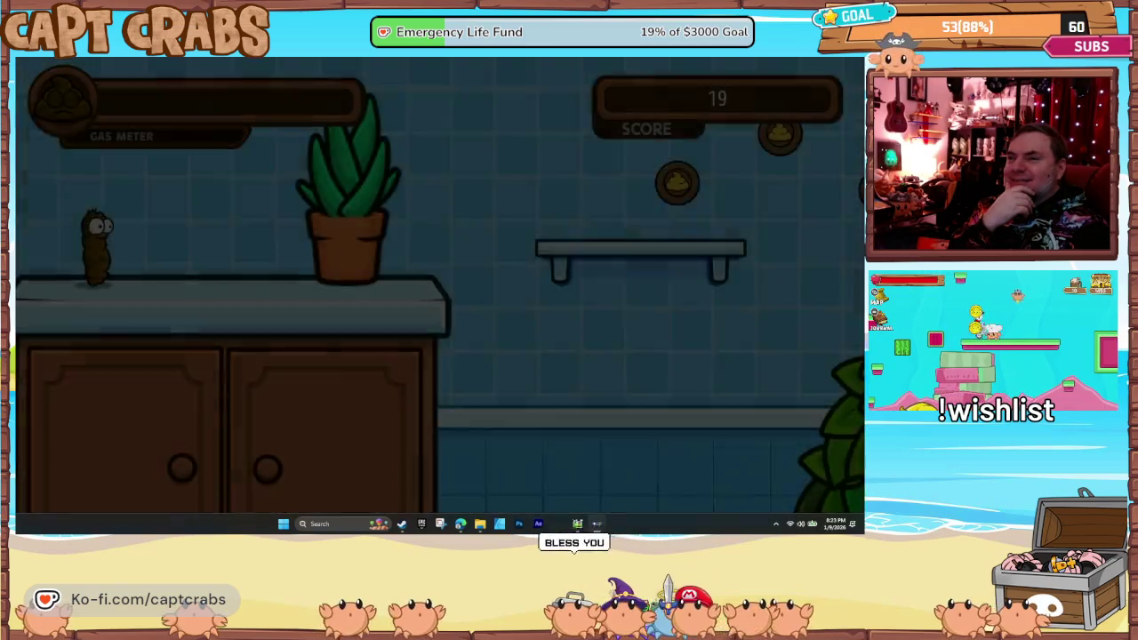
- Gas-boost up the bookcase collecting coins and land on the sink beside the faucet
key(Right)
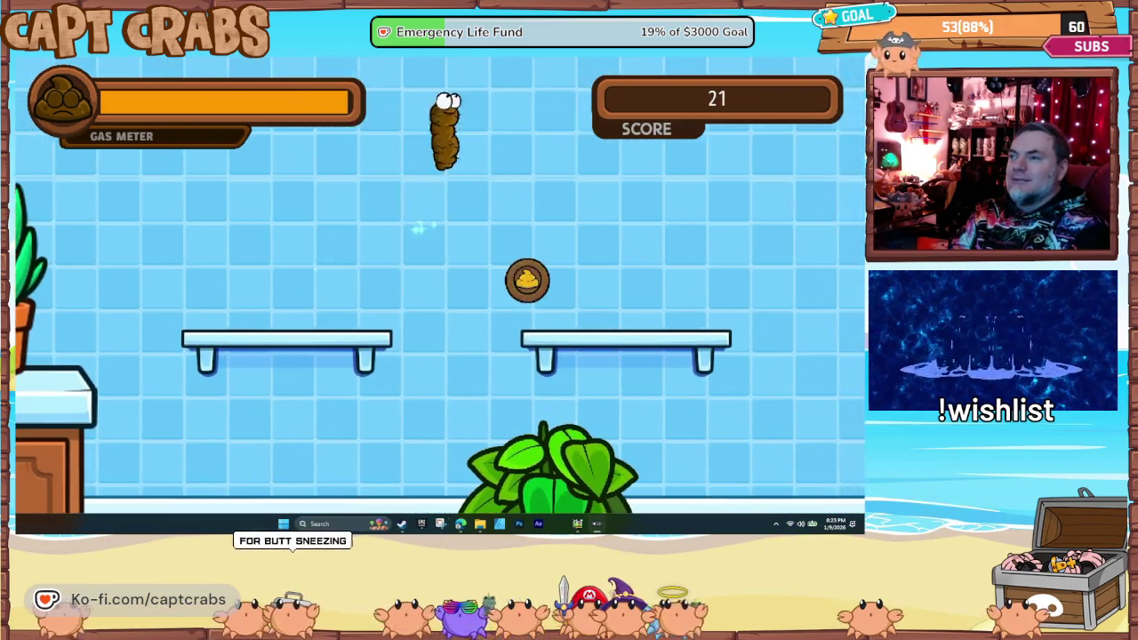
key(space)
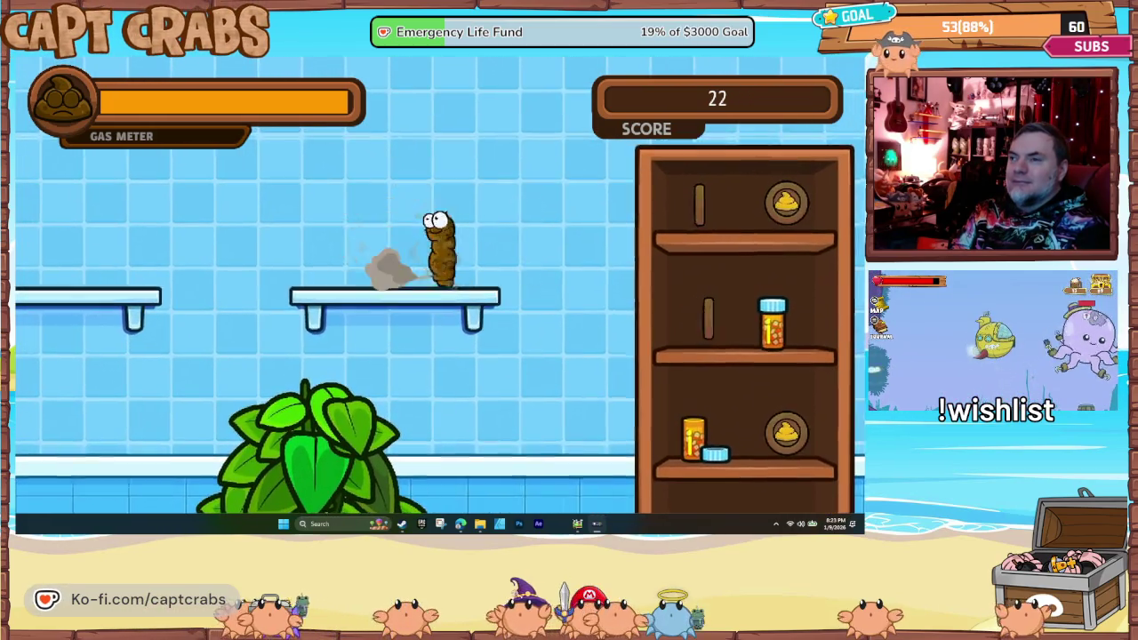
key(space)
key(Right)
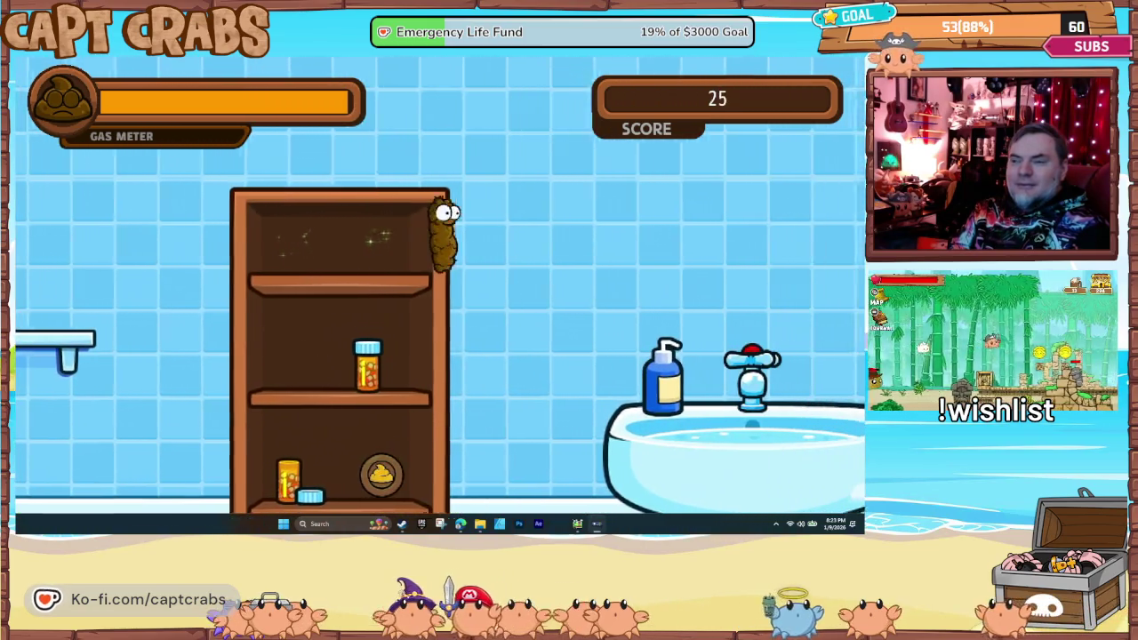
key(space)
key(Right)
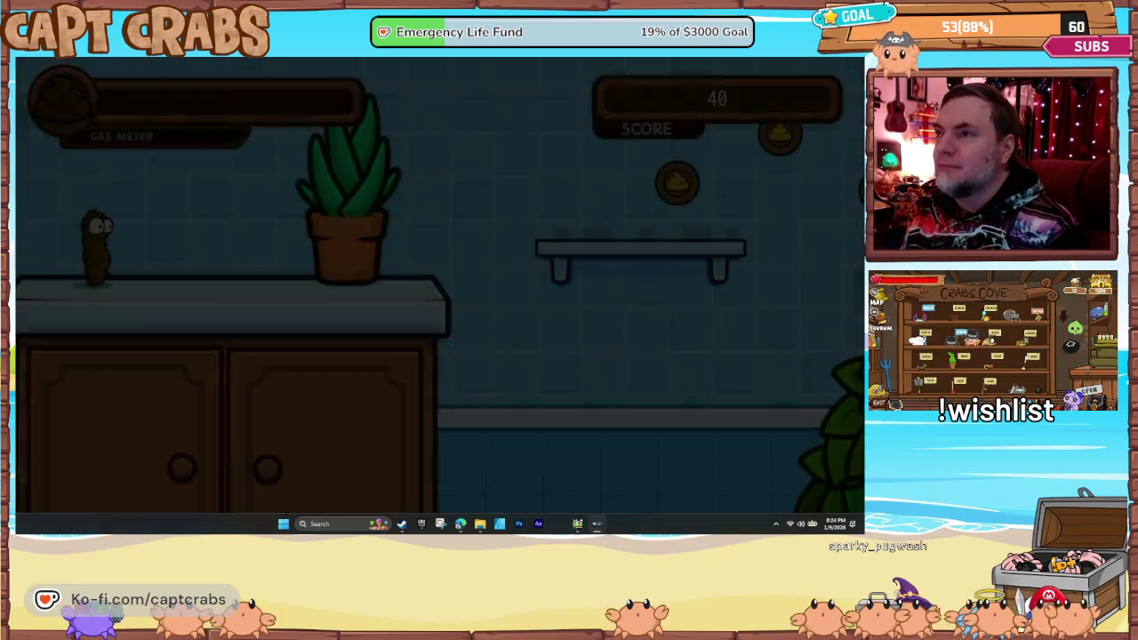
- Jump along the counter onto the floating shelf, reaching score 40, then bring up the player's close option
key(Right)
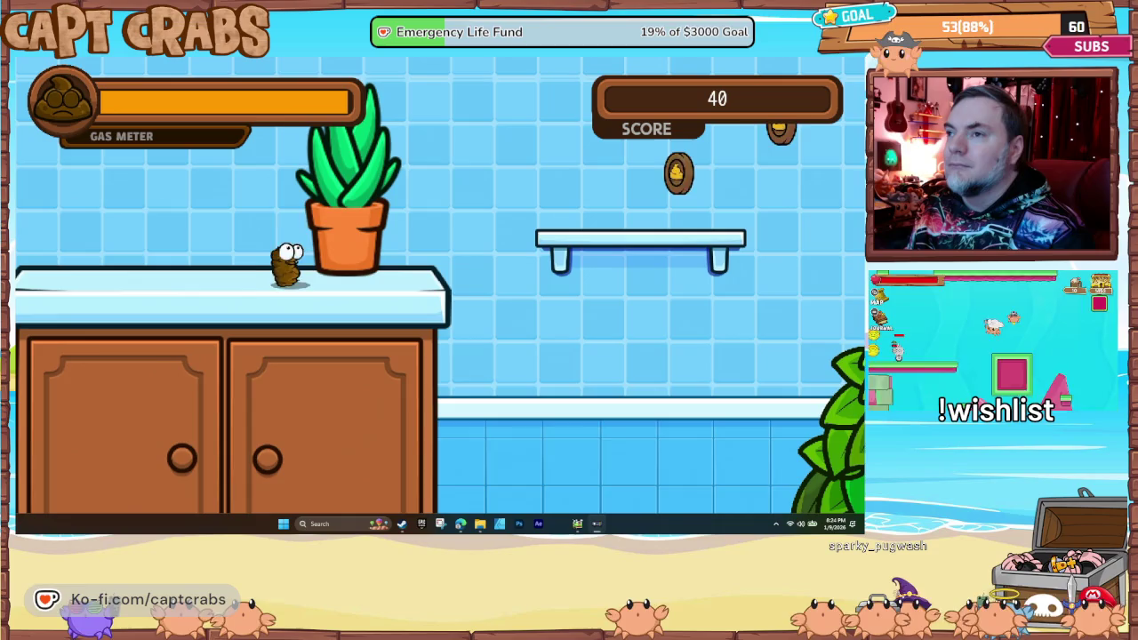
key(Right)
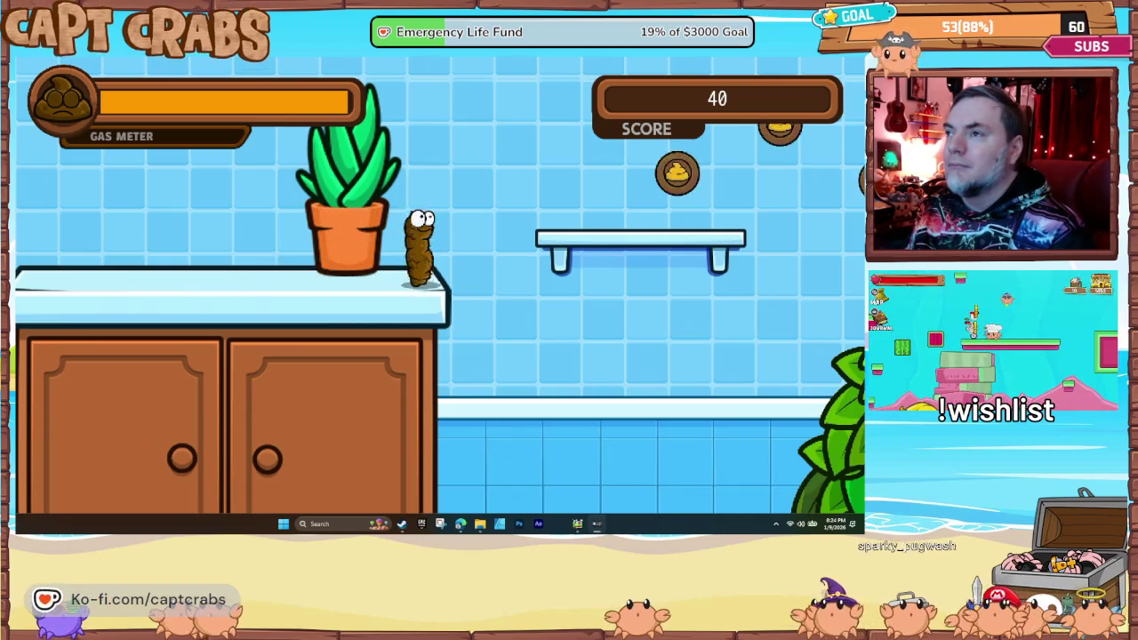
key(space)
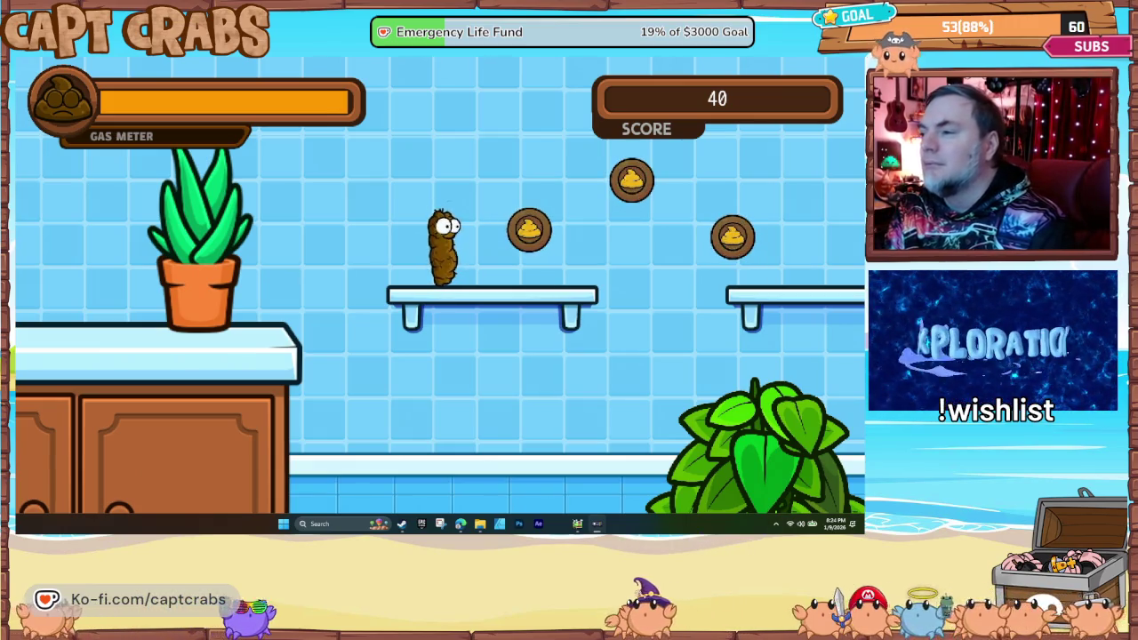
right_click(604, 524)
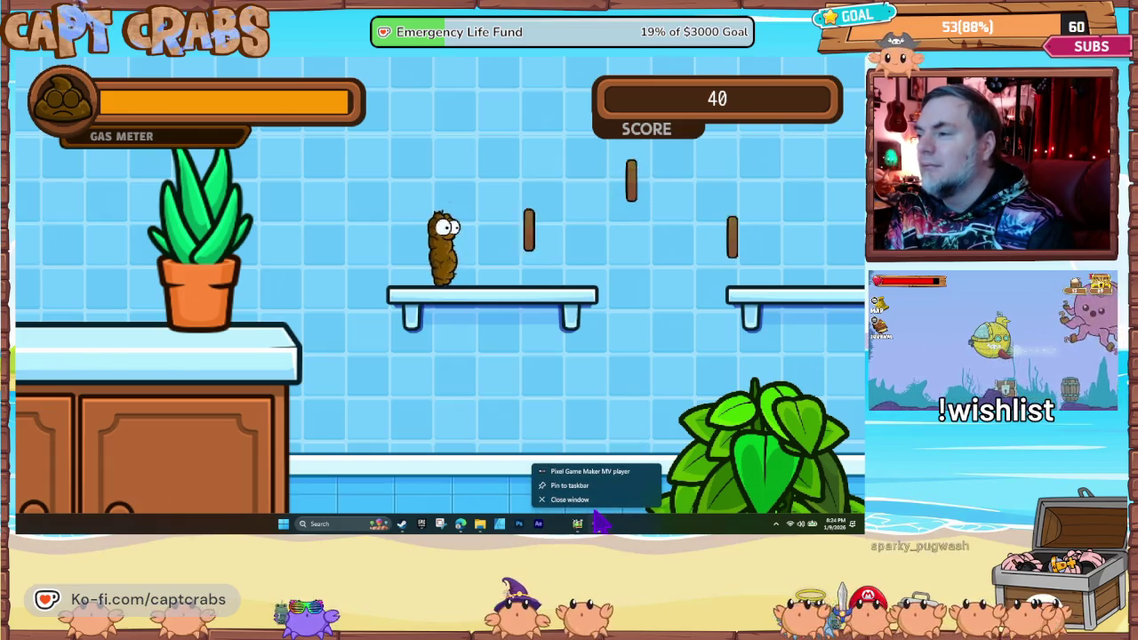
- Close the test play, pick Level 2 - Bedroom in Scenes, then go to the Objects list
click(603, 518)
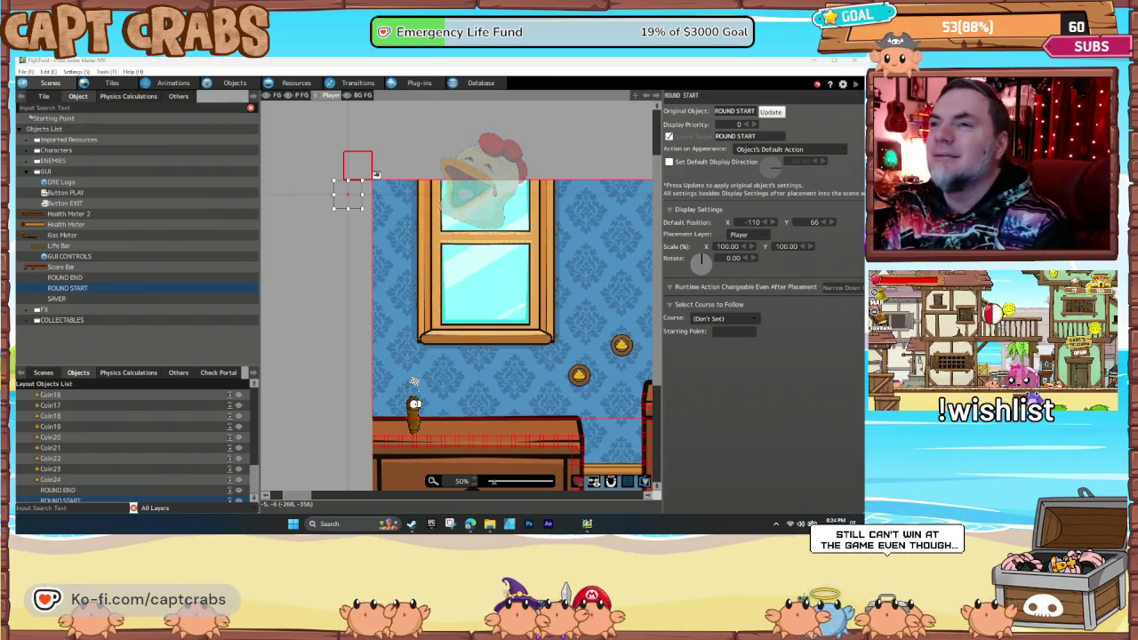
click(43, 372)
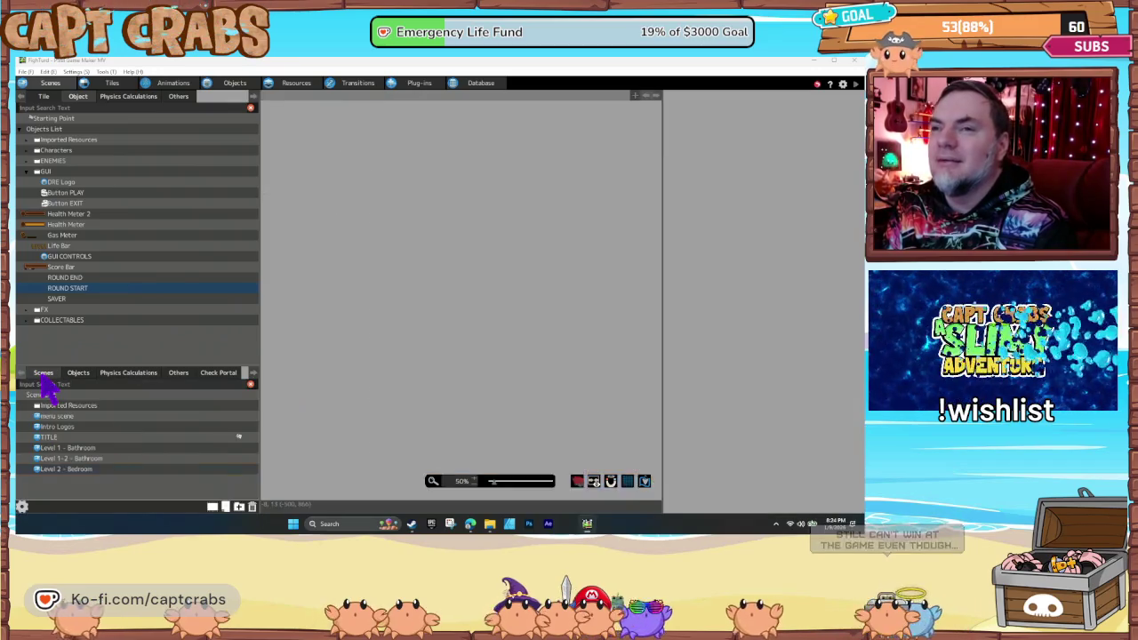
click(98, 469)
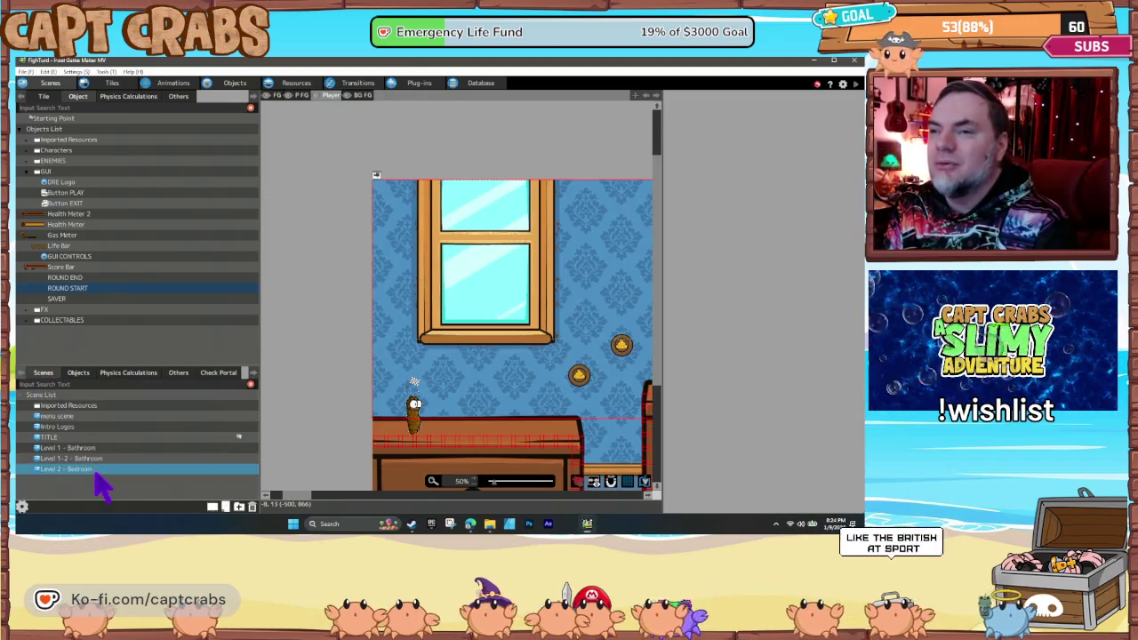
right_click(117, 481)
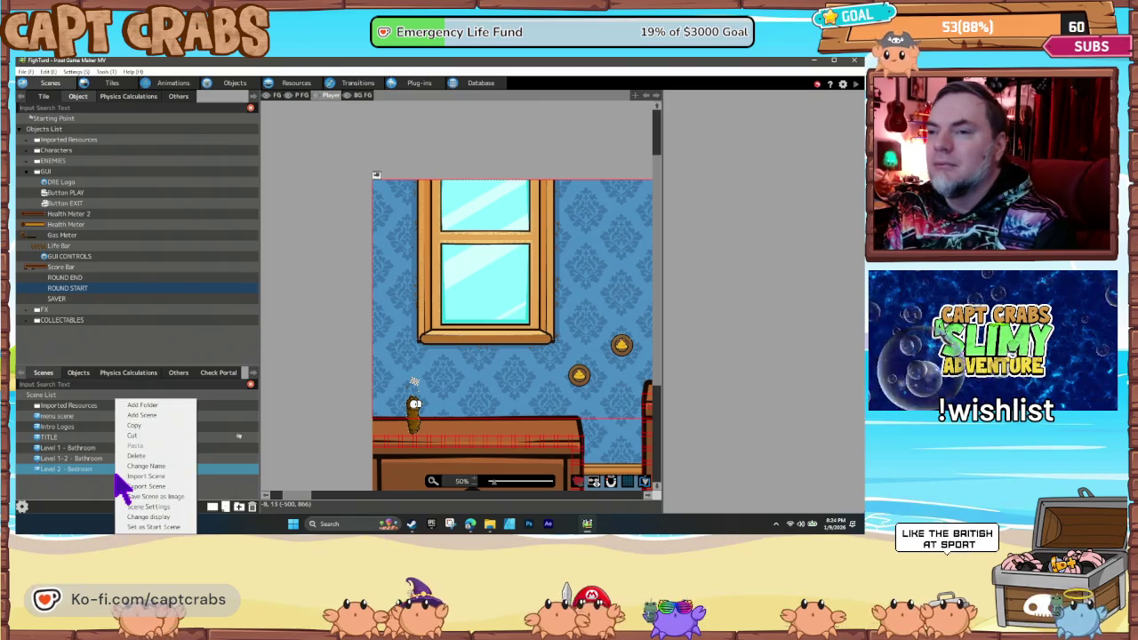
click(157, 523)
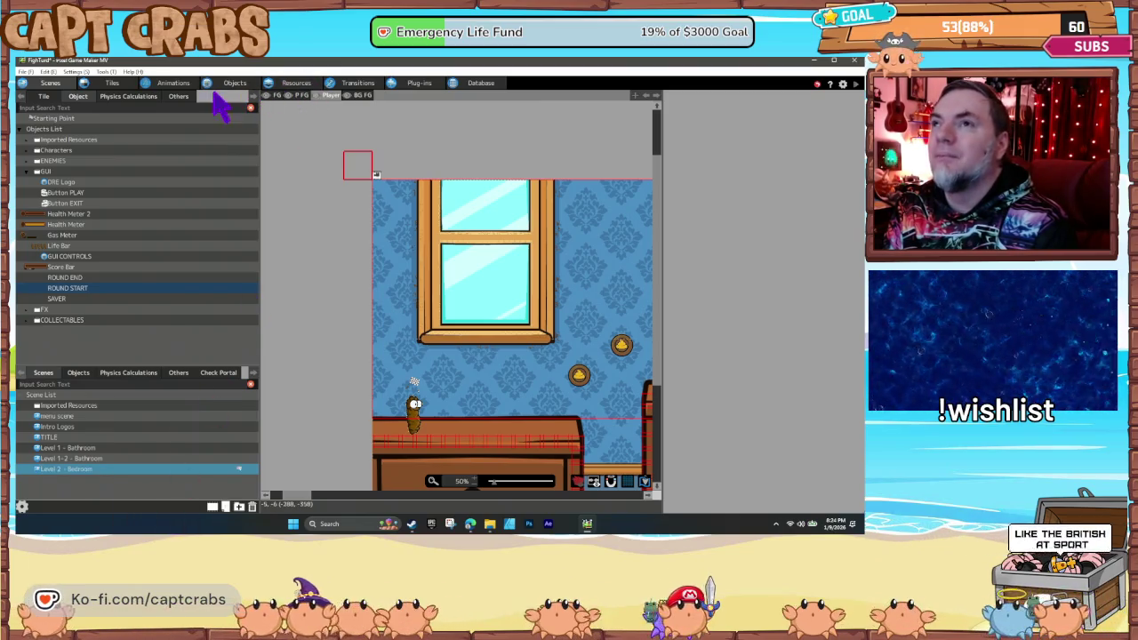
click(244, 86)
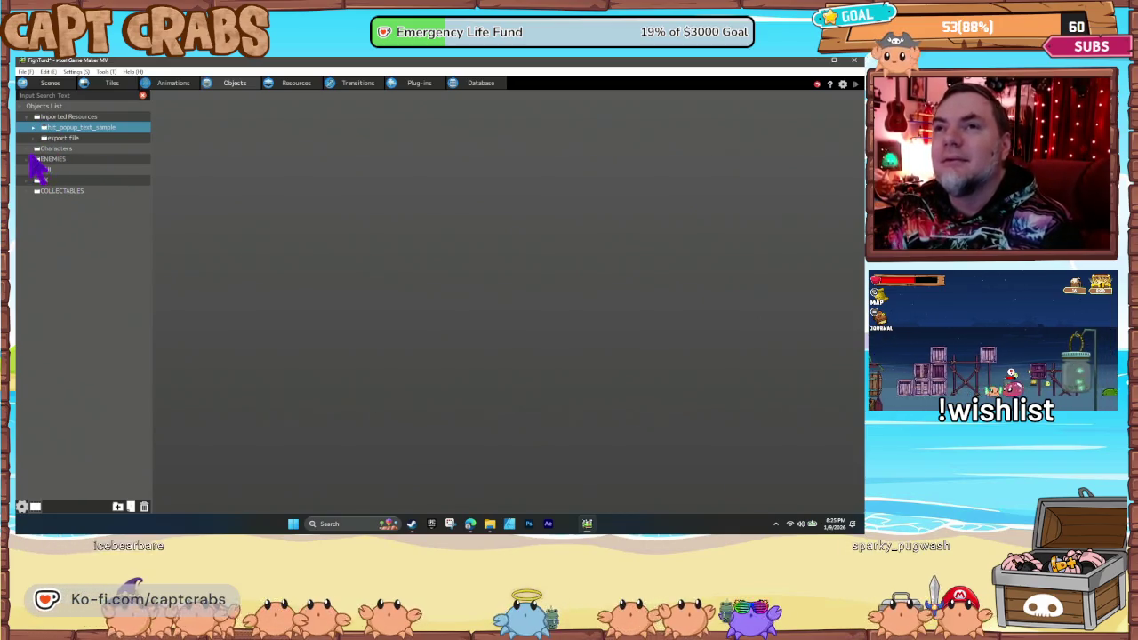
- Open Turdy under Characters to show its action graph and select the IDLE node
click(33, 148)
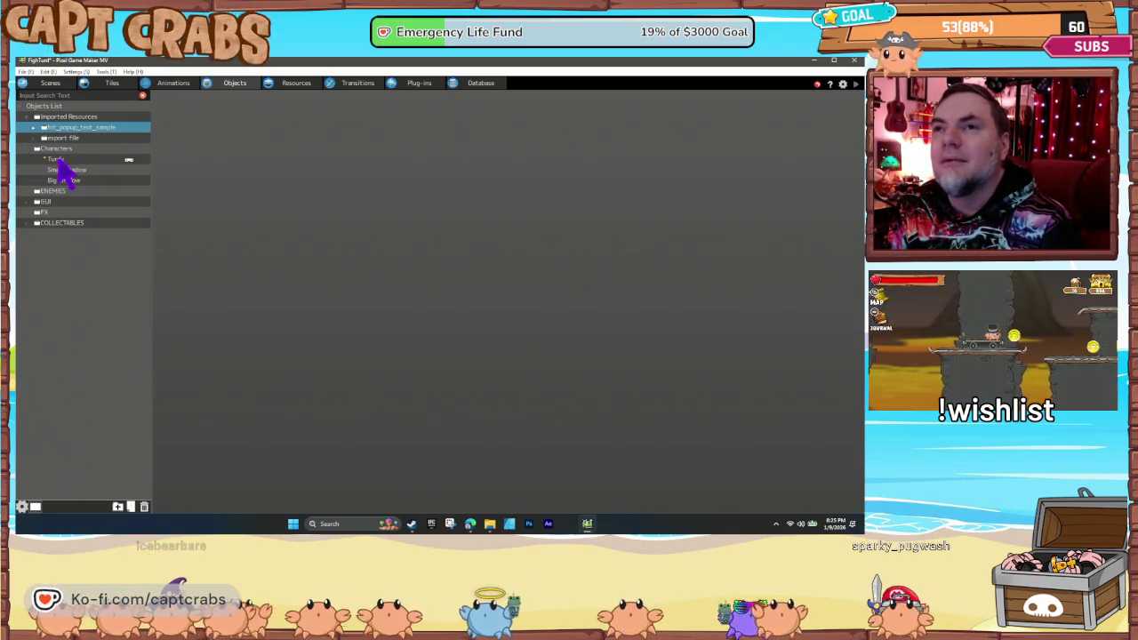
click(61, 159)
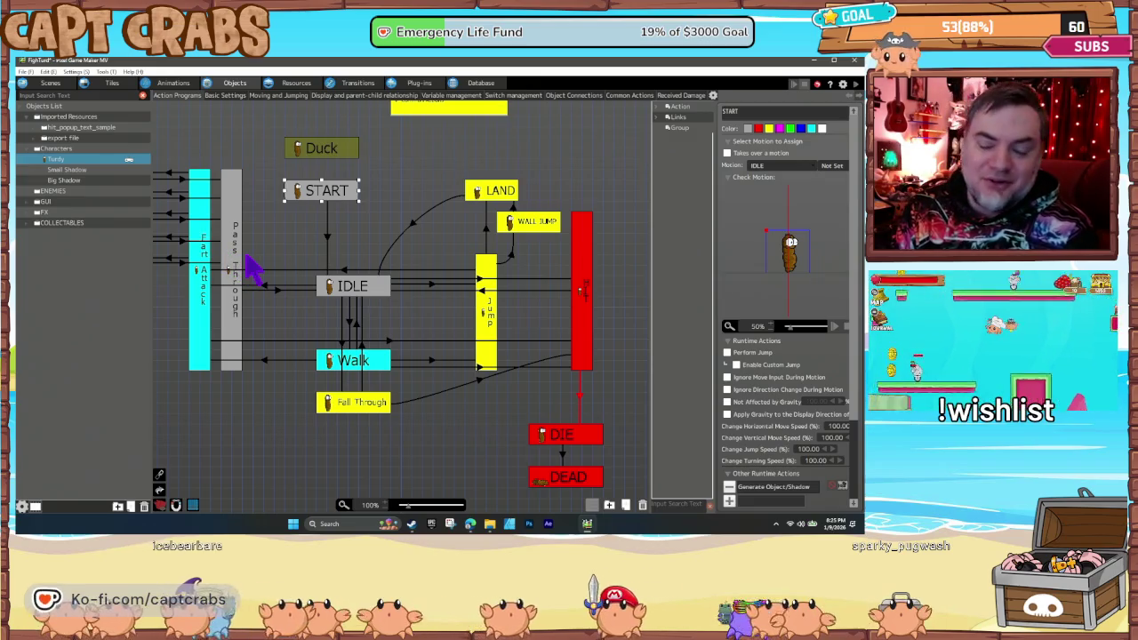
click(345, 293)
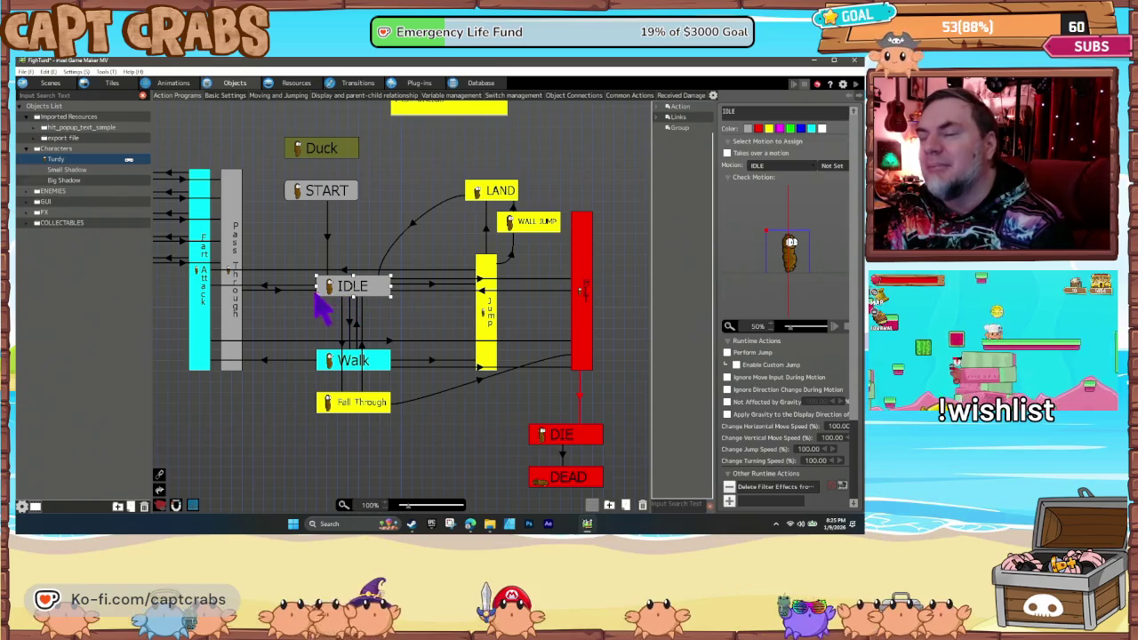
- Enter 45 as Turdy's Initial Jump Speed in Moving and Jumping settings, then test-play
click(284, 96)
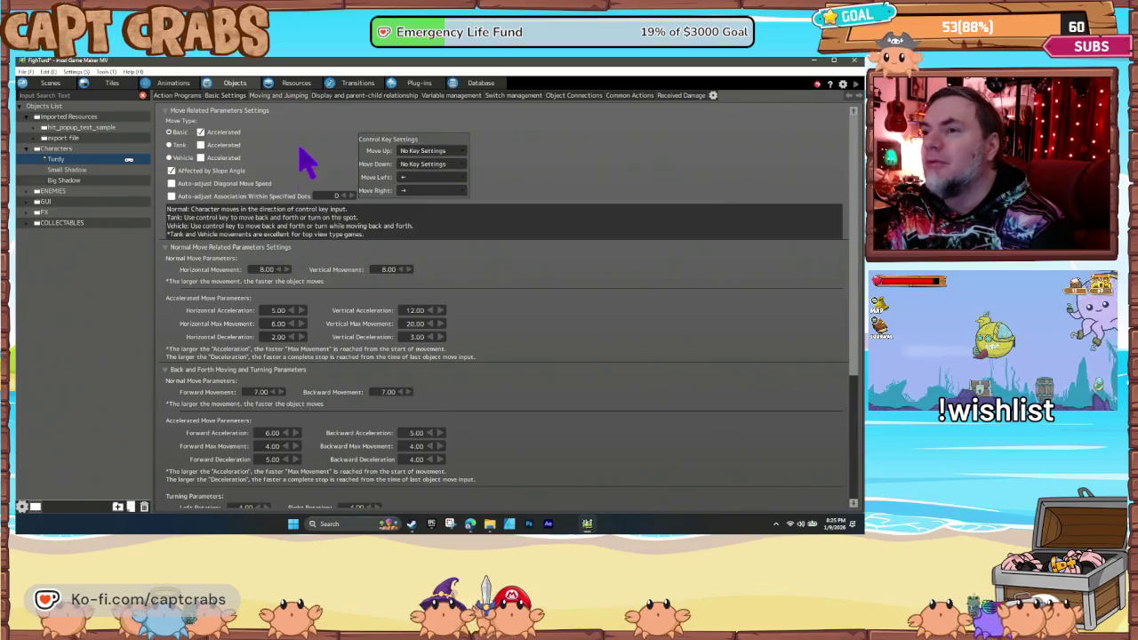
scroll(365, 418, down, 4)
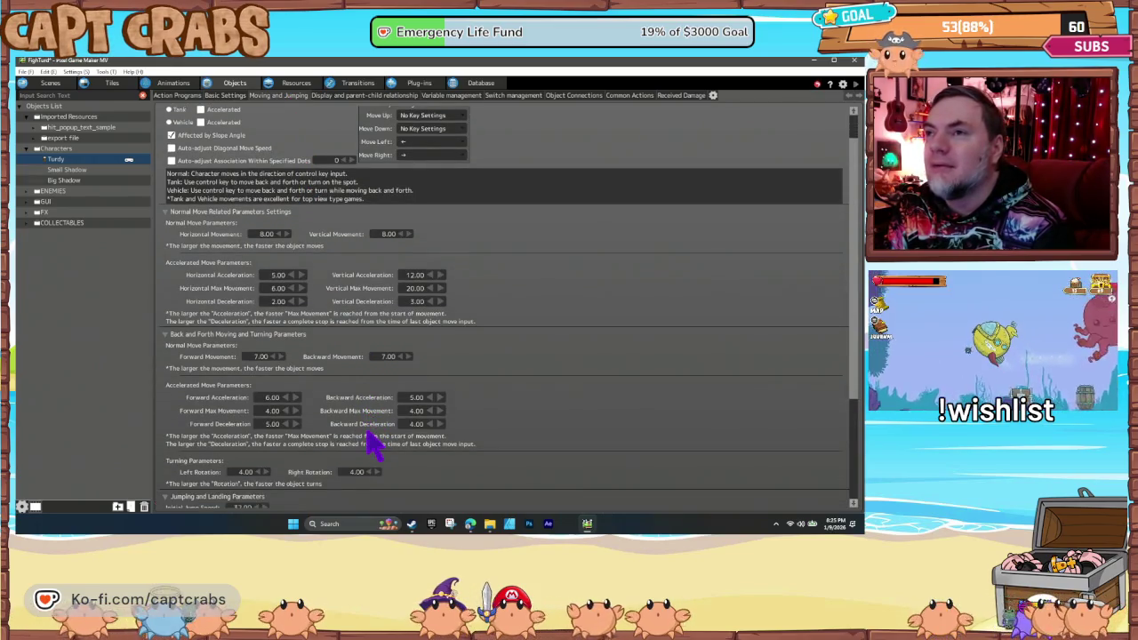
scroll(356, 427, down, 5)
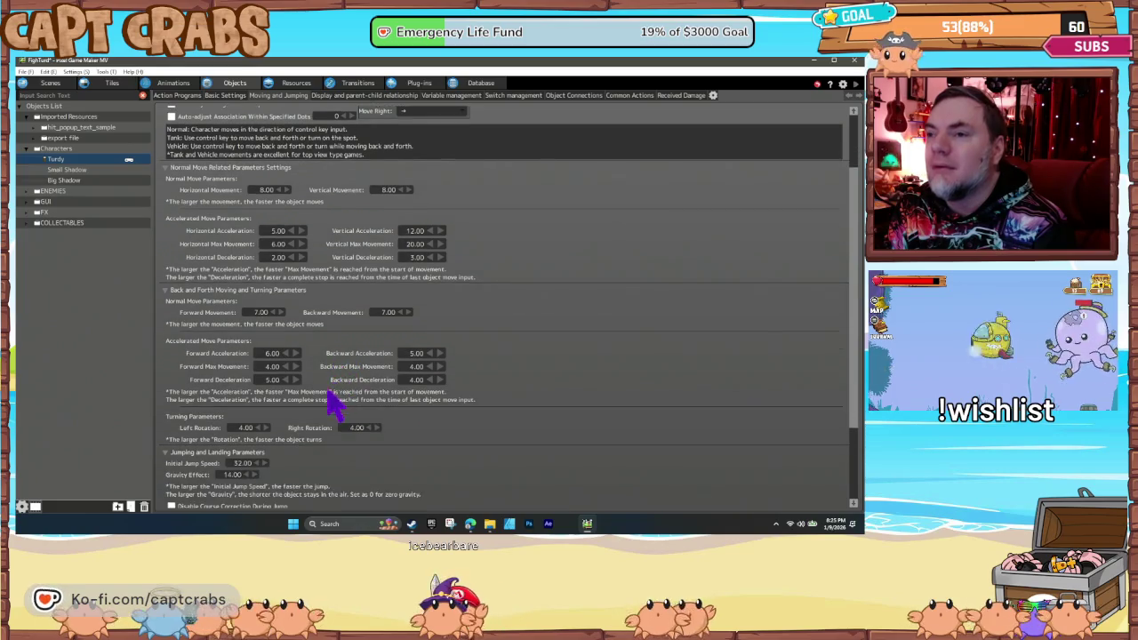
scroll(326, 415, down, 4)
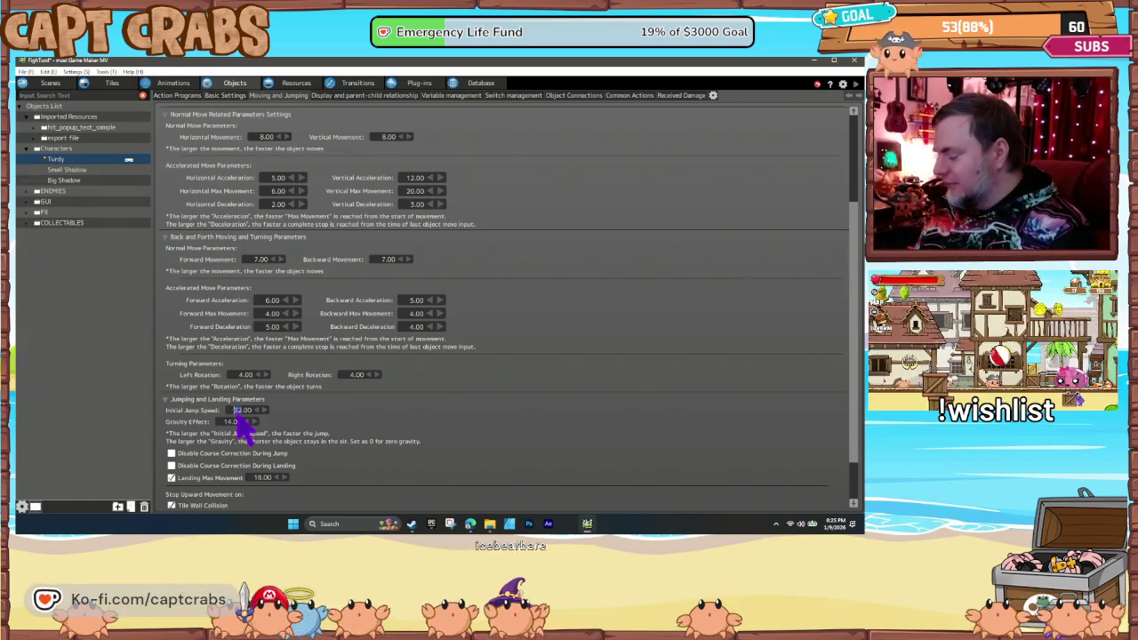
text(45)
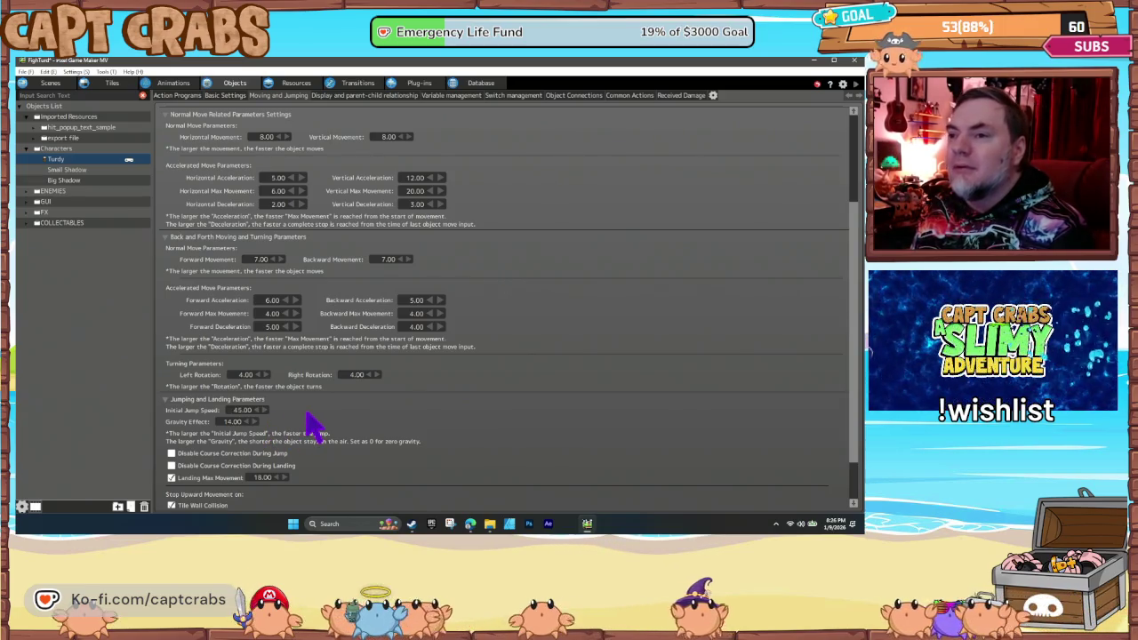
scroll(311, 425, down, 3)
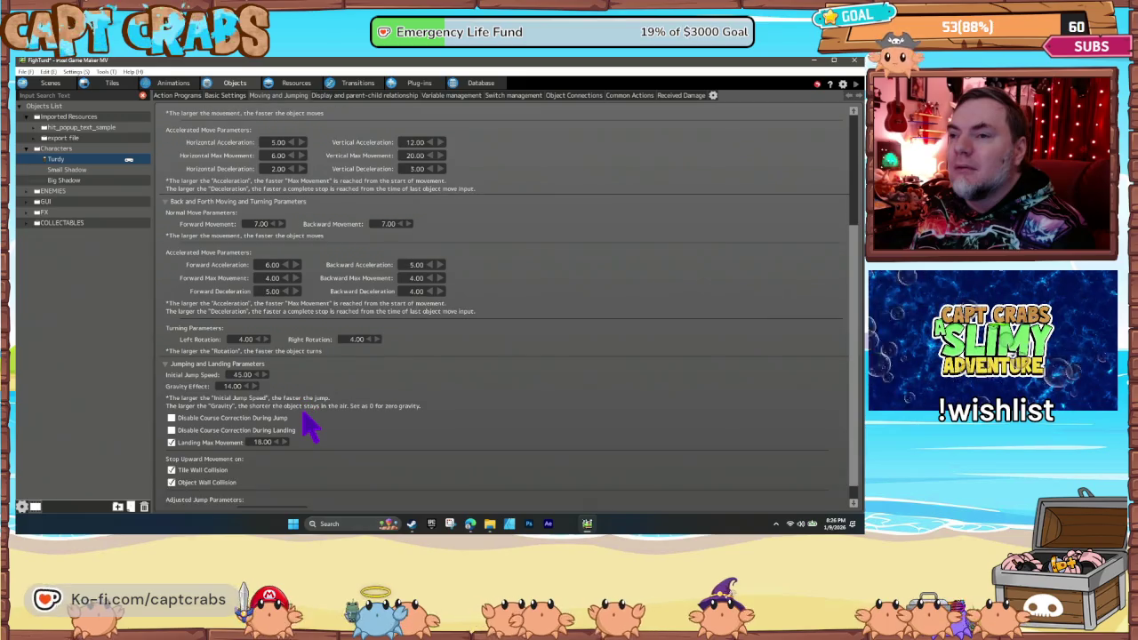
scroll(309, 426, up, 5)
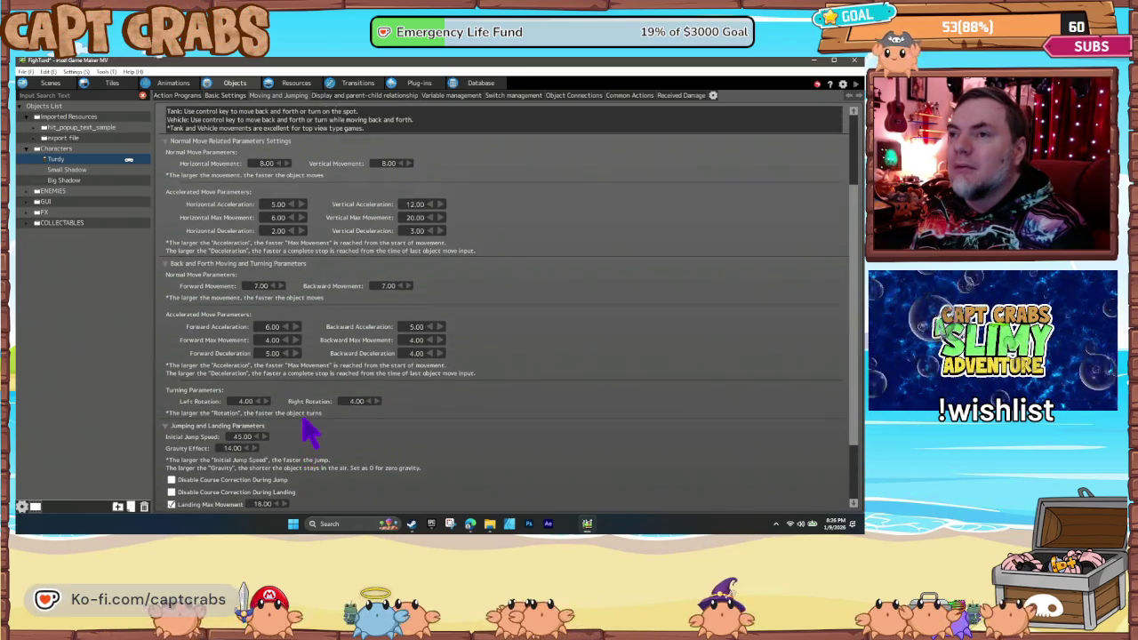
scroll(308, 431, up, 3)
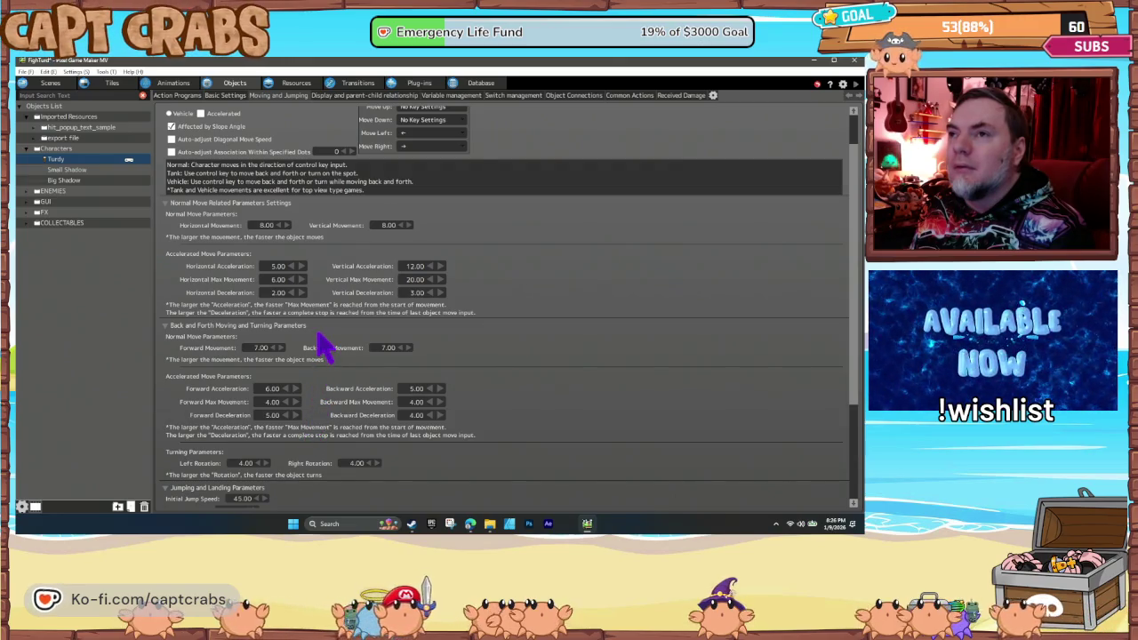
scroll(322, 342, up, 1)
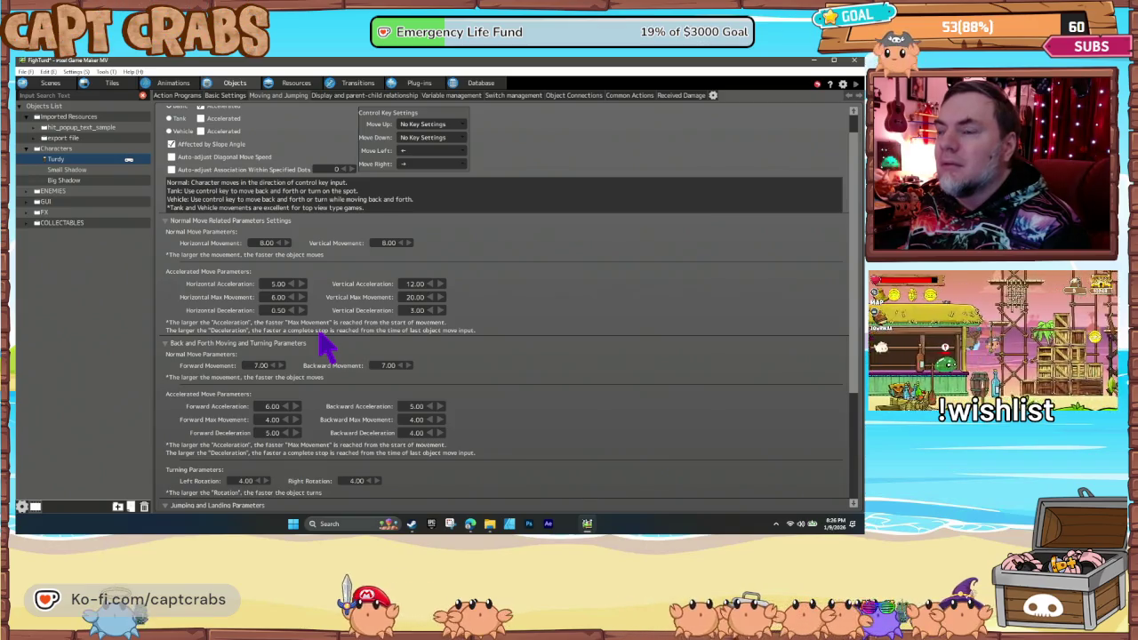
key(F5)
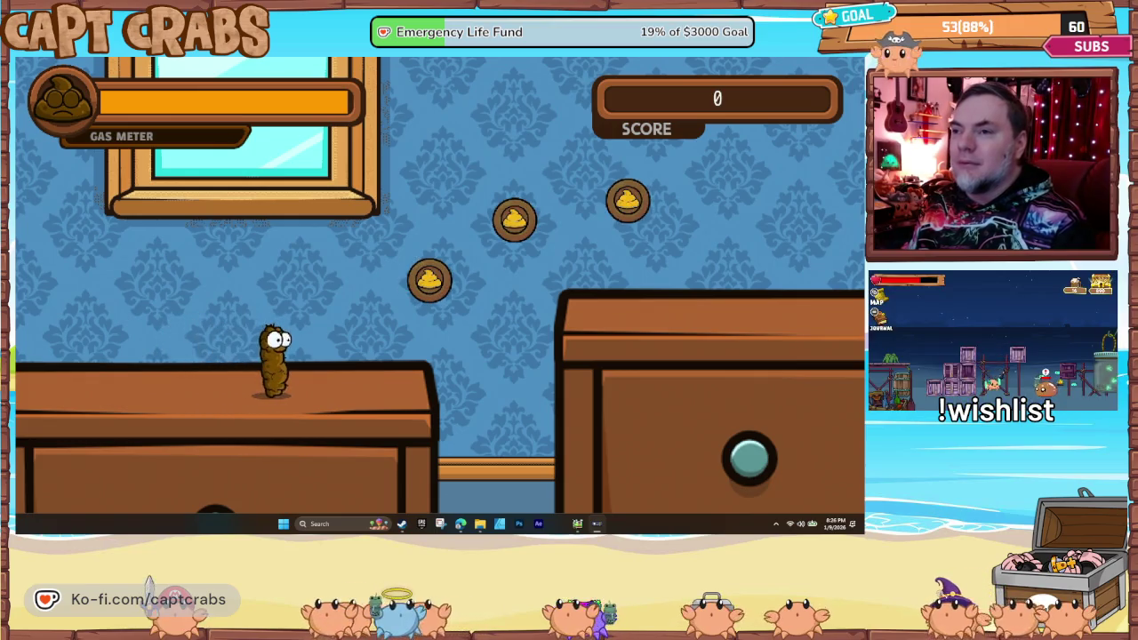
- Jump Turdy off the desk and fly right toward the dresser
key(space)
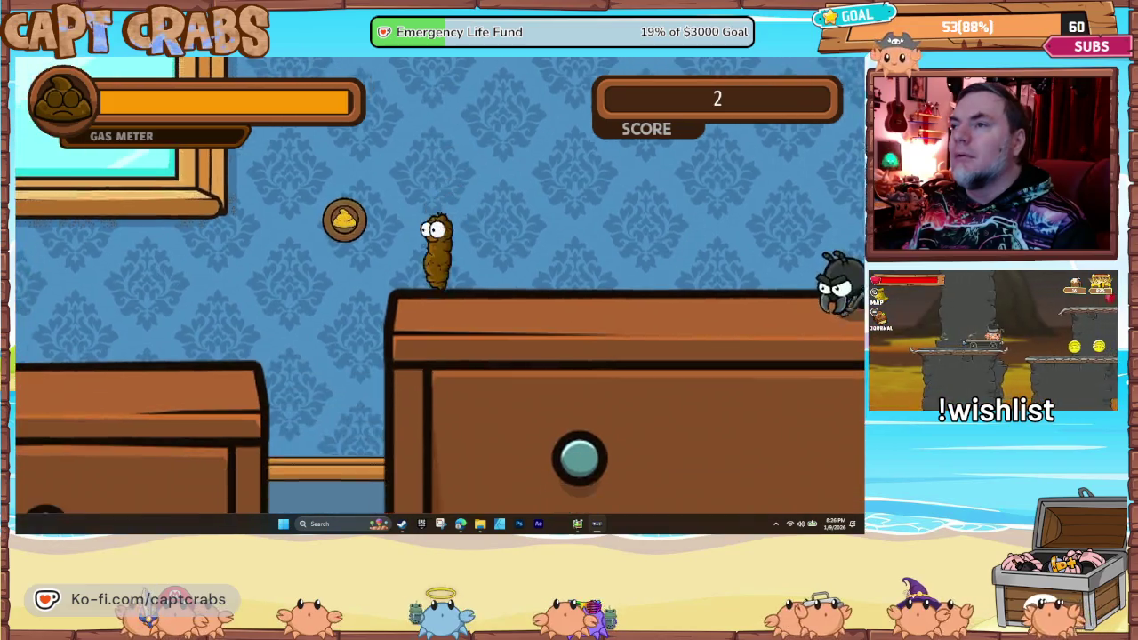
key(space)
key(space)
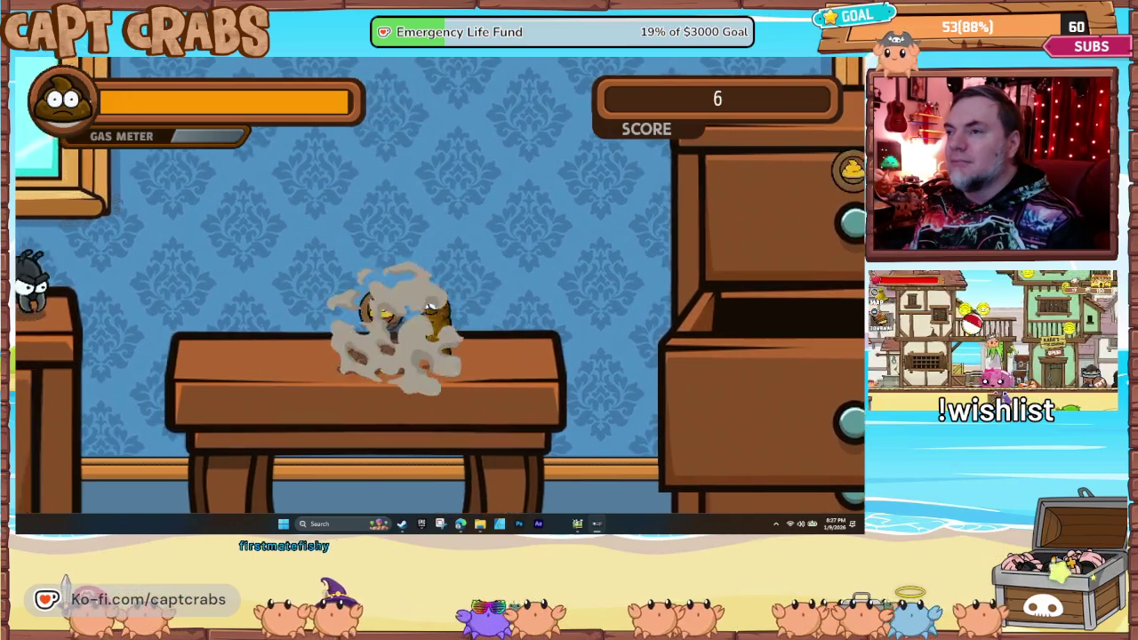
key(Right)
key(space)
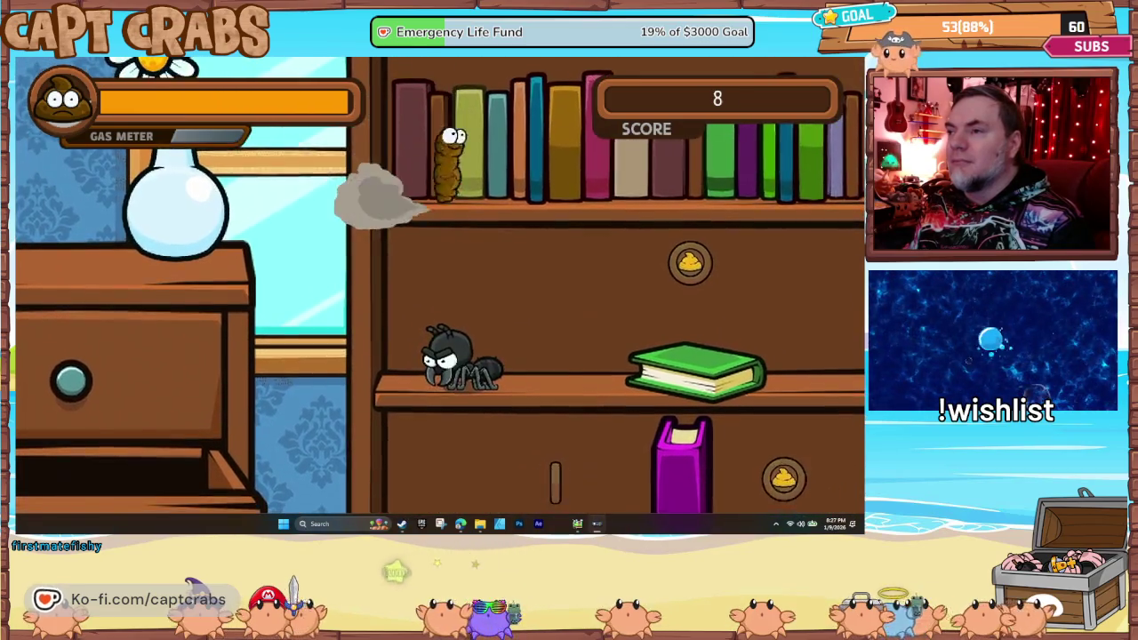
- Gas the spider, climb the shelves to a score of 10, and close the test window
key(space)
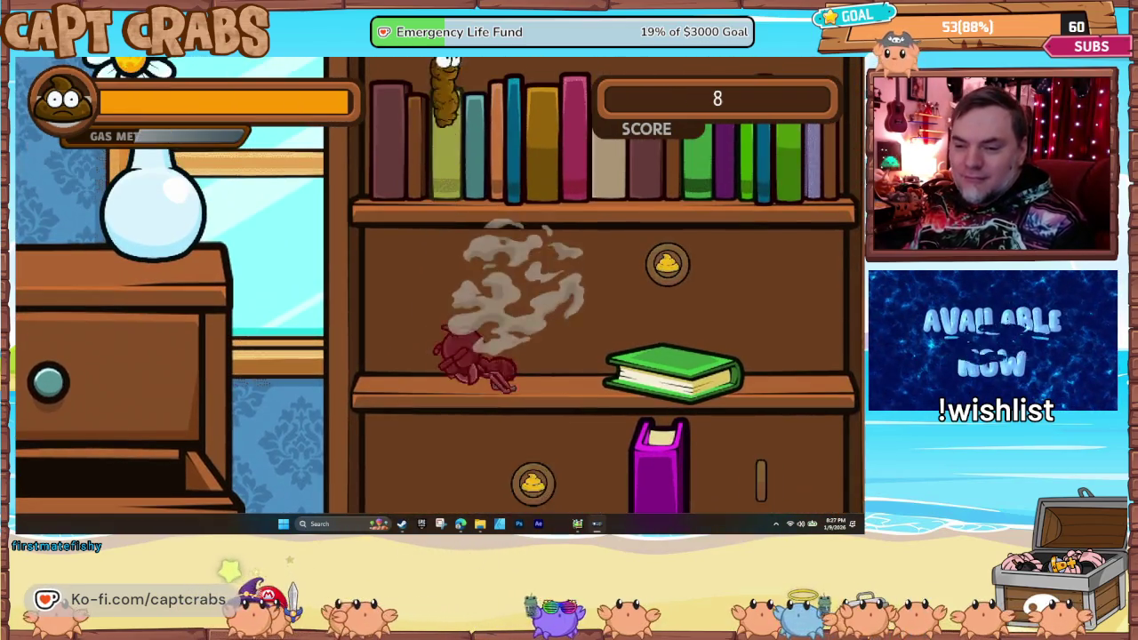
key(space)
key(space)
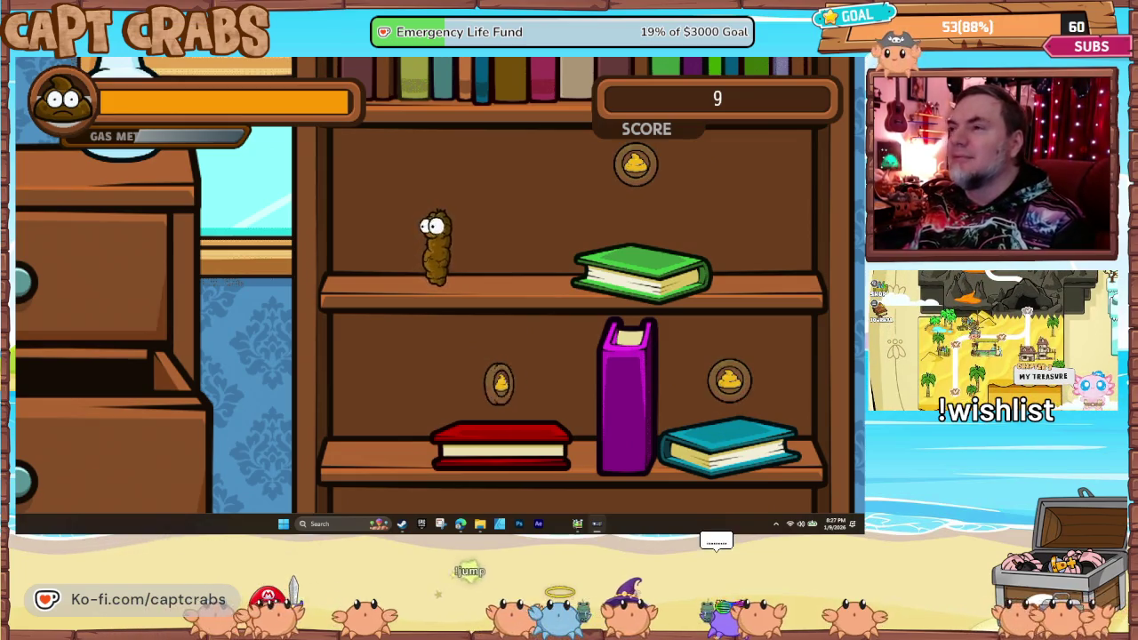
key(space)
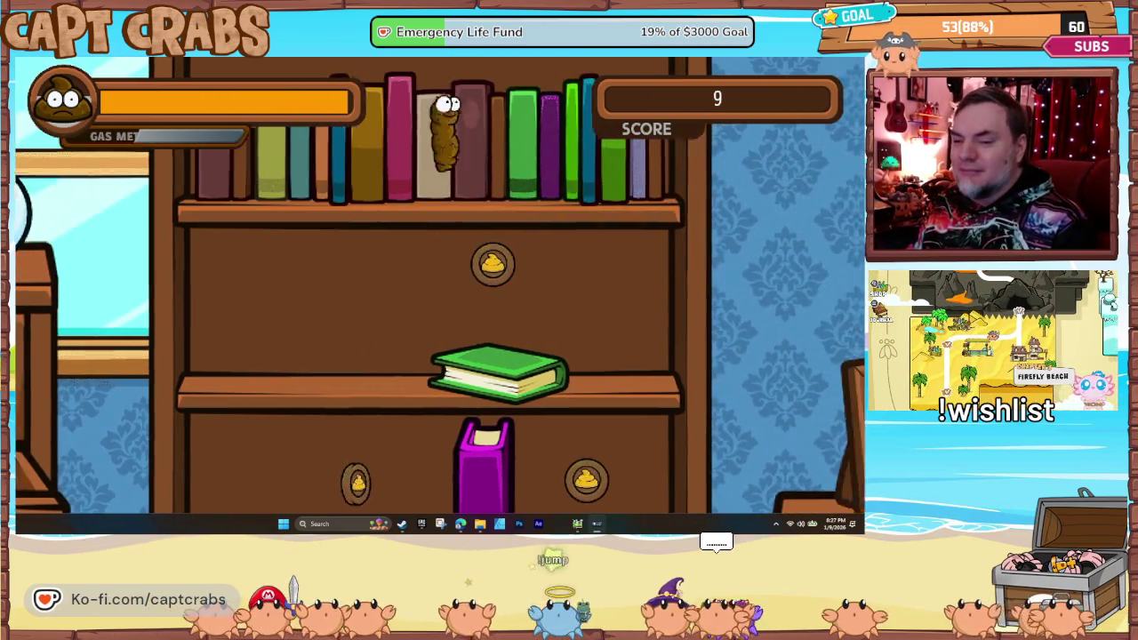
key(Right)
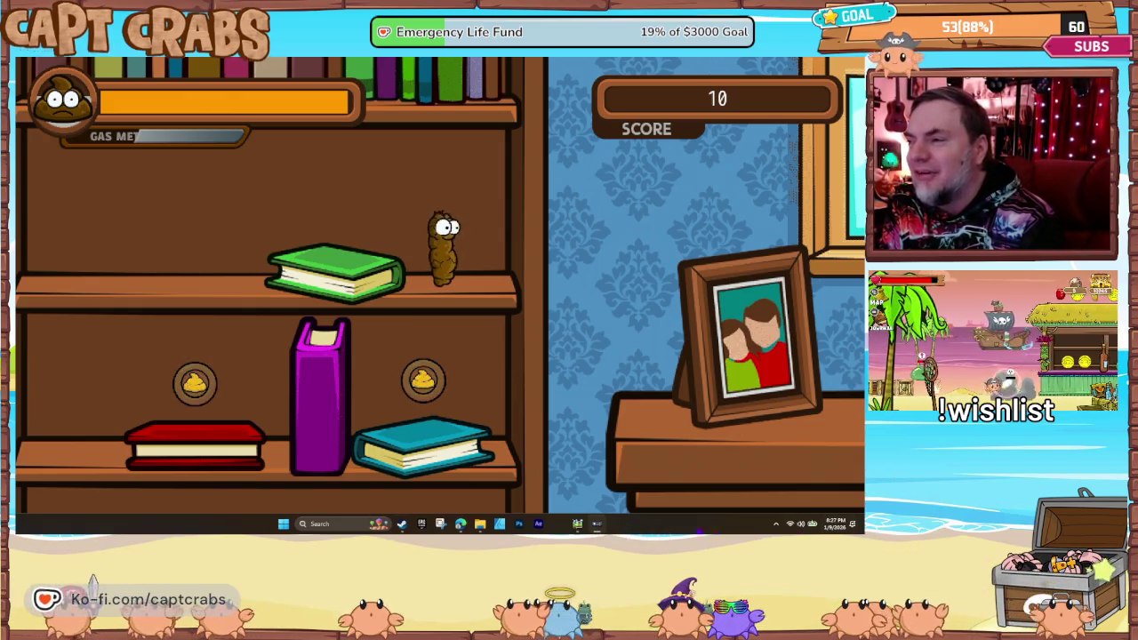
right_click(596, 524)
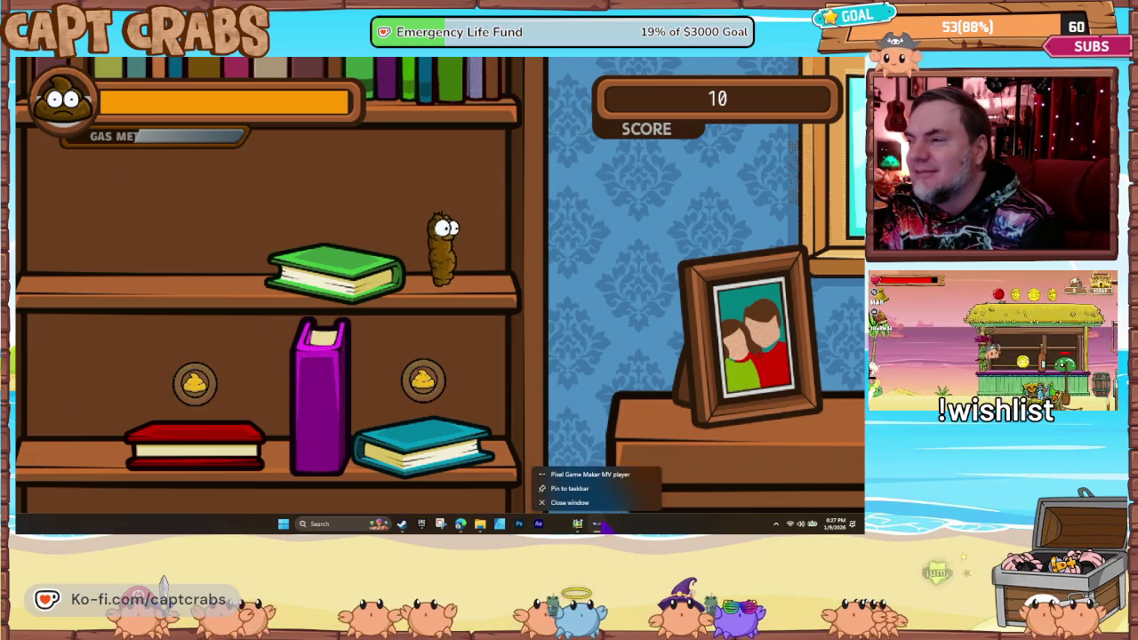
click(594, 500)
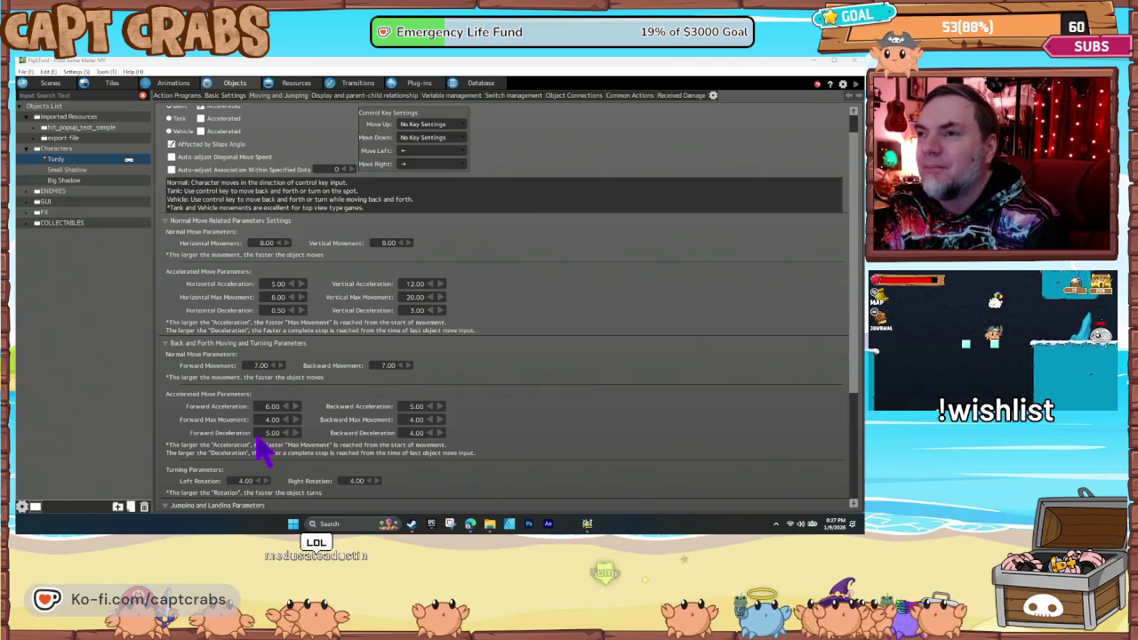
- Change Turdy's Initial Jump Speed to 40 and run the Level 2 - Bedroom scene
scroll(267, 451, down, 1)
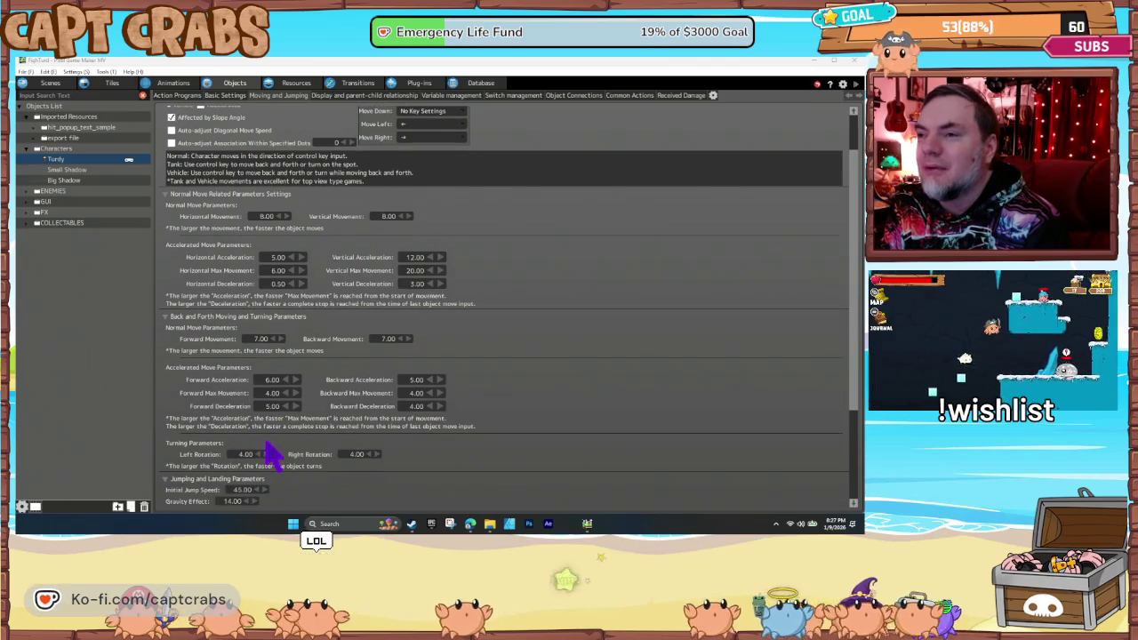
click(252, 489)
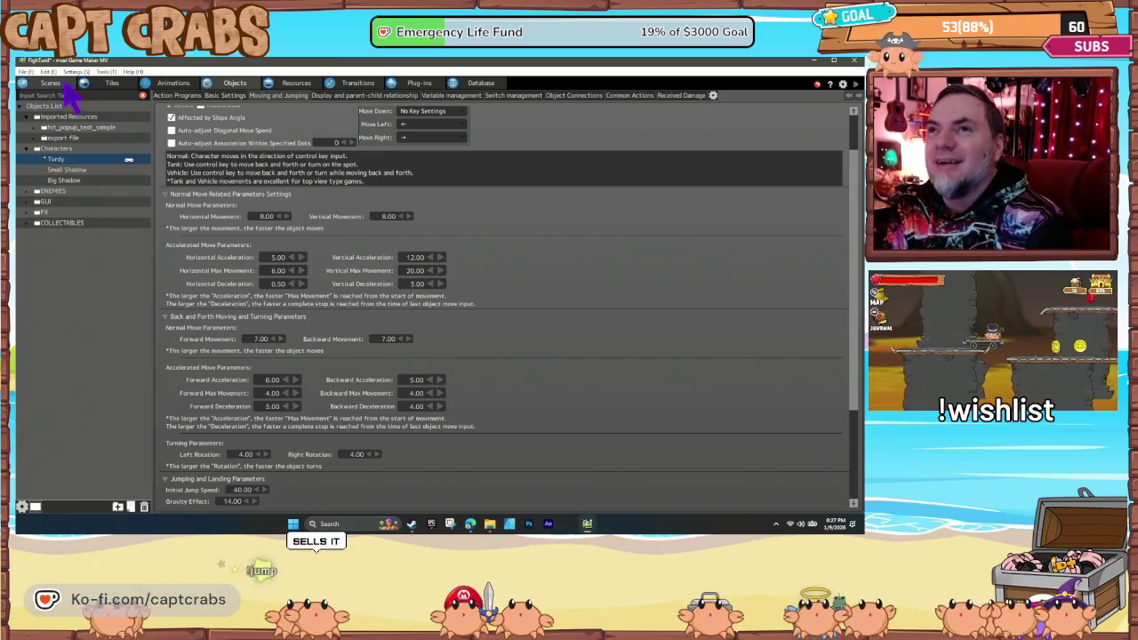
click(63, 86)
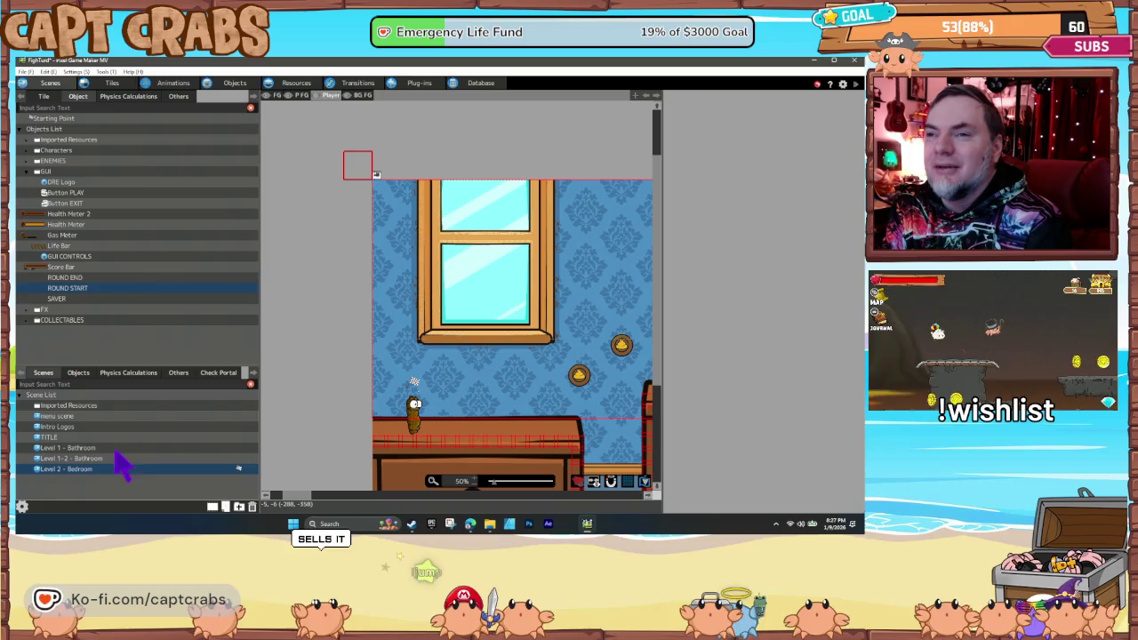
double_click(217, 434)
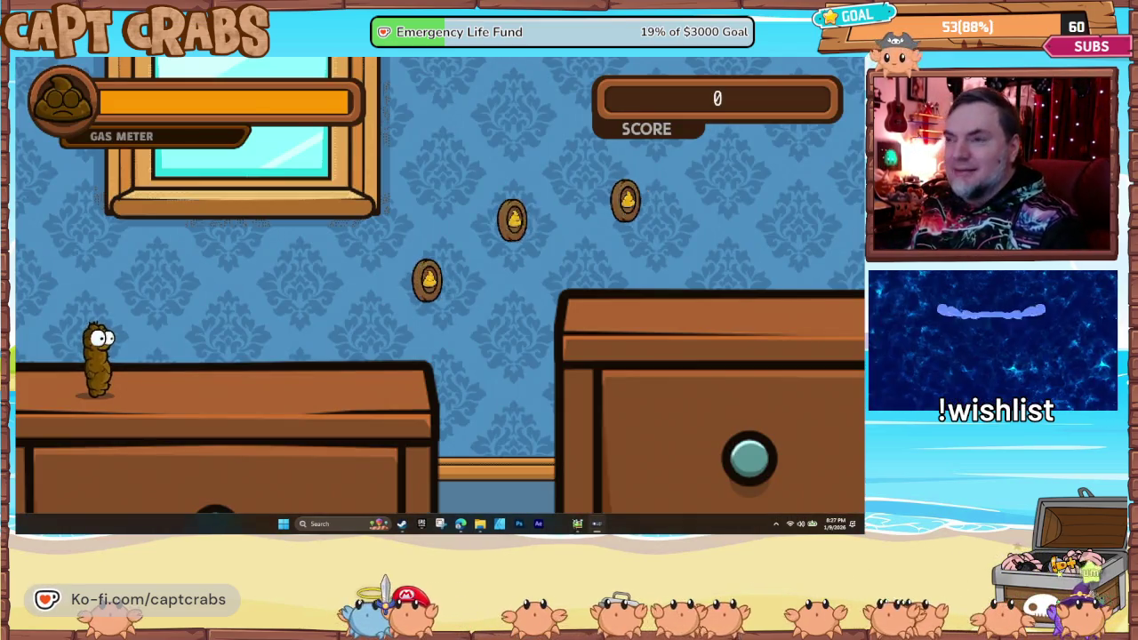
- Jump across the desks collecting three coins and dodge left away from the spider
key(space)
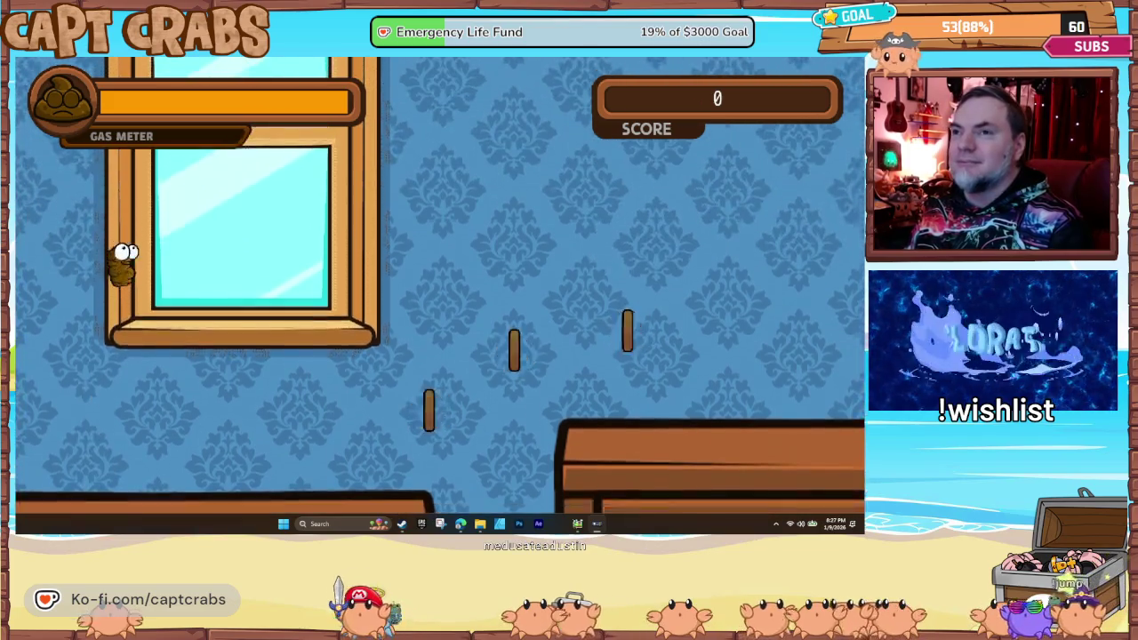
key(Right)
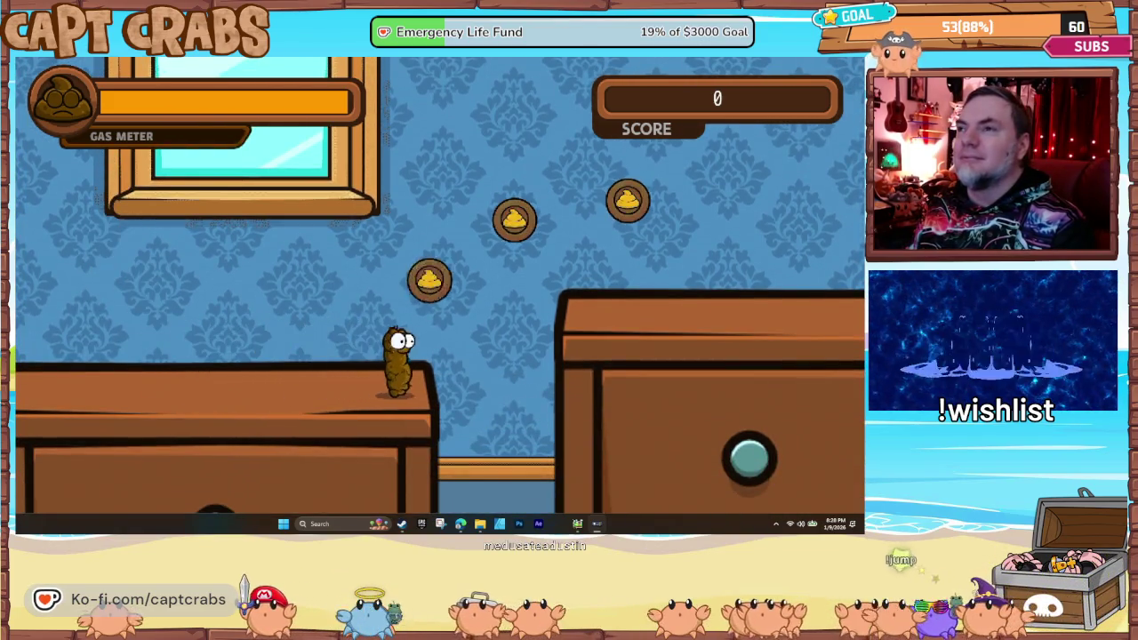
key(space)
key(Right)
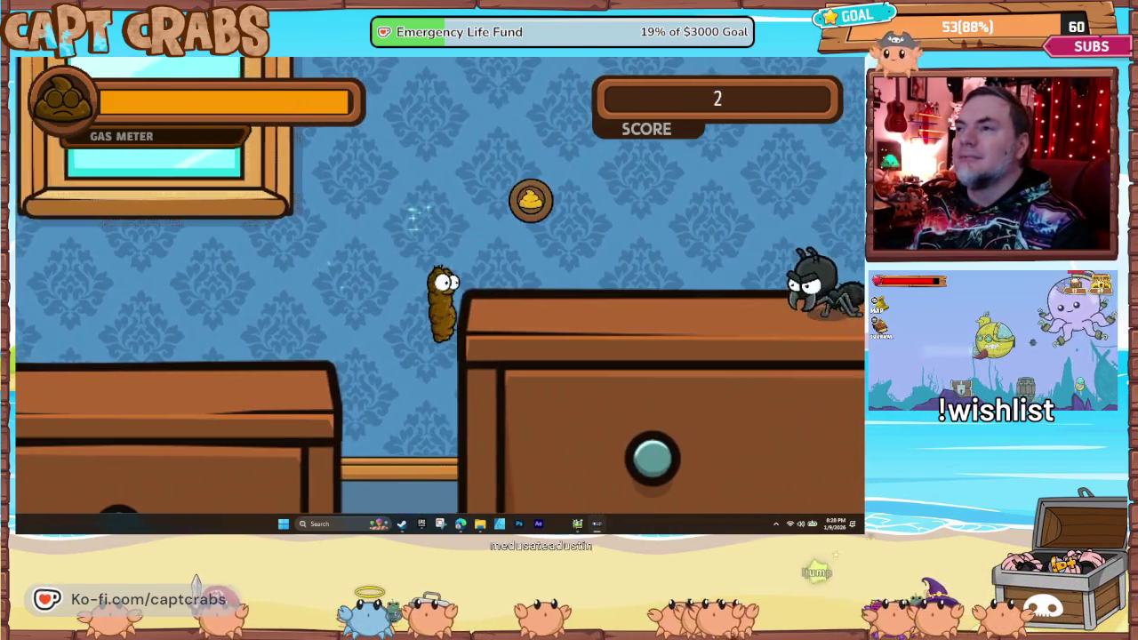
key(Left)
key(space)
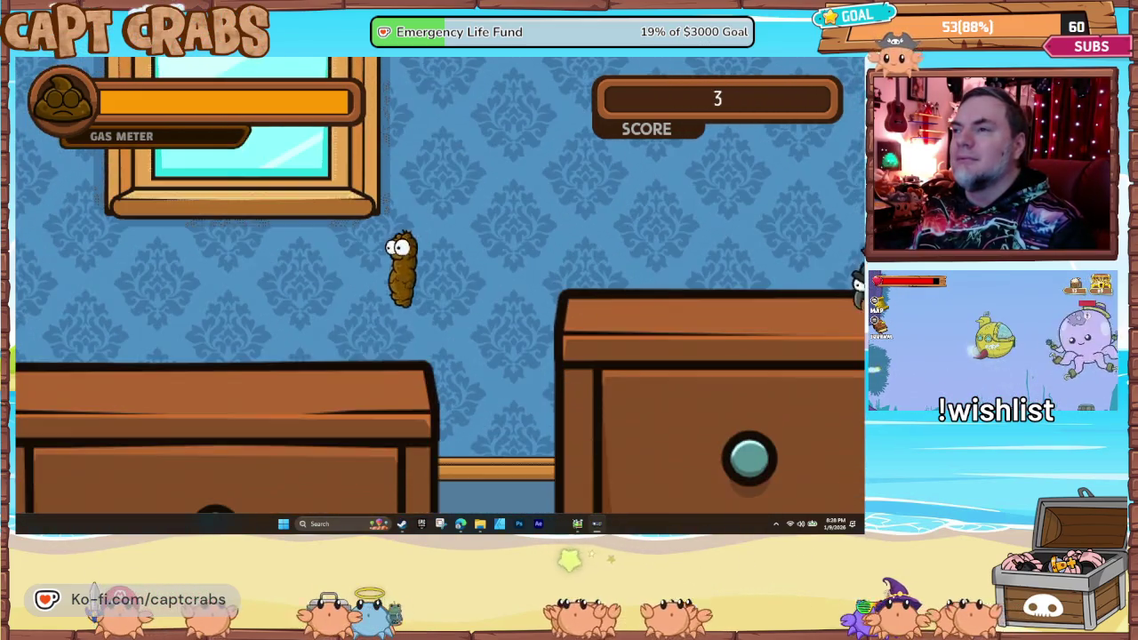
key(Right)
key(space)
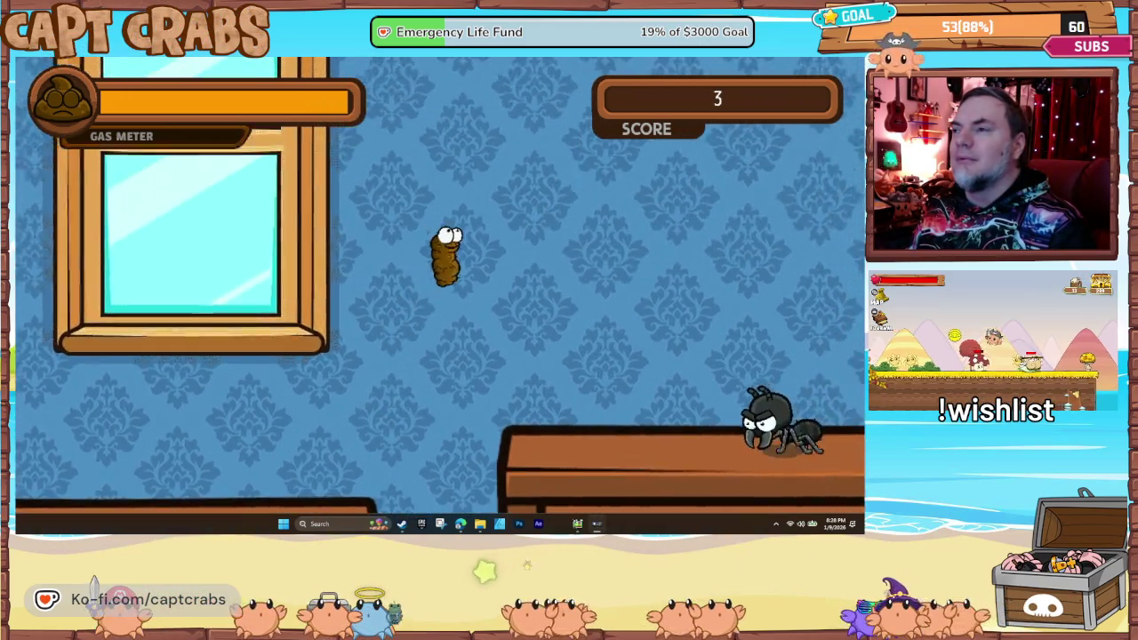
key(space)
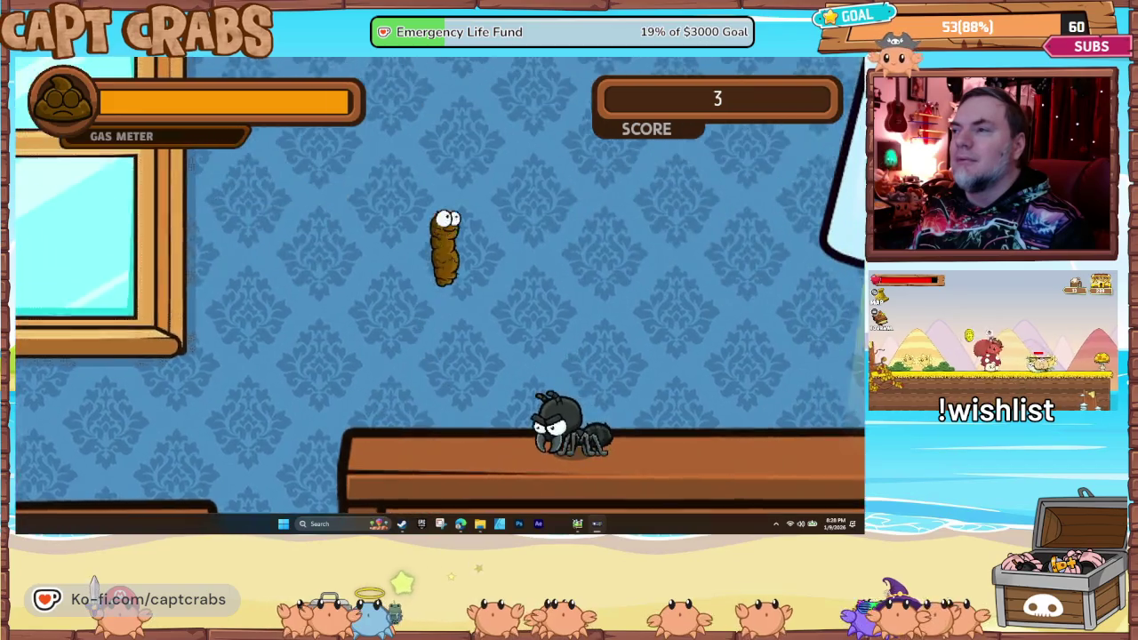
key(space)
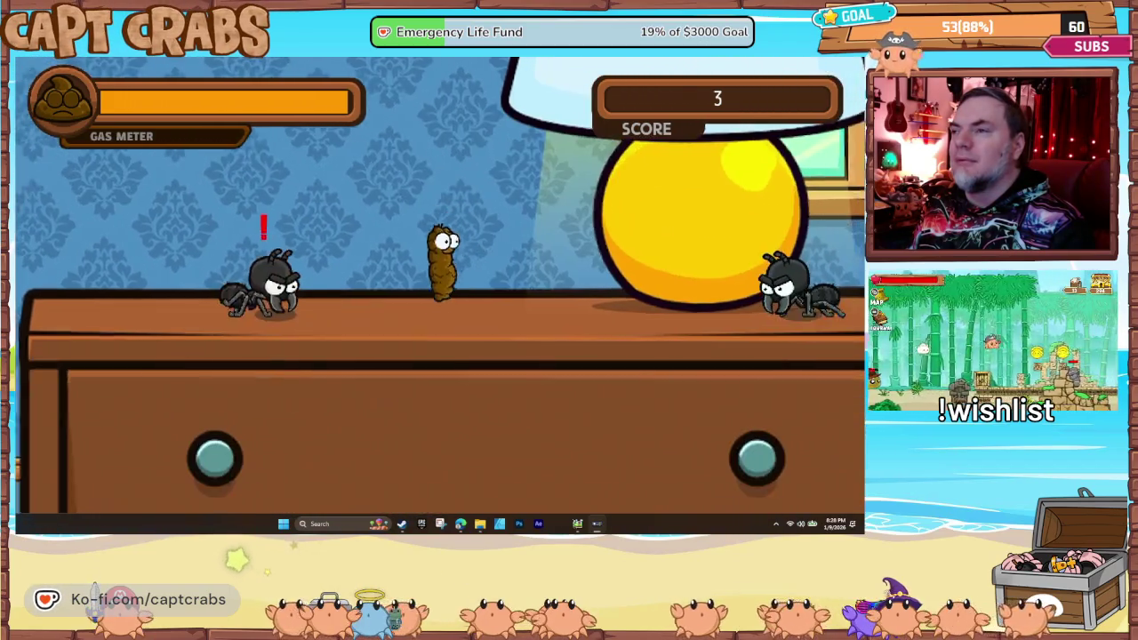
- Jump over the lamp, gas the spider and collect a coin, reaching score 5
key(Right)
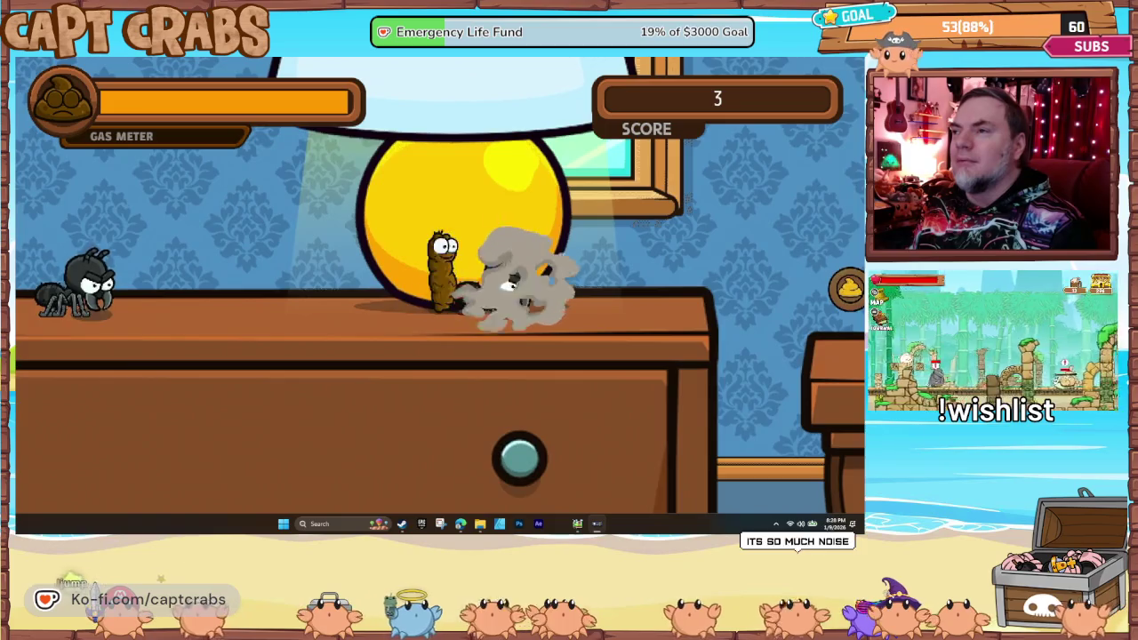
key(space)
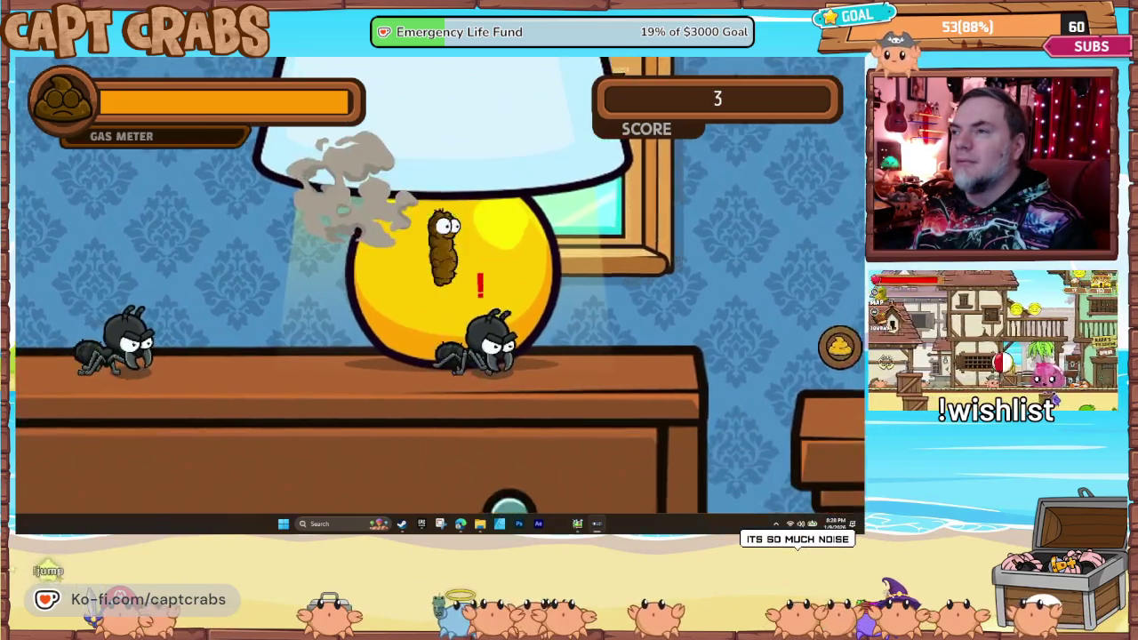
key(Right)
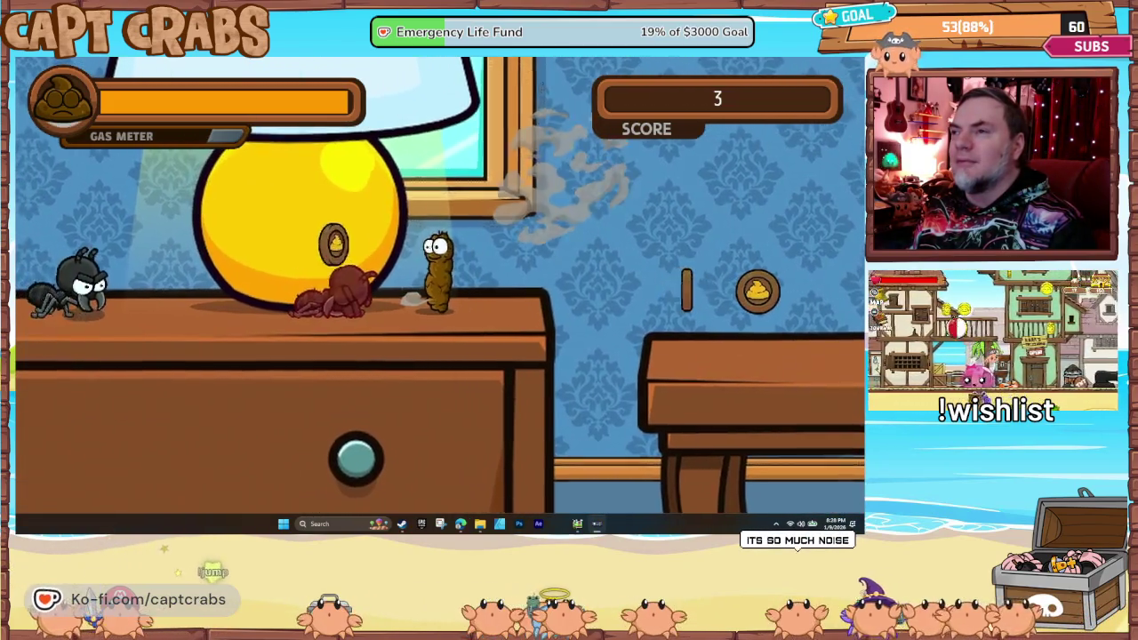
key(space)
key(Left)
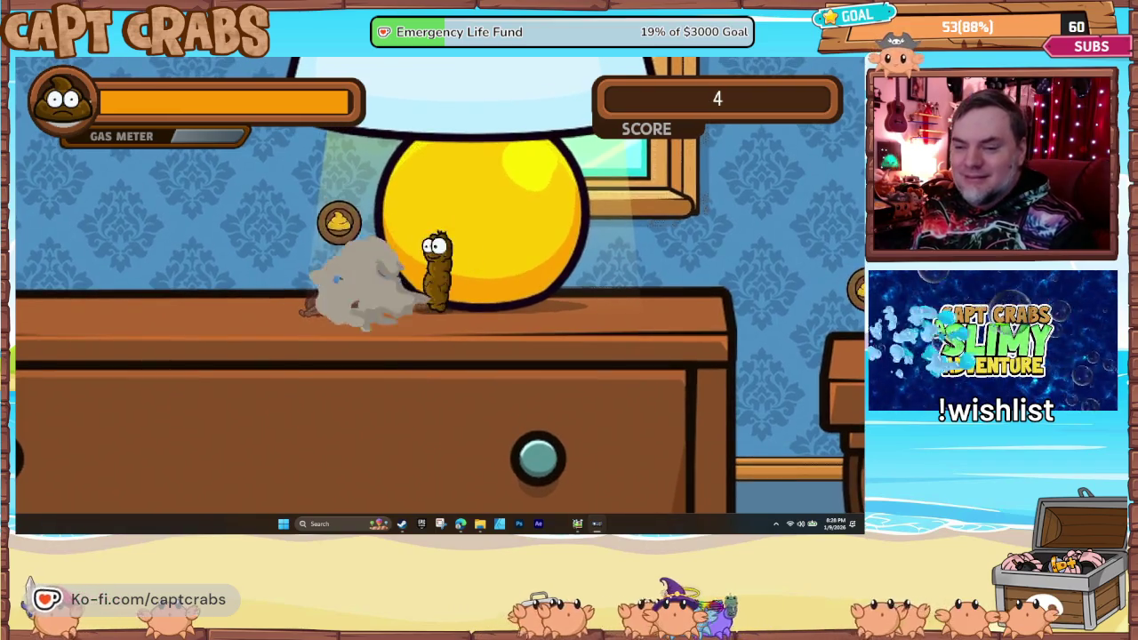
key(Left)
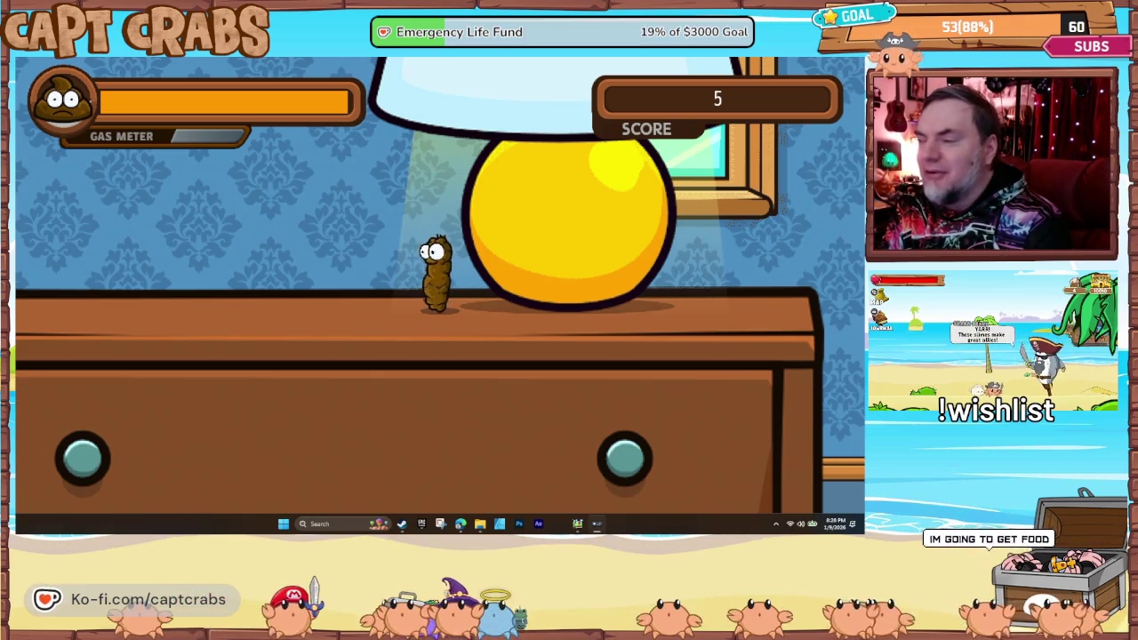
click(596, 525)
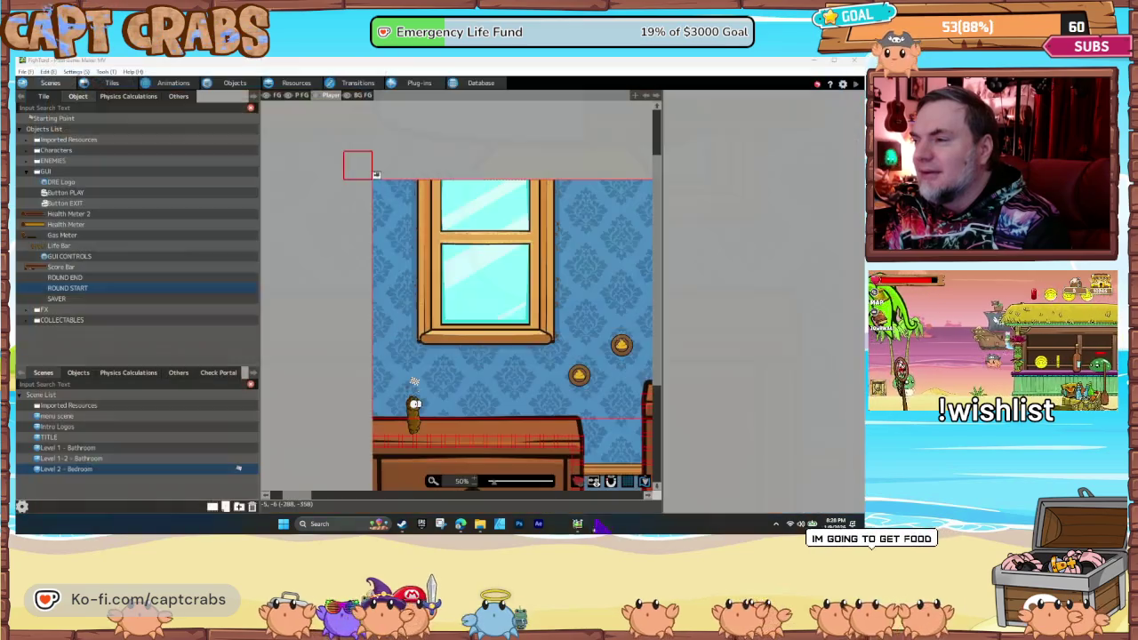
- Set Level 1-2 - Bathroom as the start scene and launch a test play
click(89, 460)
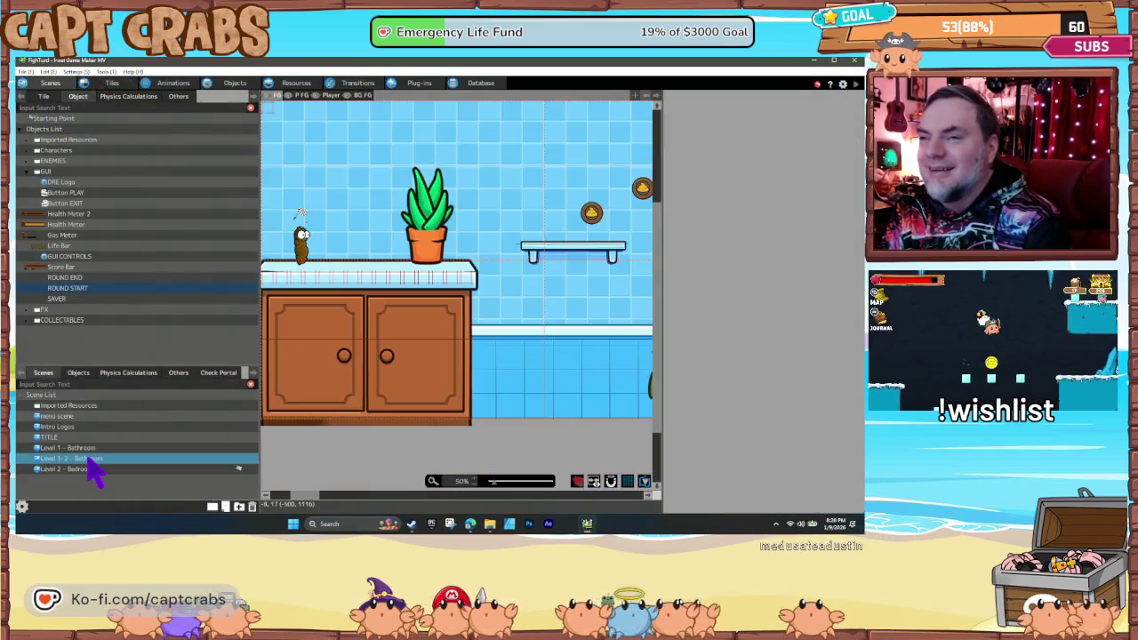
right_click(92, 473)
click(117, 526)
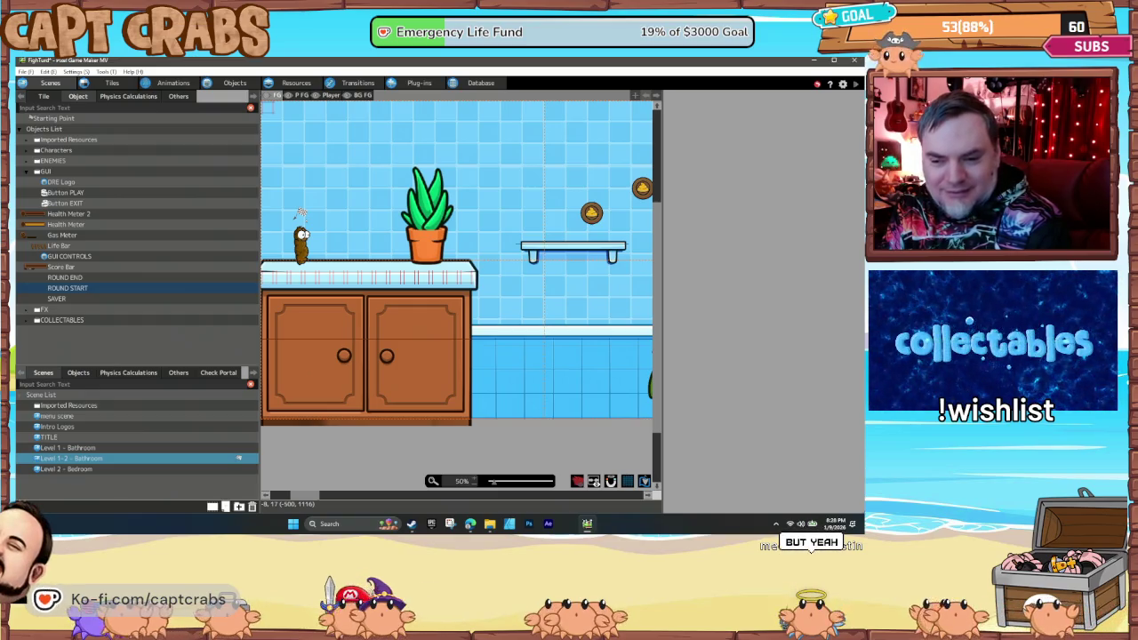
key(F5)
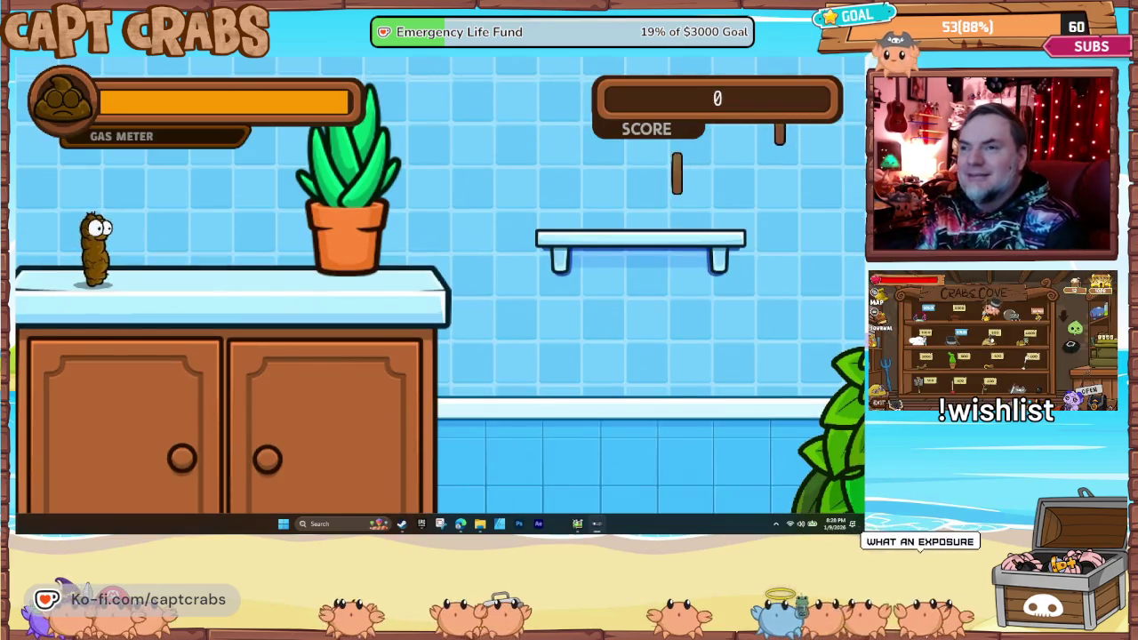
- Jump off the counter over the plant onto a shelf, collecting coins
key(space)
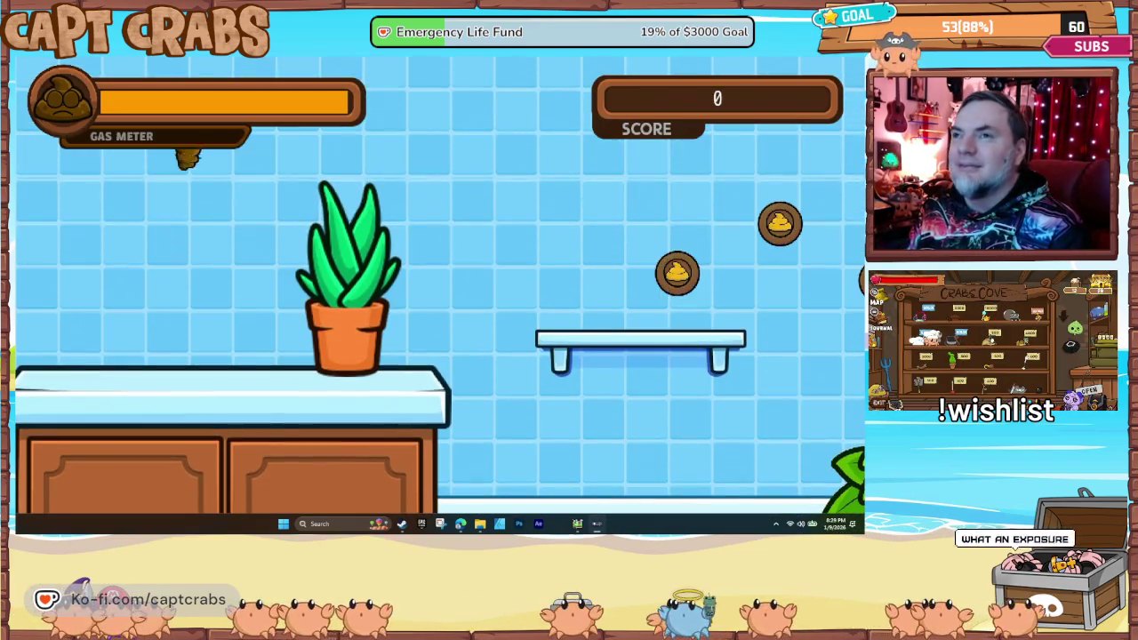
key(Right)
key(space)
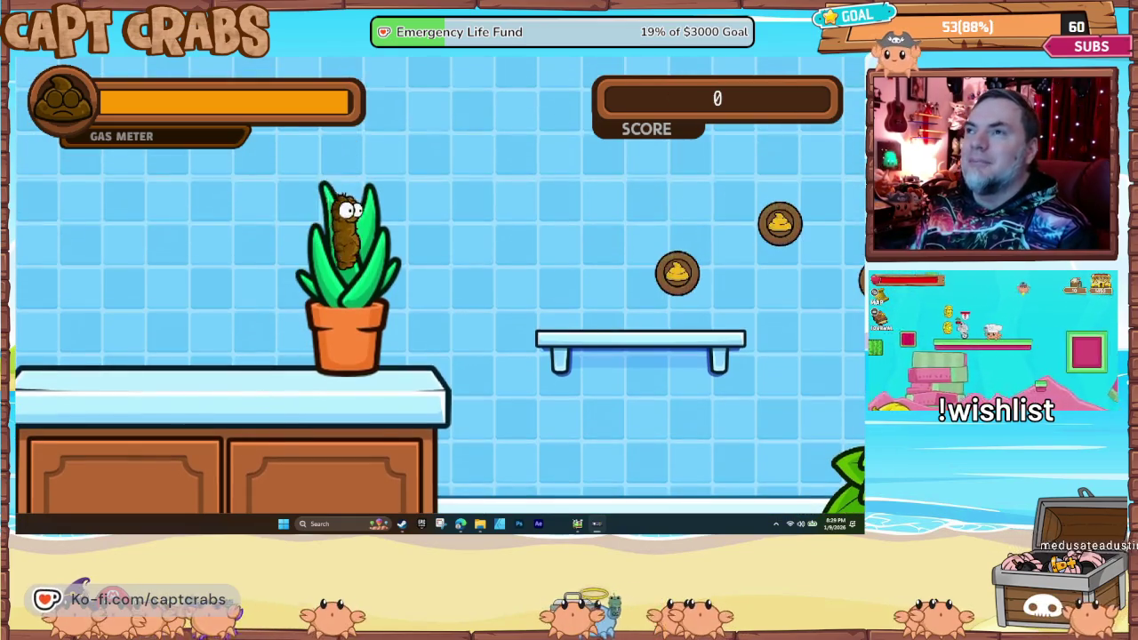
key(Right)
key(space)
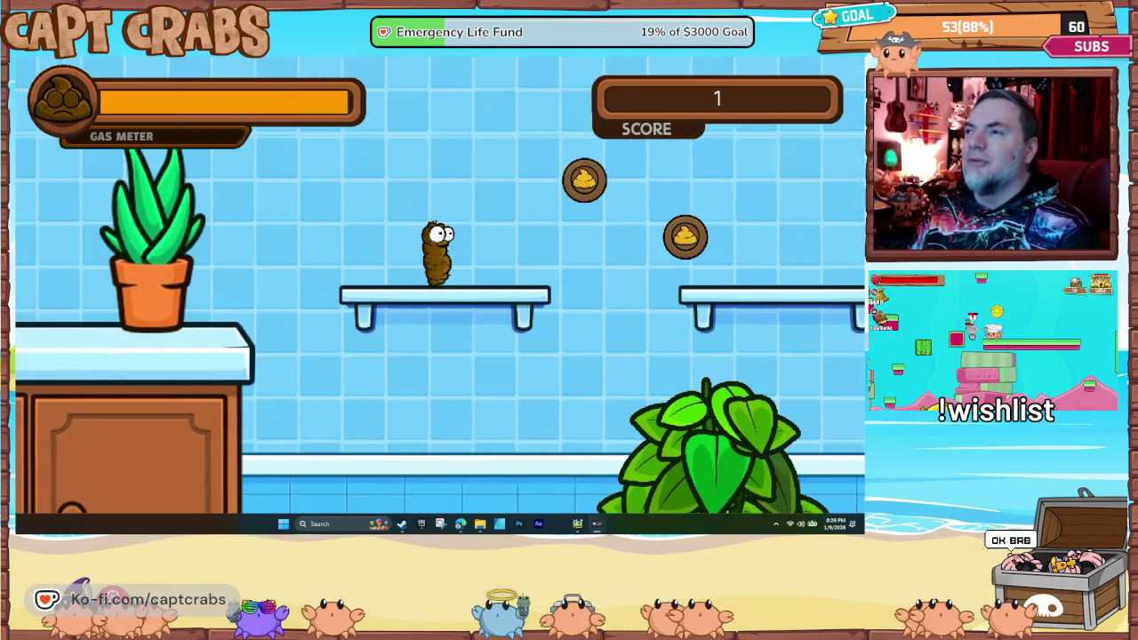
key(Right)
- Climb through the cabinet shelves to a score of 6, then bring up the player's taskbar menu
key(space)
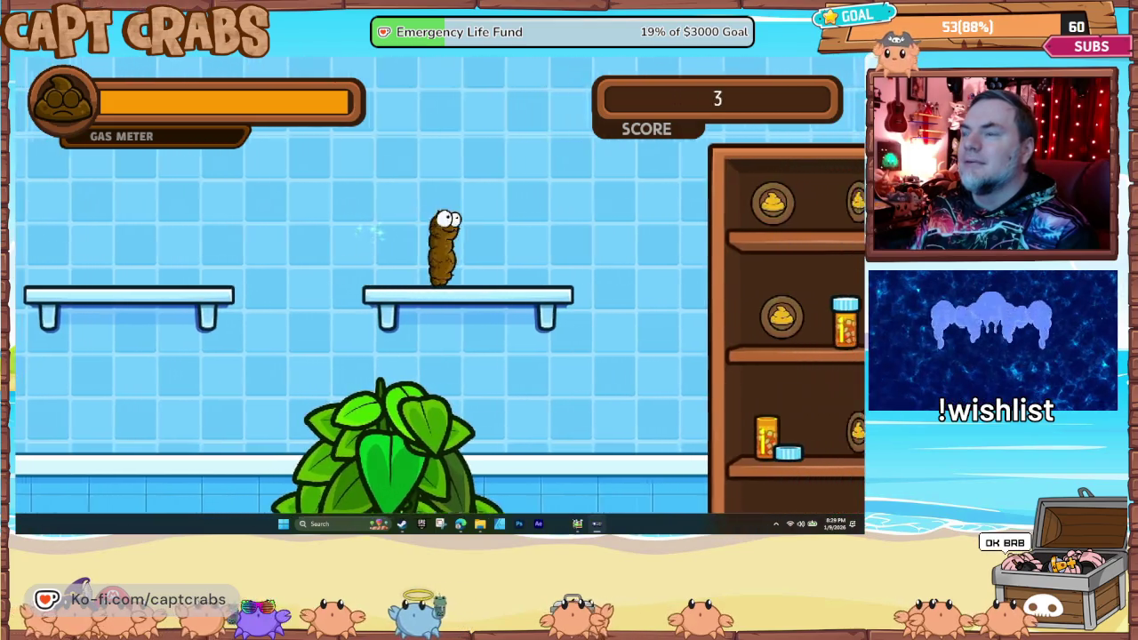
key(Right)
key(space)
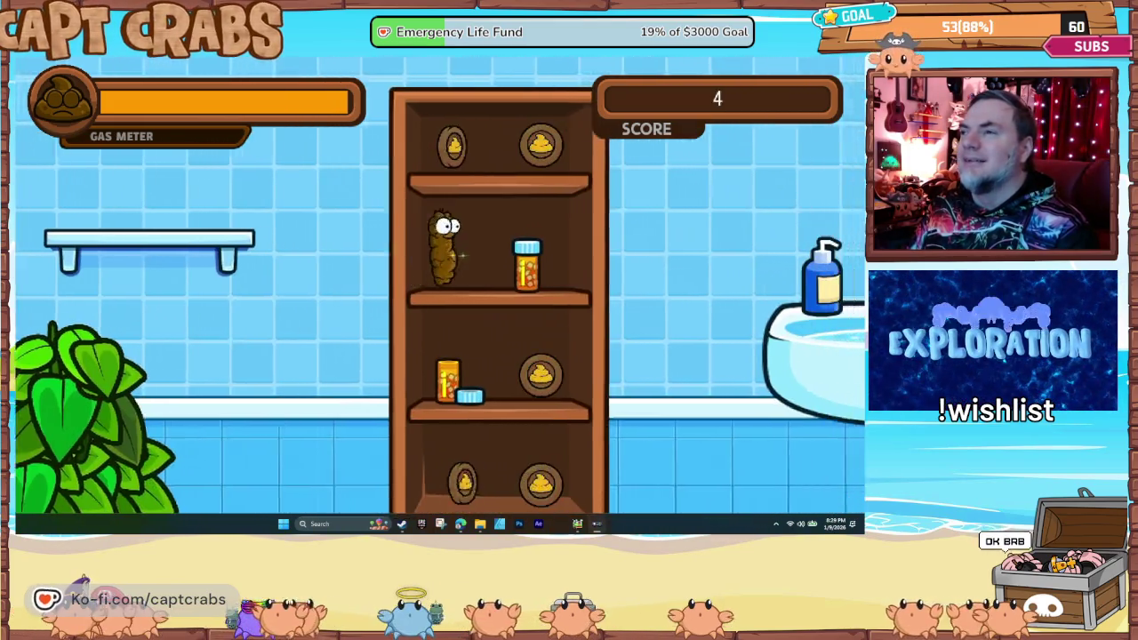
key(Right)
key(space)
key(space)
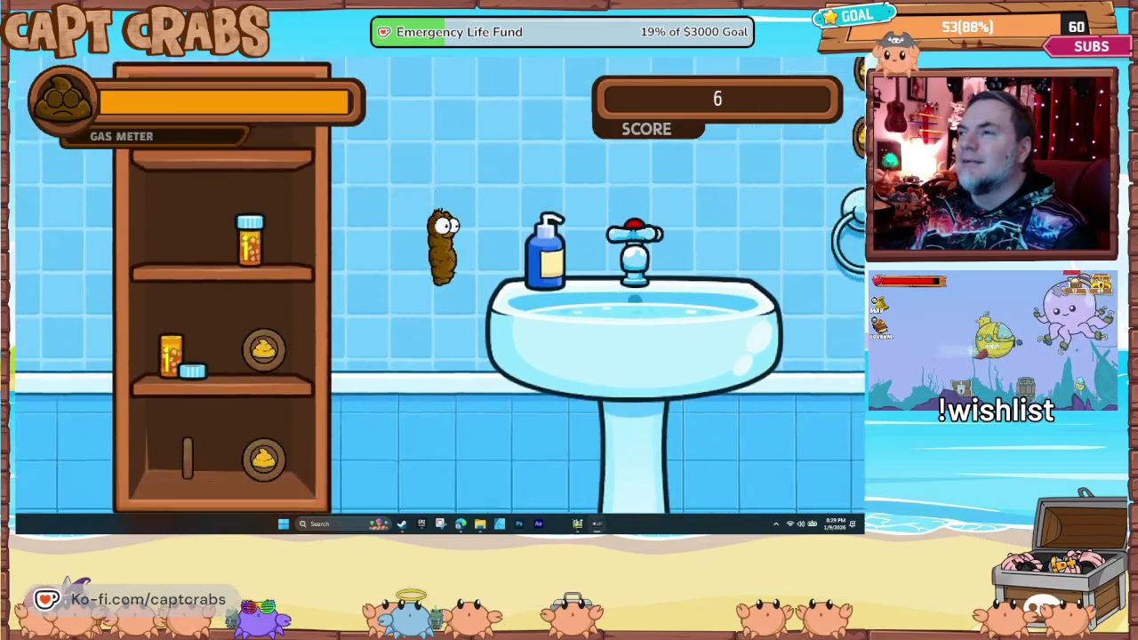
key(Right)
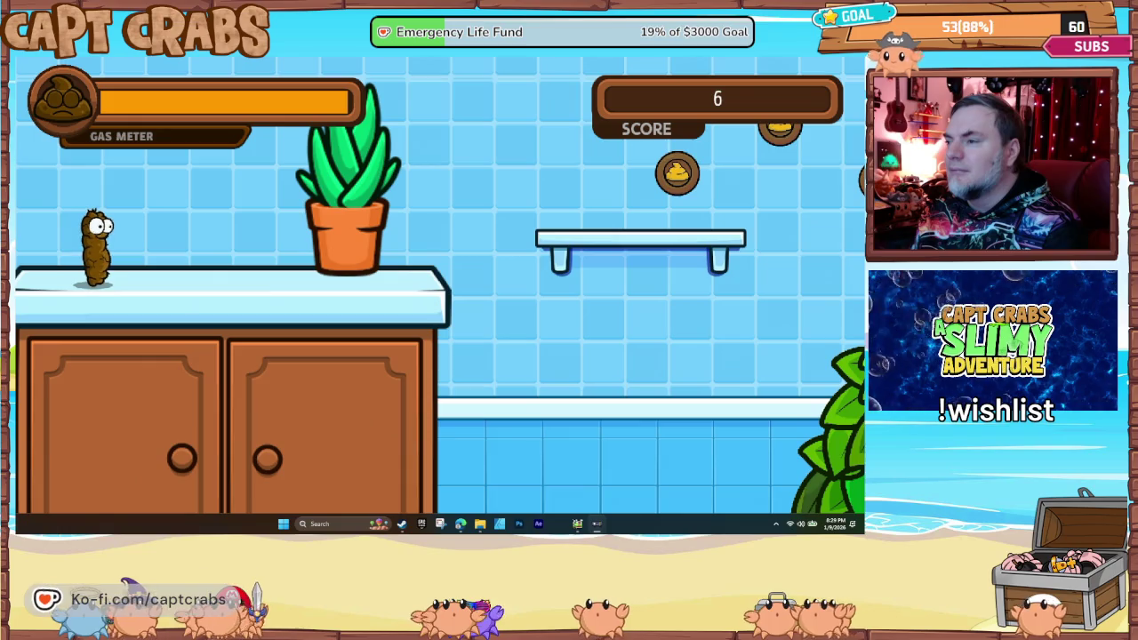
right_click(596, 525)
- Turn off Enlarged Display in the Project Settings
click(587, 525)
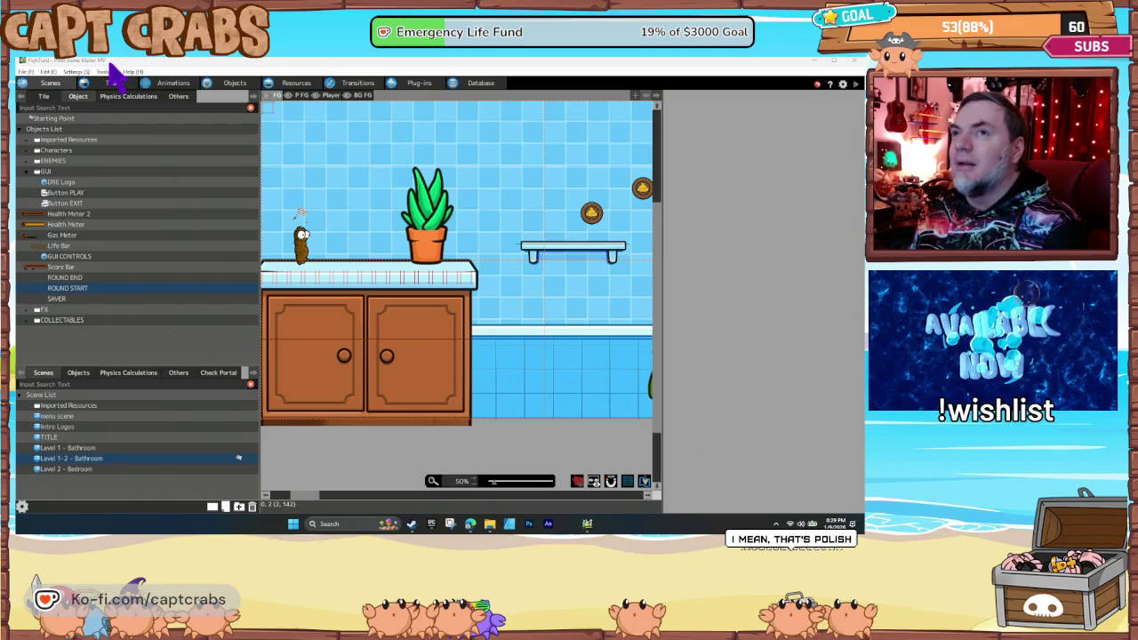
click(80, 82)
click(76, 72)
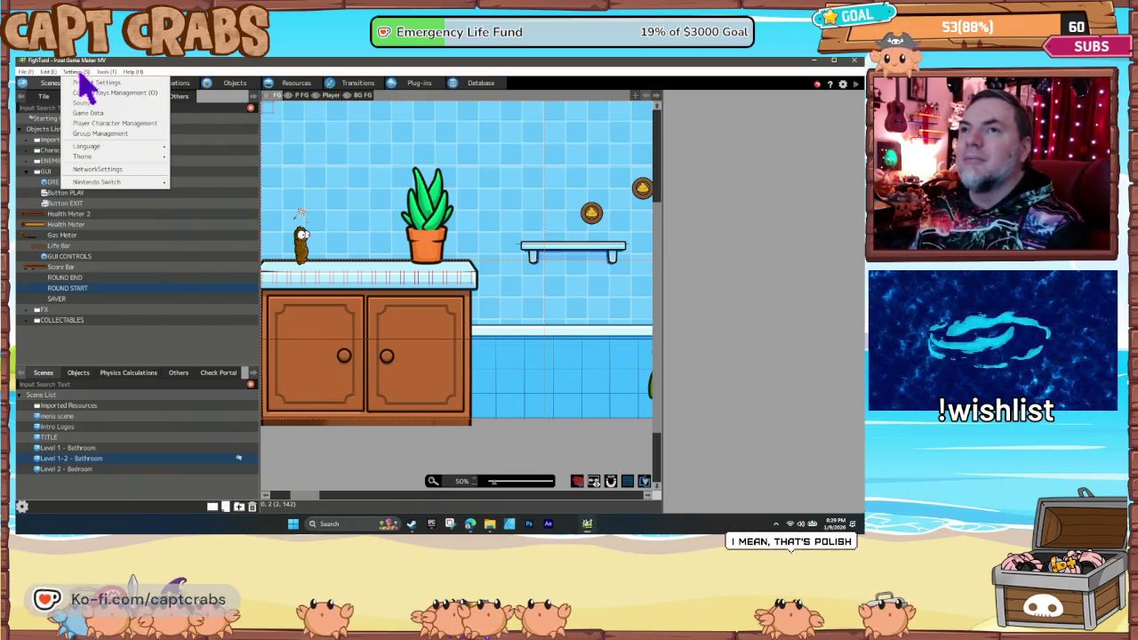
click(94, 93)
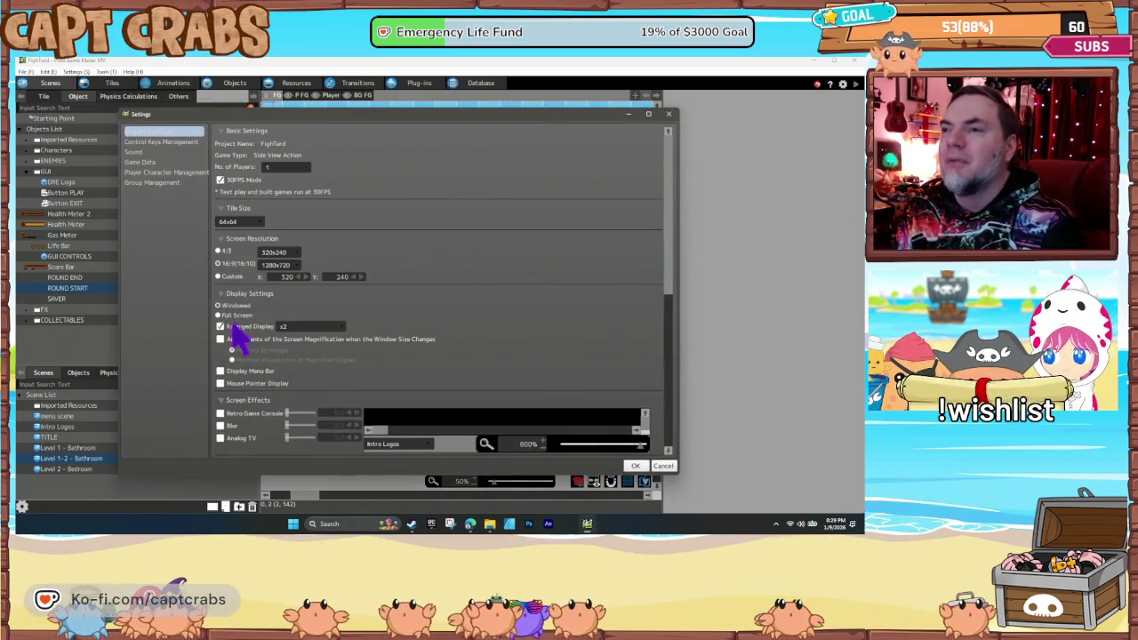
click(221, 327)
click(636, 464)
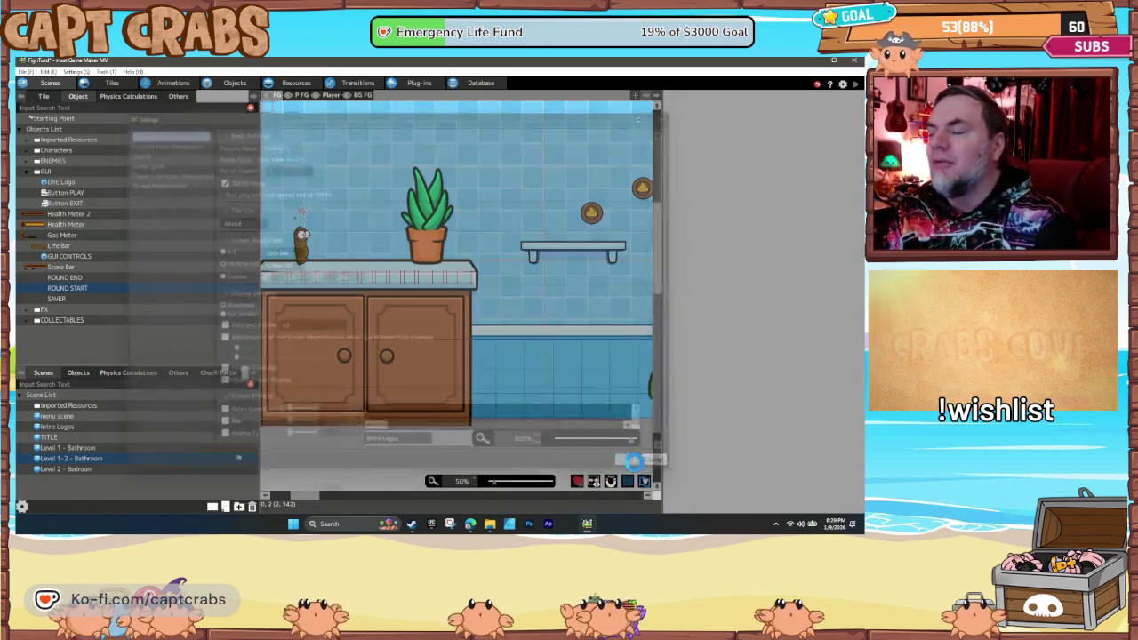
- Lower Turdy's Initial Jump Speed from 40 to 35 and start a fresh test play
click(228, 84)
scroll(267, 453, down, 1)
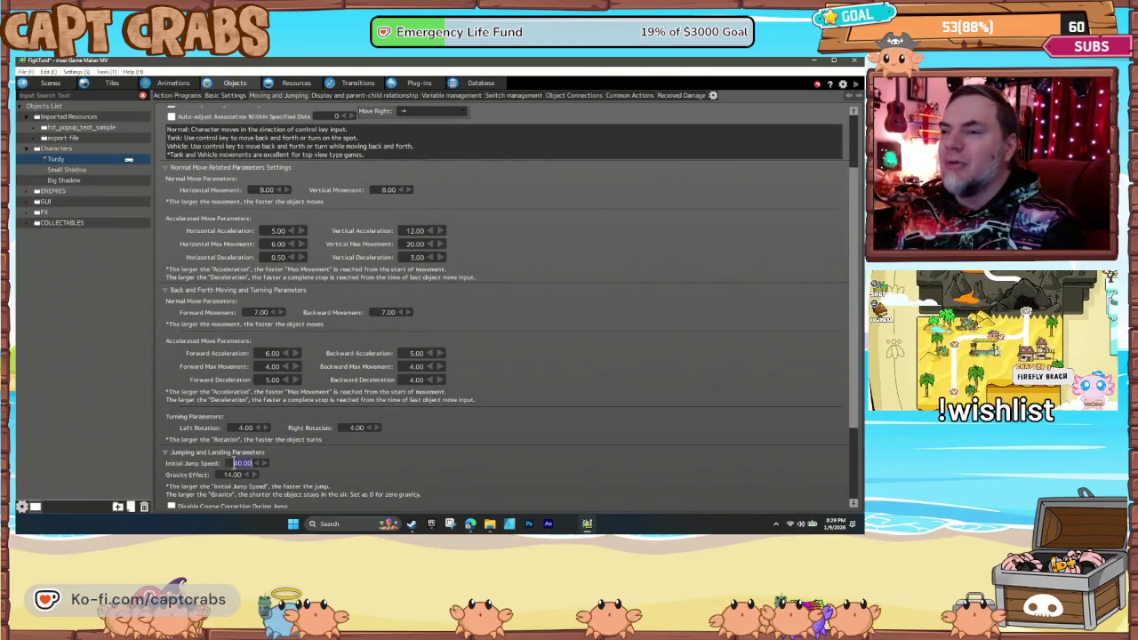
text(35)
key(Return)
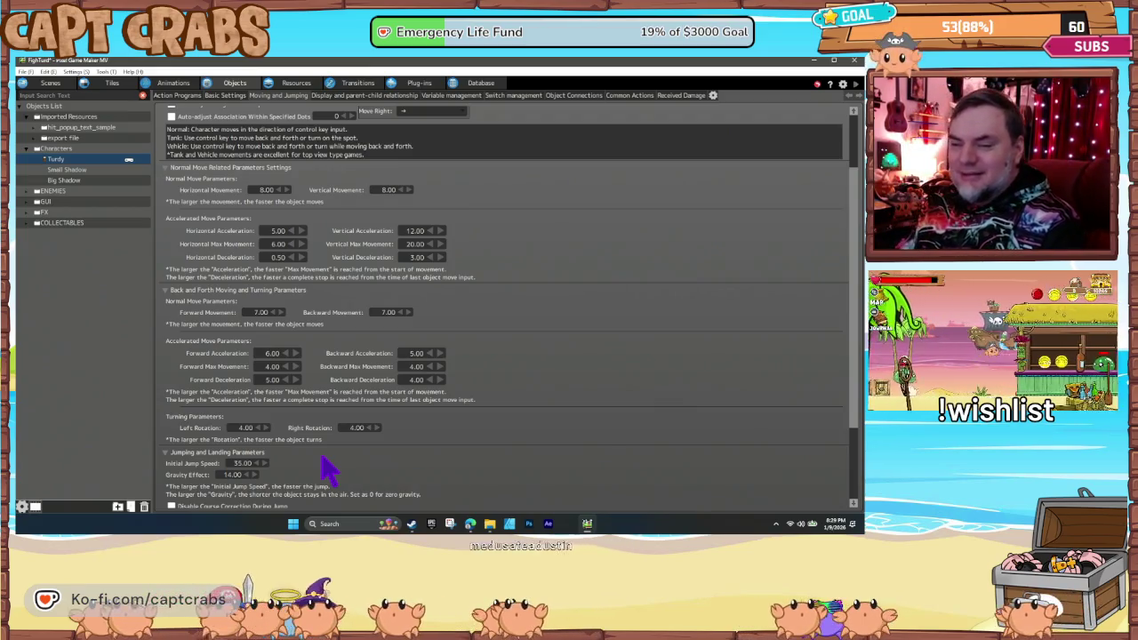
key(F5)
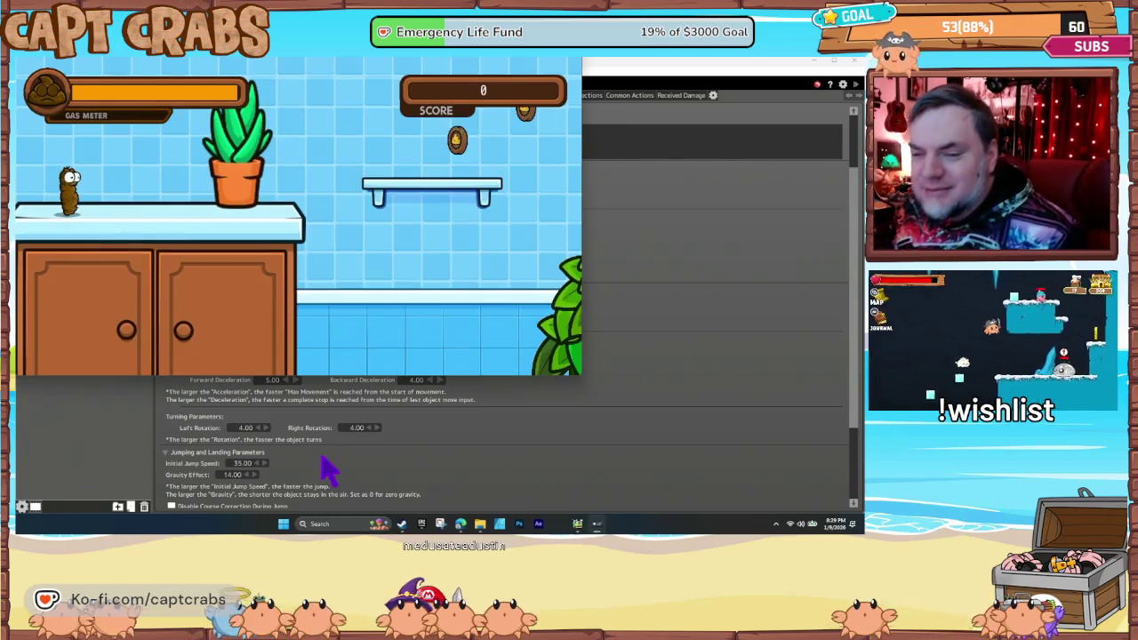
- Reposition the game window, then jump right off the counter onto the shelf unit, collecting coins
key(Right)
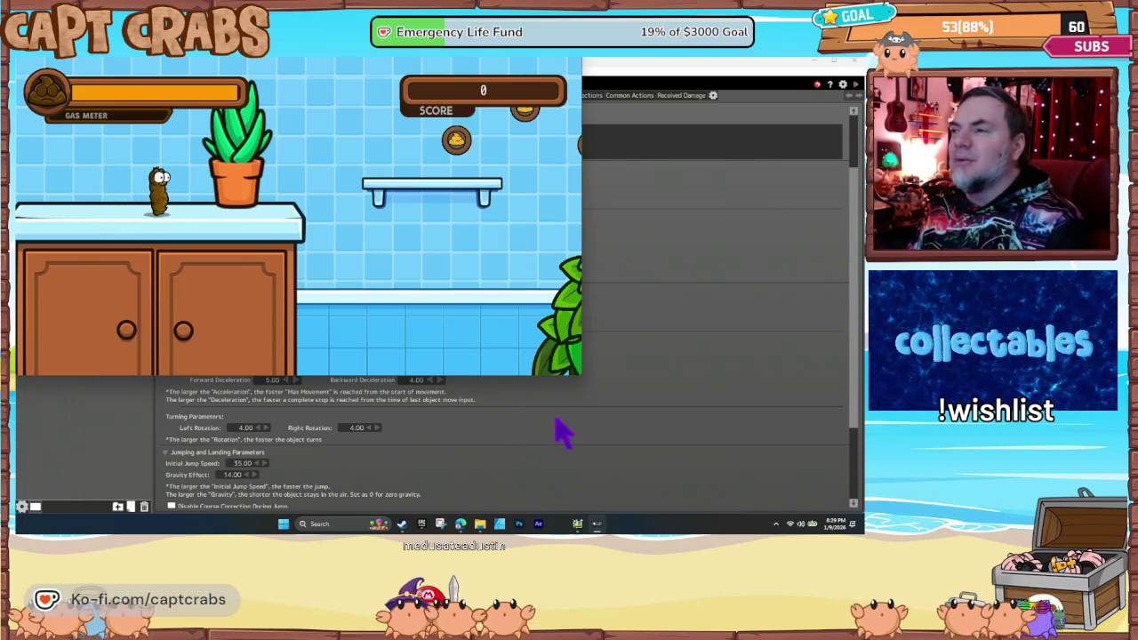
click(302, 78)
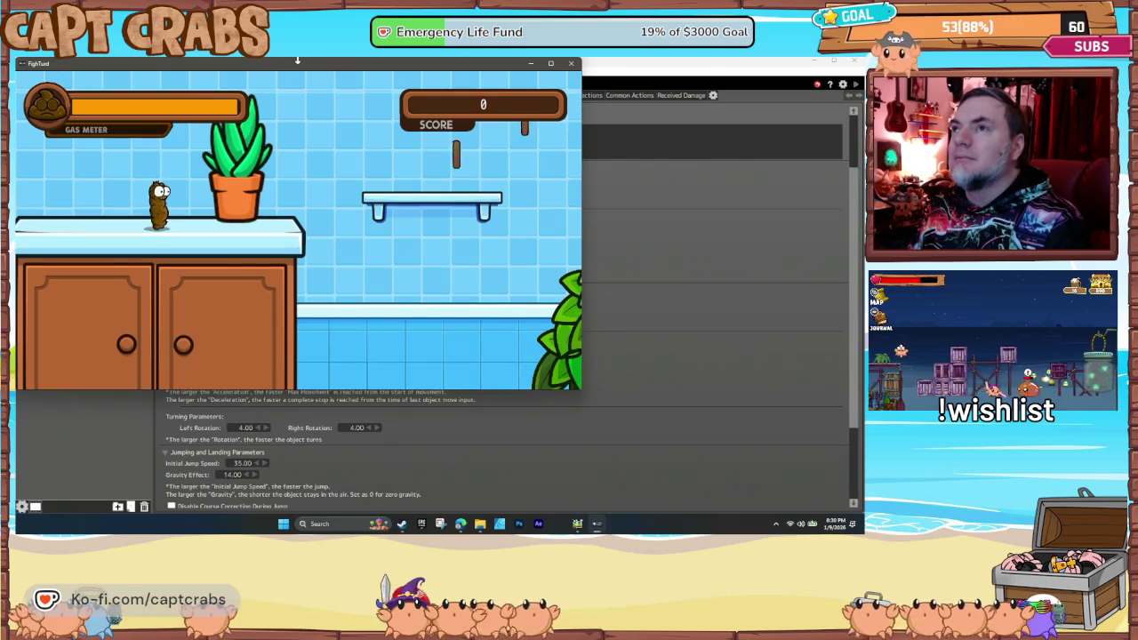
drag(296, 65, 472, 127)
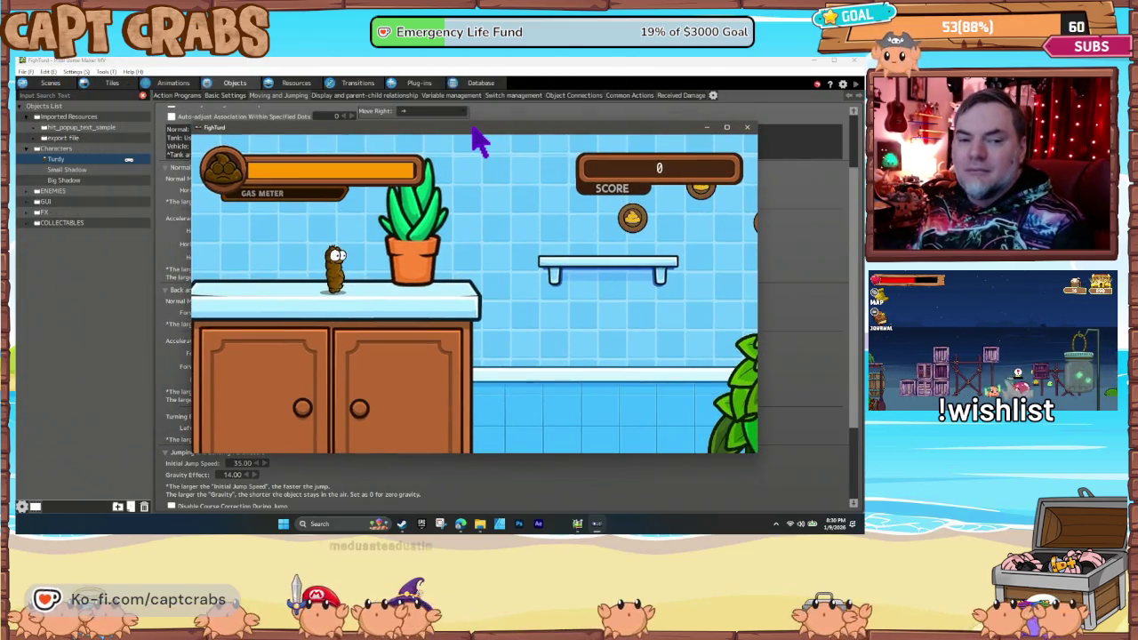
key(Right)
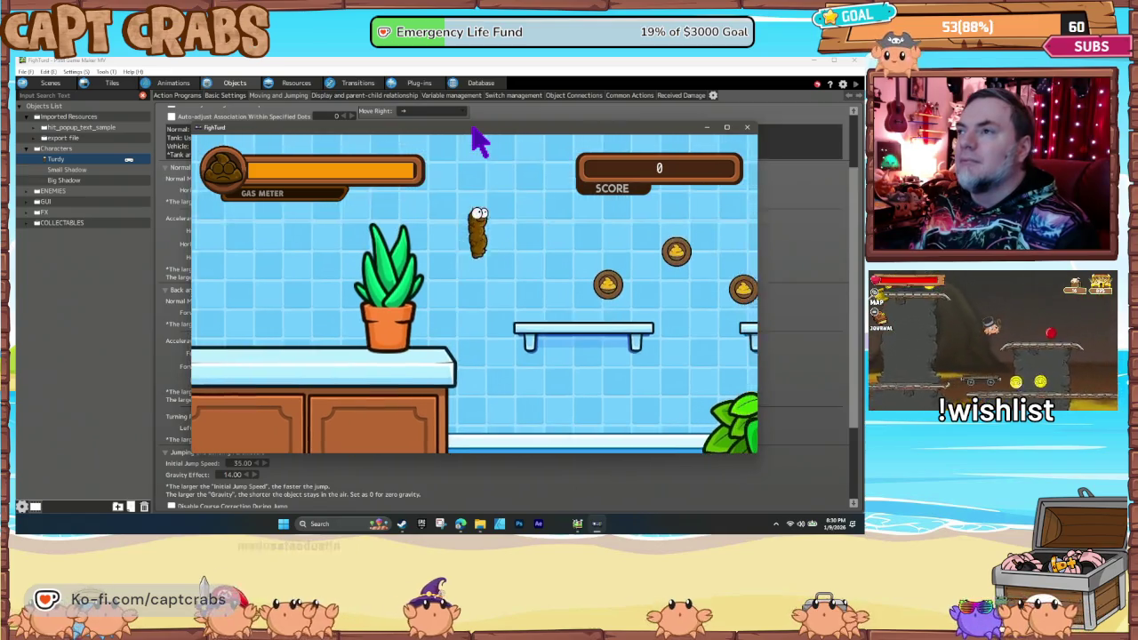
key(Right)
key(space)
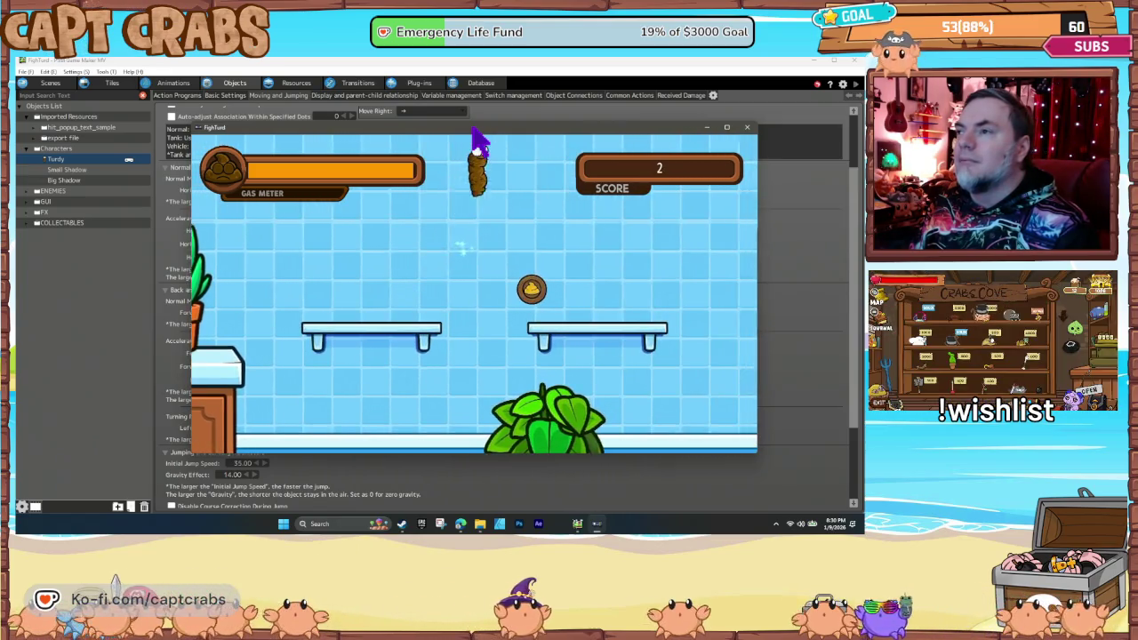
key(Right)
key(space)
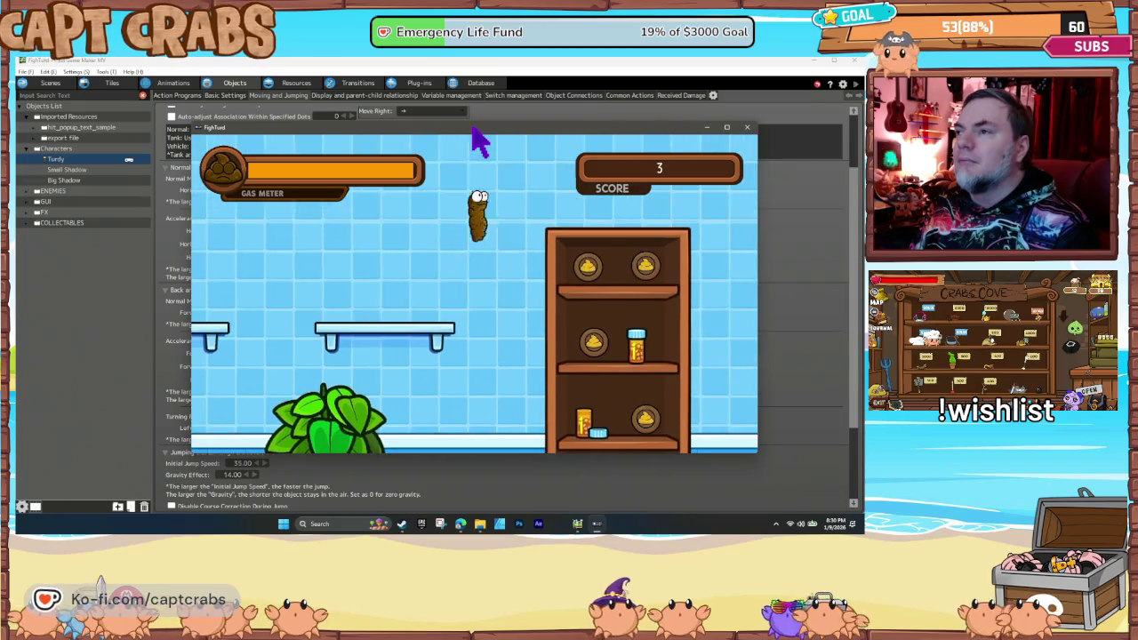
key(Right)
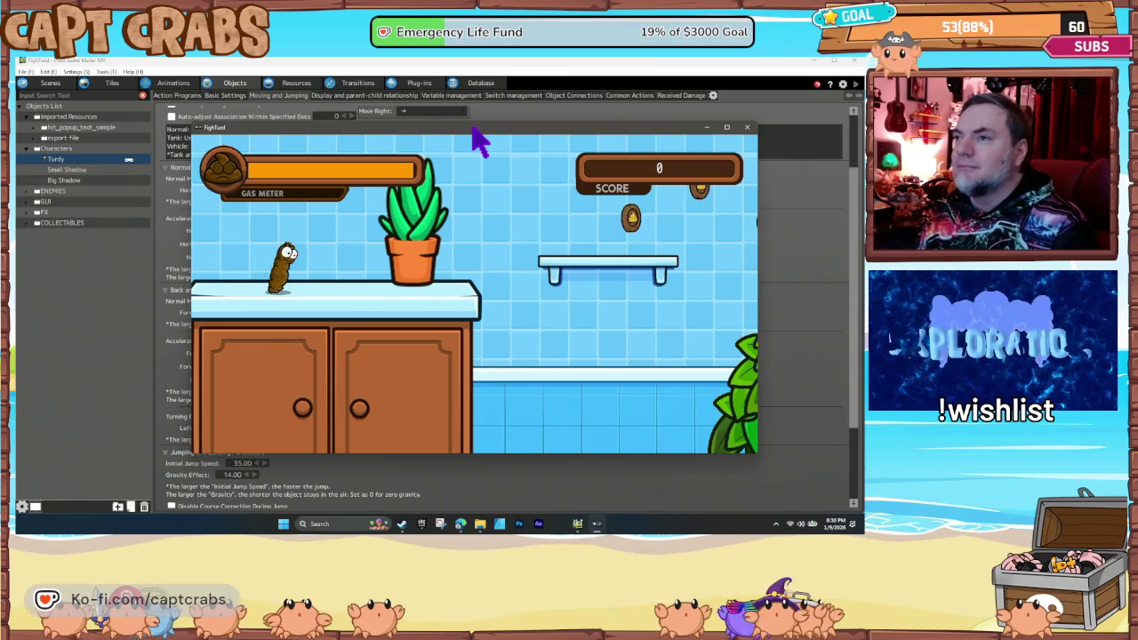
- Jump past the plant pot collecting more coins and continue along the window sill
key(Right)
key(space)
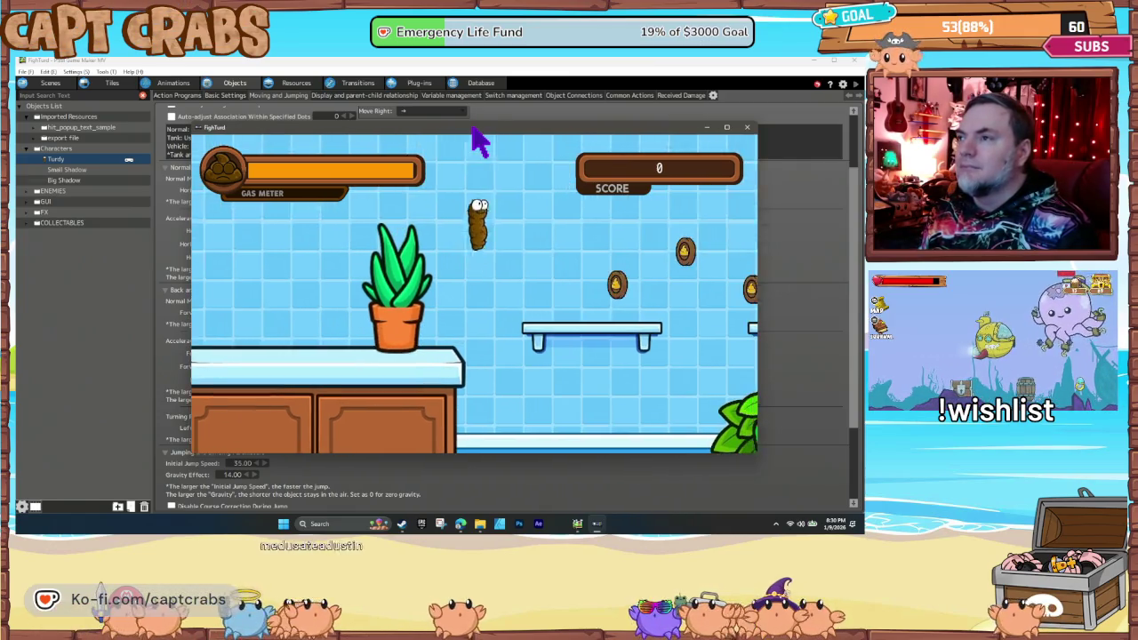
key(Right)
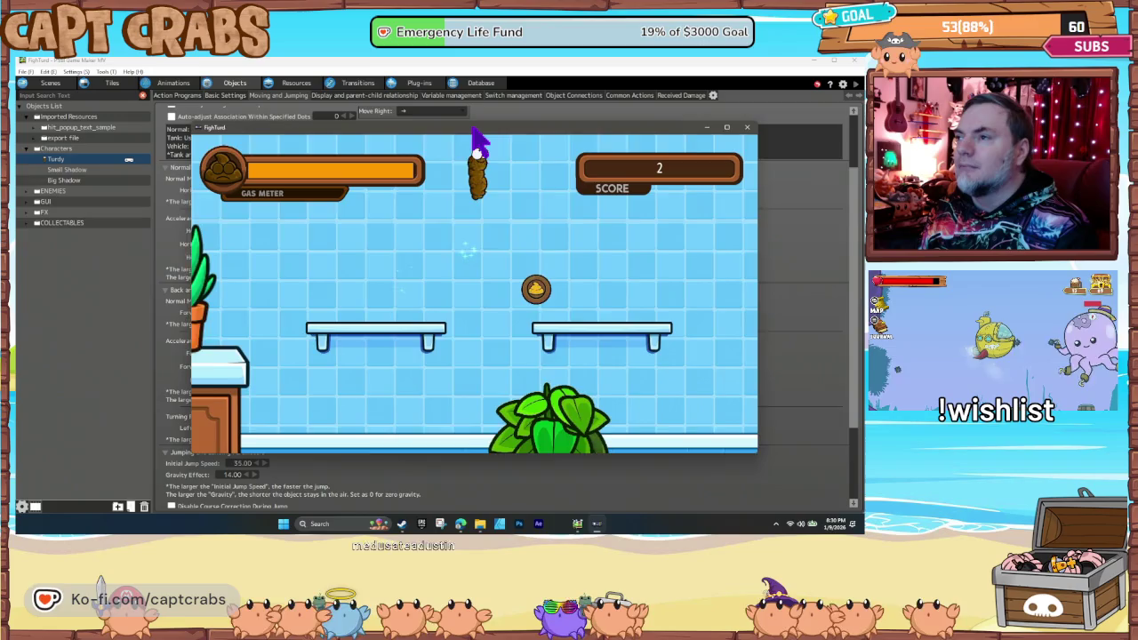
key(Right)
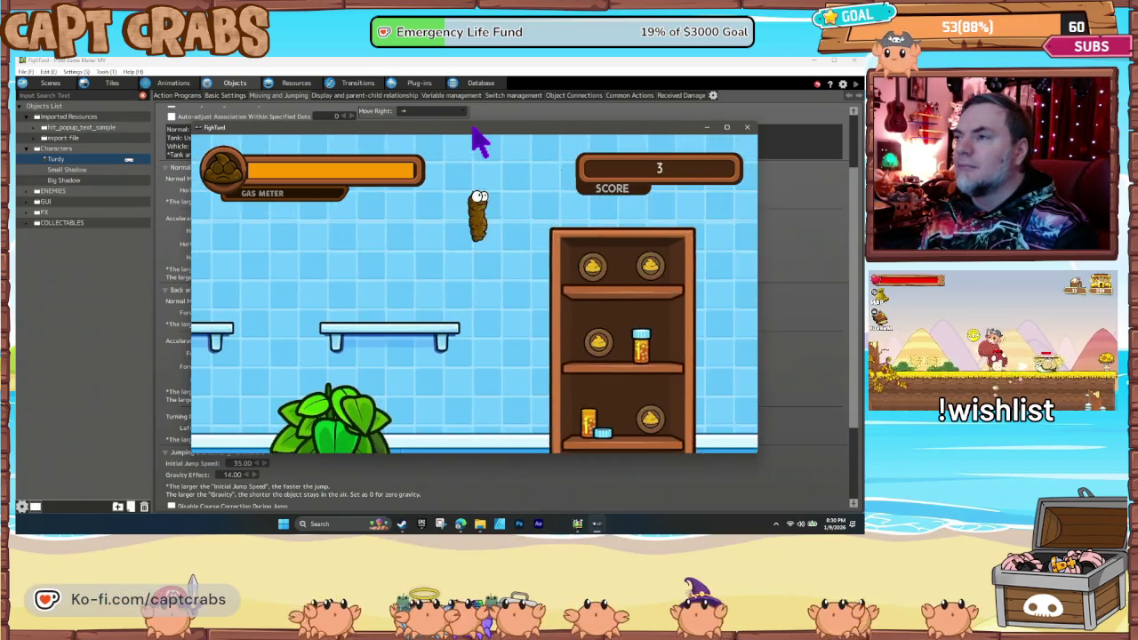
key(Right)
key(Right)
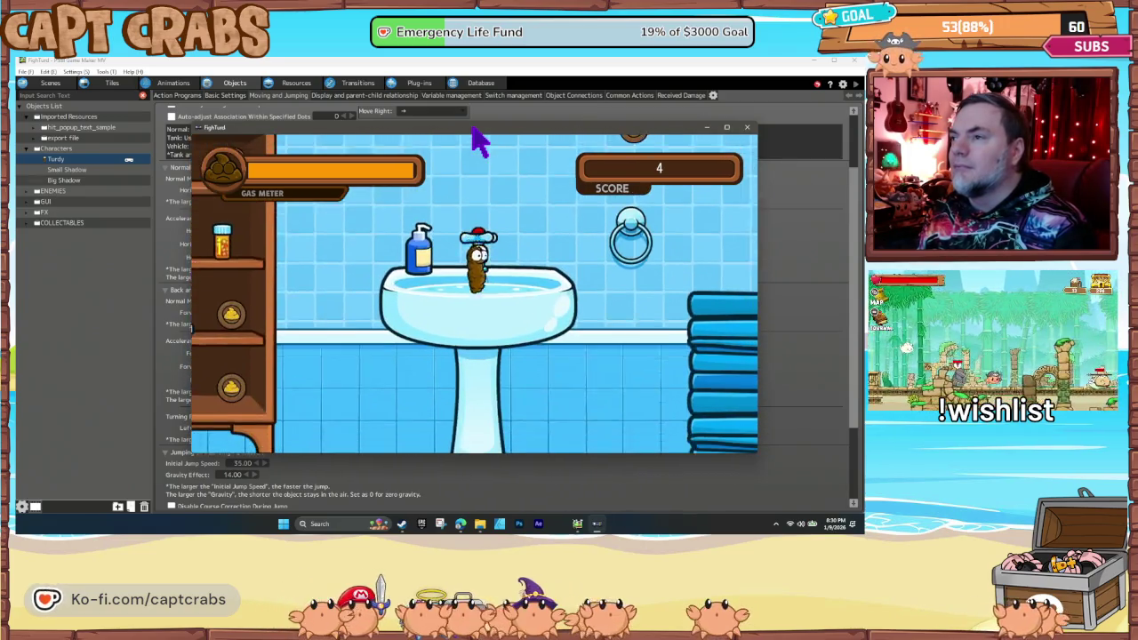
key(Right)
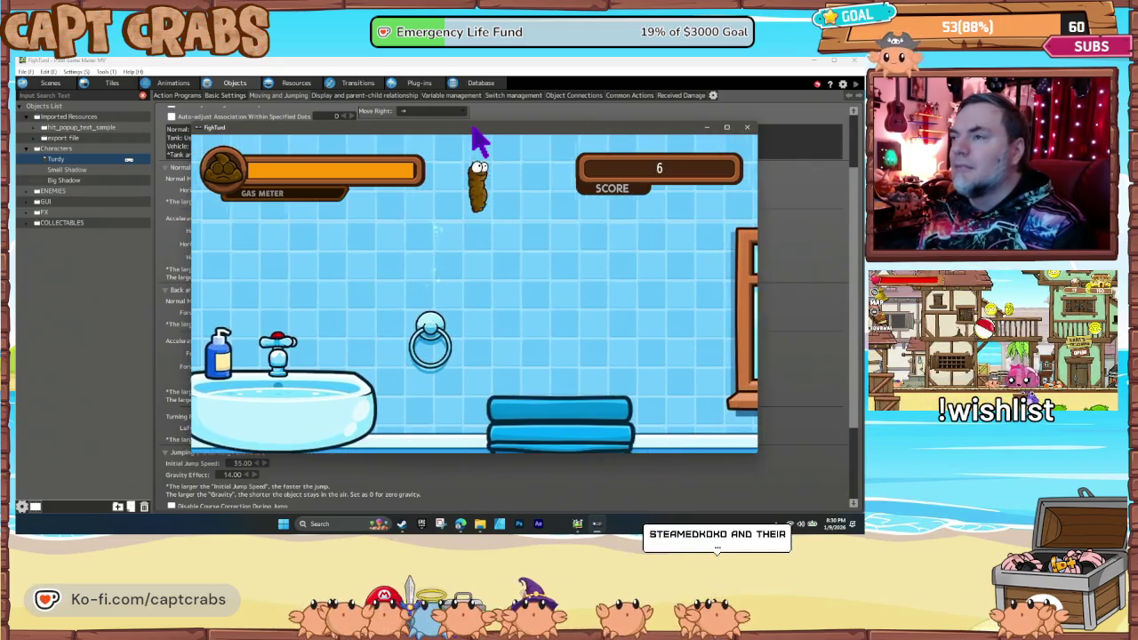
key(Right)
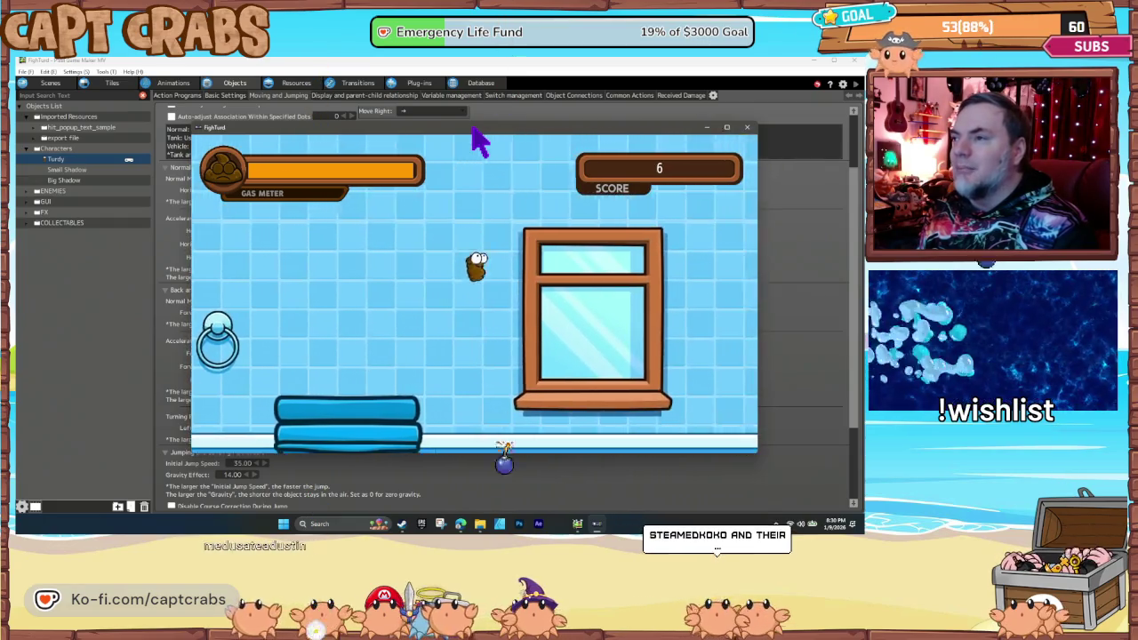
key(Right)
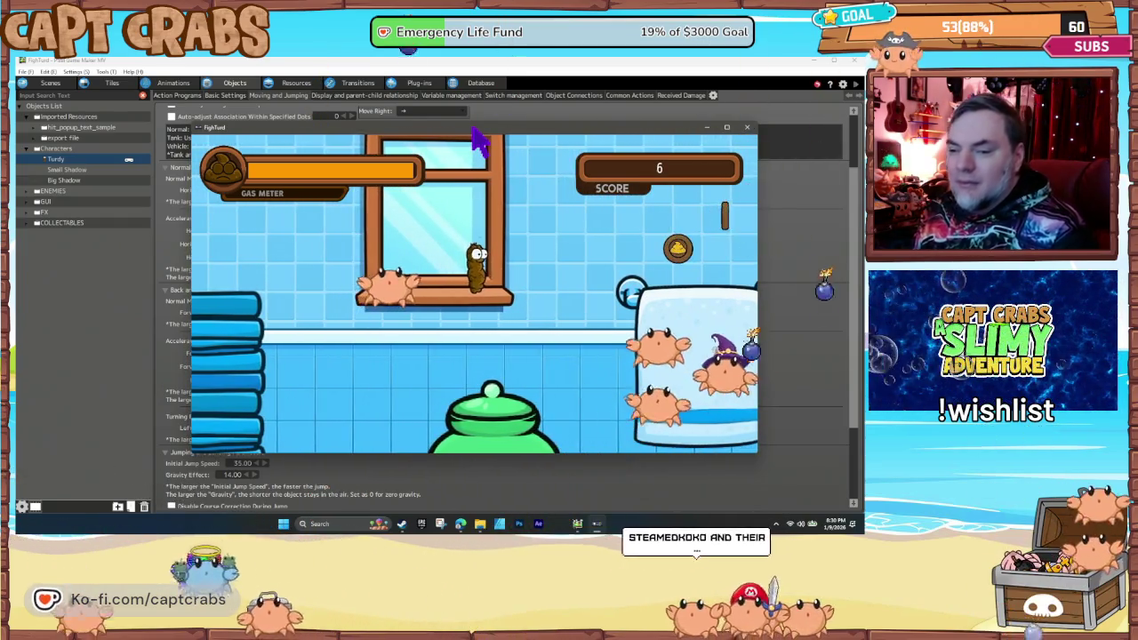
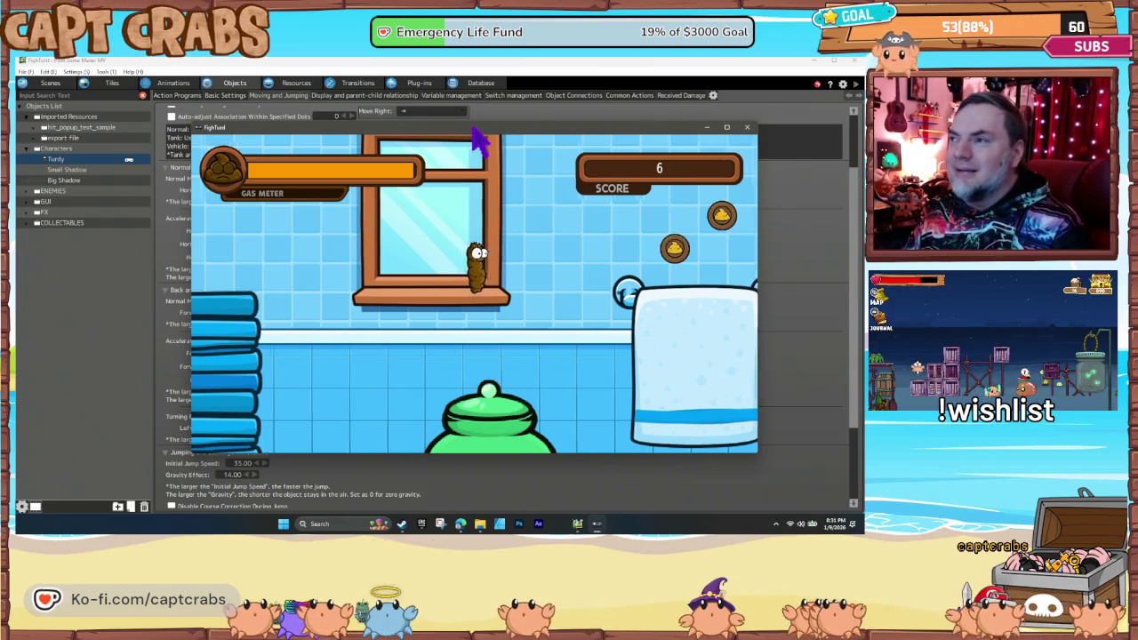
- Cross the towel bars collecting coins, then gas the spider on the counter to defeat it
key(Right)
key(space)
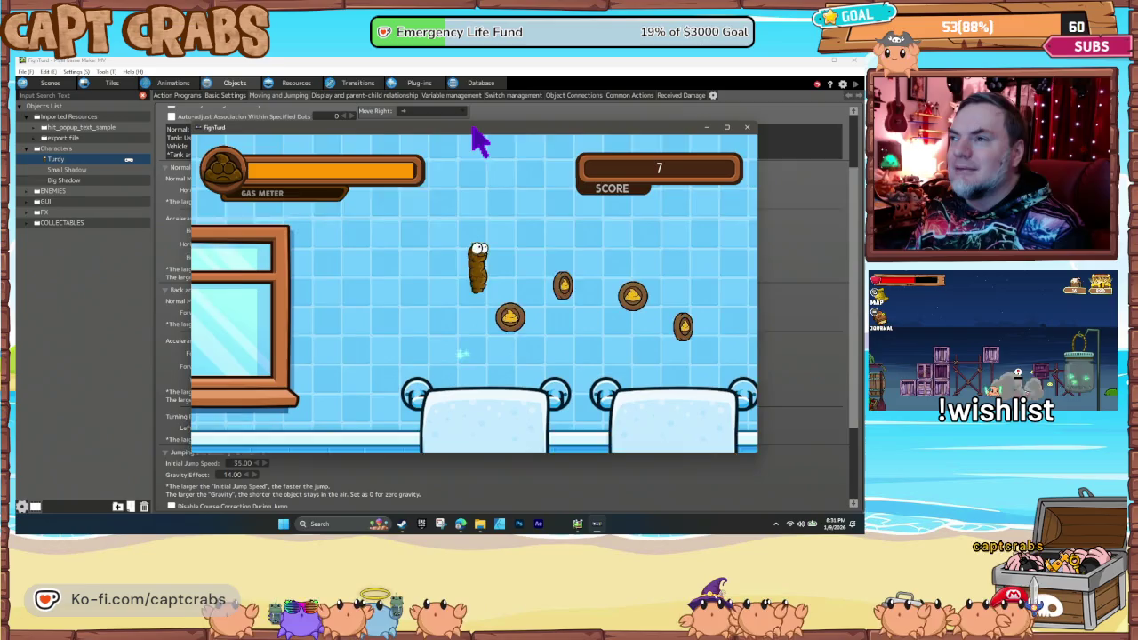
key(Right)
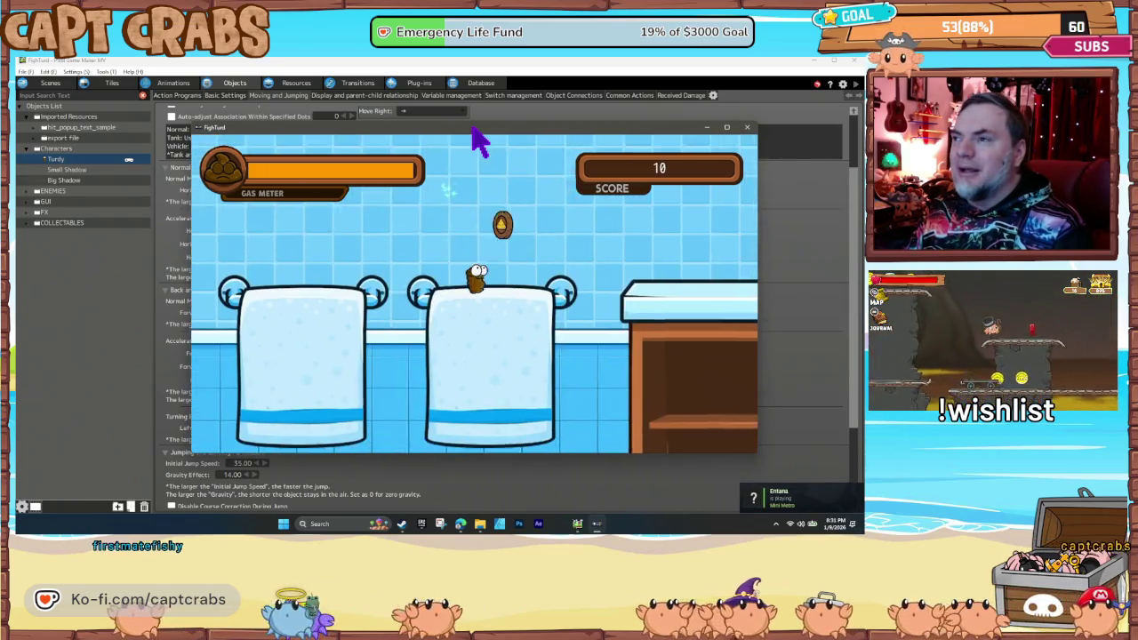
key(Right)
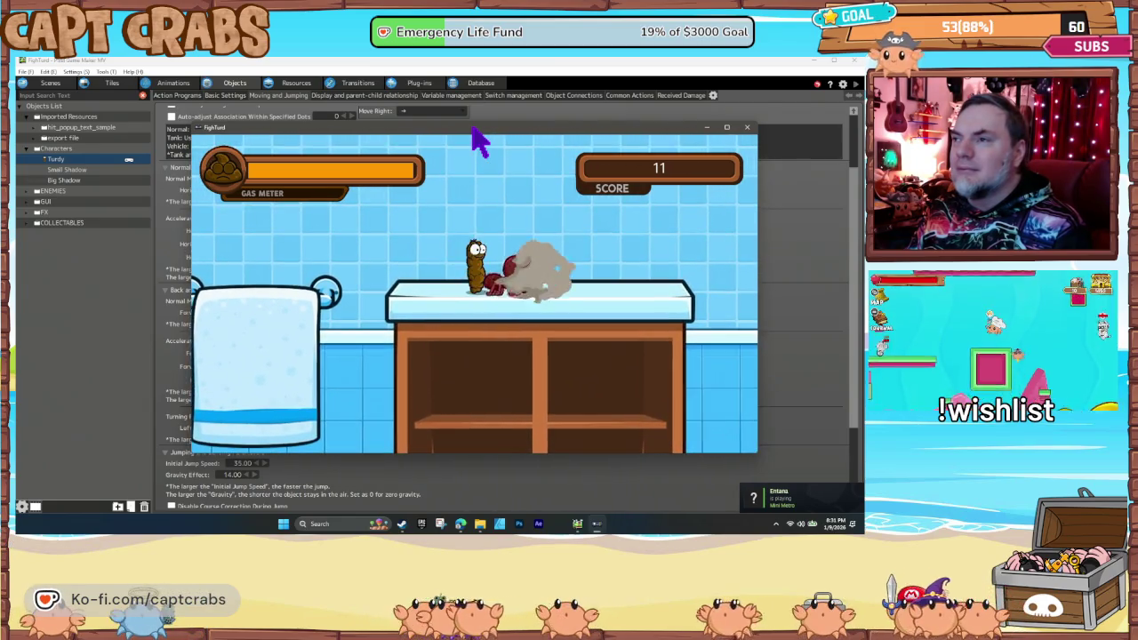
key(Right)
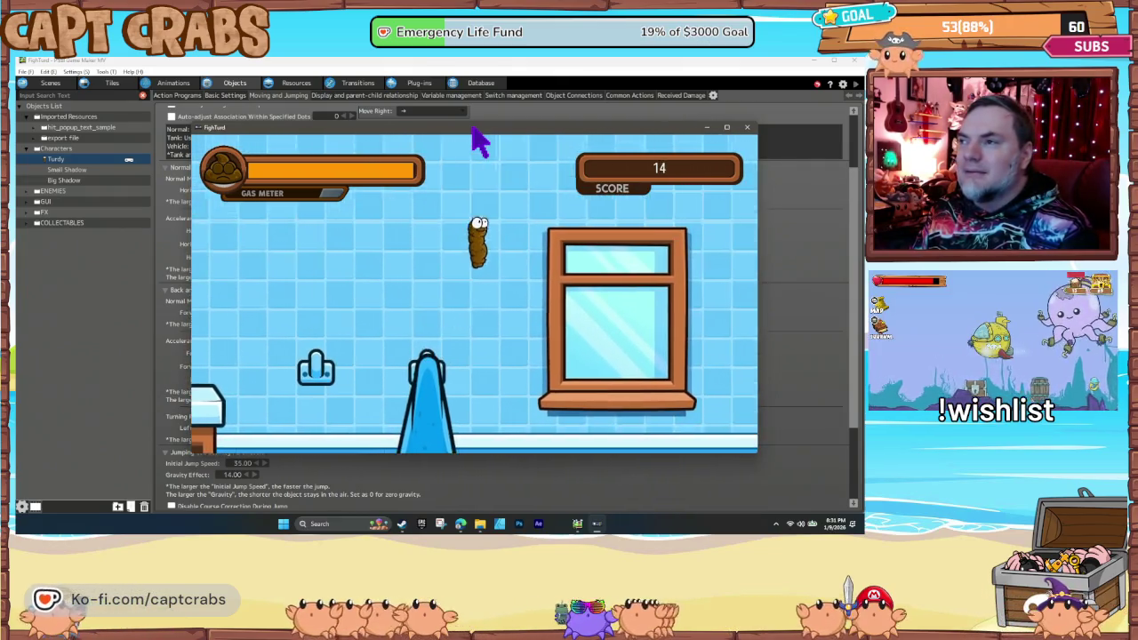
- Continue past the window sill and counter, then jump onto the shelf as the score nears 20
key(Right)
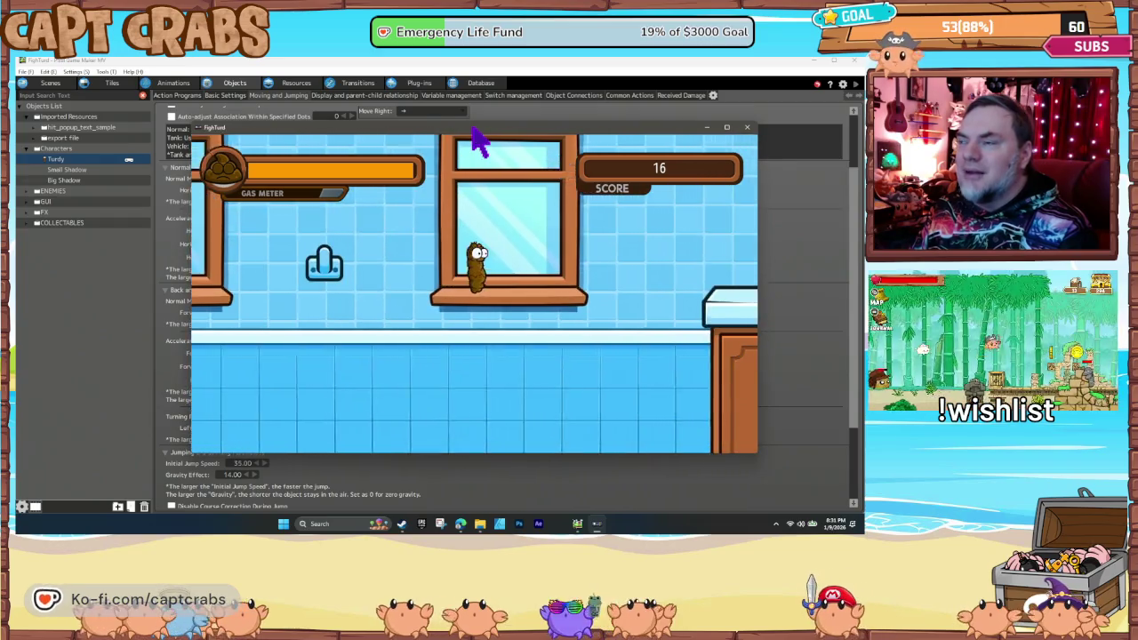
key(Right)
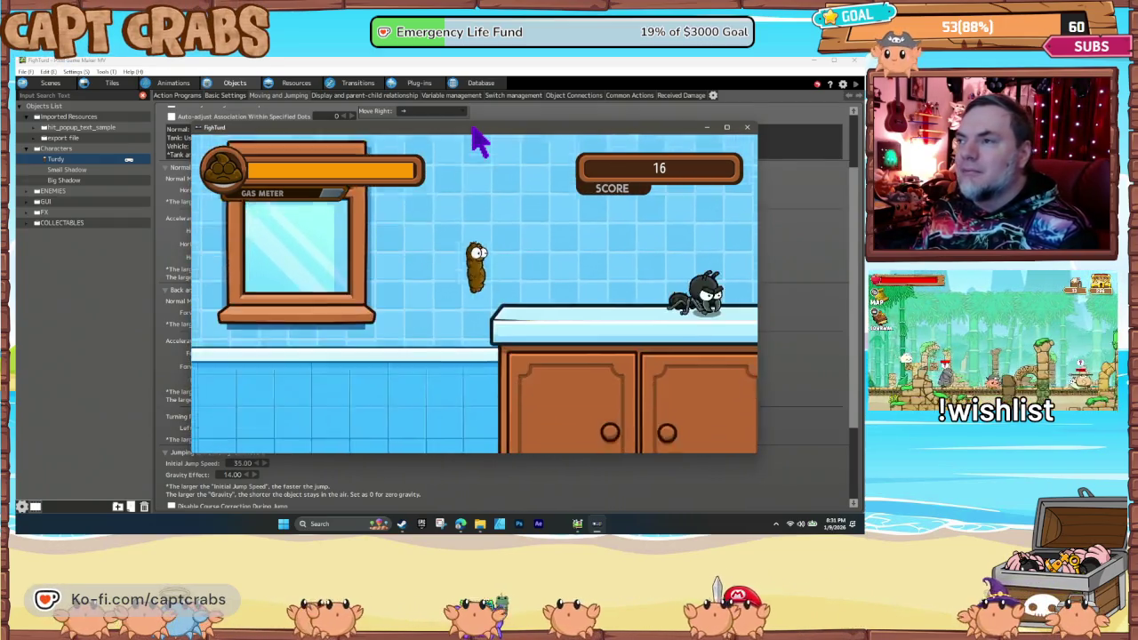
key(Right)
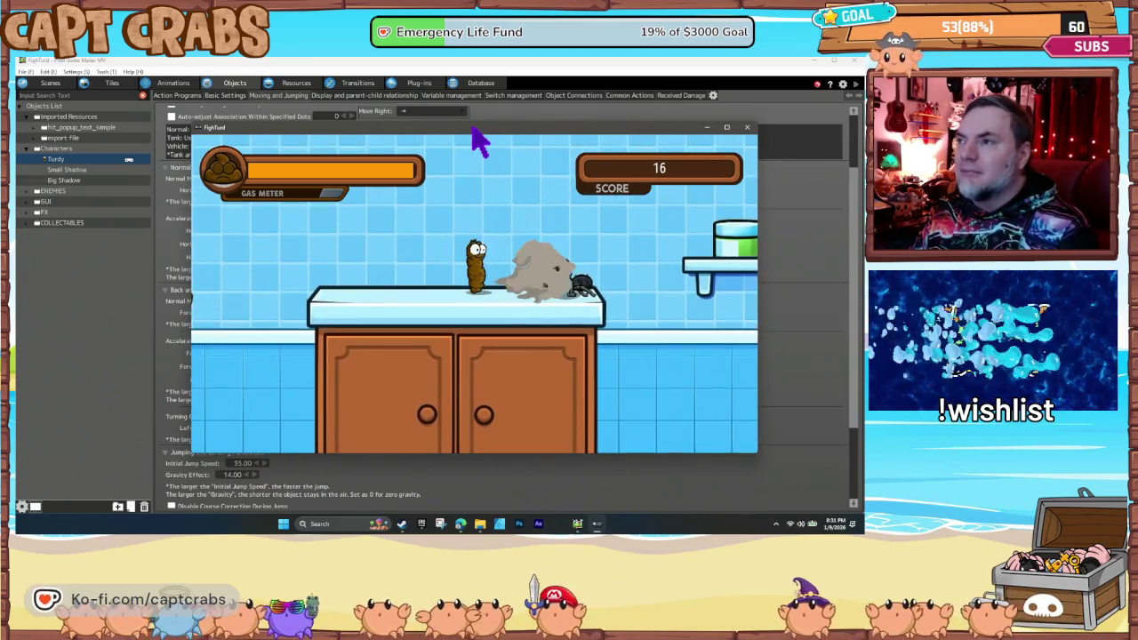
key(Right)
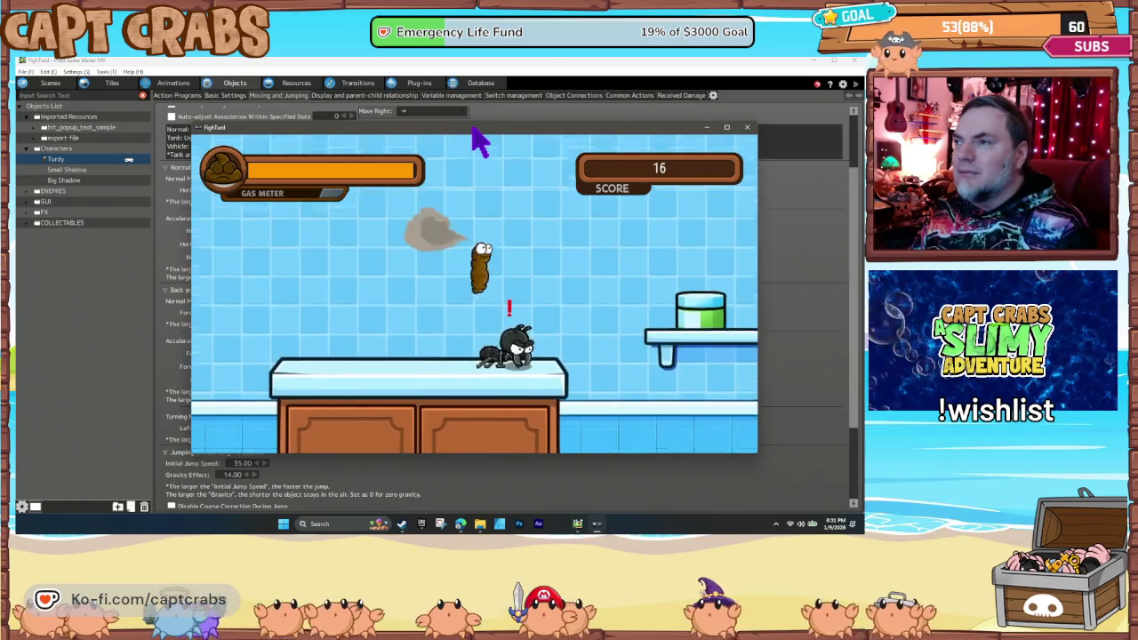
key(Left)
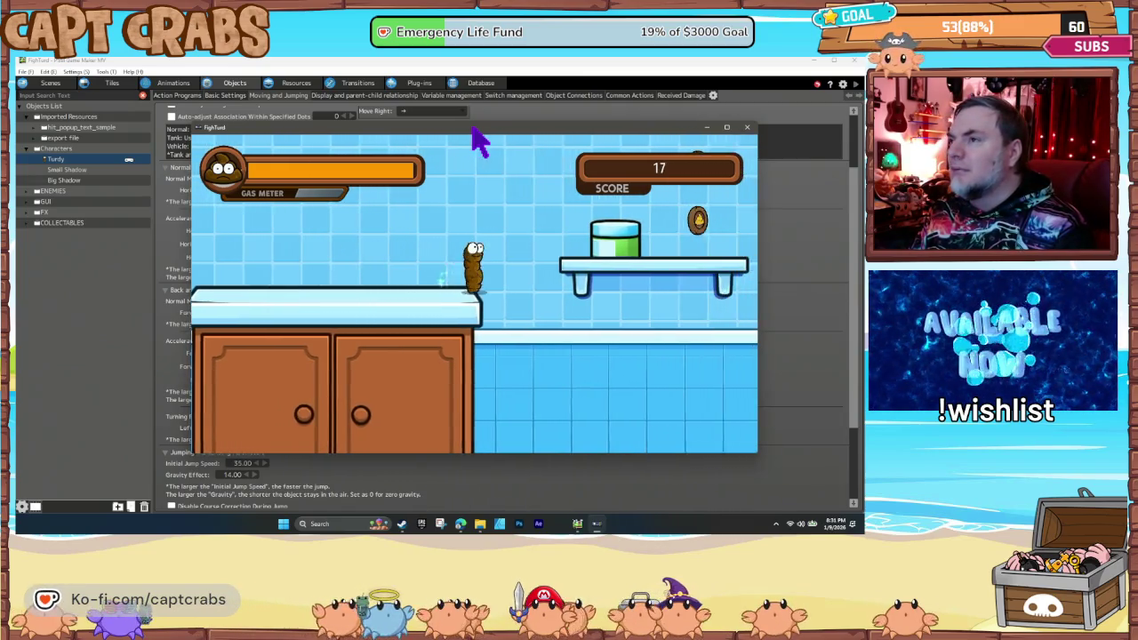
key(Right)
key(space)
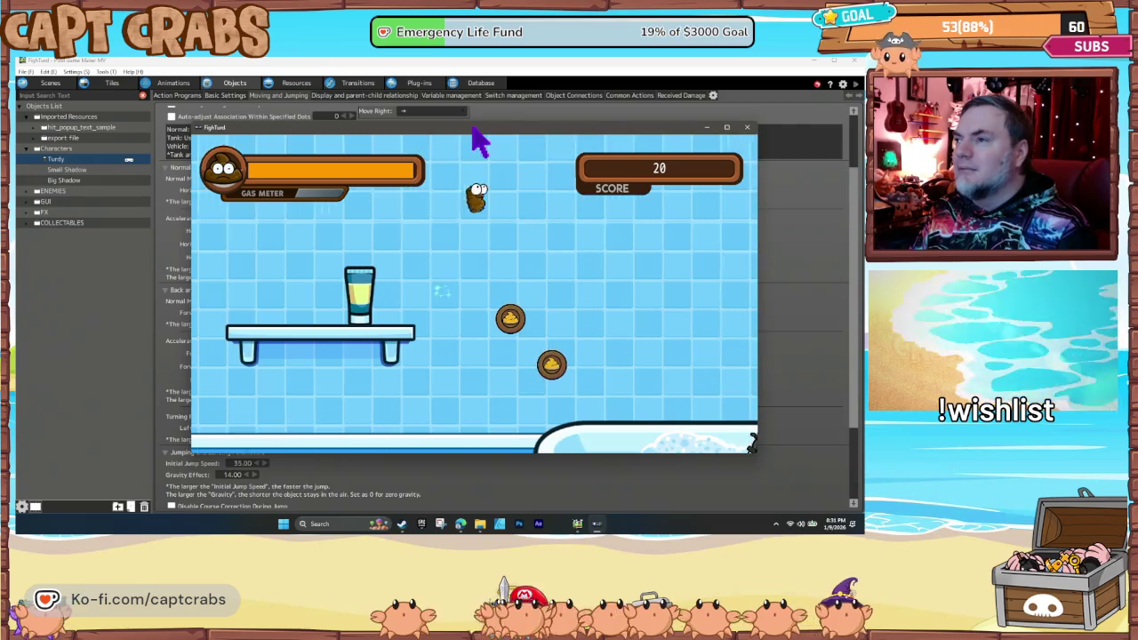
- Drop into the bathtub, collect its coins, and jump back out above the tub
key(Right)
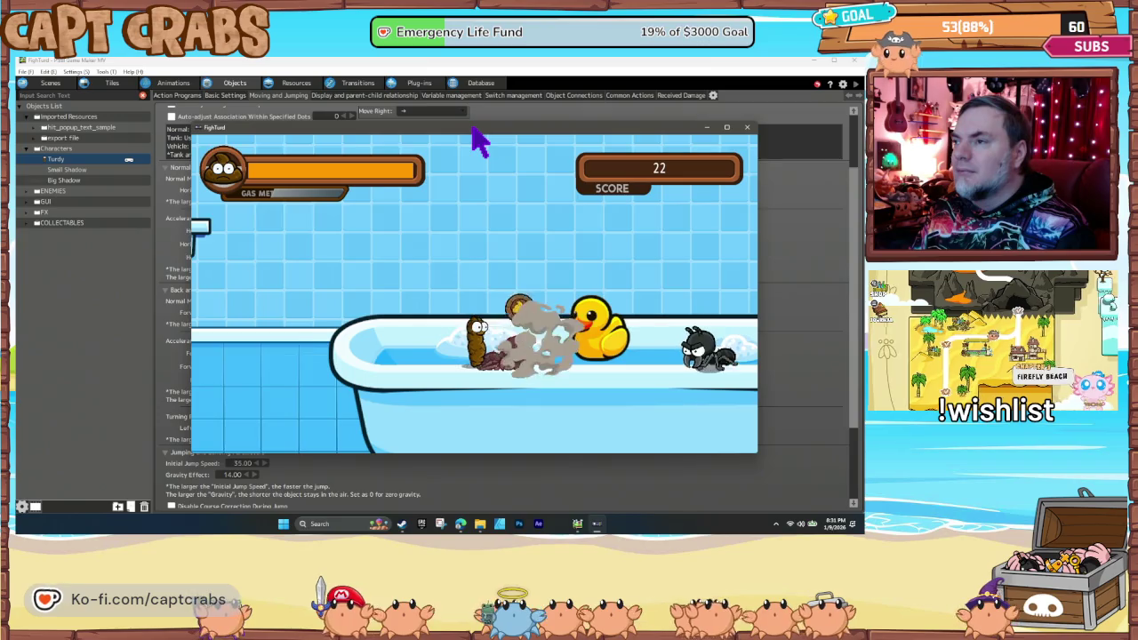
key(Left)
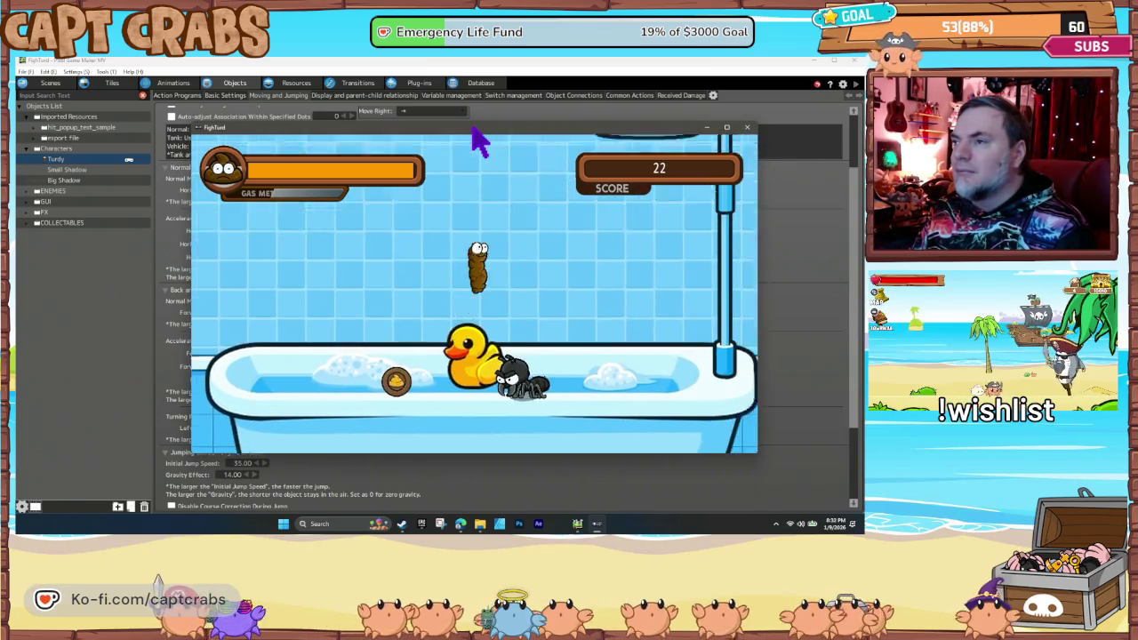
key(Right)
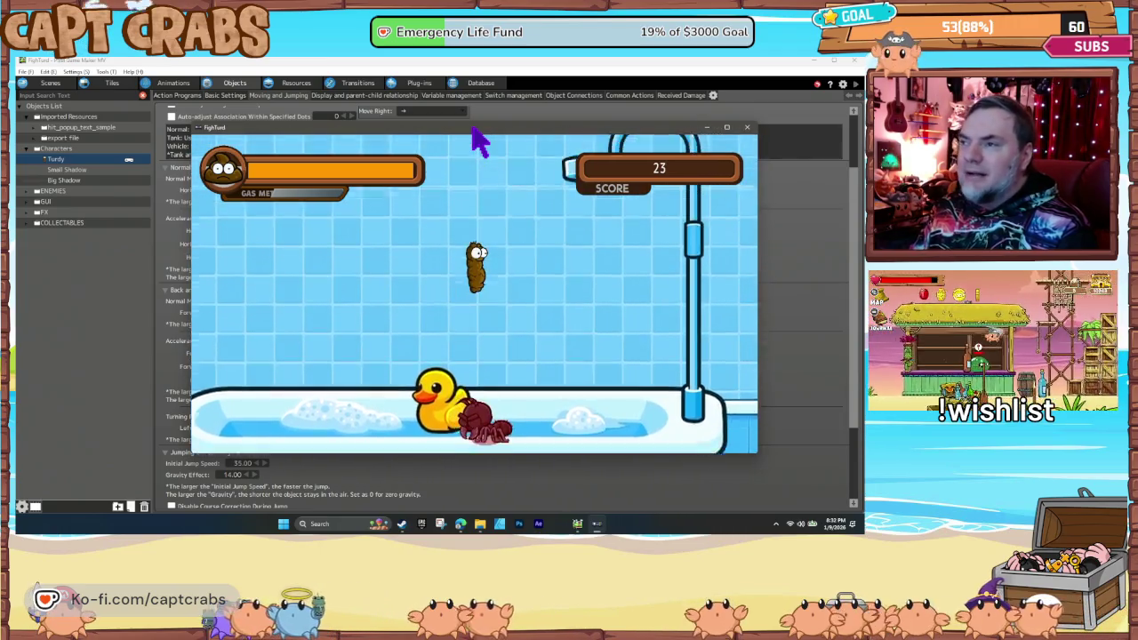
key(space)
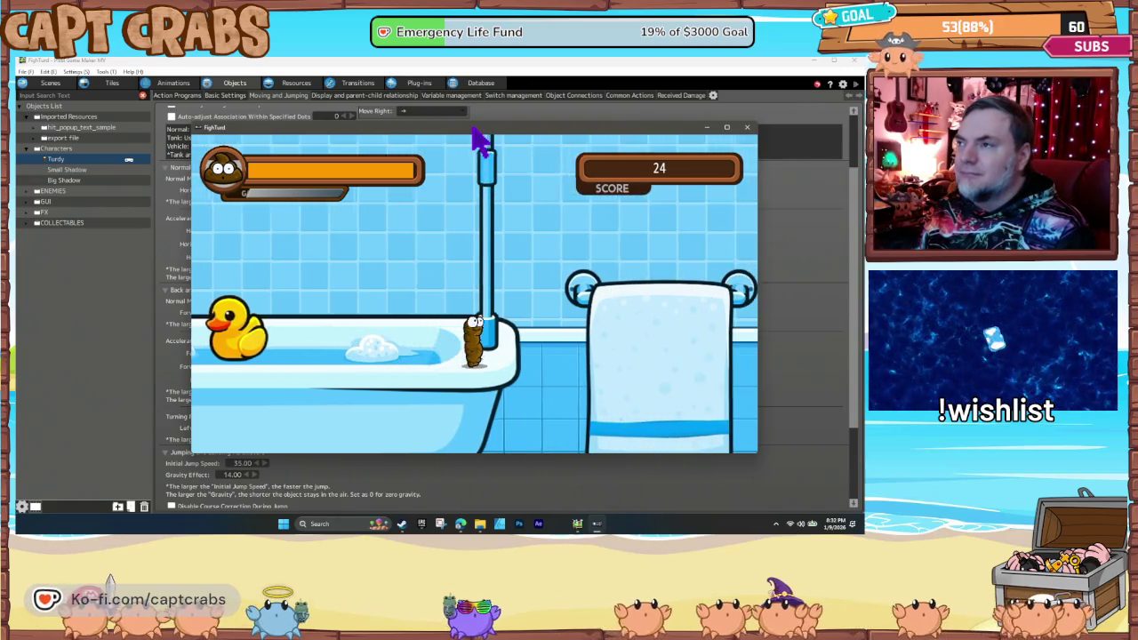
- Jump across the towel rack and window sills onto the toothbrush counter, reaching score 24
key(Right)
key(space)
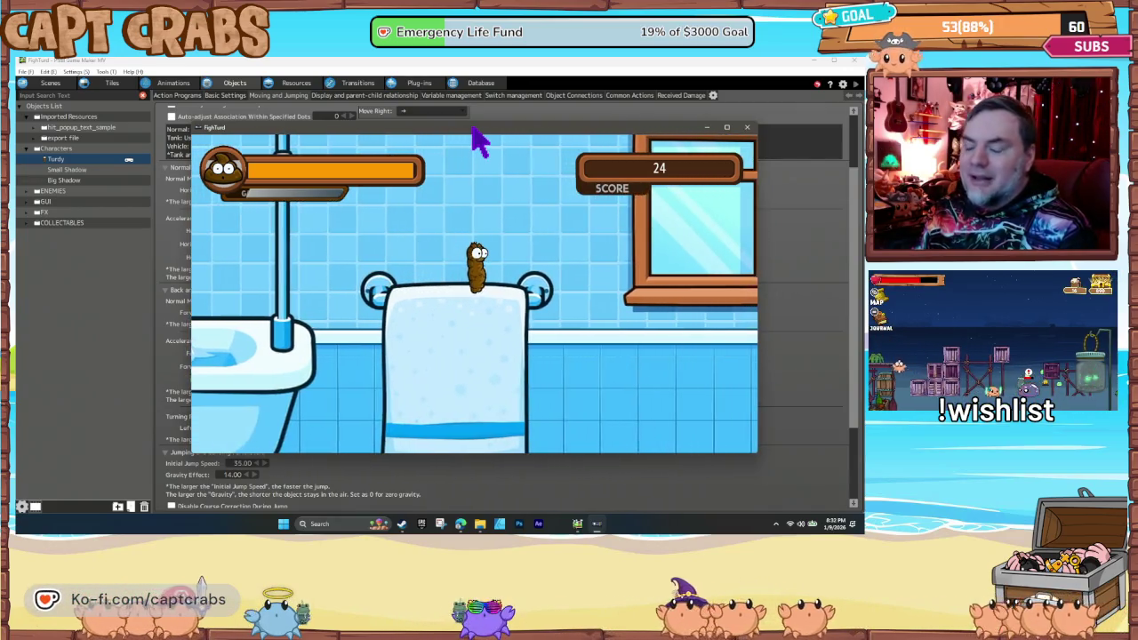
key(space)
key(Right)
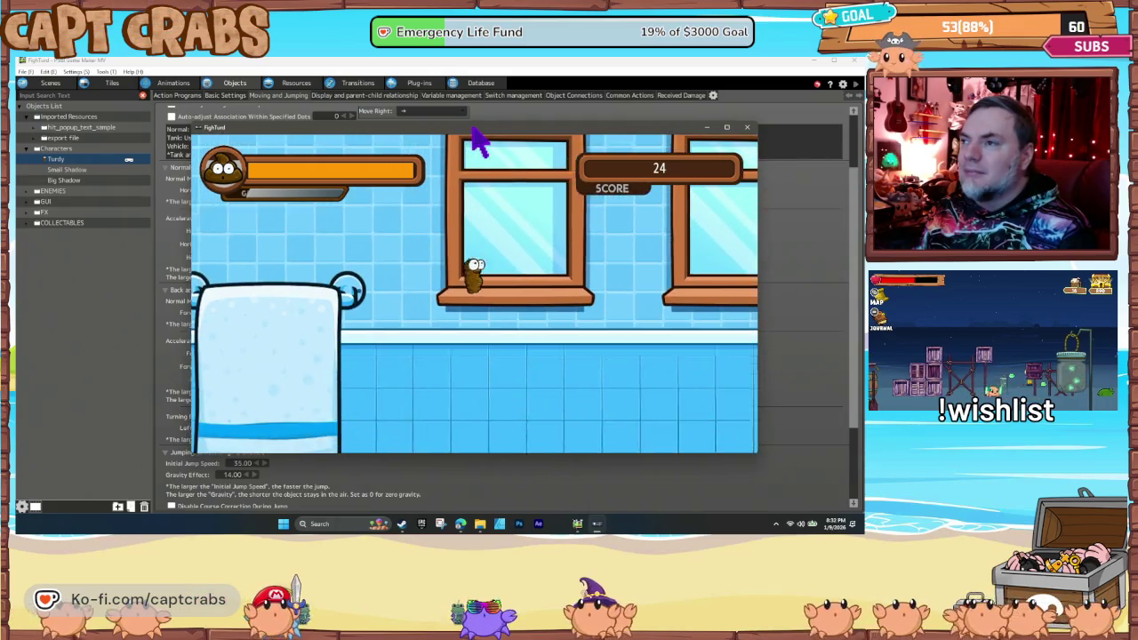
key(space)
key(Right)
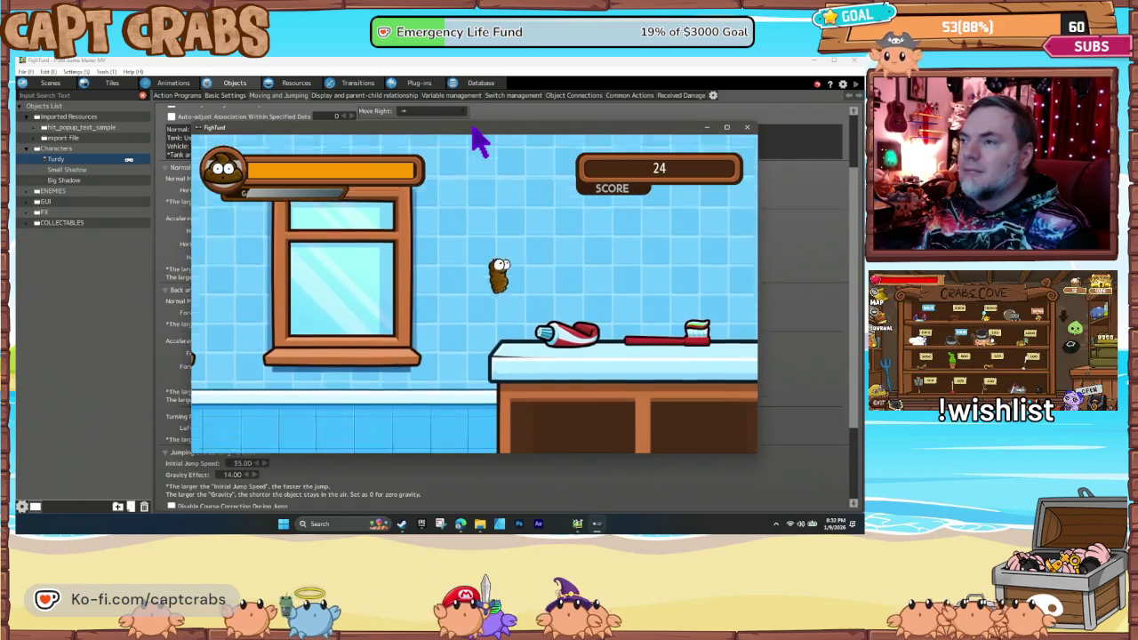
key(Right)
key(Right)
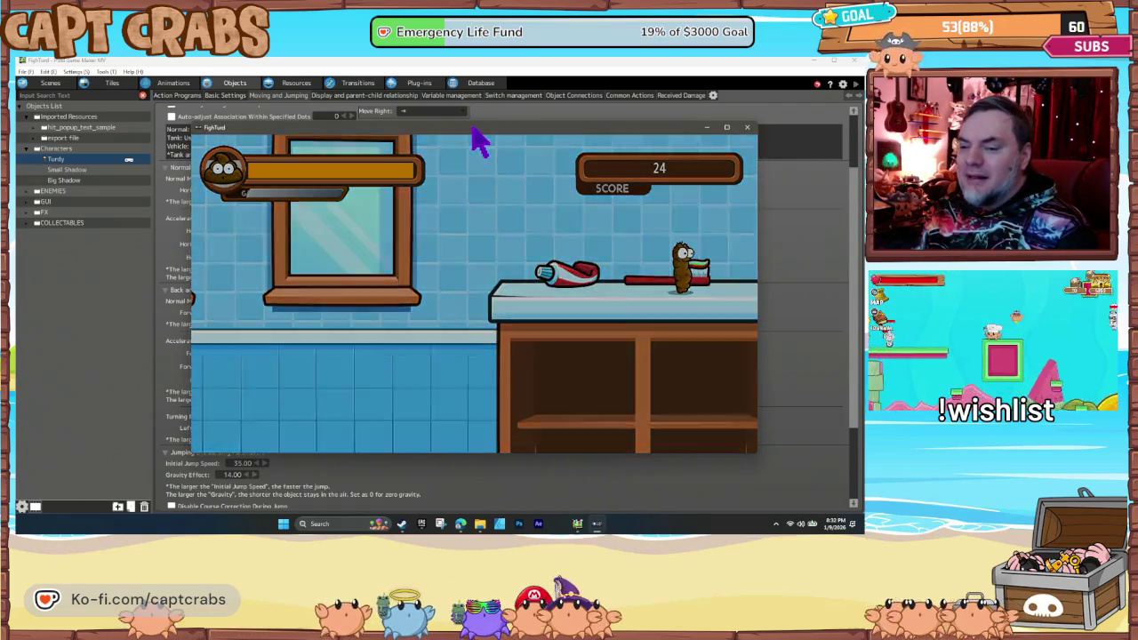